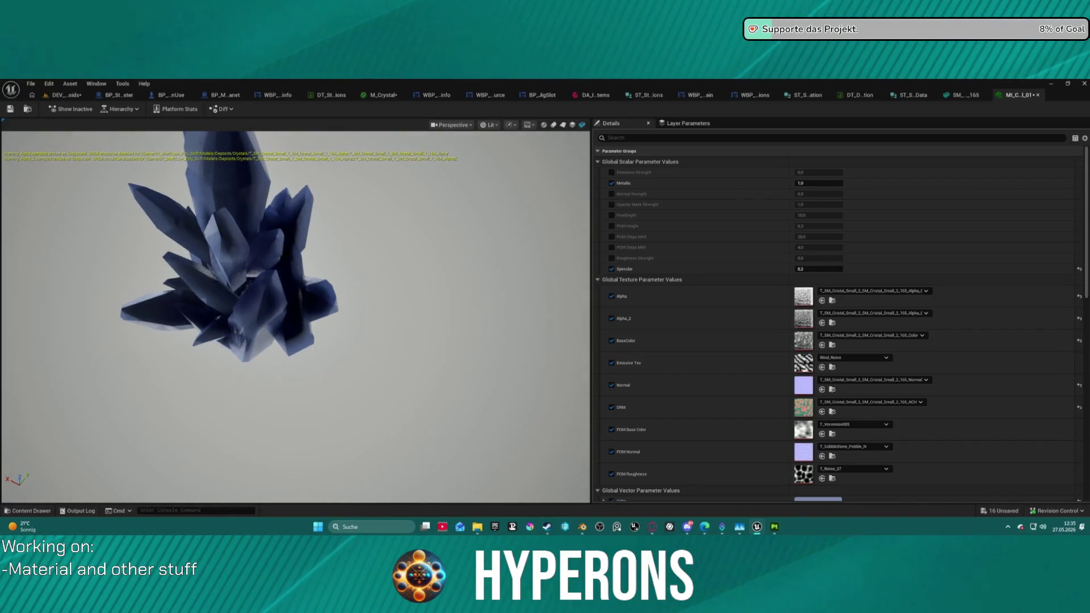
Step: Set the crystal material instance's Specular to 0.8
left_click_drag(249, 227, 270, 225)
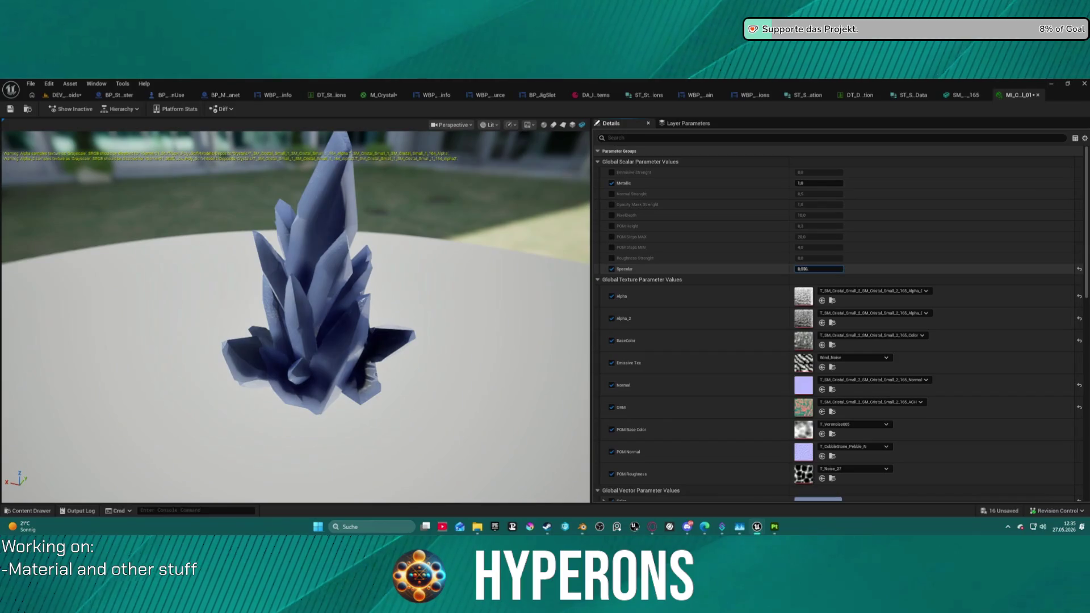
left_click_drag(818, 268, 803, 268)
left_click(833, 269)
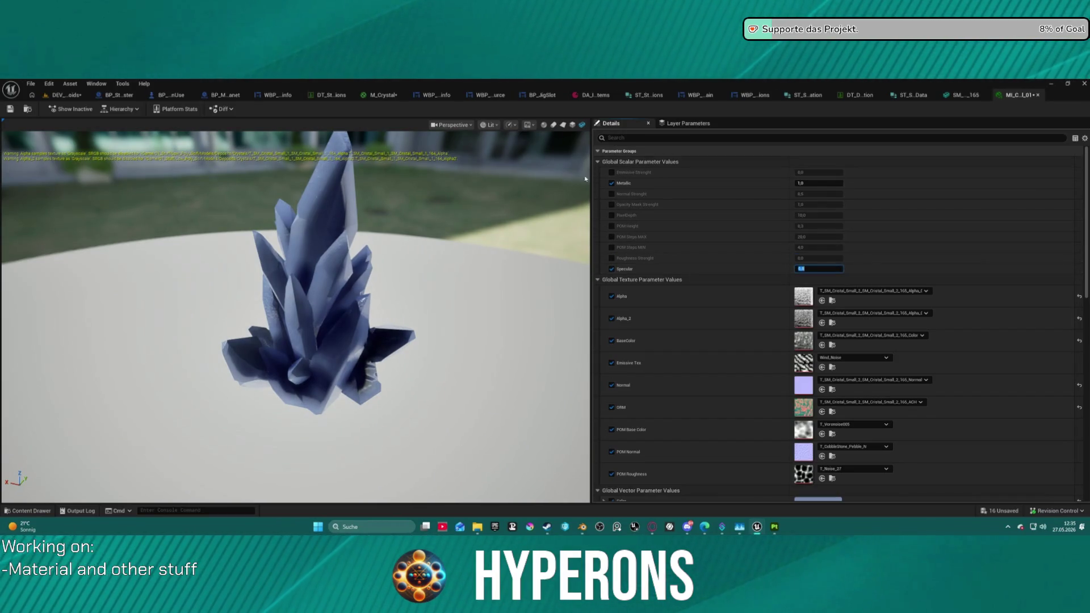
key("Return")
Step: Enable the Emissive Strength override, then switch to the M_Crystal graph
left_click(612, 172)
left_click(823, 172)
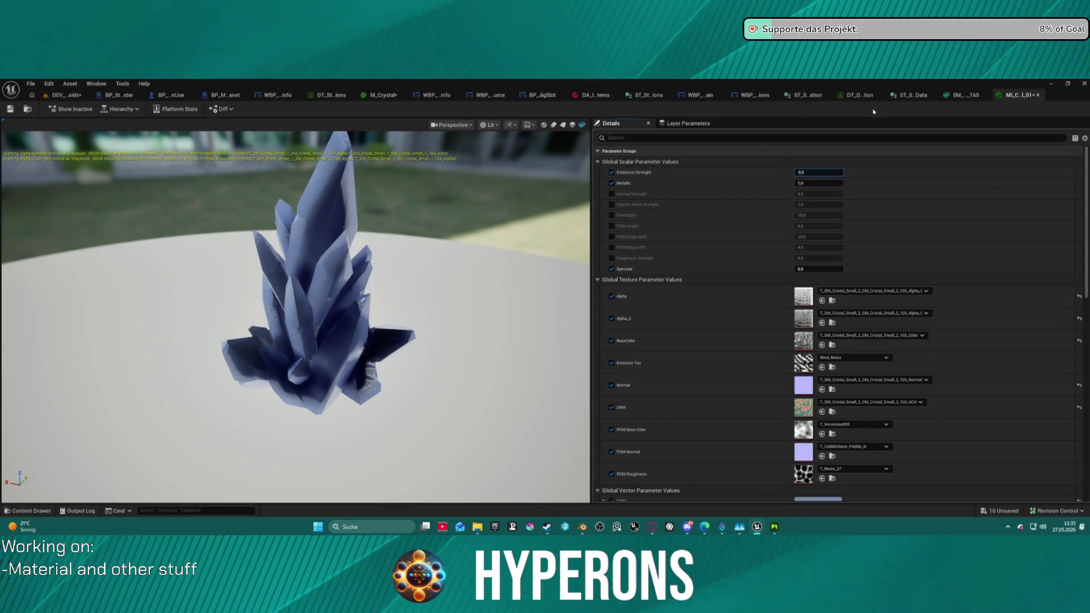
left_click(373, 97)
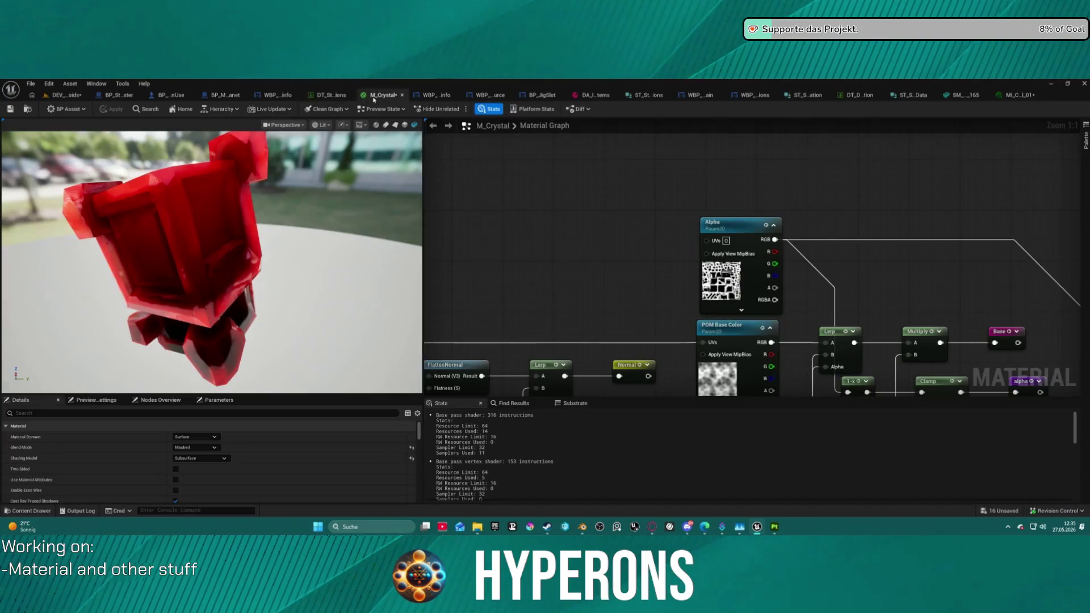
Step: Set the Emissive Strength node's default to 0.05, apply the material, and return to MI_C_L01
scroll(833, 271, "down", 1)
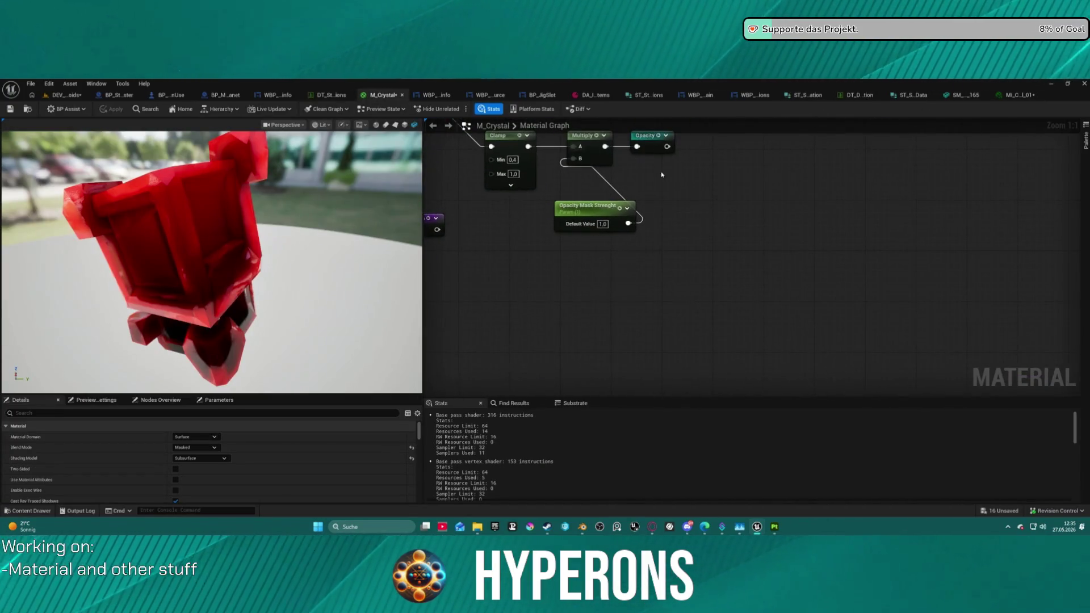
scroll(657, 221, "down", 10)
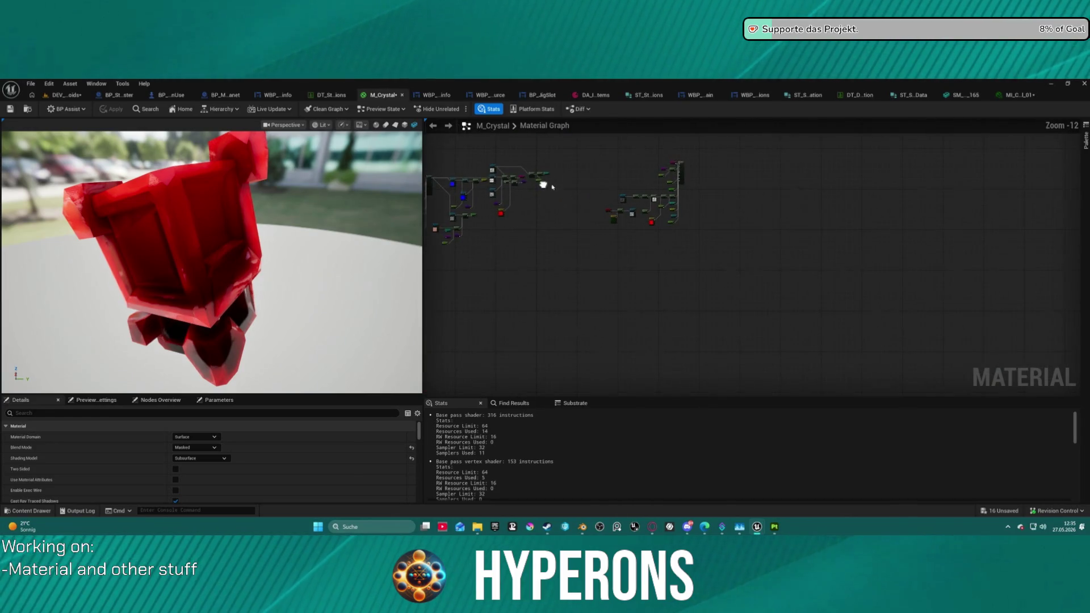
scroll(543, 185, "up", 12)
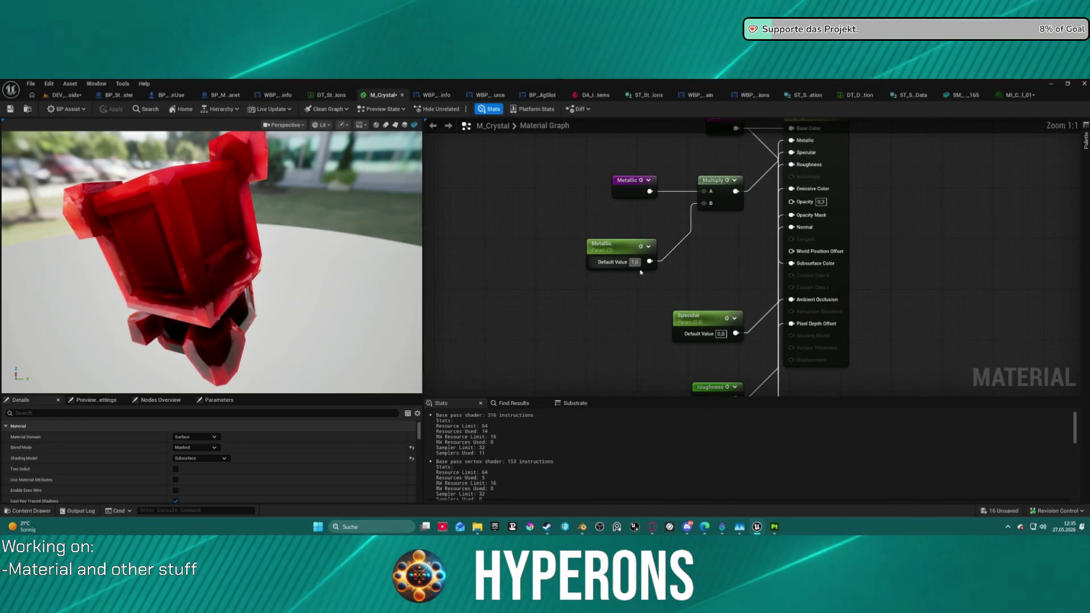
mouse_move(617, 316)
left_mouse_down()
mouse_move(593, 363)
mouse_move(698, 142)
left_mouse_up()
left_click_drag(701, 253, 701, 206)
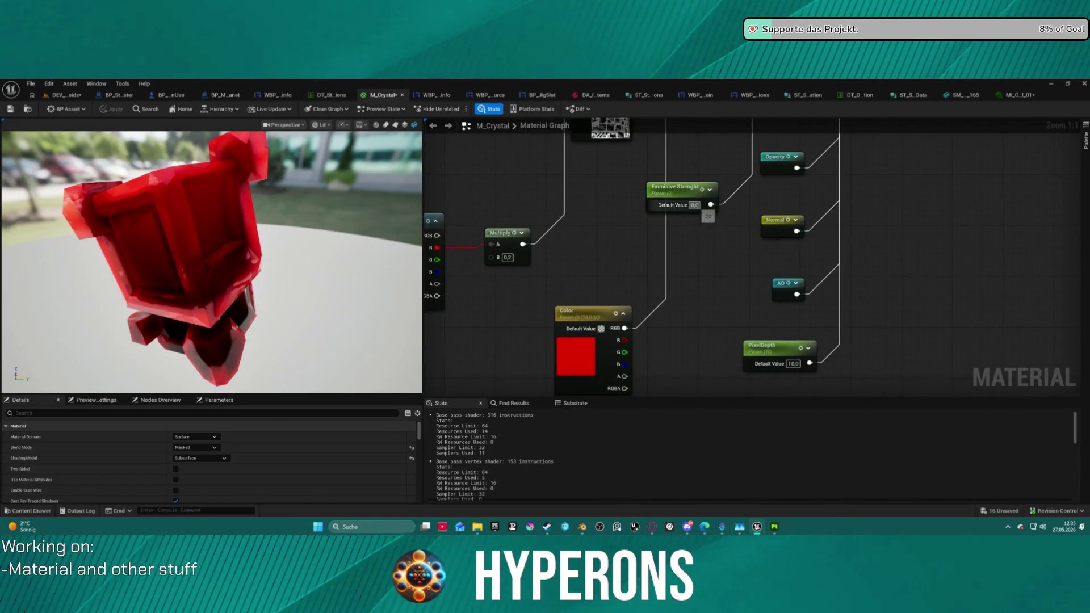
left_click(694, 204)
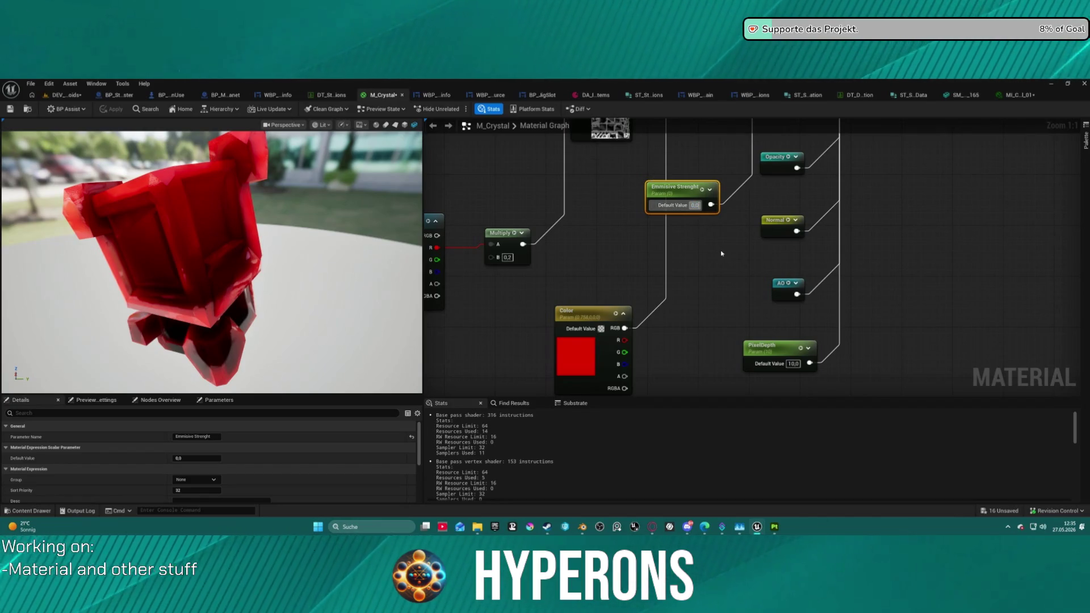
key("Return")
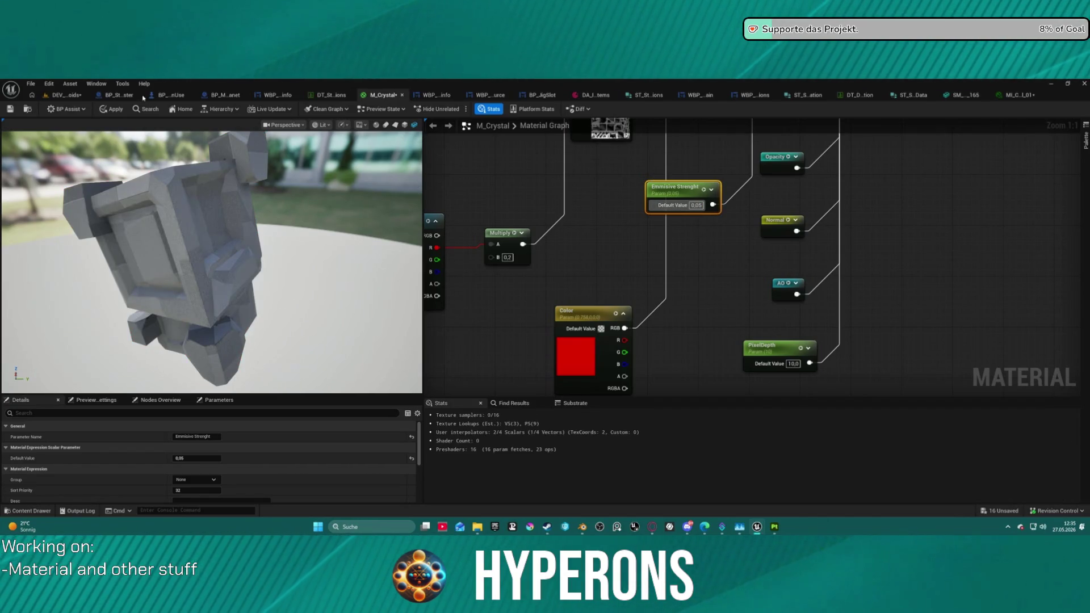
left_click(113, 109)
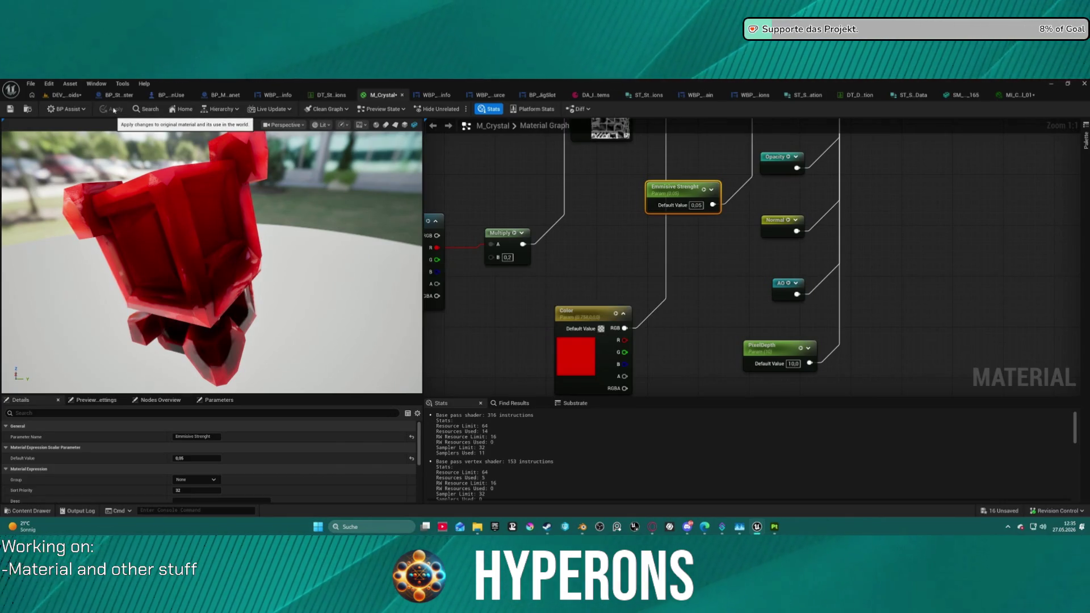
left_click(1015, 95)
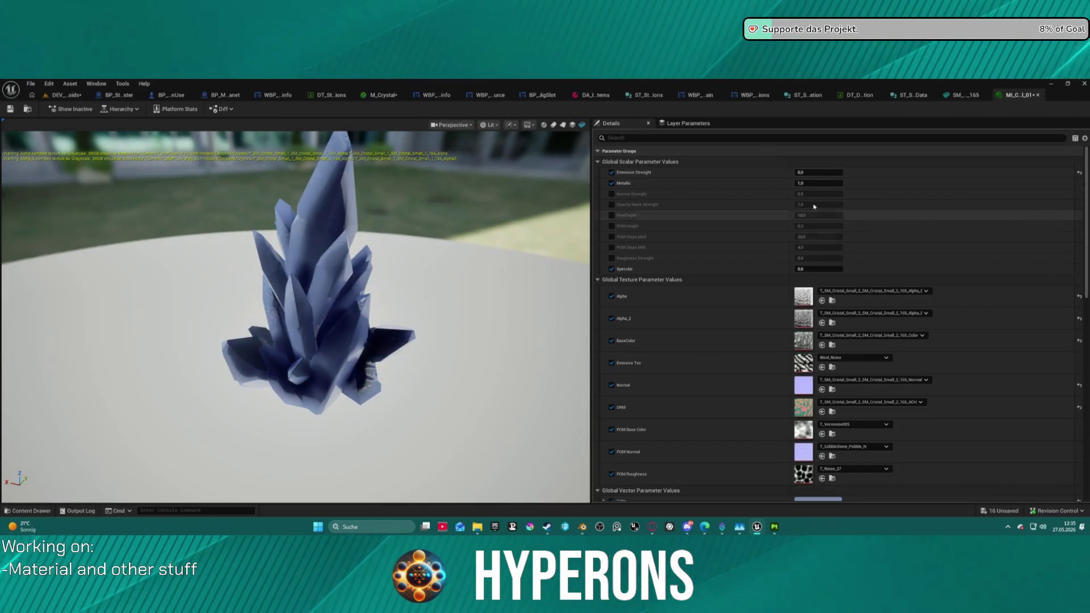
Step: Scrub the instance's Emissive Strength above 4 to test a strong glow
left_click(820, 172)
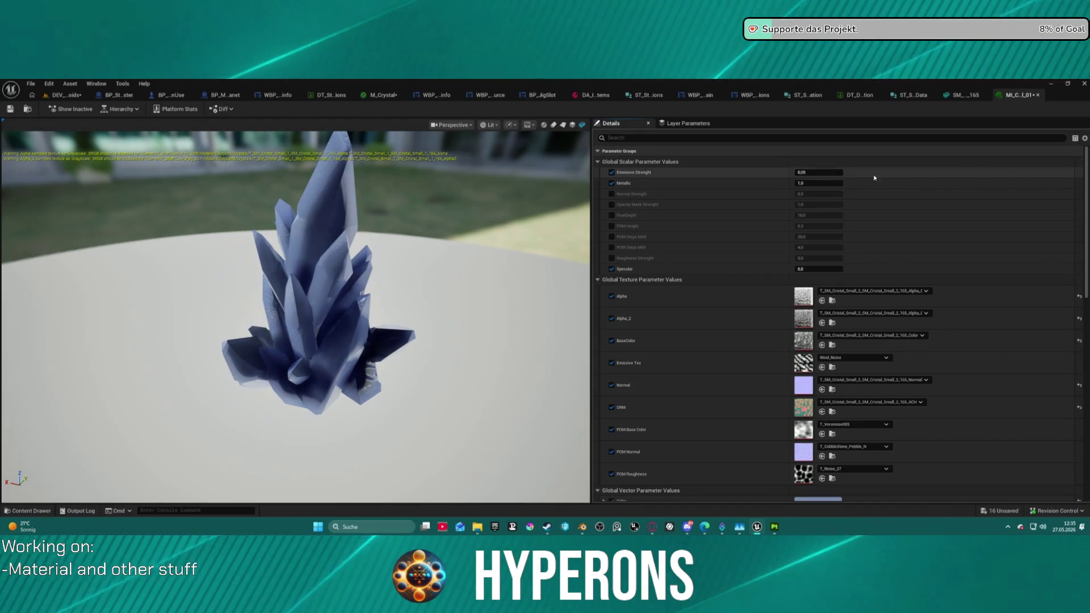
left_click_drag(820, 172, 835, 172)
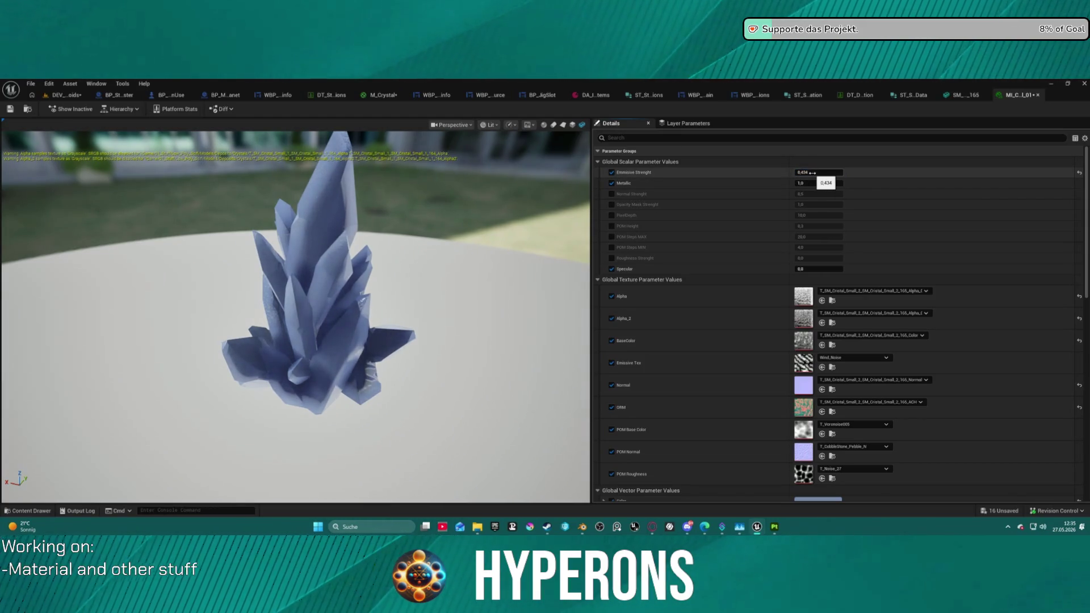
left_click_drag(807, 172, 840, 173)
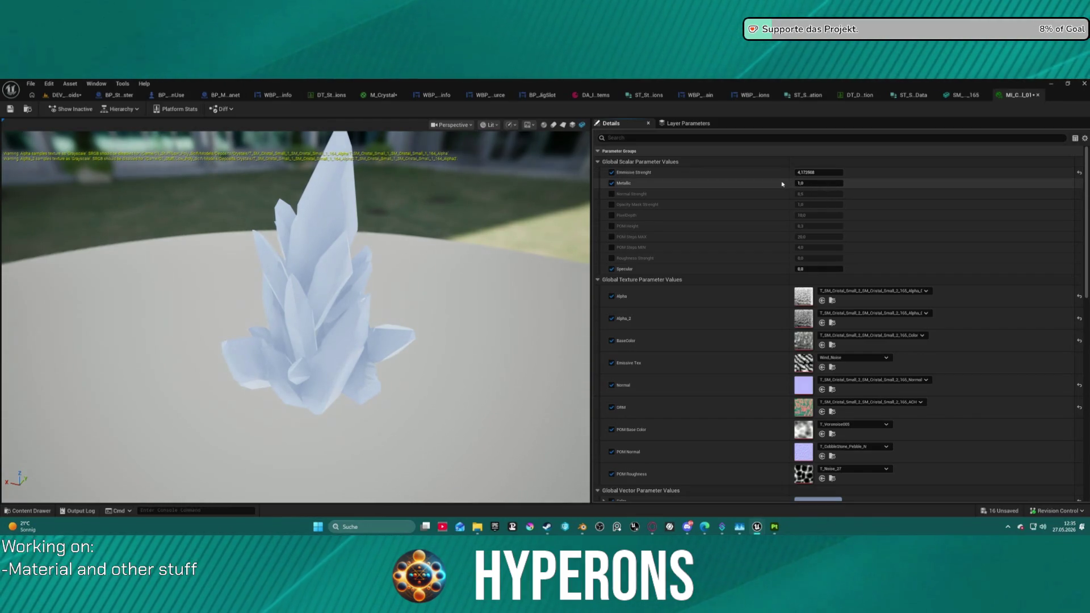
scroll(366, 274, "down", 5)
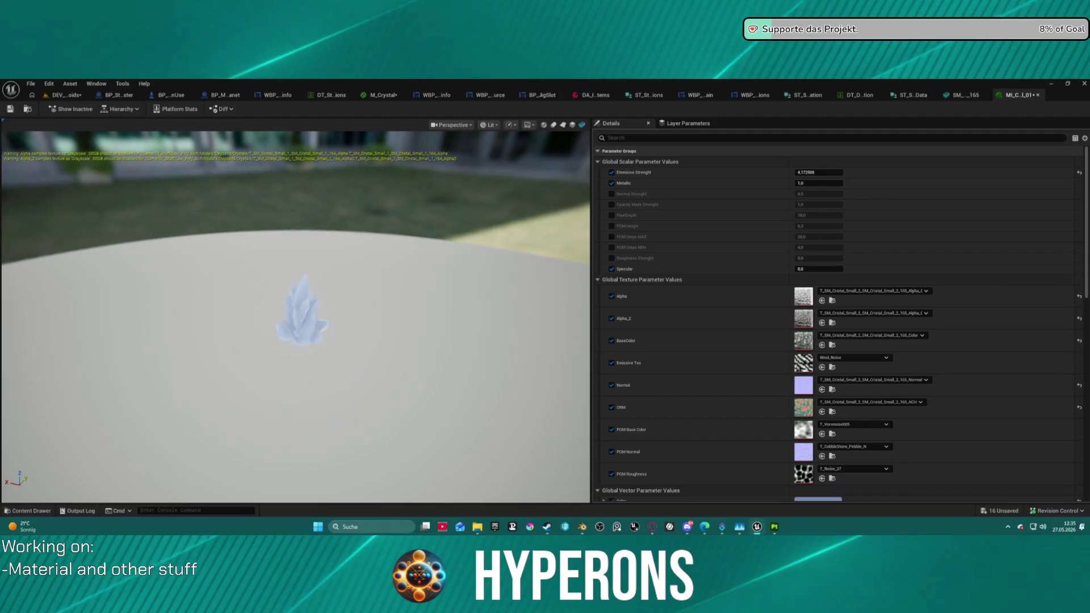
scroll(366, 273, "up", 8)
mouse_move(366, 274)
left_mouse_down()
mouse_move(284, 281)
mouse_move(266, 231)
left_mouse_up()
Step: Try Emissive Strength values 0.05 and 10, settling on 0.1
left_click(818, 172)
type("0,05")
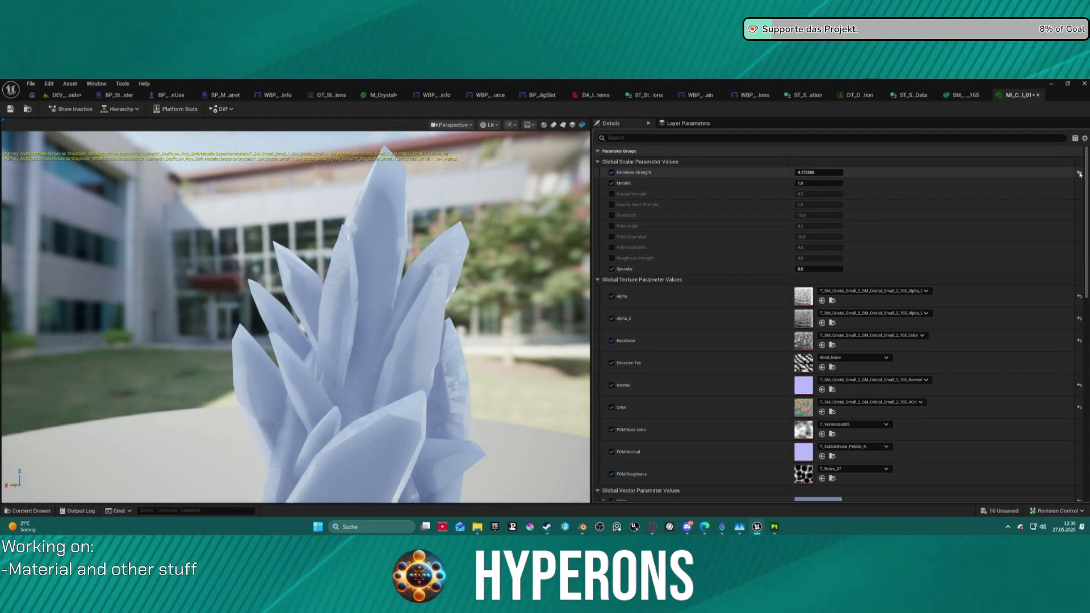
key("Return")
left_click(833, 172)
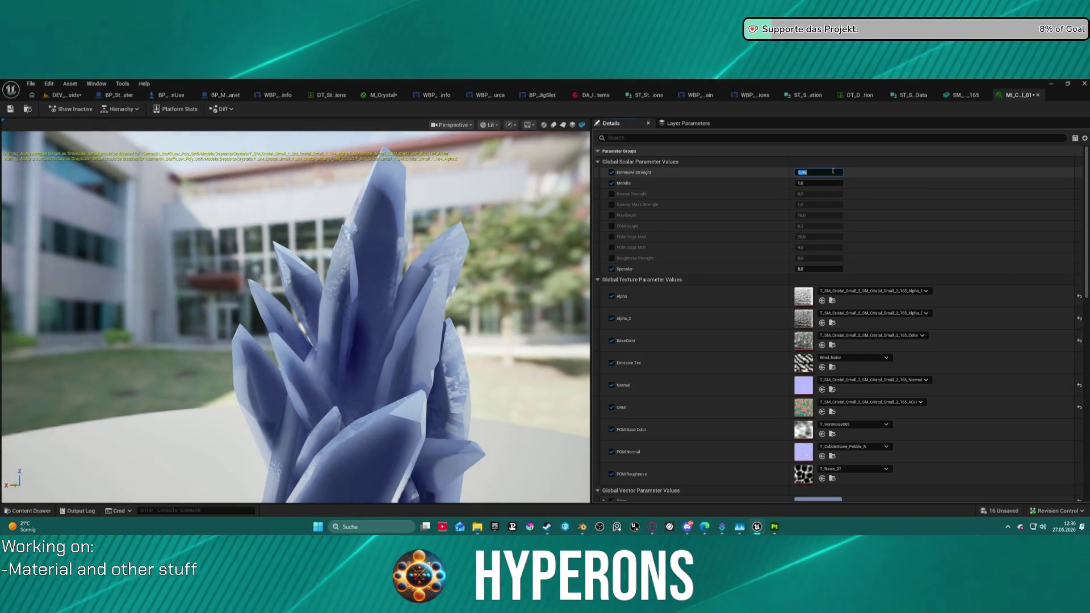
type("10")
key("Return")
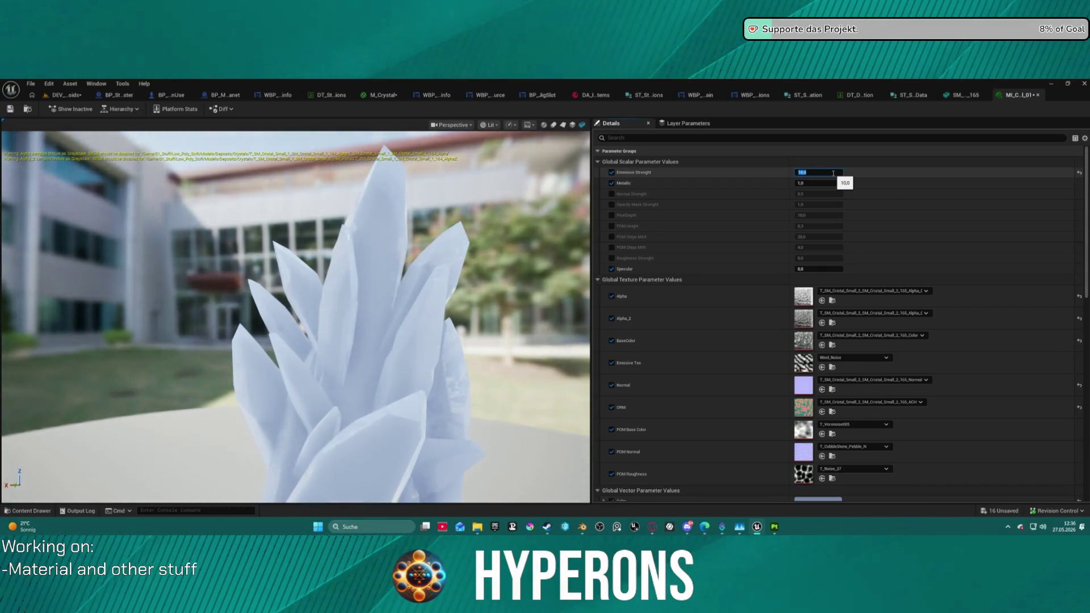
key("Return")
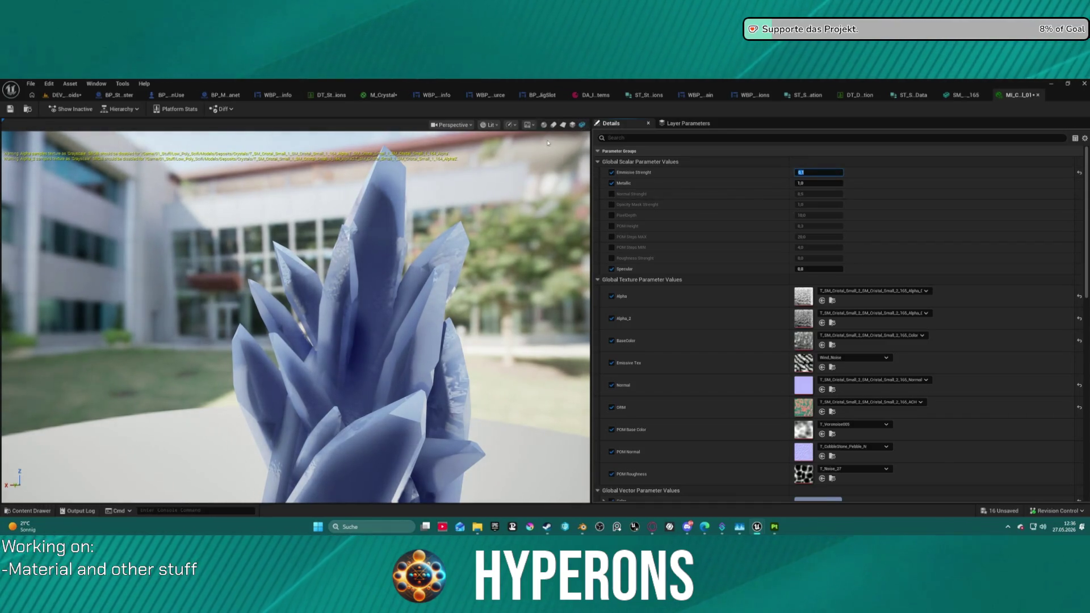
left_click(531, 126)
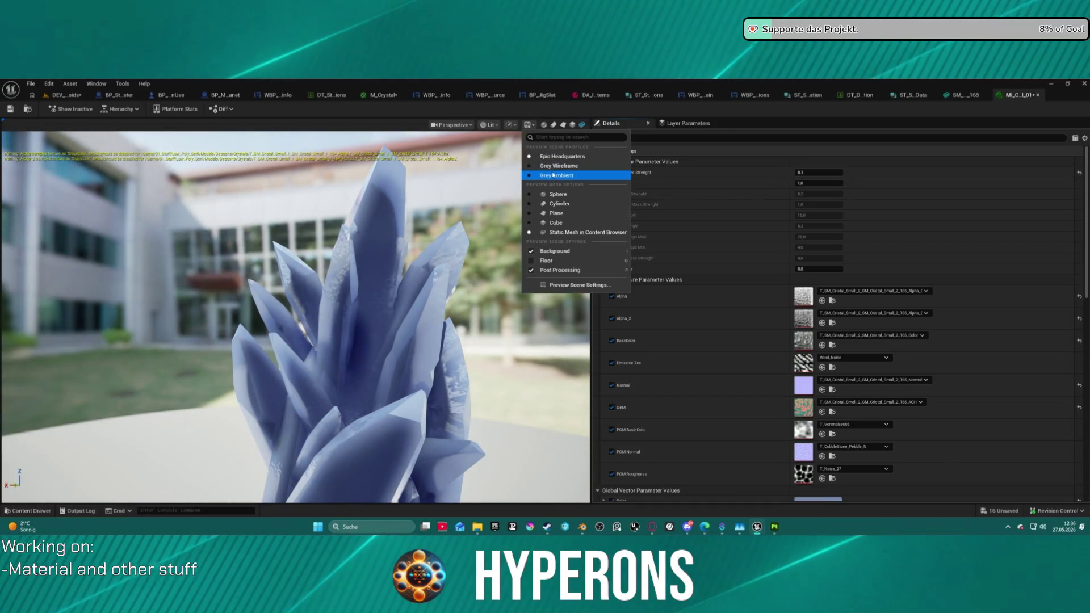
Step: Switch the preview backdrop to Grey Ambient and orbit closer to the crystal
left_click(553, 174)
scroll(472, 272, "up", 5)
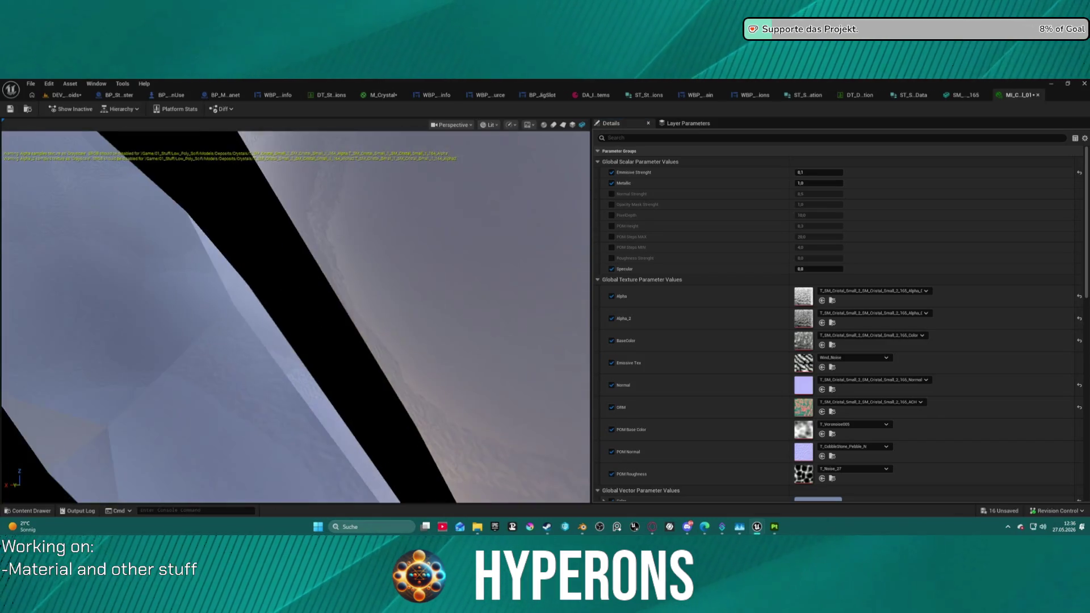
scroll(472, 271, "down", 10)
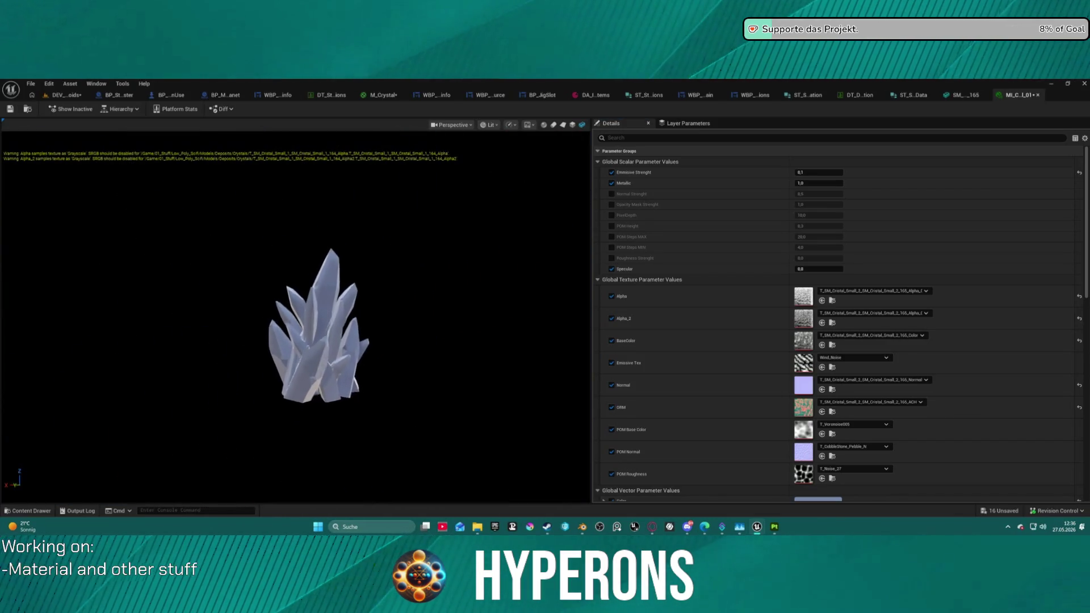
scroll(335, 335, "up", 5)
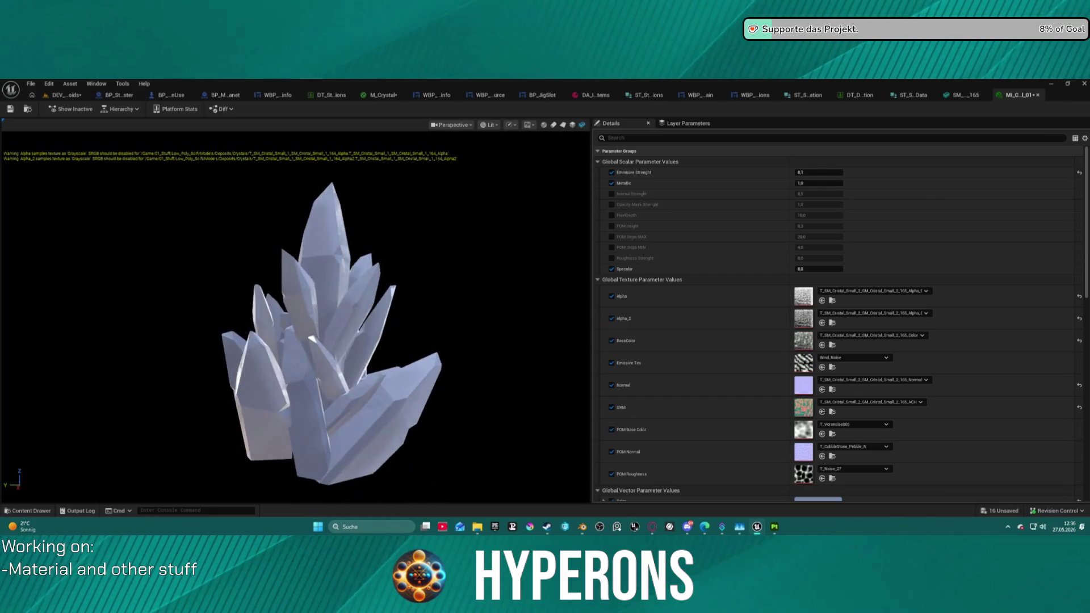
mouse_move(295, 318)
left_mouse_down()
mouse_move(341, 317)
mouse_move(307, 318)
left_mouse_up()
scroll(295, 318, "up", 5)
mouse_move(458, 267)
left_mouse_down()
mouse_move(510, 267)
mouse_move(457, 267)
left_mouse_up()
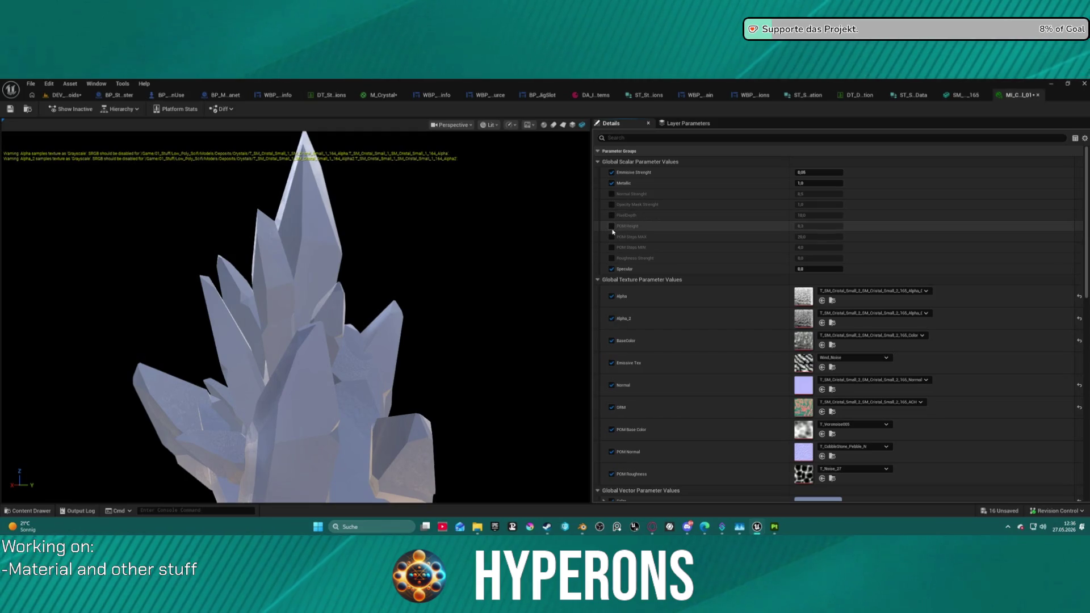
Step: Test the PixelDepth override at 5, then set it back to 10
left_click(820, 215)
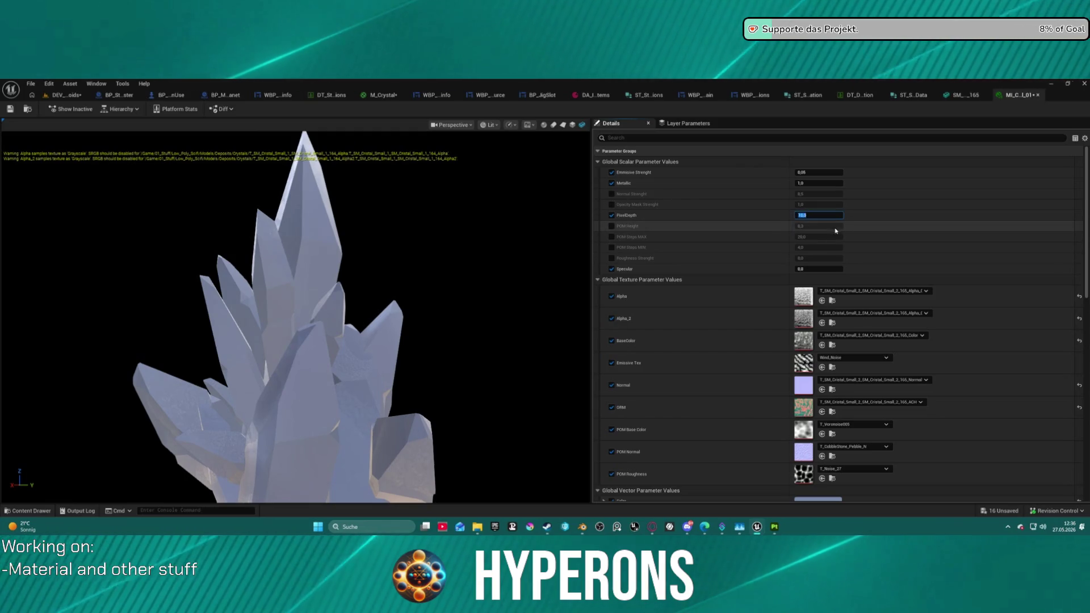
type("5")
key("Return")
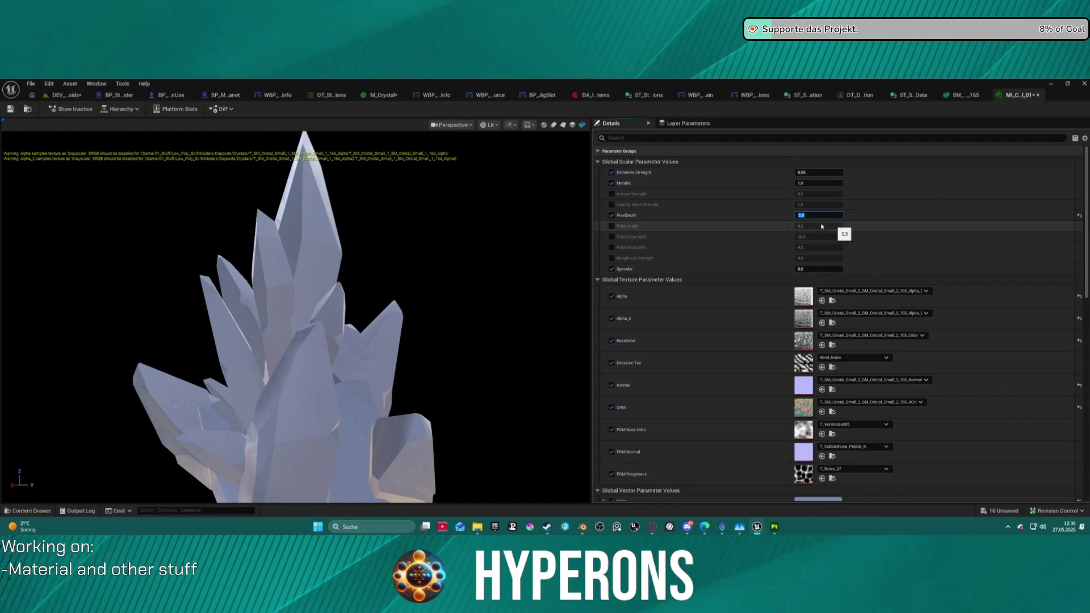
left_click_drag(332, 370, 454, 343)
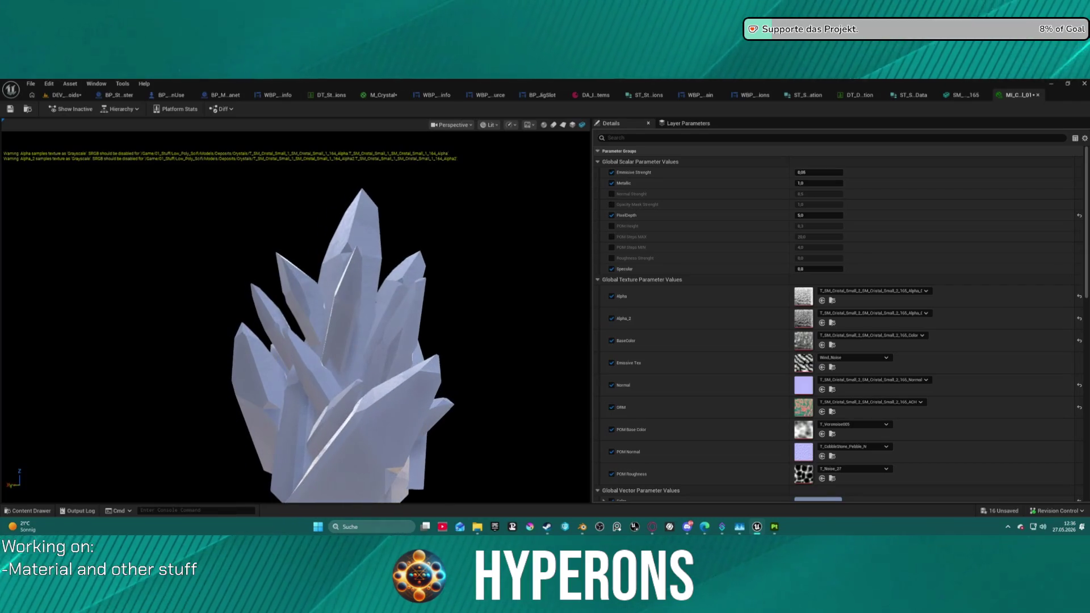
left_click(818, 216)
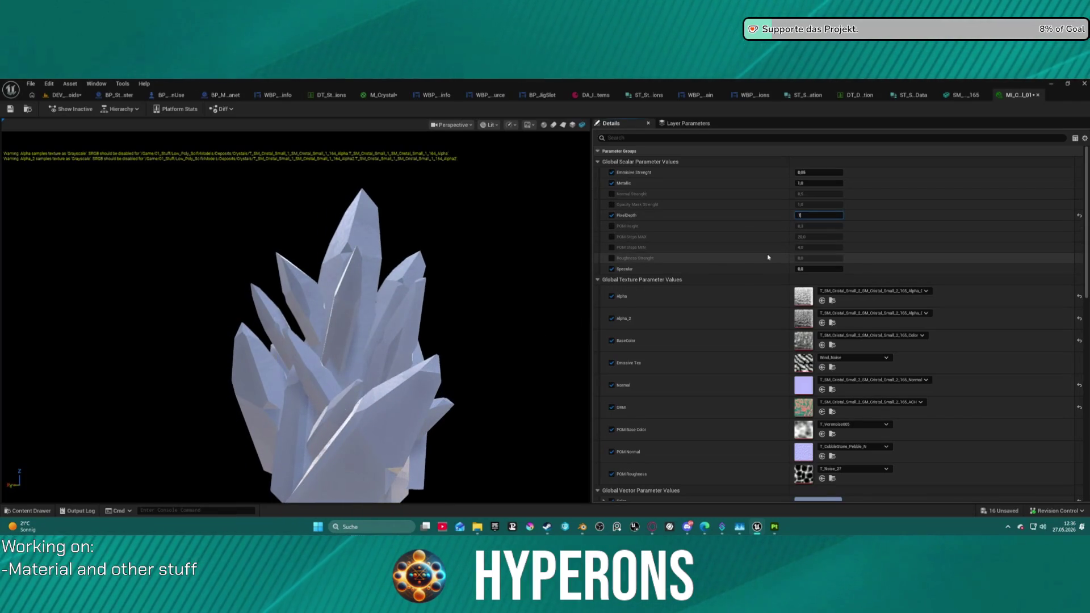
type("0,0")
key("Return")
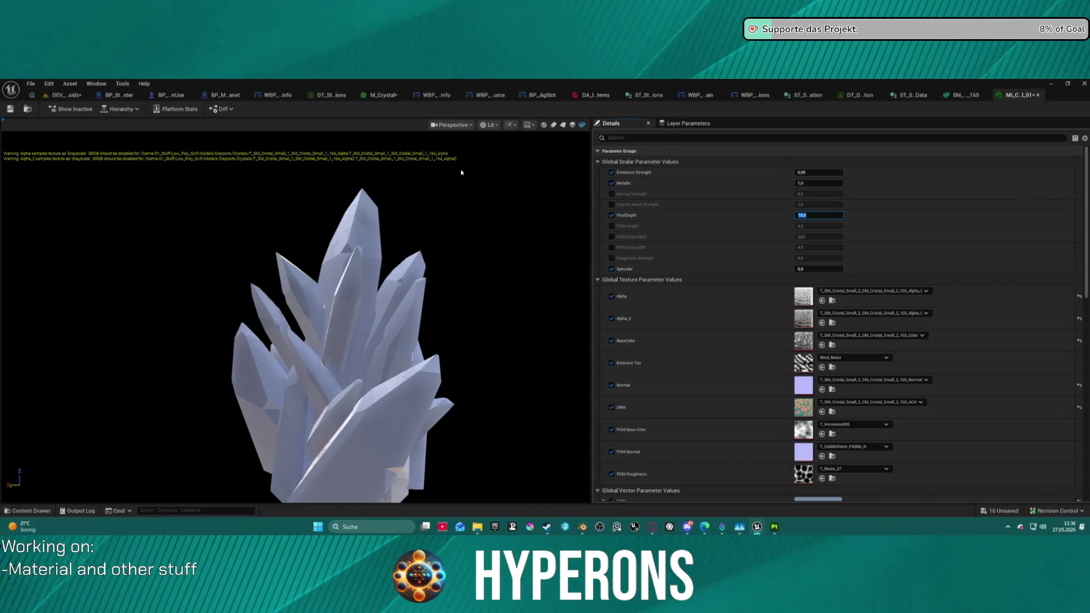
left_click(529, 125)
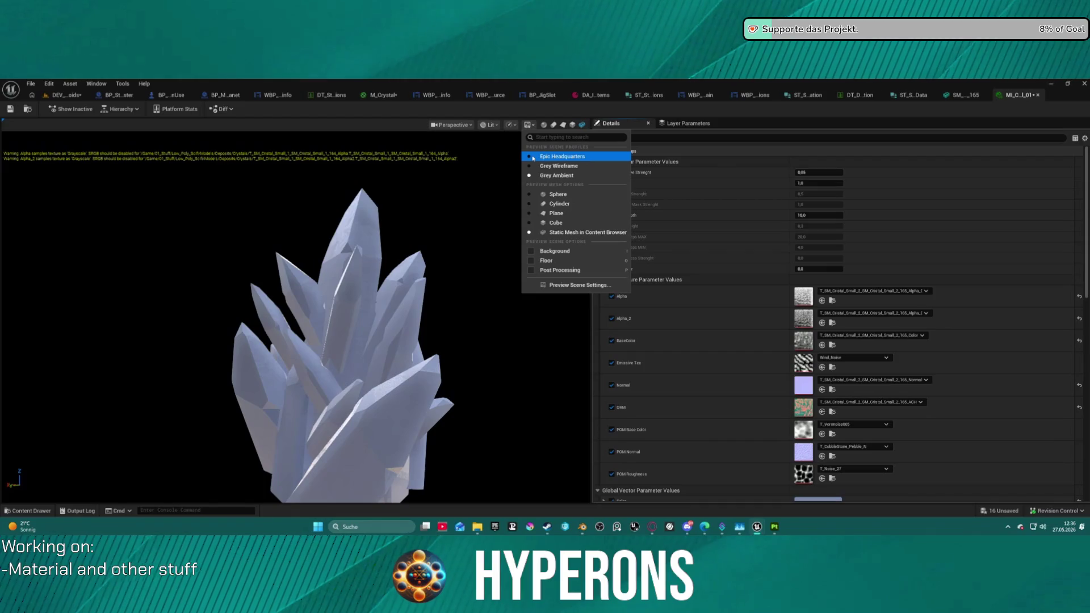
Step: Switch the preview to Epic Headquarters, then check out and save MI_Crystal_01
left_click(533, 156)
left_click_drag(295, 318, 431, 318)
left_click_drag(318, 245, 359, 246)
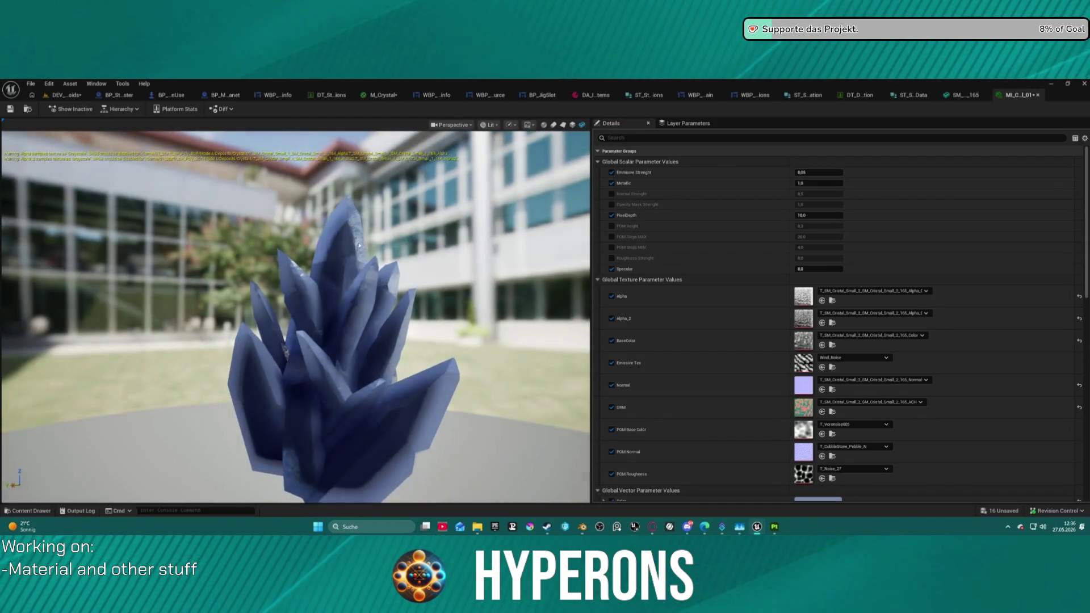
key("ctrl+s")
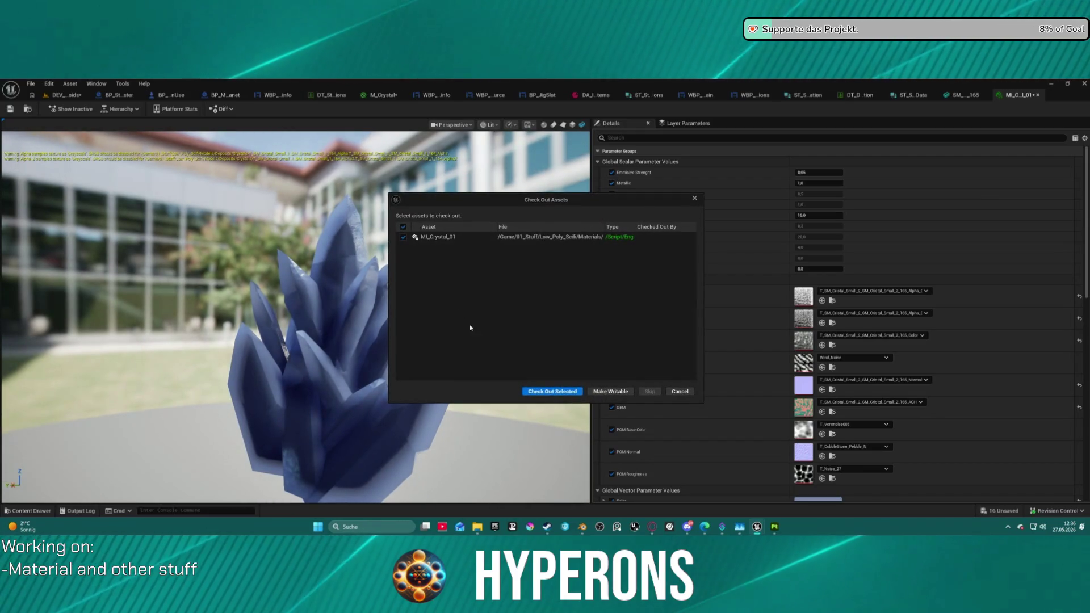
left_click(548, 392)
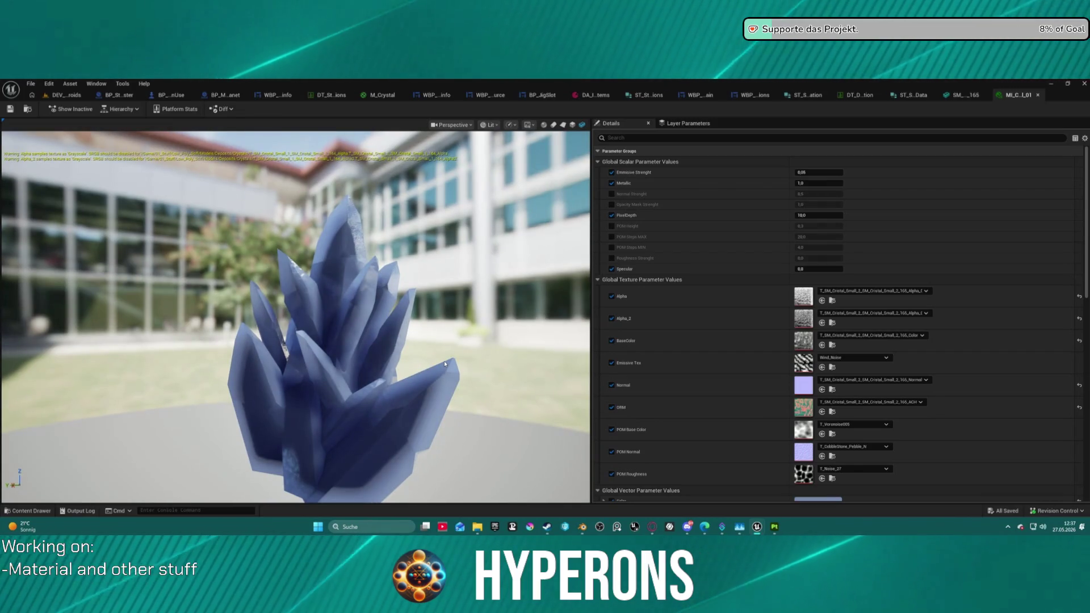
Step: Drag the instance's PixelDepth from 10 down to about 4.7 and inspect the lighter shading
mouse_move(326, 291)
left_mouse_down()
mouse_move(310, 292)
mouse_move(301, 318)
mouse_move(227, 292)
mouse_move(136, 293)
mouse_move(85, 309)
mouse_move(74, 289)
mouse_move(17, 275)
mouse_move(310, 199)
left_mouse_up()
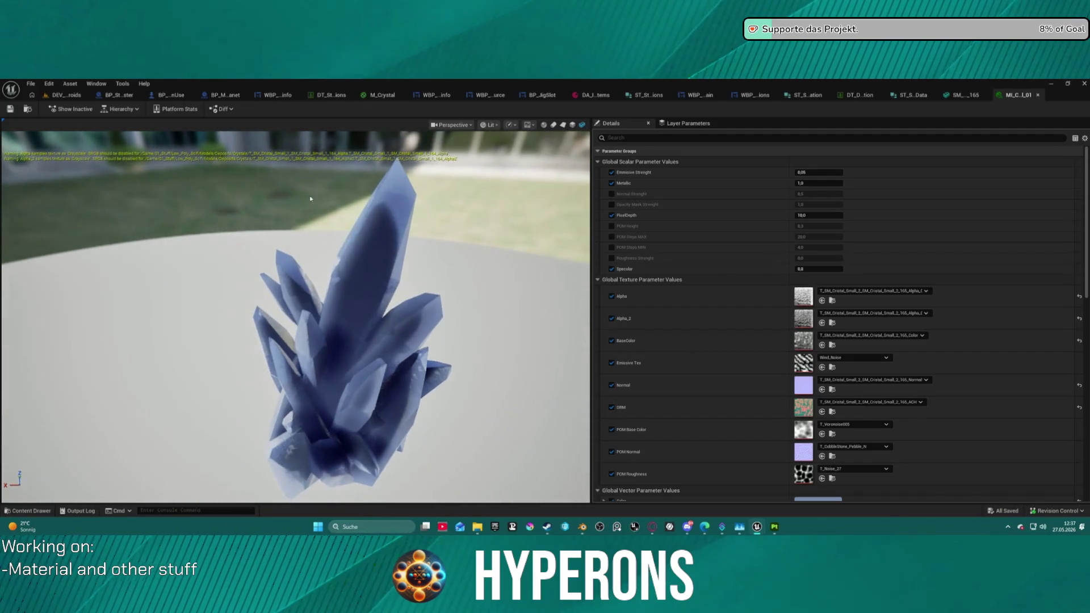
mouse_move(381, 195)
left_mouse_down()
mouse_move(347, 222)
mouse_move(405, 215)
left_mouse_up()
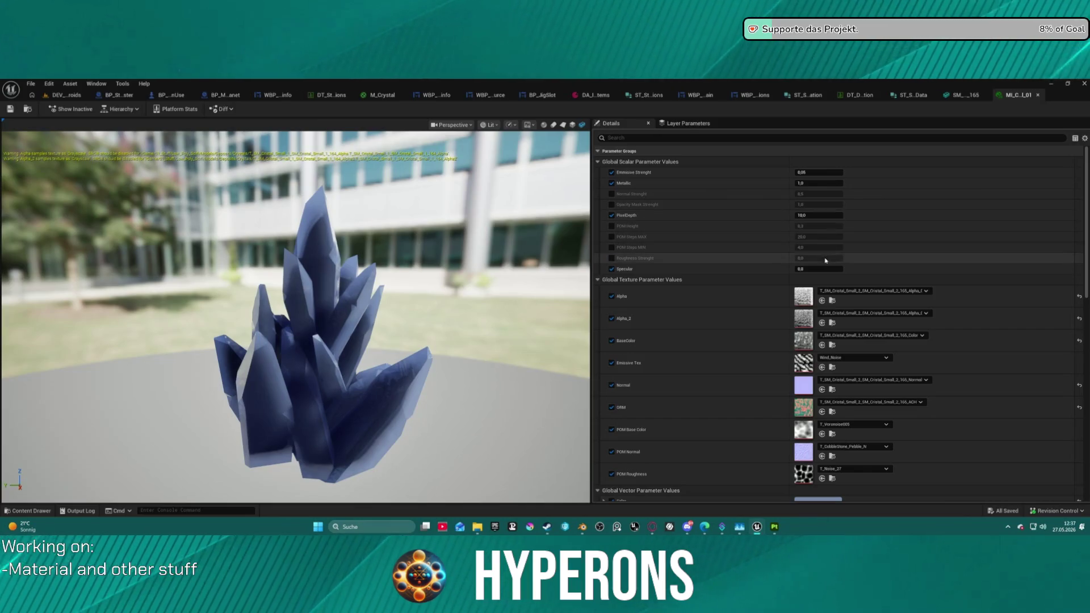
mouse_move(818, 215)
left_mouse_down()
mouse_move(806, 215)
mouse_move(834, 215)
left_mouse_up()
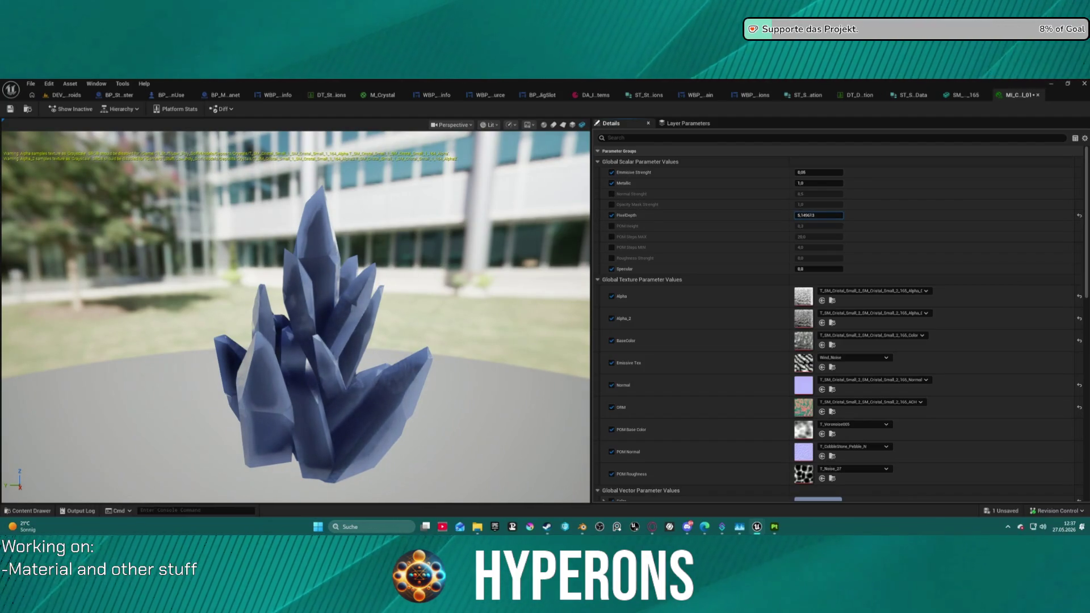
left_click_drag(819, 215, 823, 216)
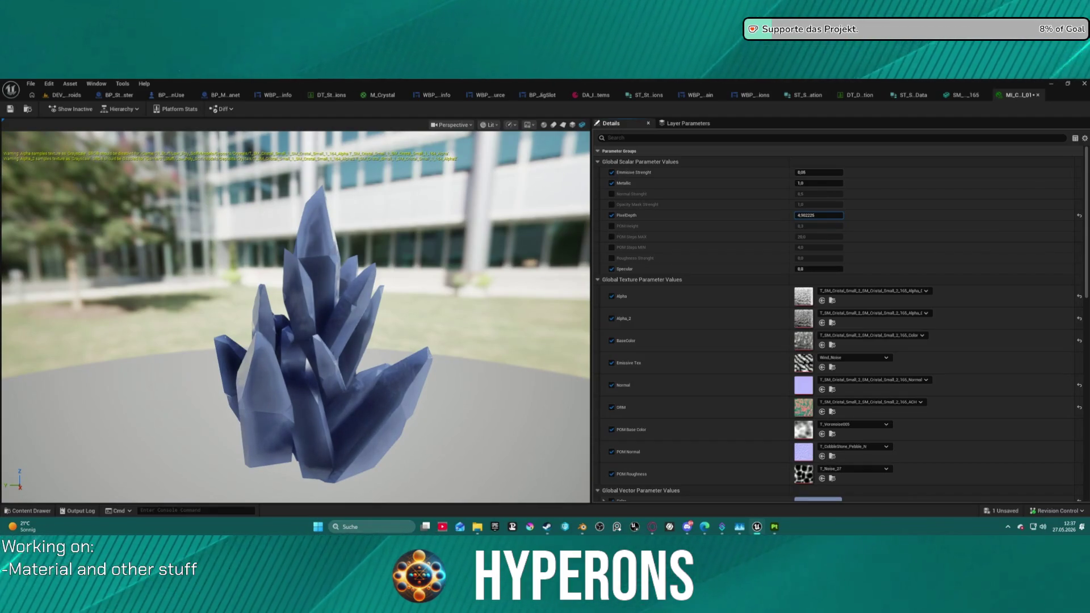
left_click_drag(296, 312, 347, 363)
left_click_drag(397, 296, 465, 267)
left_click_drag(295, 312, 386, 309)
mouse_move(284, 341)
left_mouse_down()
mouse_move(306, 335)
mouse_move(283, 341)
left_mouse_up()
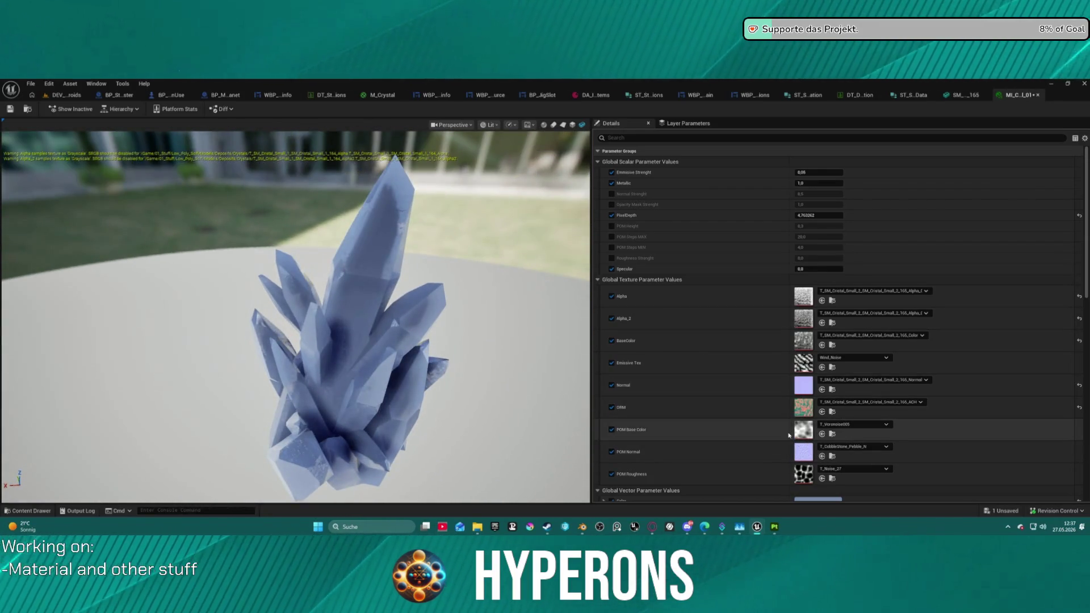
scroll(755, 363, "down", 5)
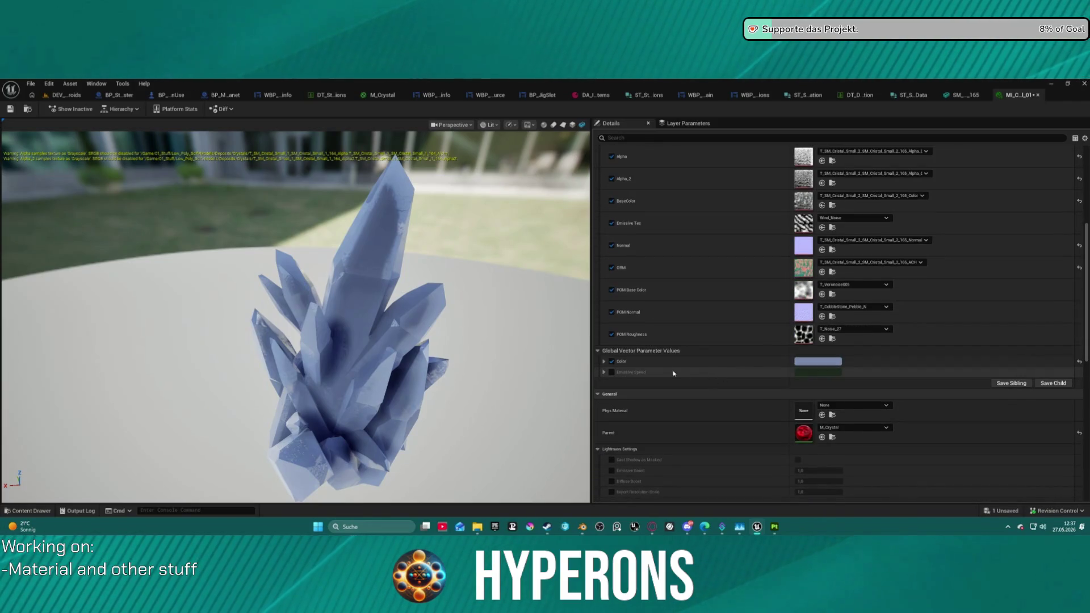
Step: Expand Emissive Speed's R, G, B, A values, then switch to the M_Crystal graph
left_click(604, 371)
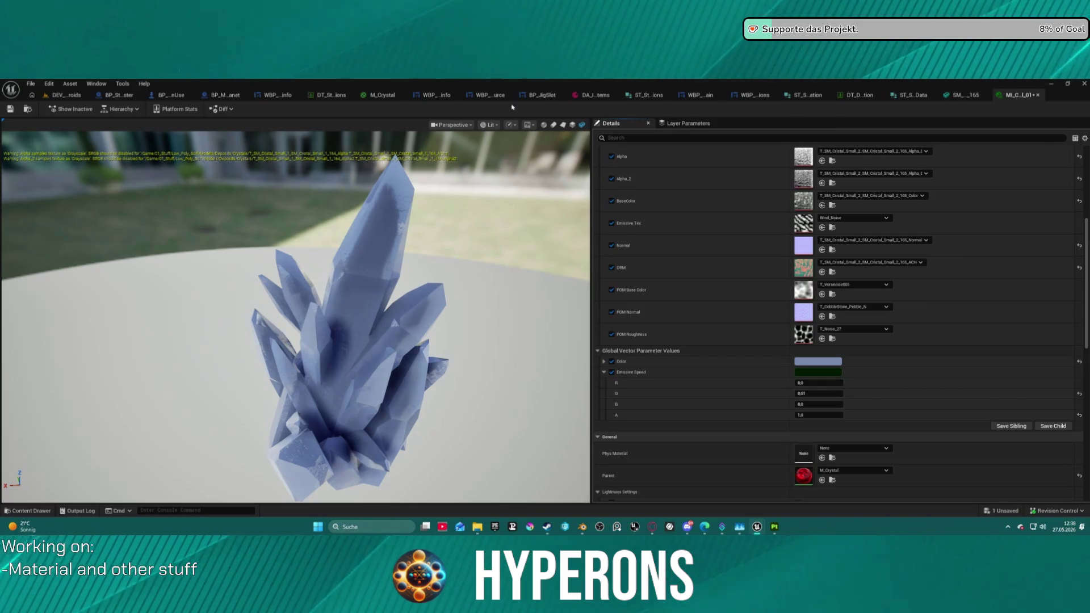
left_click(377, 96)
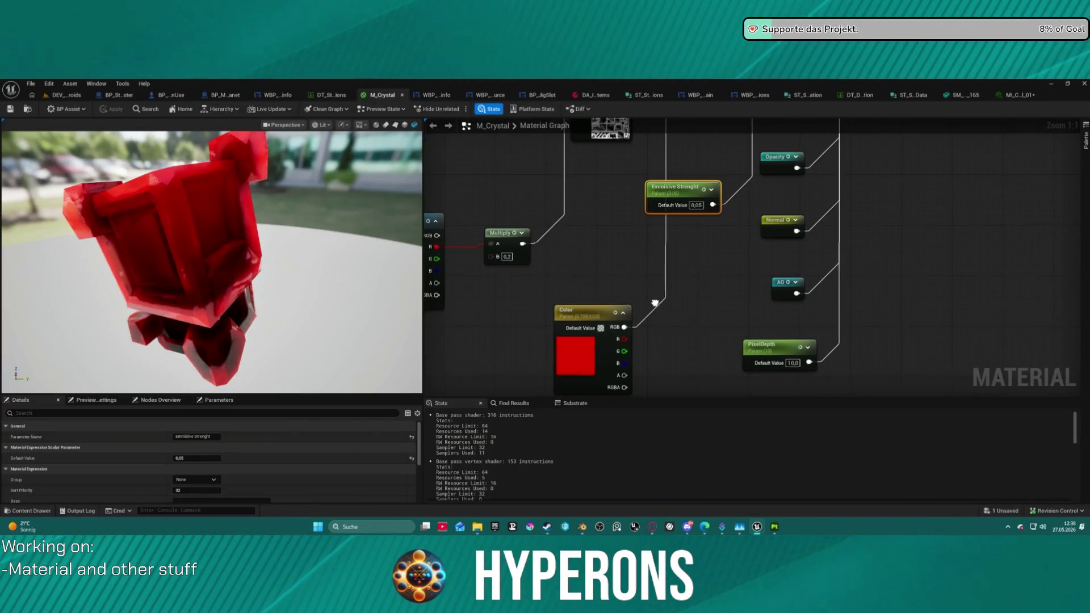
Step: Add a Constant2Vector node beside Emissive Speed and wire it into the Panner's Speed
scroll(696, 324, "down", 2)
scroll(695, 323, "down", 3)
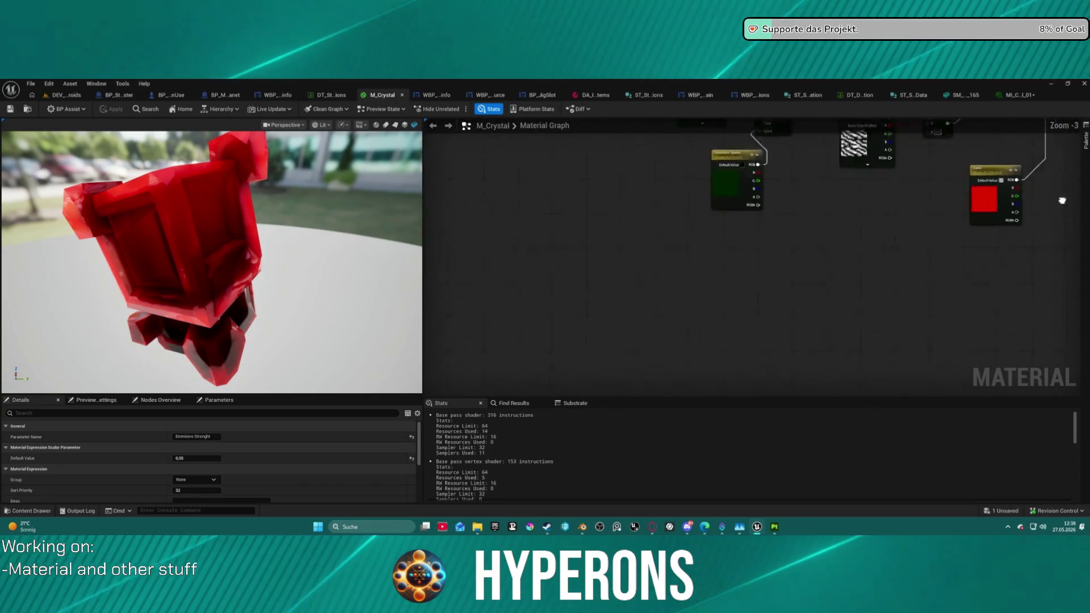
scroll(698, 298, "up", 3)
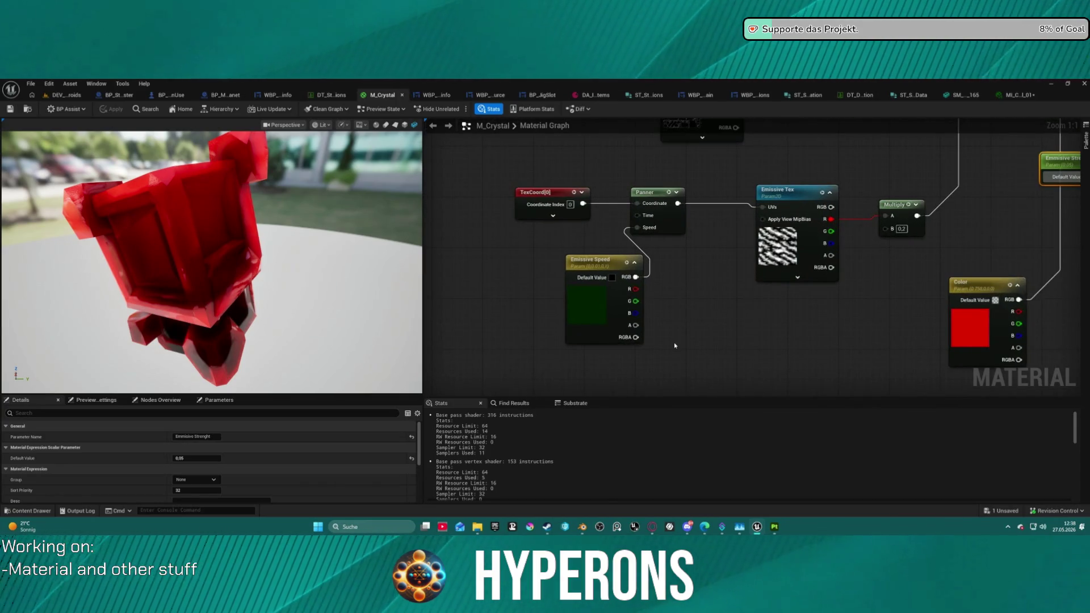
key("2")
left_click(693, 324)
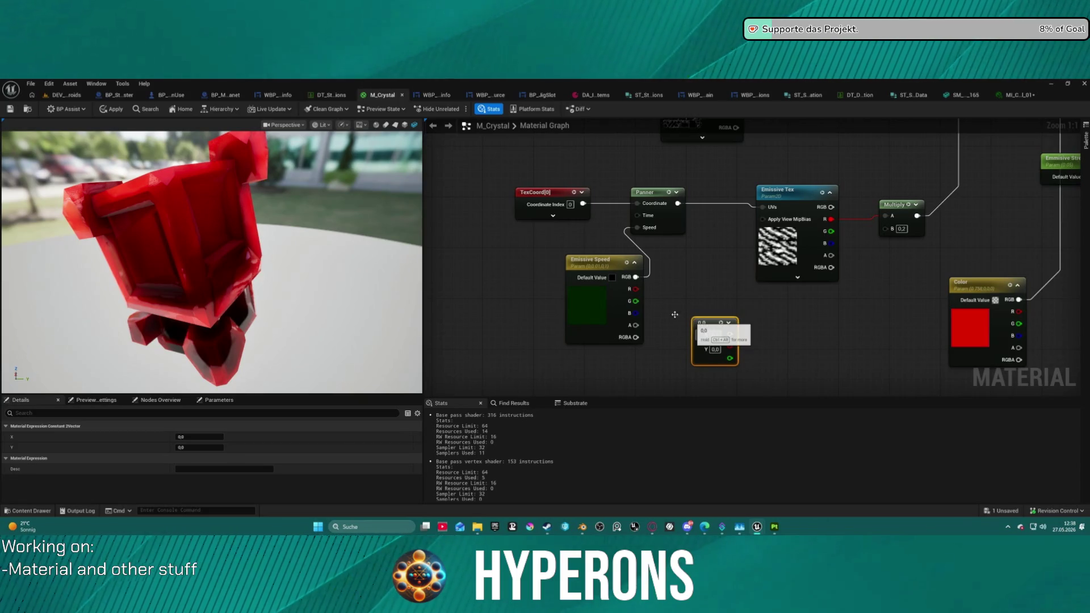
left_click_drag(705, 322, 661, 303)
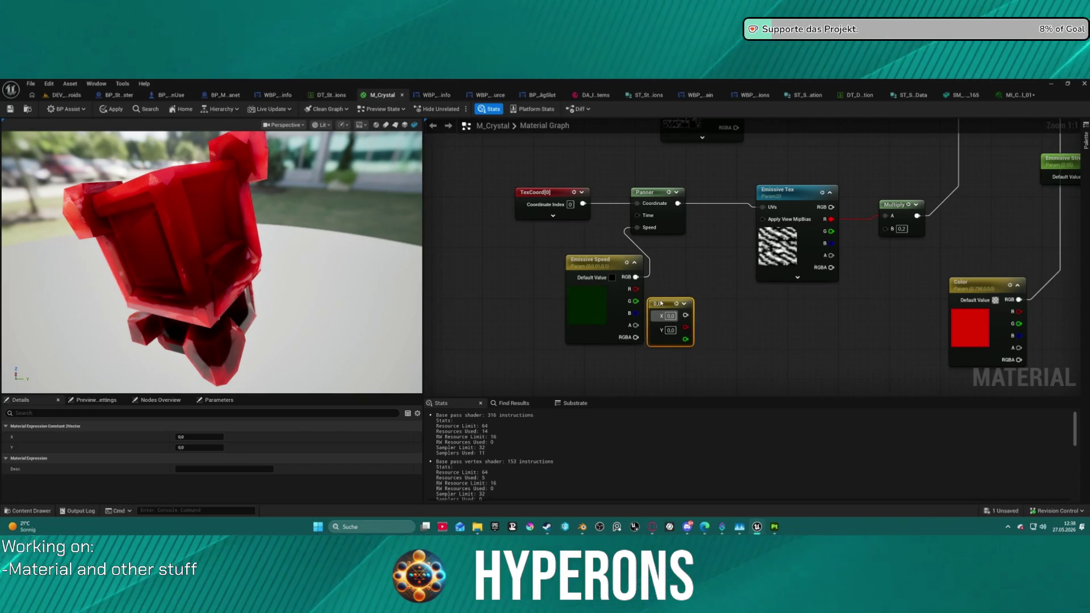
left_click(600, 267)
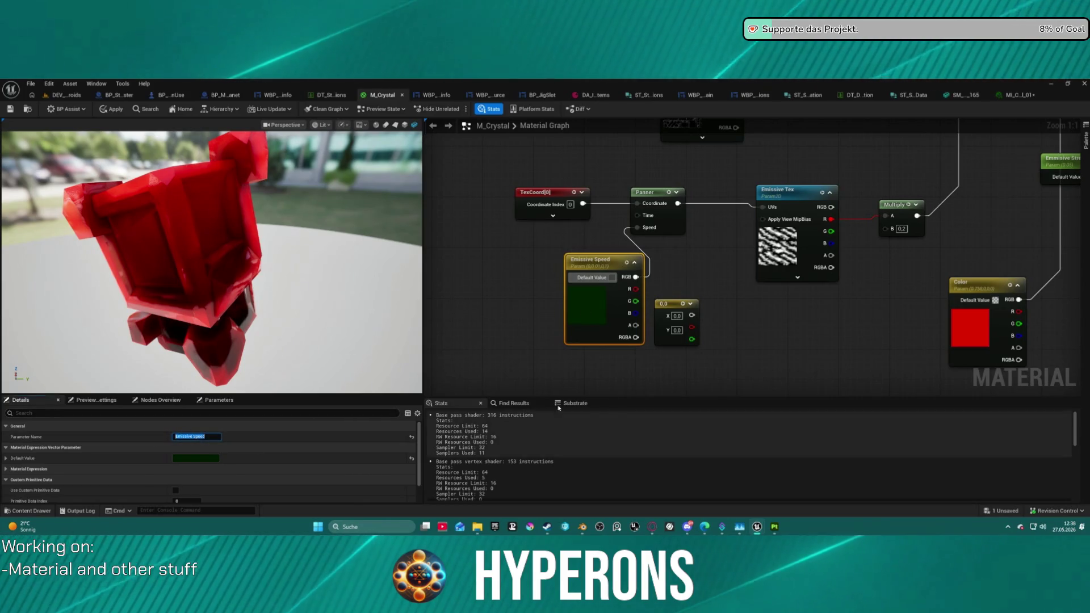
left_click_drag(691, 316, 637, 227)
Step: Convert the constant to a parameter named 'Emissive Speed', delete the duplicate, and connect it to Panner Speed
right_click(662, 307)
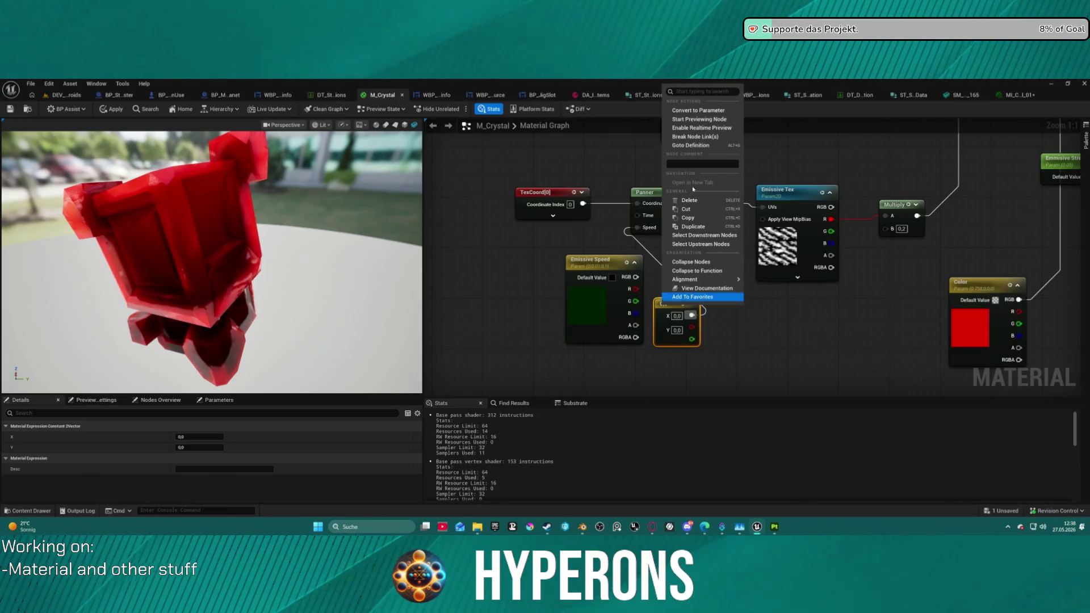
left_click(698, 110)
type("Emissive Speed")
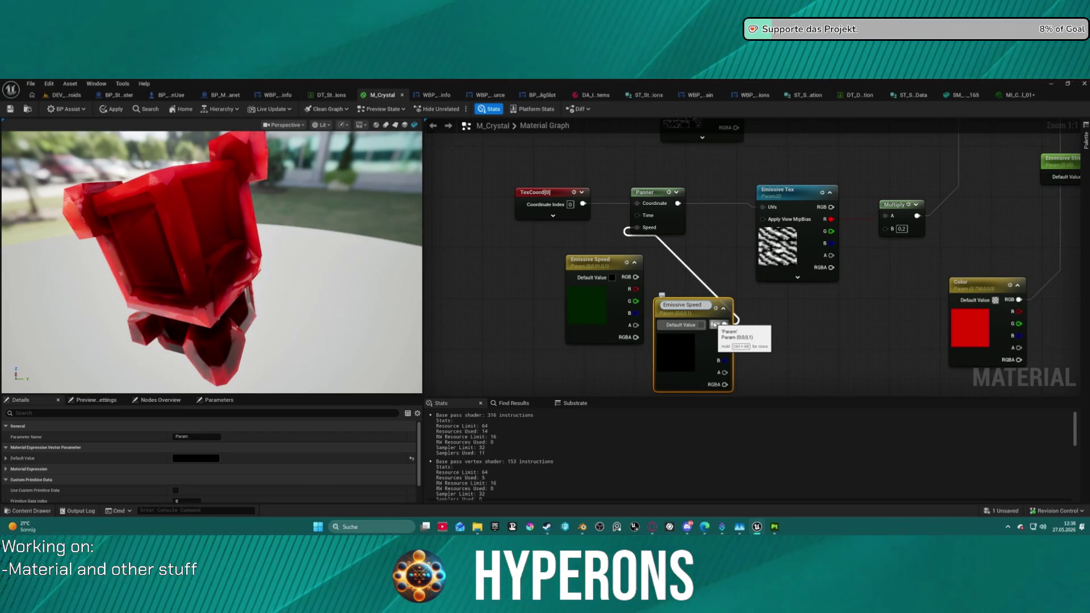
key("Return")
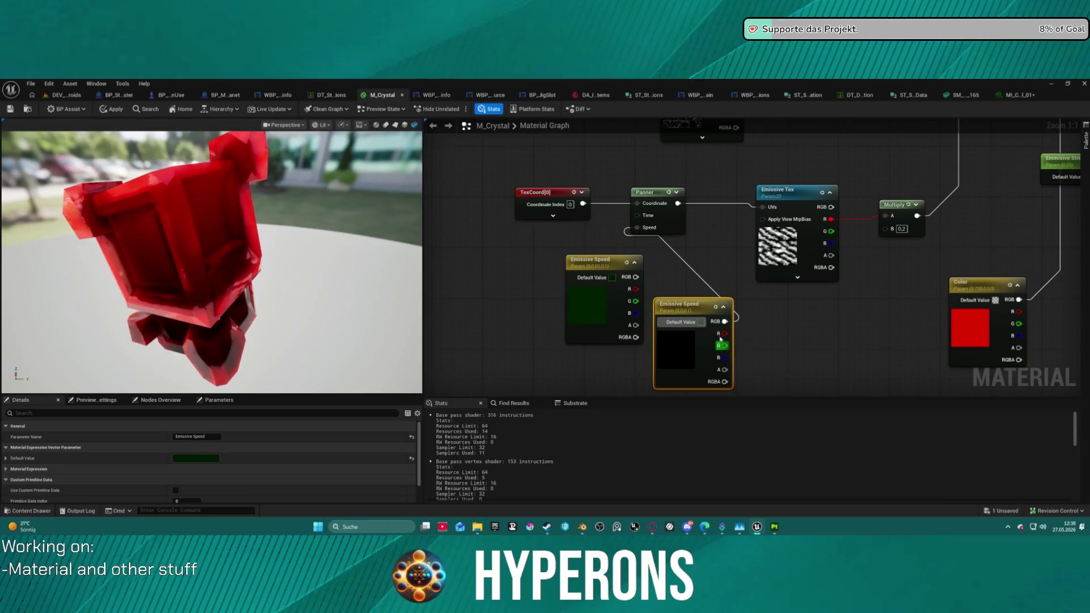
key("Delete")
mouse_move(636, 277)
left_mouse_down()
mouse_move(640, 234)
mouse_move(579, 259)
left_mouse_up()
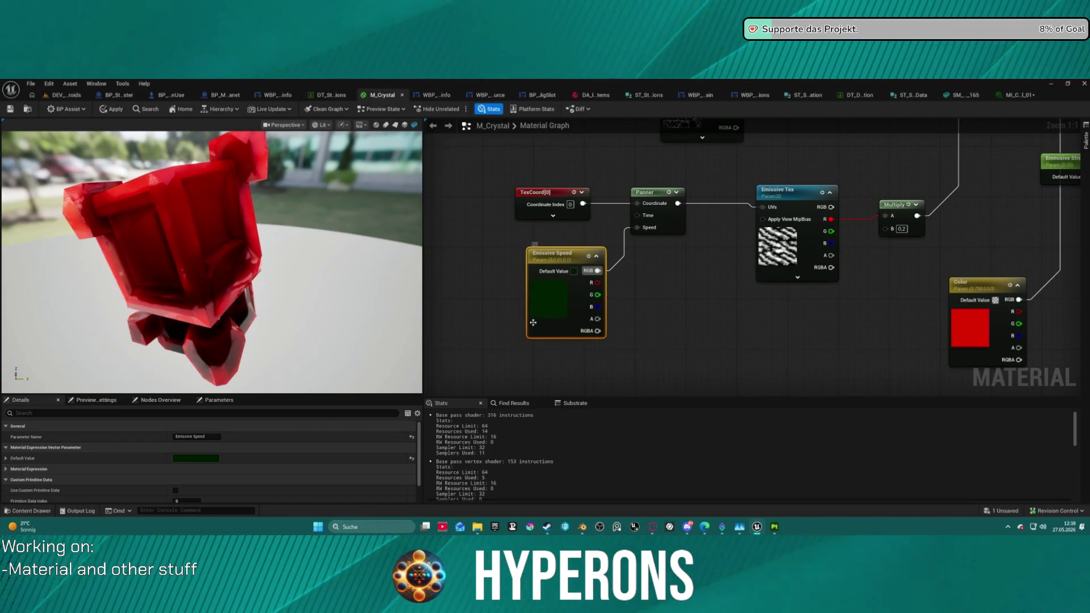
left_click(1016, 96)
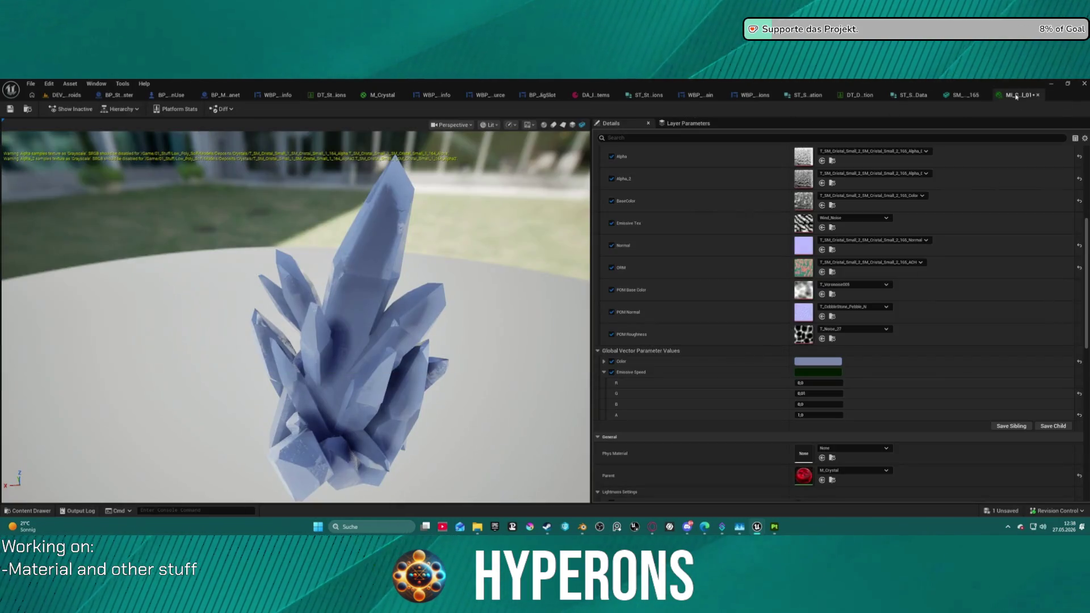
Step: Apply the M_Crystal graph changes with Ctrl+S
left_click(363, 96)
key("ctrl+s")
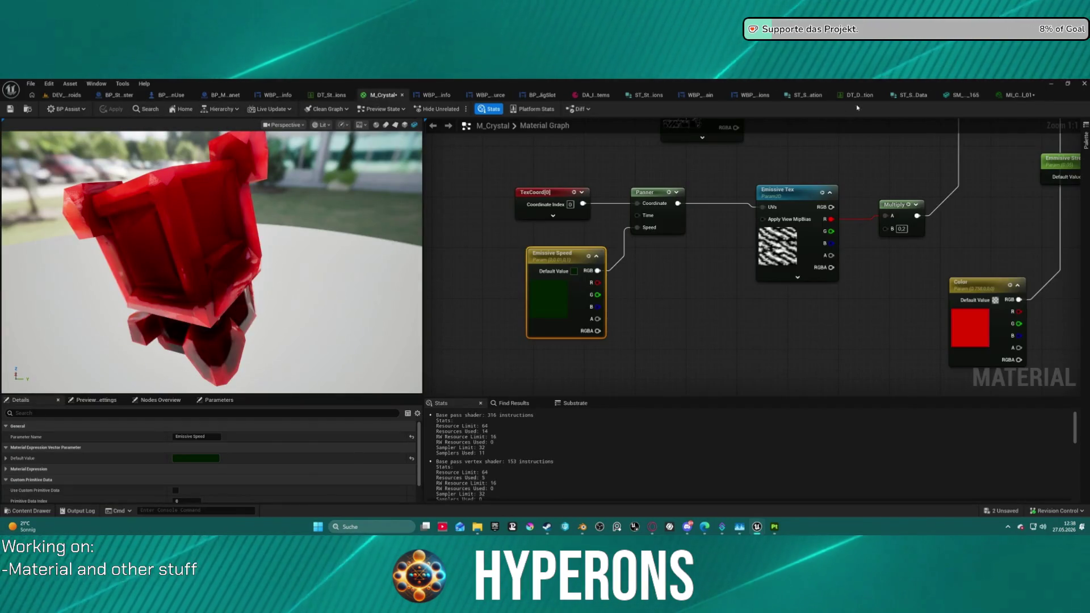
left_click(1016, 95)
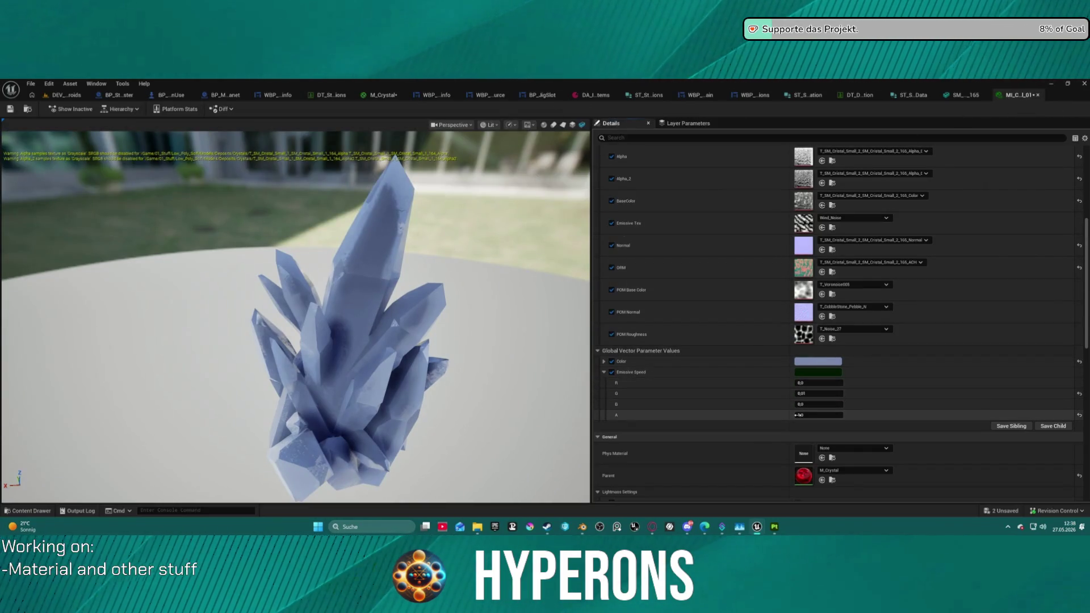
Step: Set Emissive Speed's alpha to 0 on MI_Crystal_01 and save the instance
left_click(818, 415)
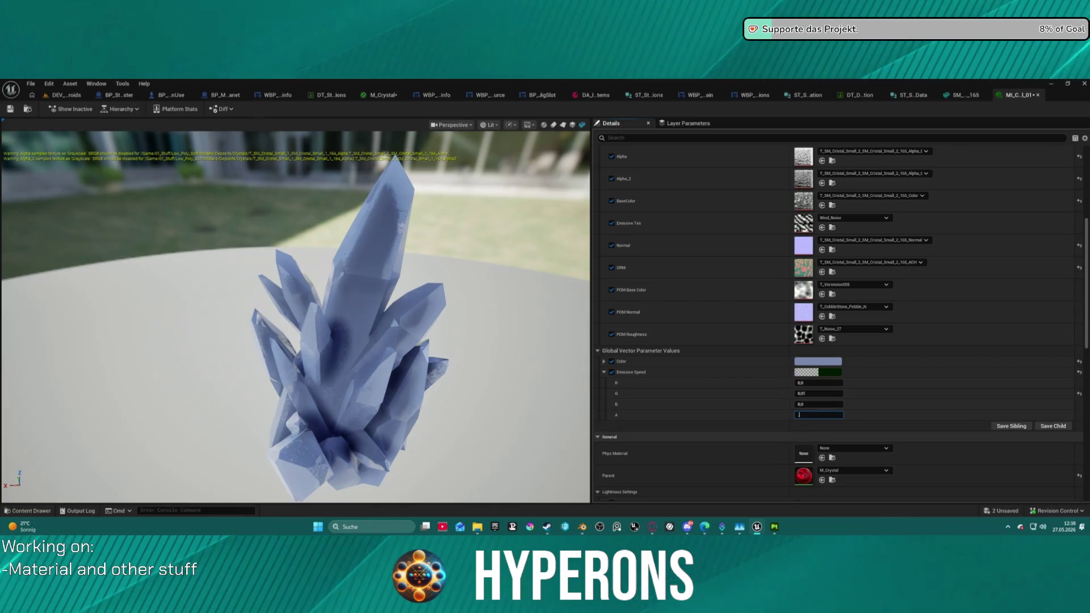
left_click(10, 109)
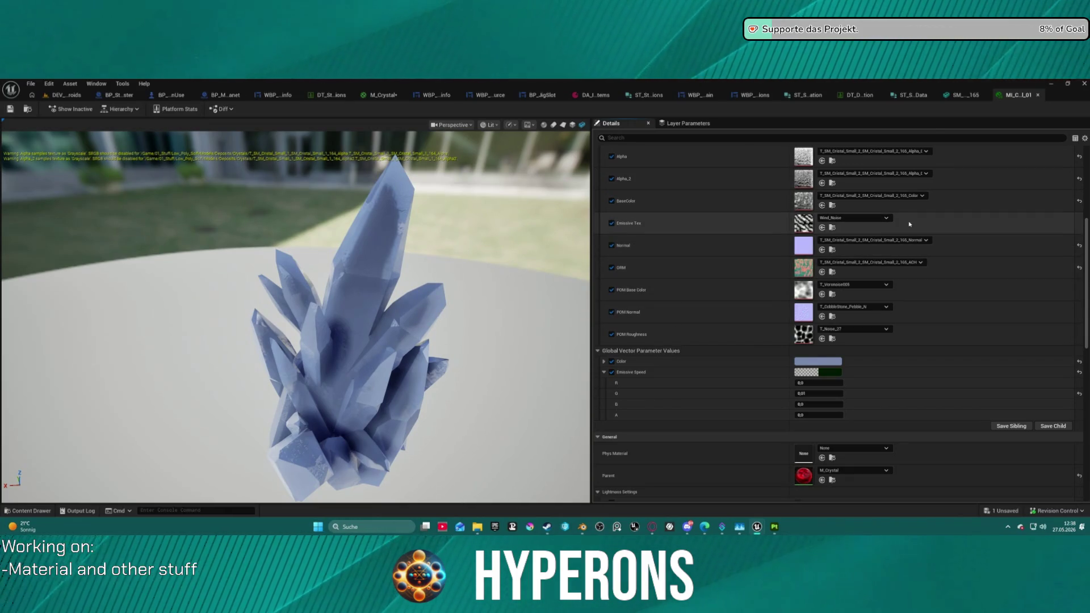
scroll(743, 232, "up", 1)
mouse_move(495, 271)
left_mouse_down()
mouse_move(358, 276)
mouse_move(336, 309)
mouse_move(313, 281)
mouse_move(313, 303)
mouse_move(251, 307)
mouse_move(425, 299)
left_mouse_up()
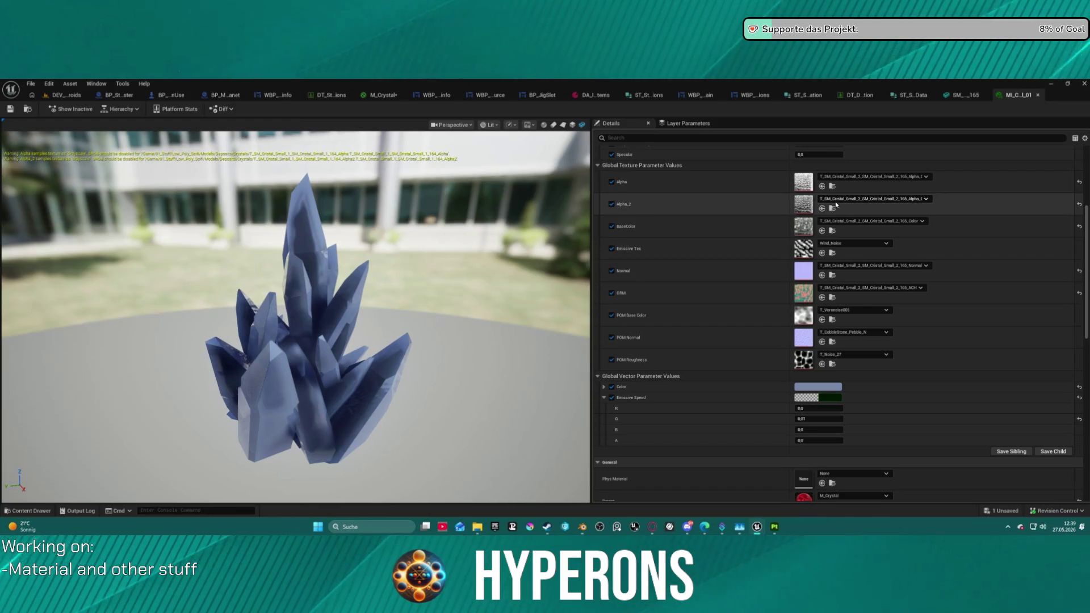
left_click(834, 335)
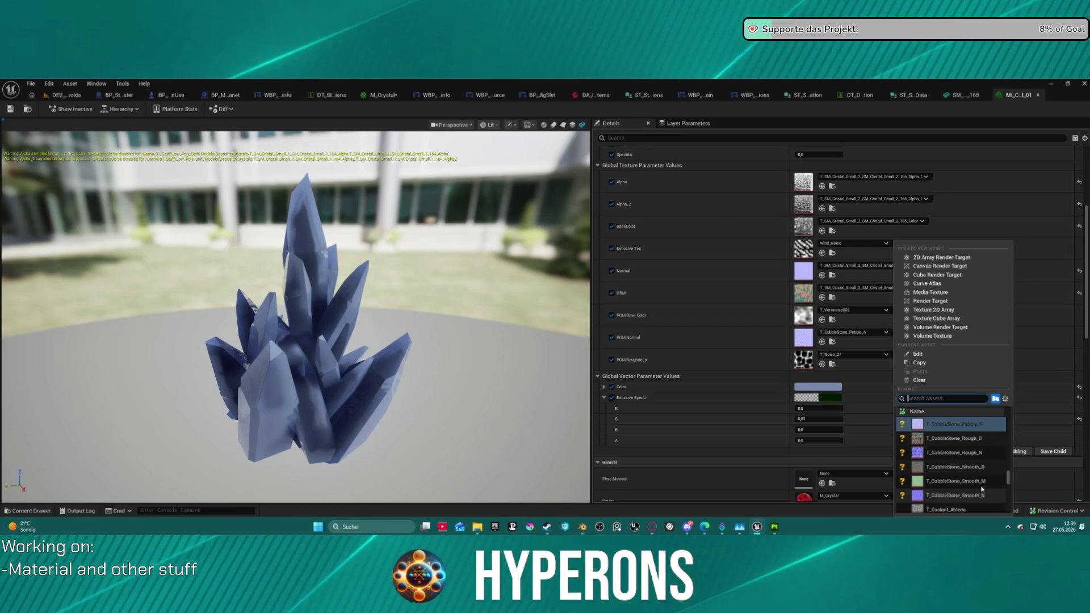
Step: Try T_CoastRocksMid_Volume09_nmap as the POM Normal texture
scroll(975, 477, "up", 5)
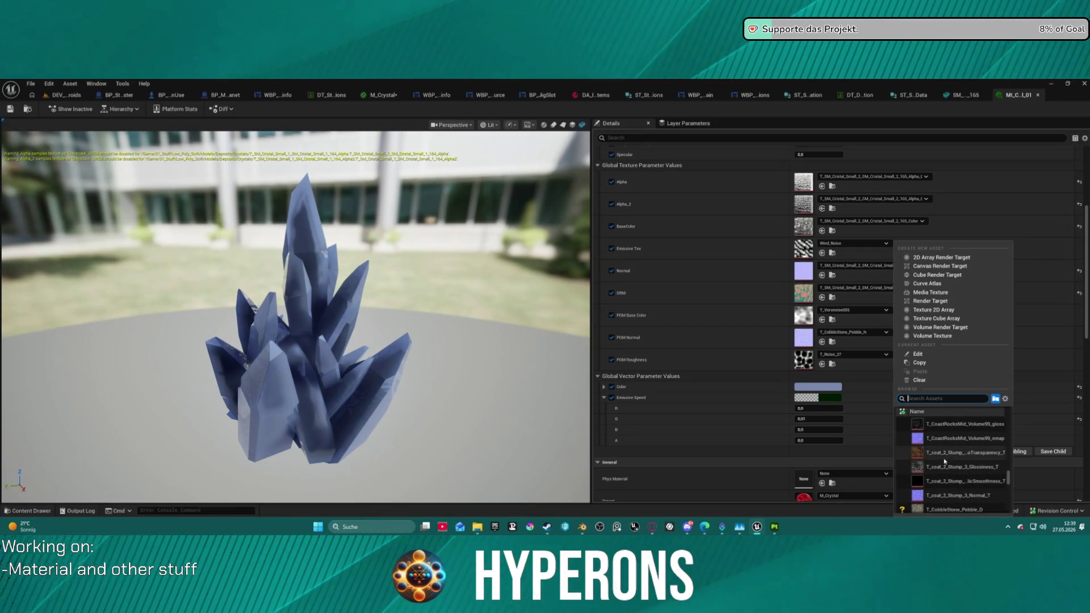
left_click(476, 356)
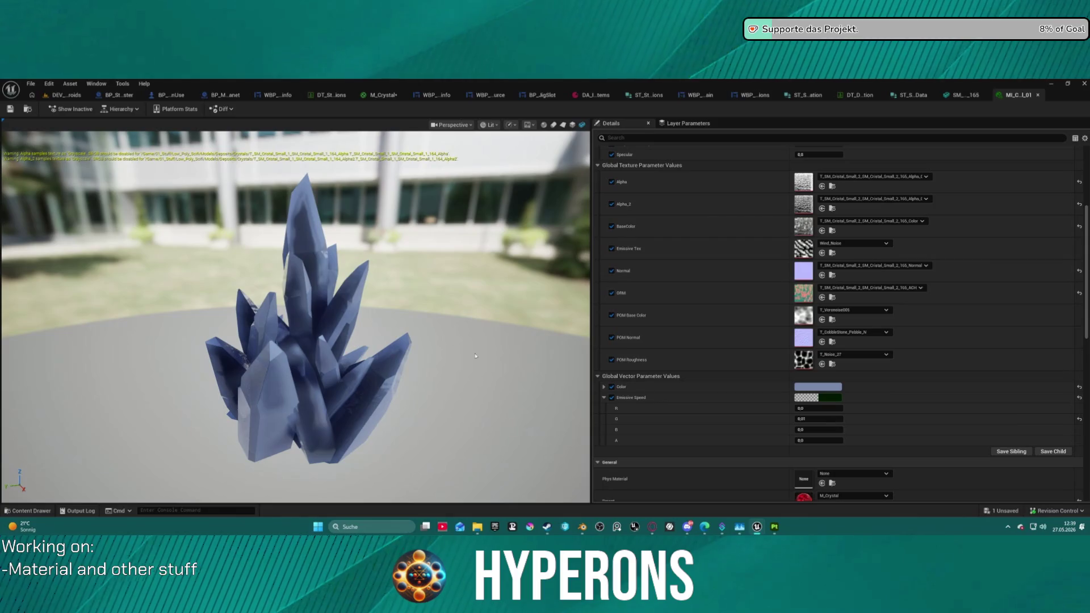
scroll(476, 356, "up", 4)
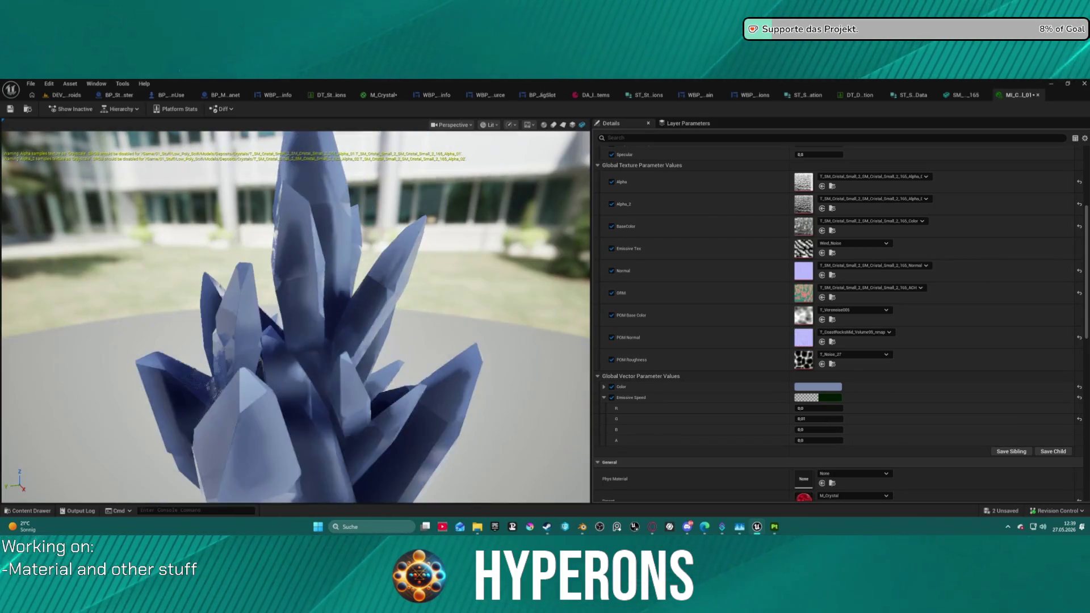
scroll(476, 356, "down", 5)
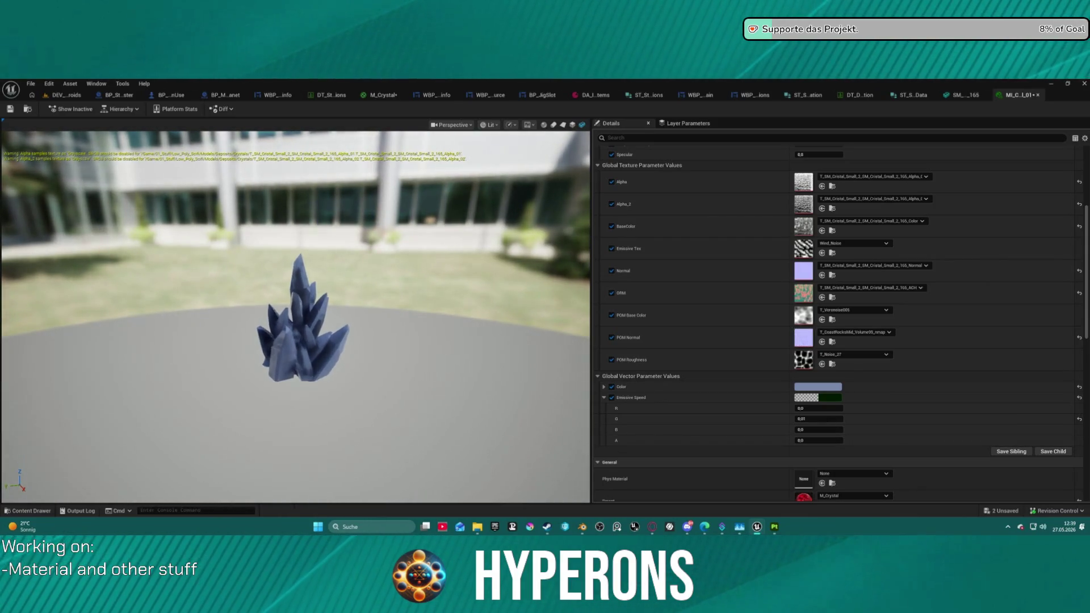
scroll(338, 332, "up", 6)
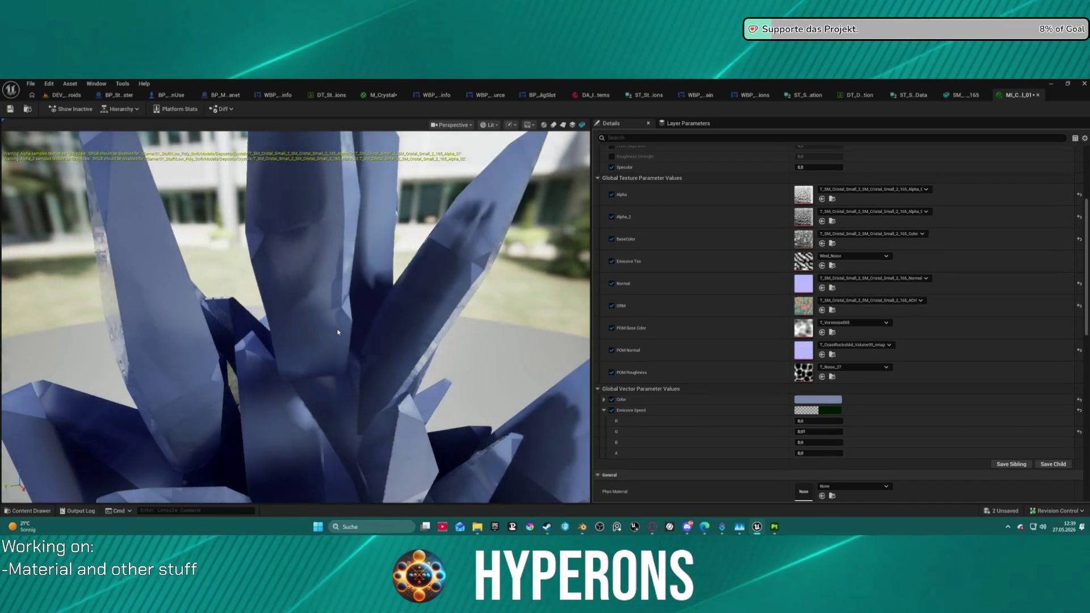
left_click_drag(295, 318, 528, 307)
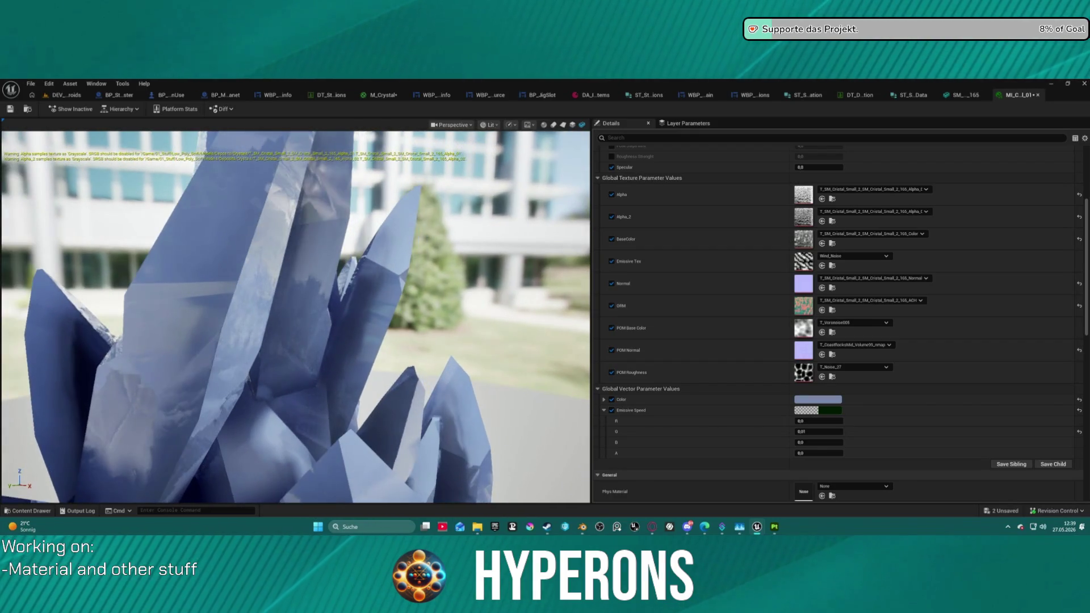
Step: Replace the POM Normal texture with T_Clouds_N and save the material instance
left_click(851, 345)
scroll(978, 461, "up", 5)
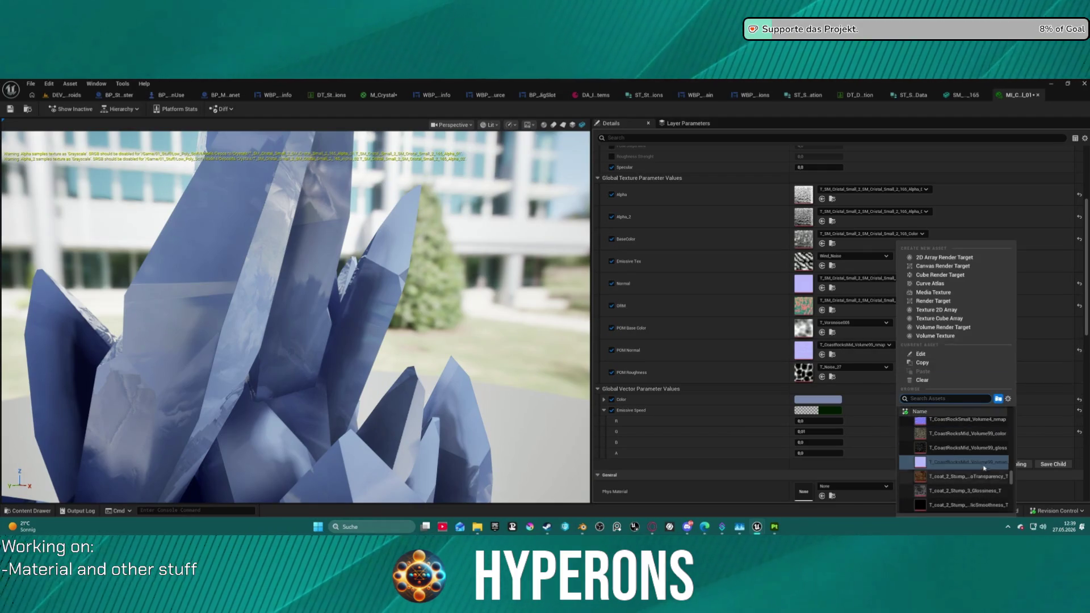
scroll(974, 457, "up", 10)
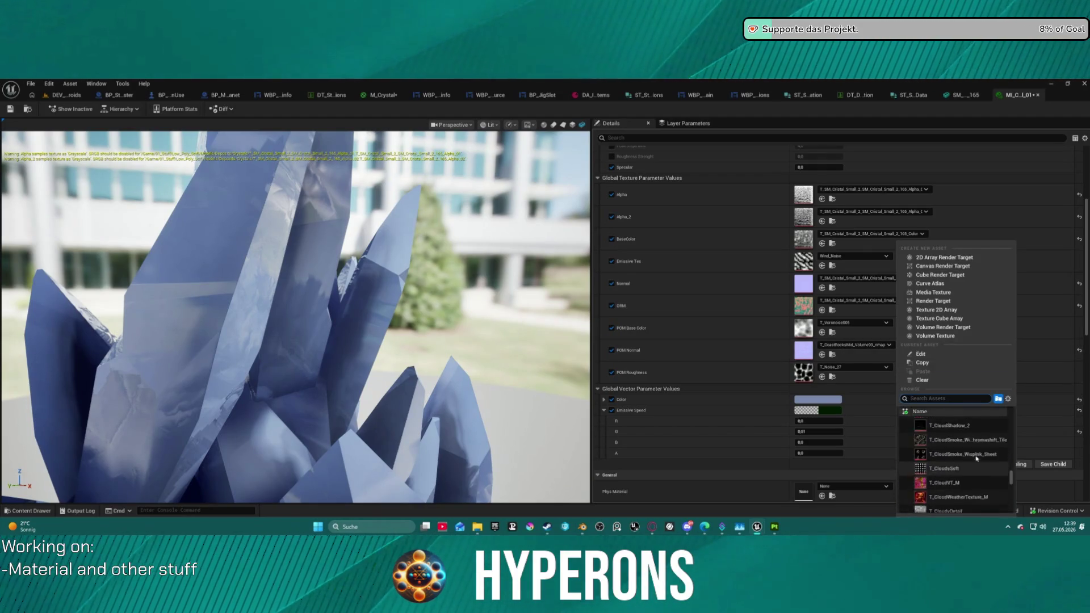
left_click(942, 432)
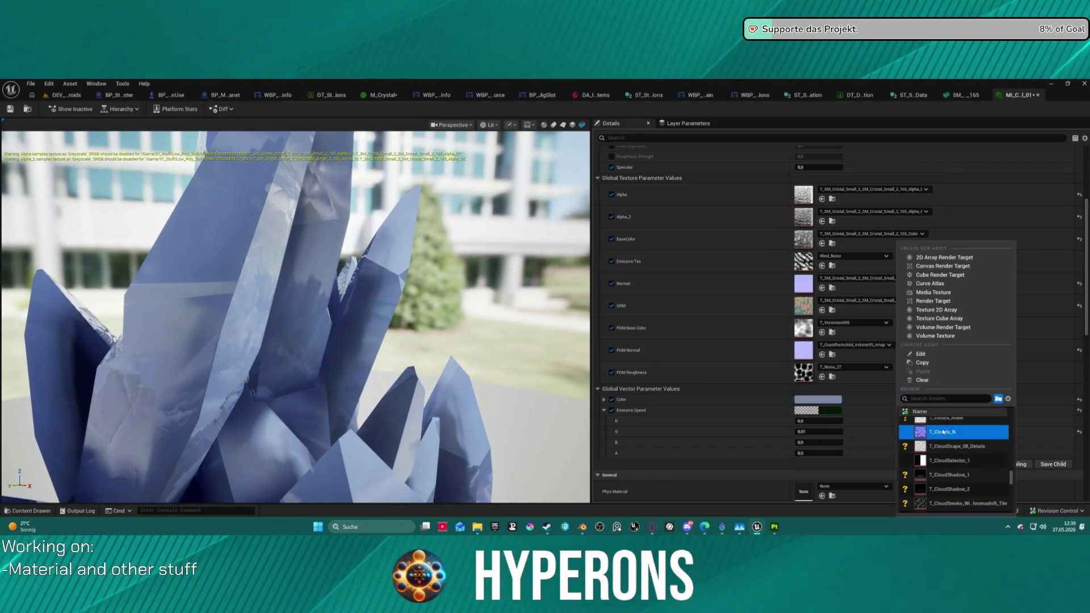
mouse_move(341, 312)
left_mouse_down()
mouse_move(216, 340)
mouse_move(170, 324)
mouse_move(356, 379)
mouse_move(290, 369)
mouse_move(284, 352)
left_mouse_up()
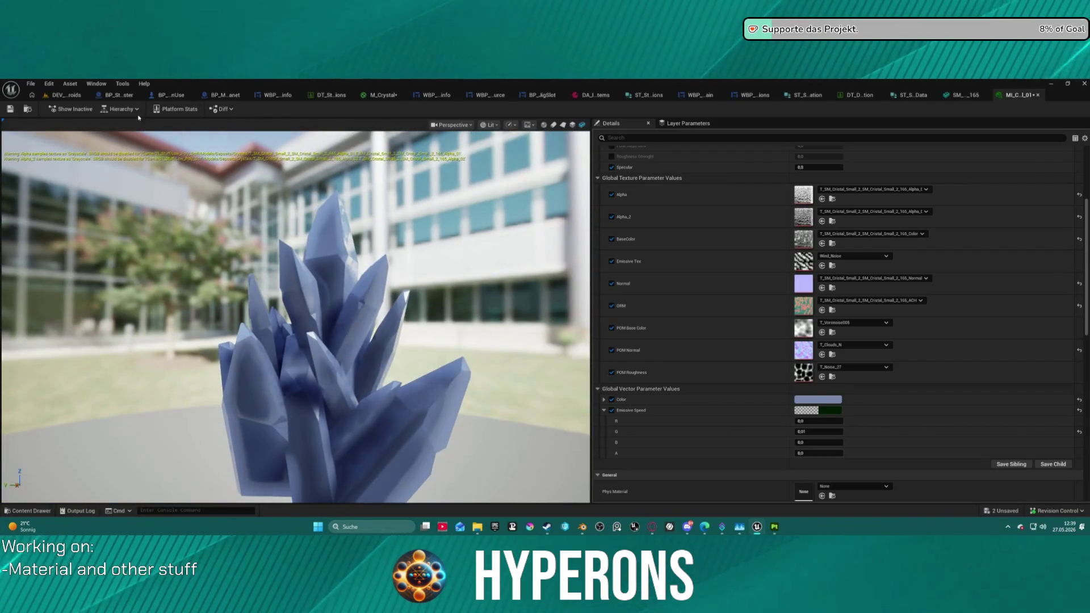
key("ctrl+s")
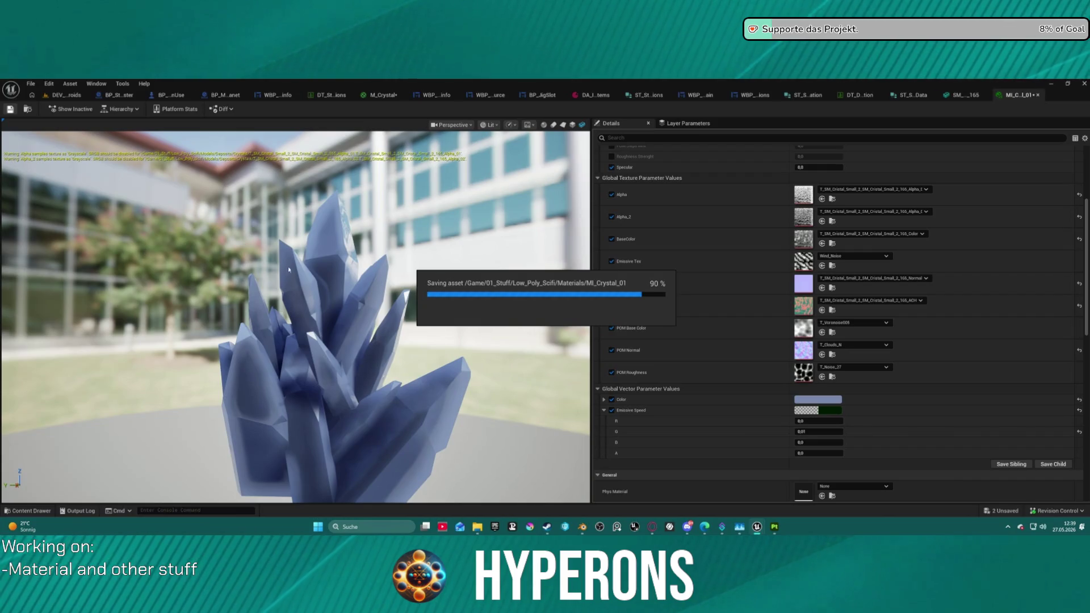
Step: Open the Alpha_02 texture, save it, and close the material instance and texture editors
double_click(805, 218)
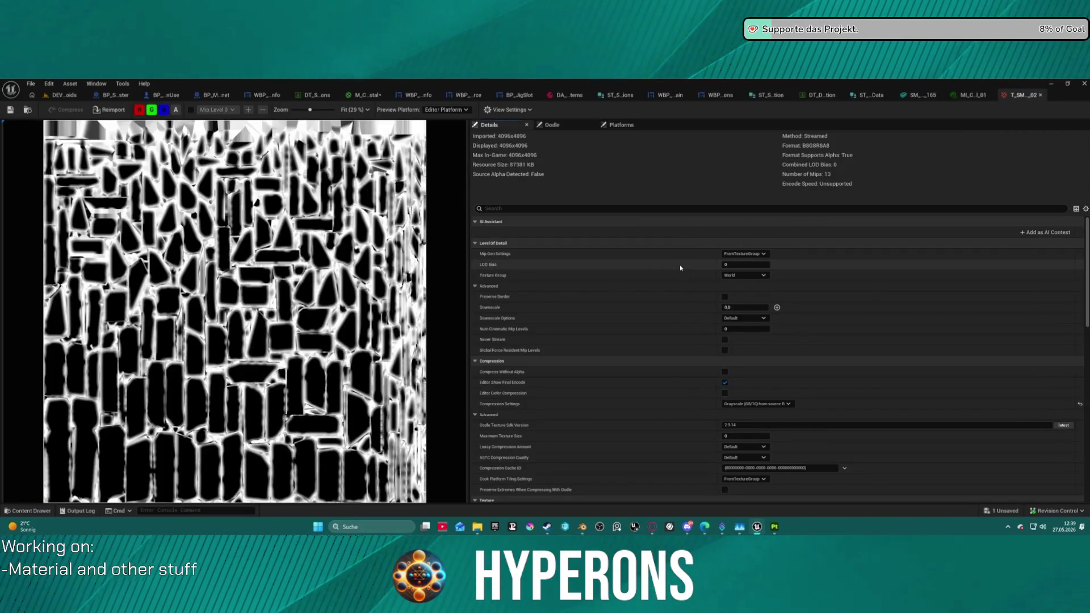
left_click(13, 111)
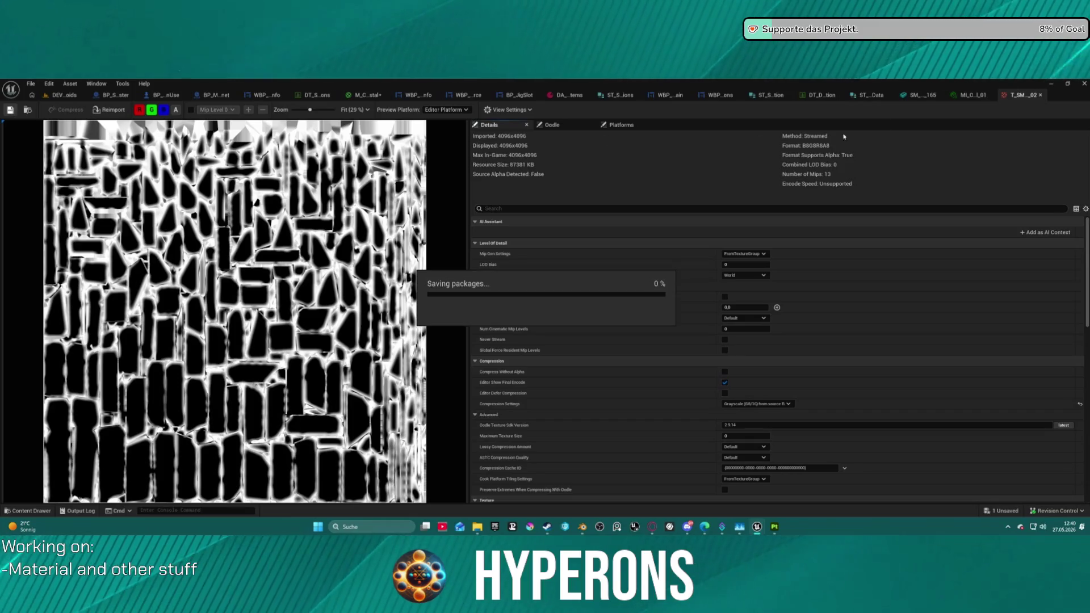
middle_click(974, 97)
middle_click(1006, 96)
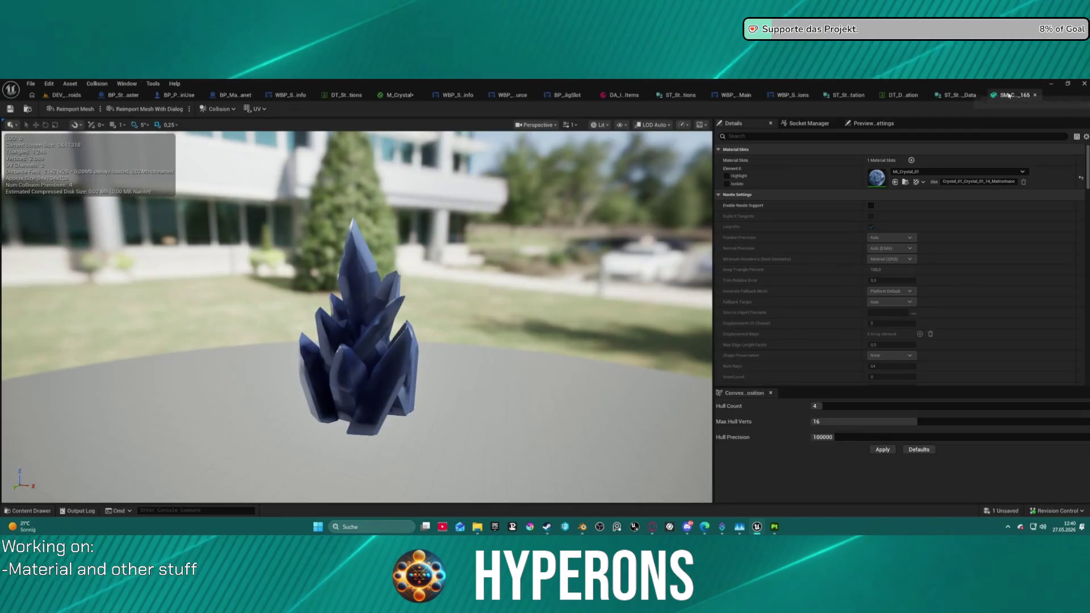
Step: Open SM_Cristal_Small_3 from the Content Drawer, orbit the brown crystal, then switch to Blender
key("ctrl+space")
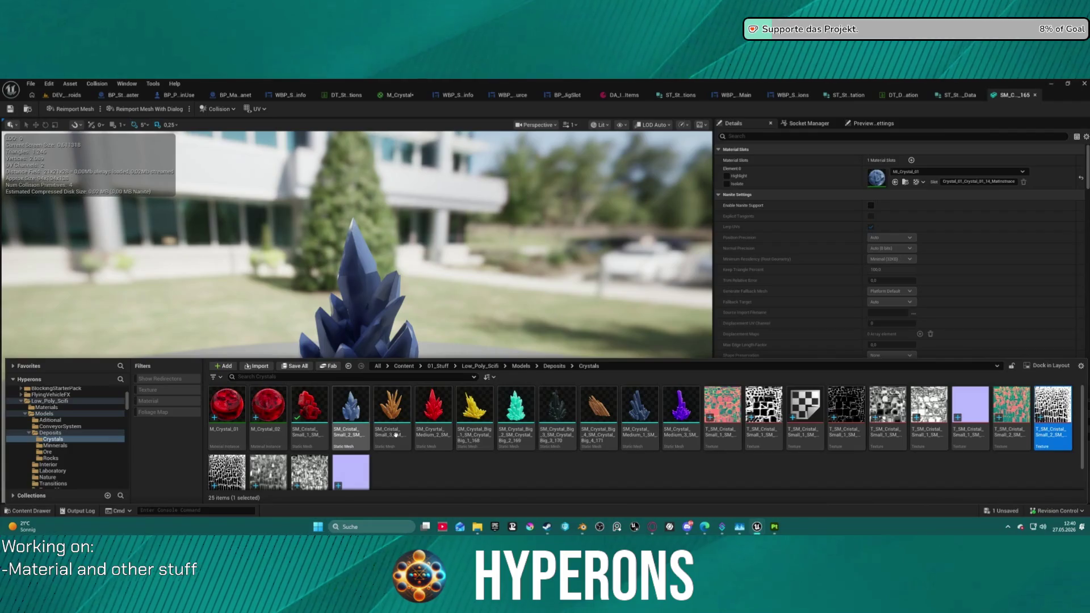
double_click(395, 435)
mouse_move(425, 409)
left_mouse_down()
mouse_move(511, 406)
mouse_move(408, 404)
mouse_move(408, 369)
mouse_move(420, 368)
mouse_move(420, 408)
mouse_move(420, 374)
mouse_move(420, 408)
mouse_move(549, 315)
left_mouse_up()
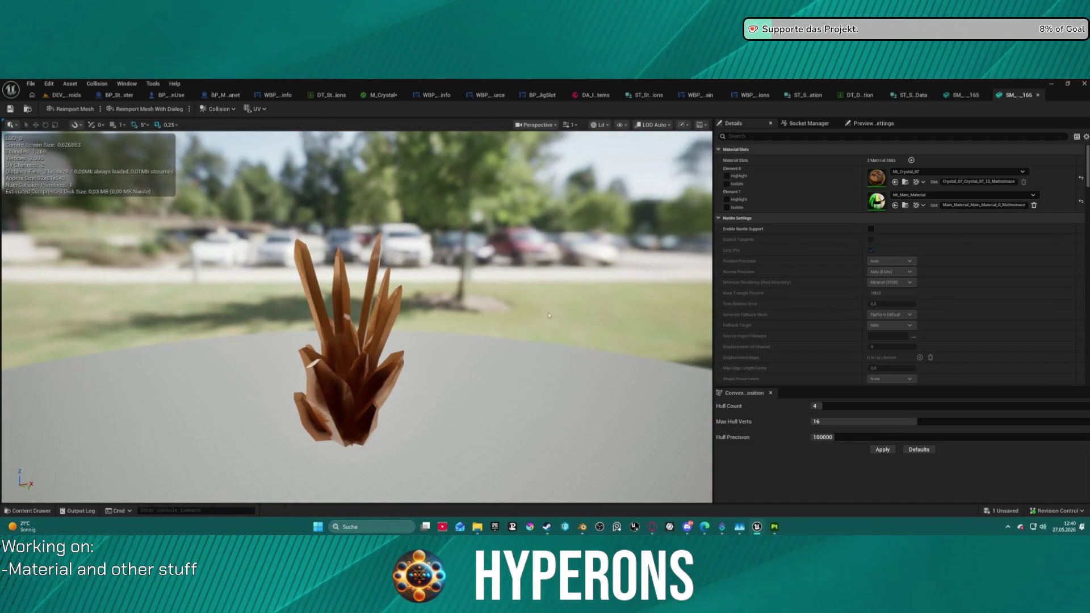
key("ctrl+space")
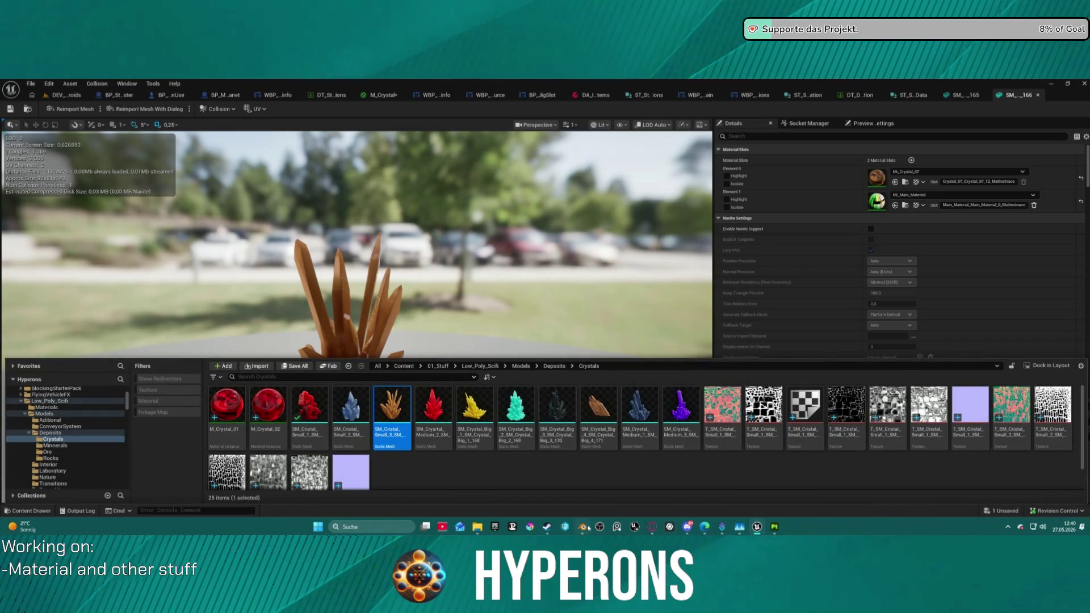
left_click(587, 528)
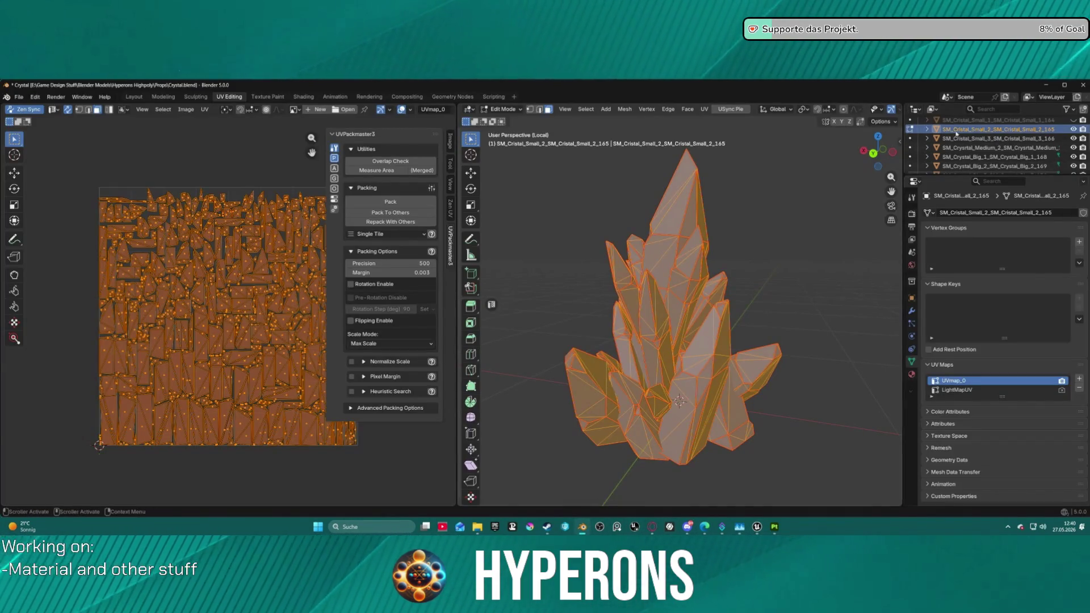
Step: Hide SM_Cristal_Small_2, isolate SM_Cristal_Small_3 and put it into Edit Mode
left_click(1074, 130)
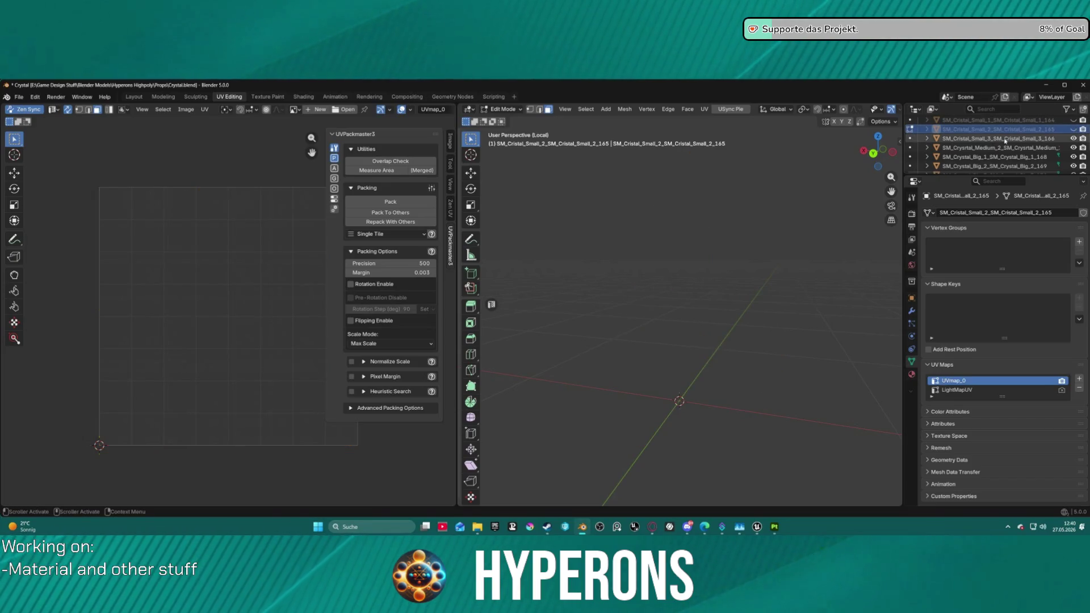
key("KP_Divide")
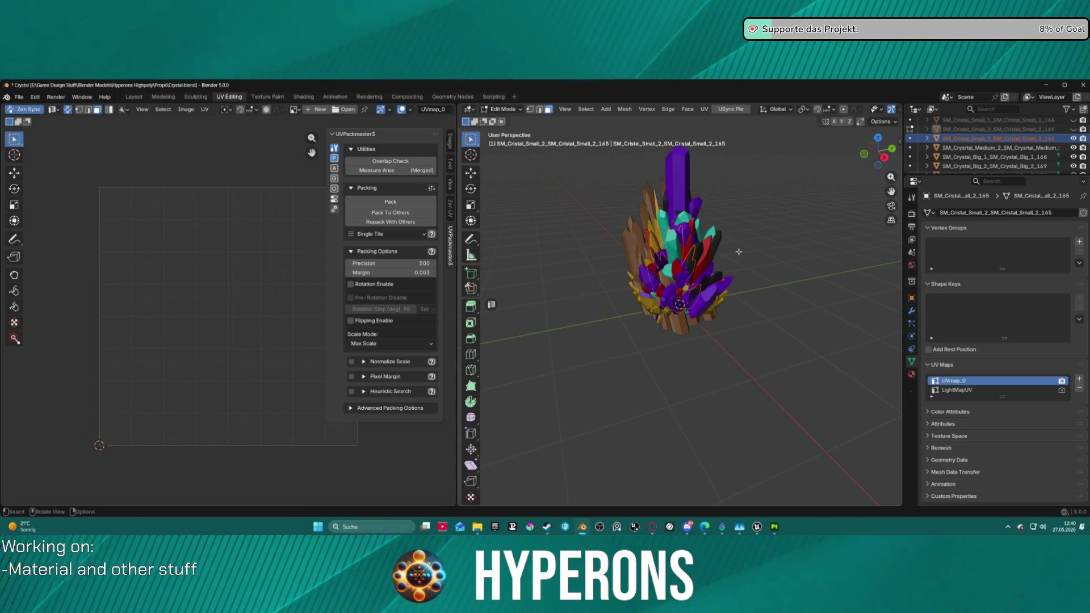
key("ctrl+Tab")
left_click(681, 250)
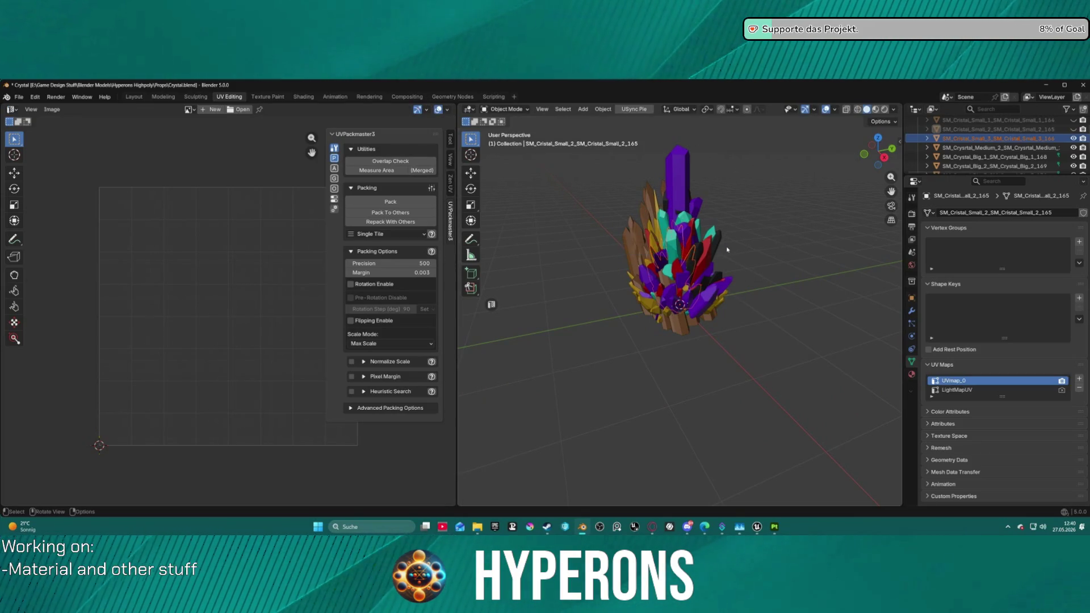
key("KP_Divide")
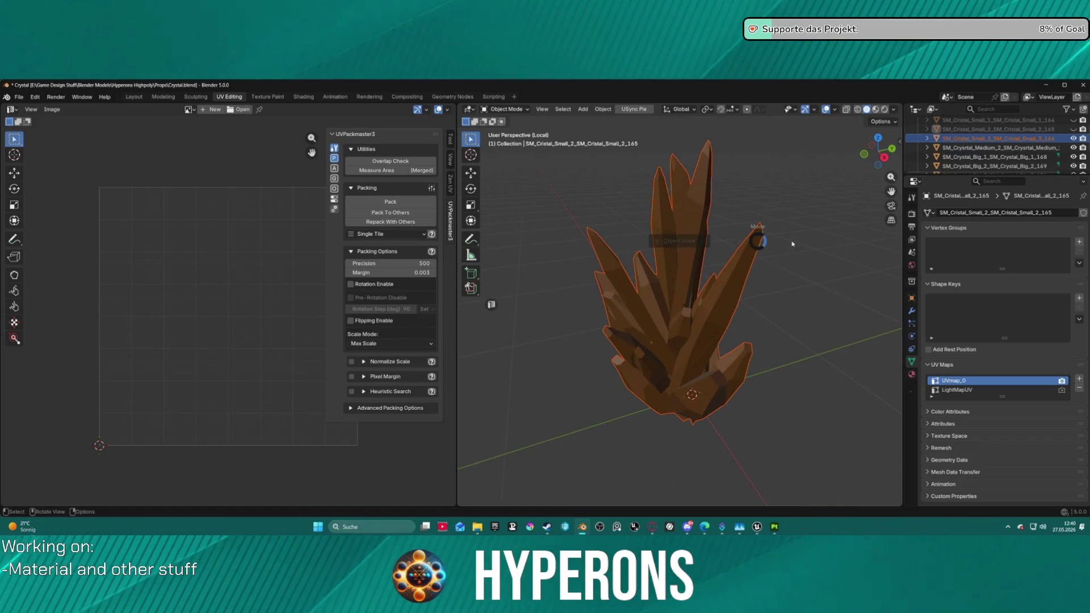
key("ctrl+Tab")
left_click(732, 243)
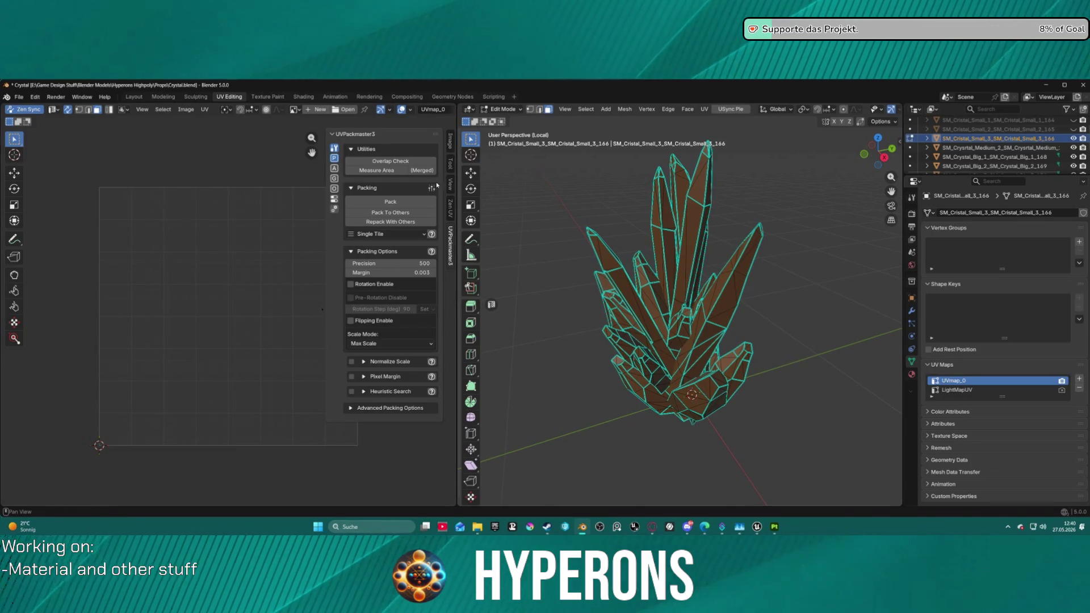
Step: Auto-unwrap the whole crystal with Zen UV, world-orient its islands, and pack them with UVPackmaster3
left_click(451, 208)
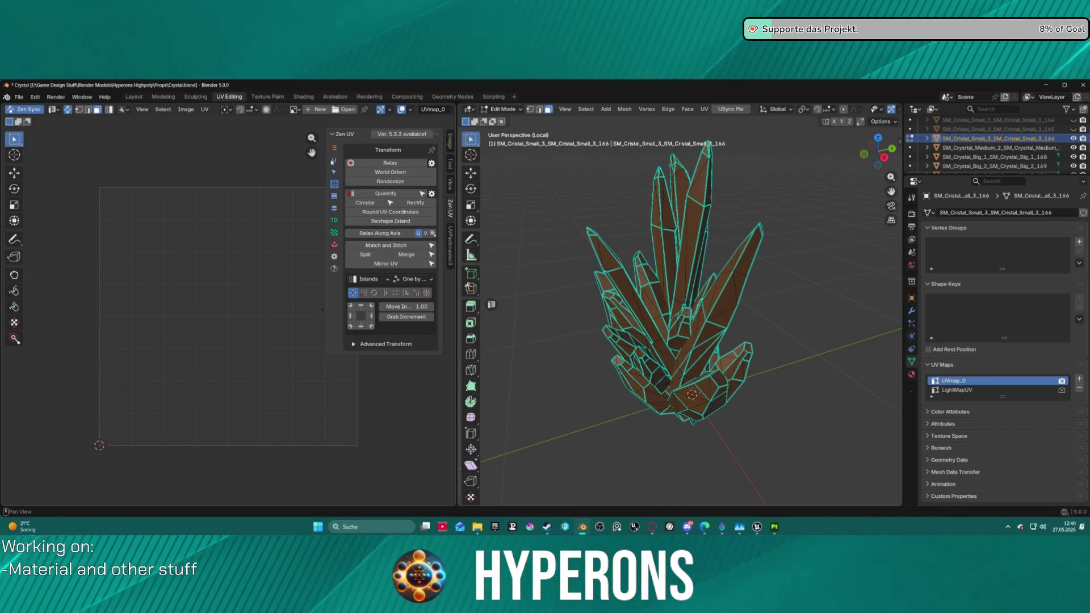
left_click(334, 159)
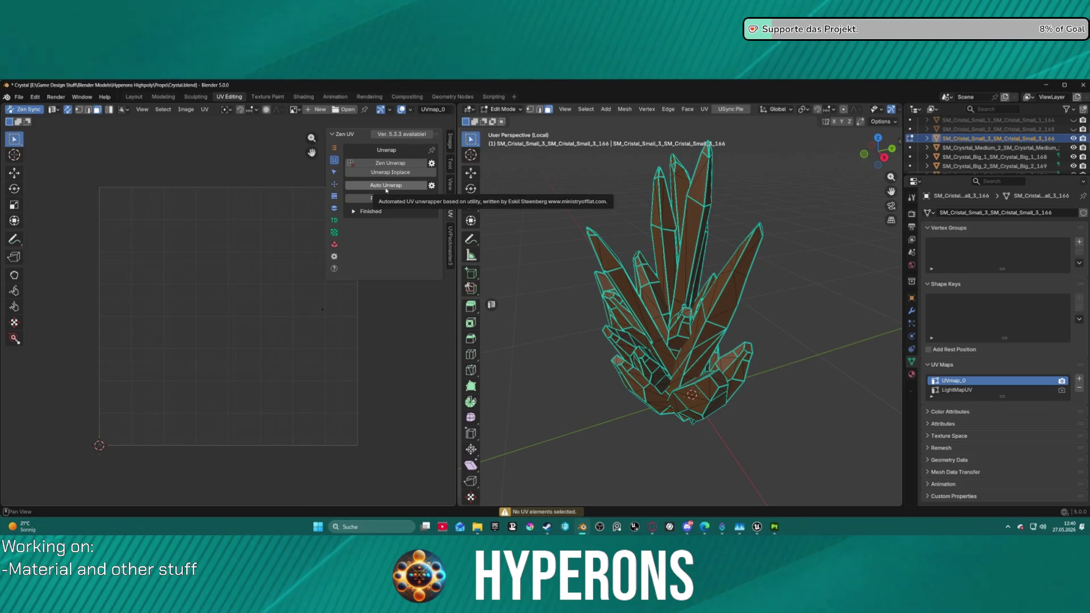
key("a")
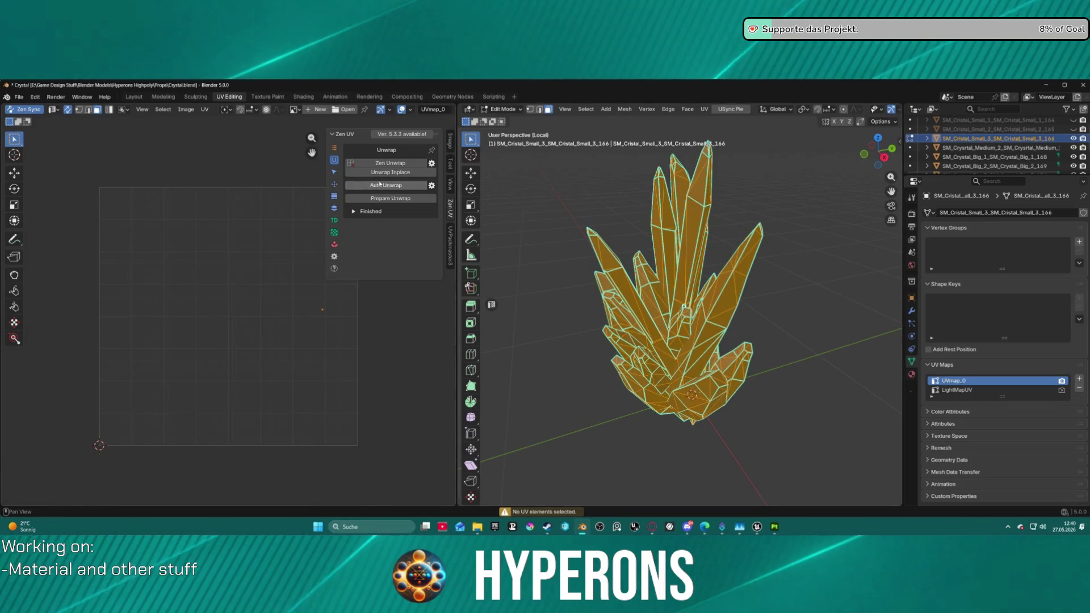
left_click(384, 186)
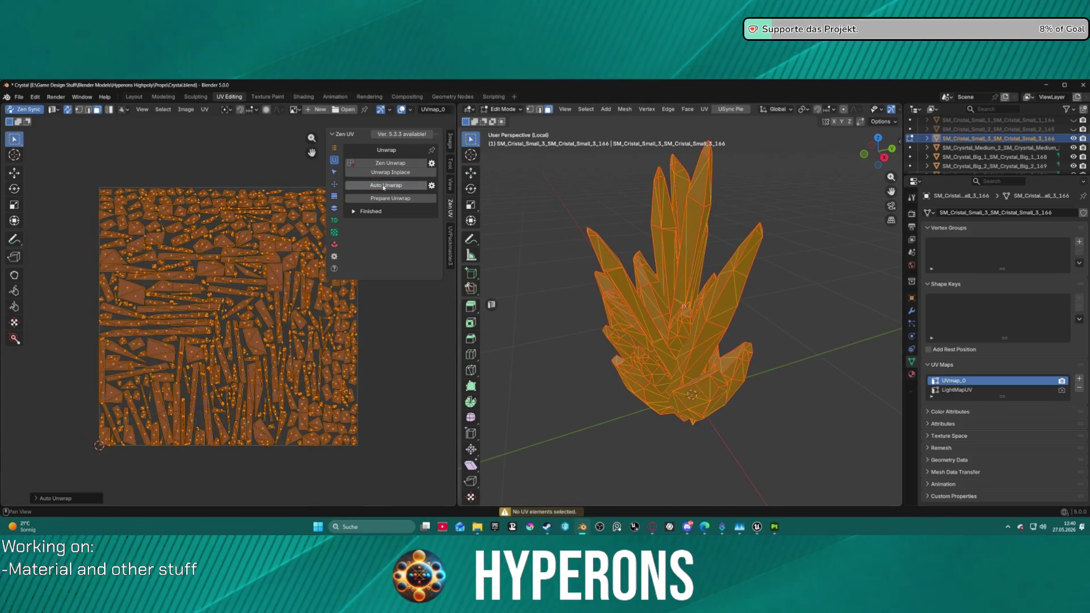
left_click(333, 184)
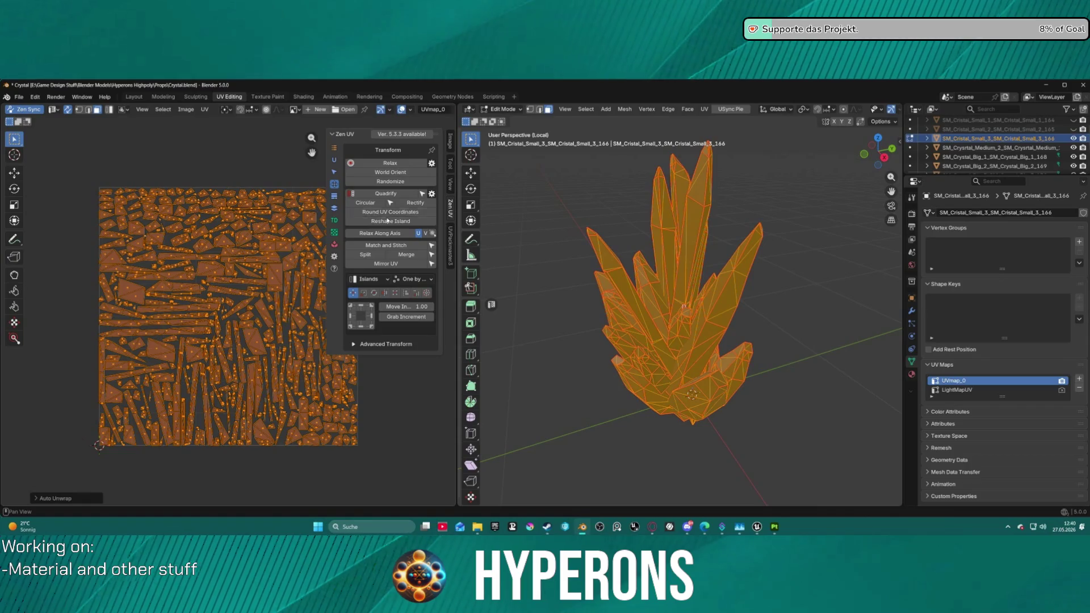
left_click(392, 172)
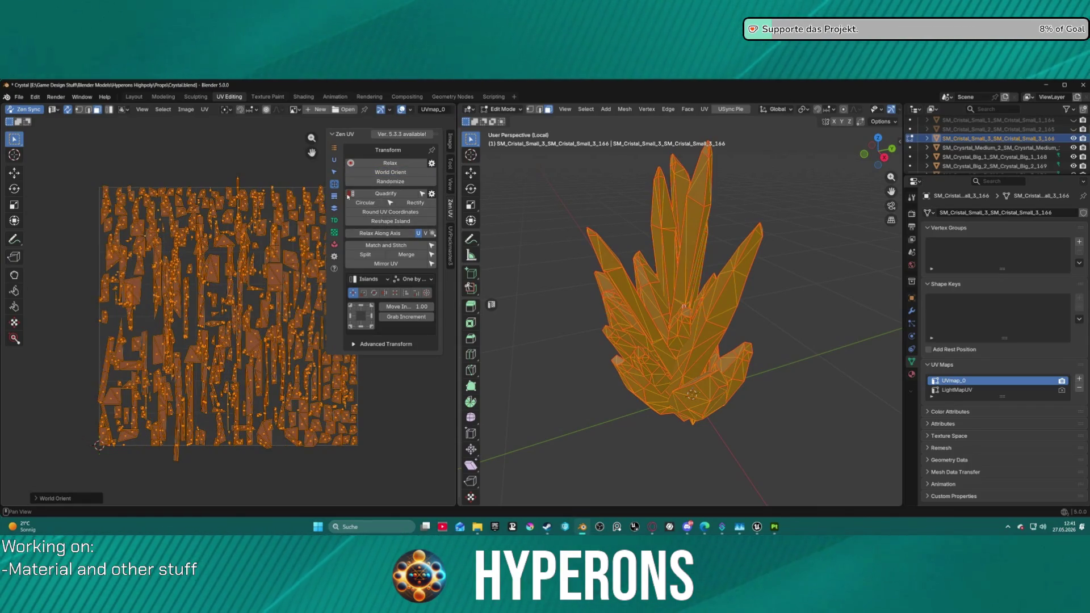
left_click(450, 245)
left_click(405, 213)
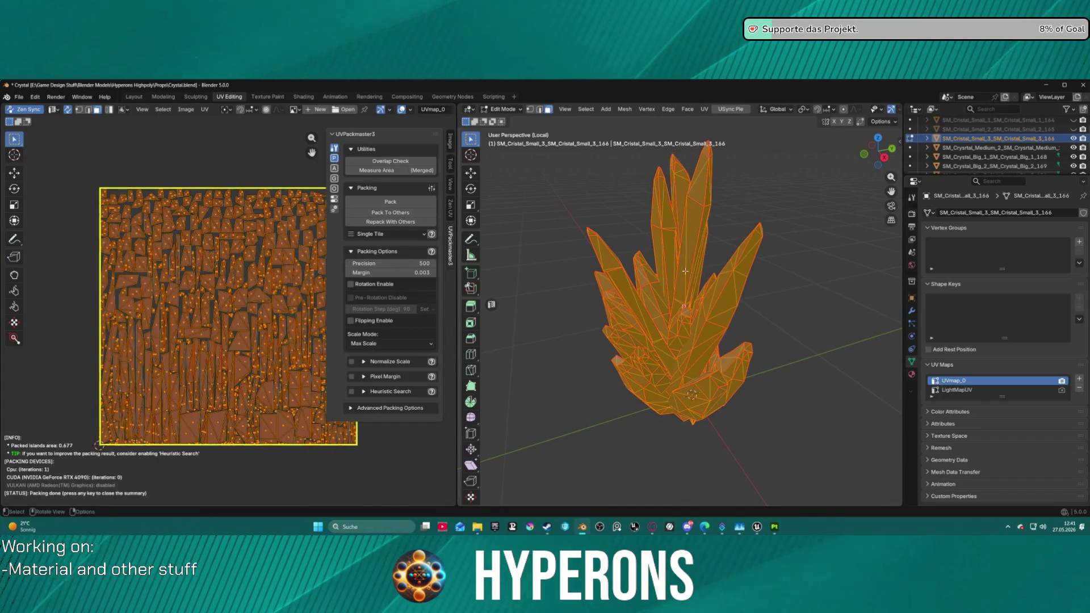
left_click(26, 97)
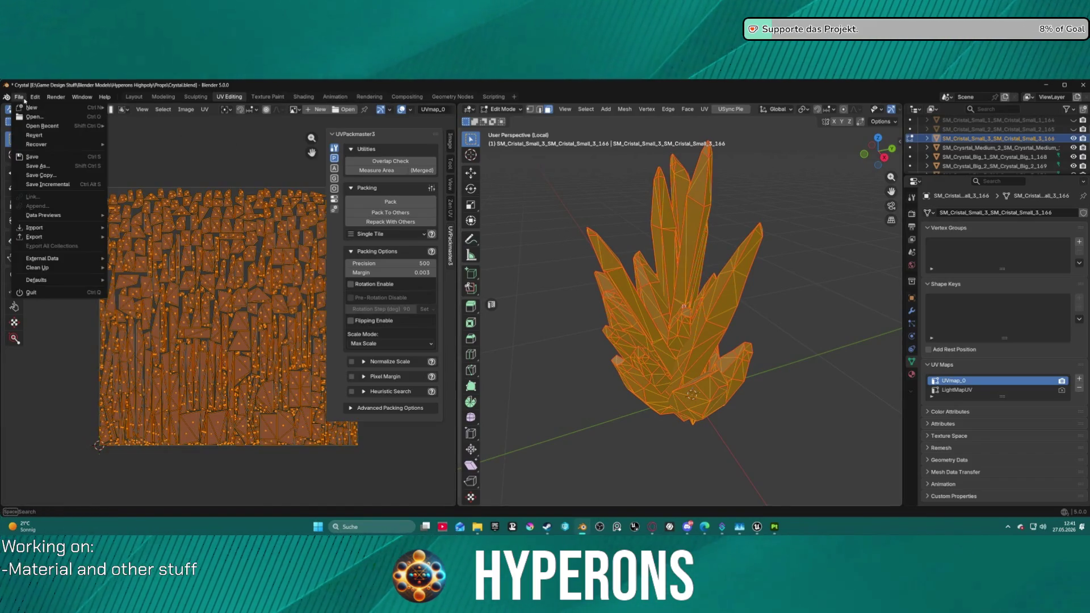
Step: Hide the unwrapped SM_Cristal_Small_3 crystal in the outliner
mouse_move(51, 237)
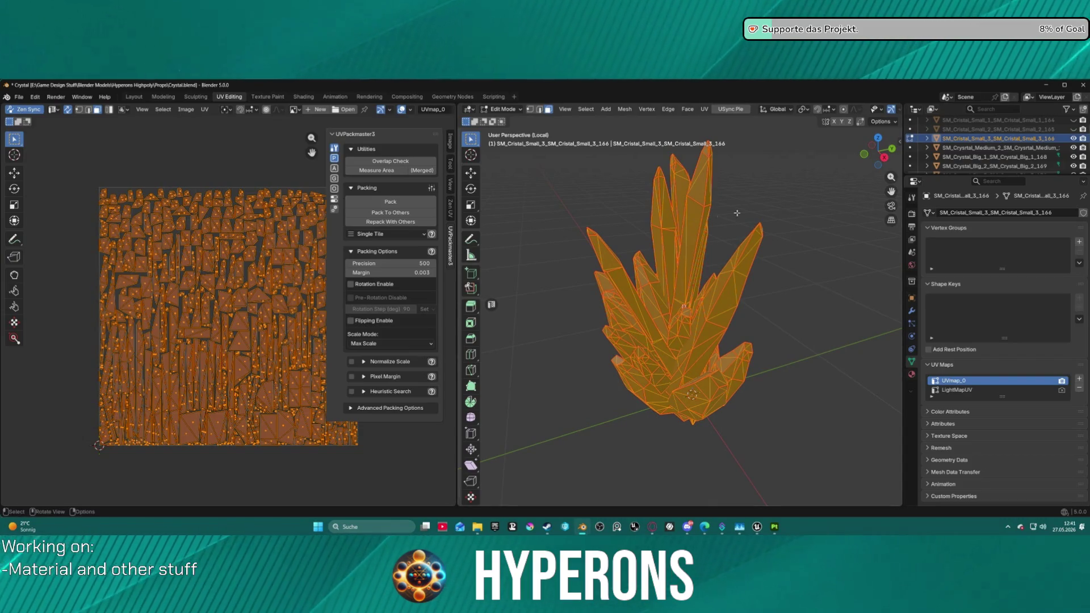
left_click(1072, 139)
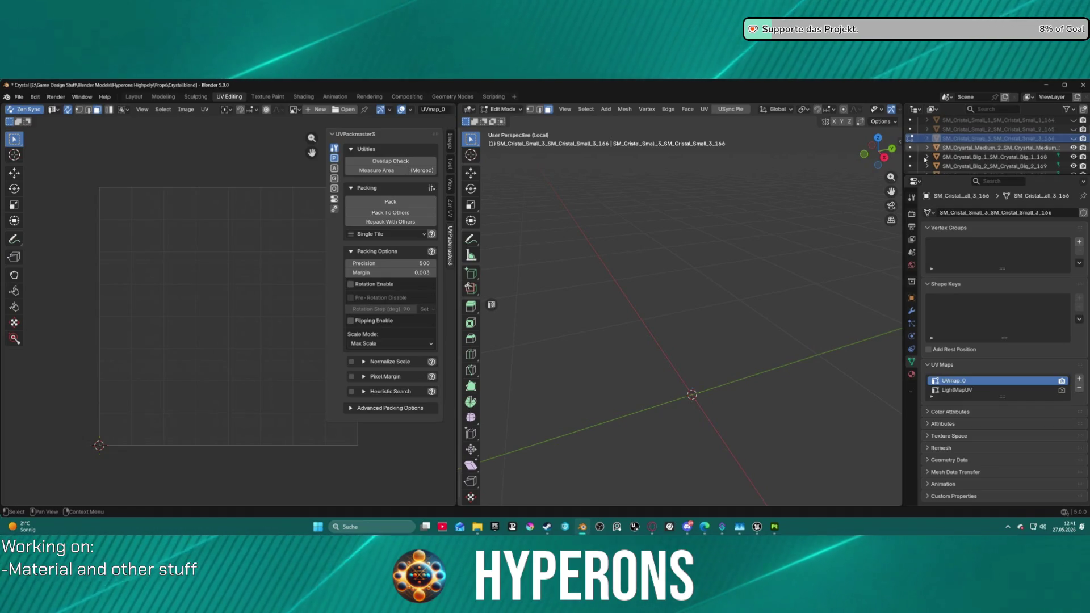
Step: Isolate SM_Crystal_Medium_2, enter Edit Mode and select its entire mesh
key("KP_Divide")
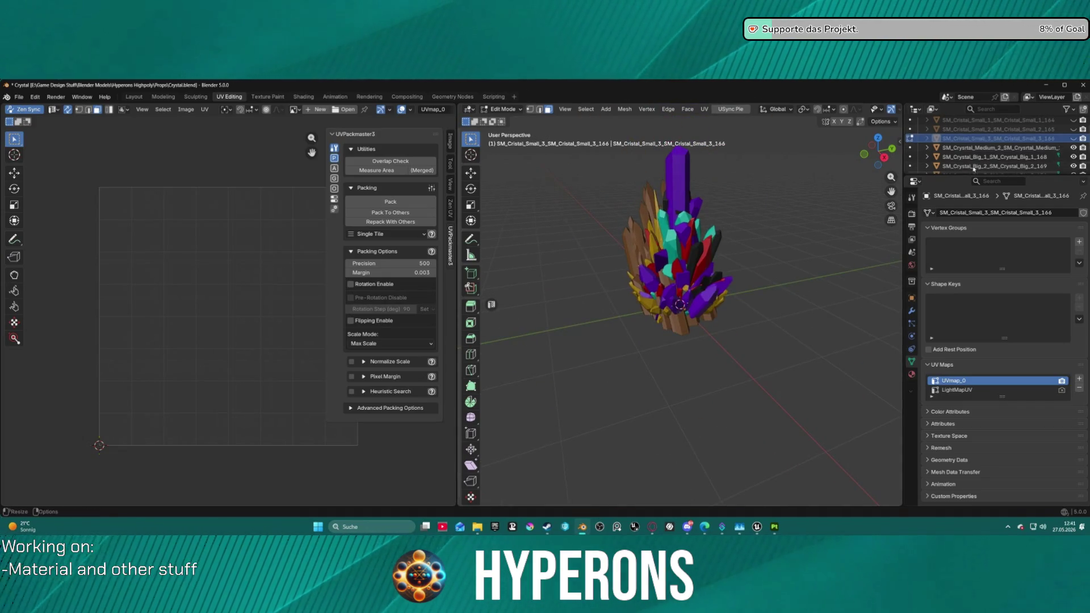
left_click(974, 148)
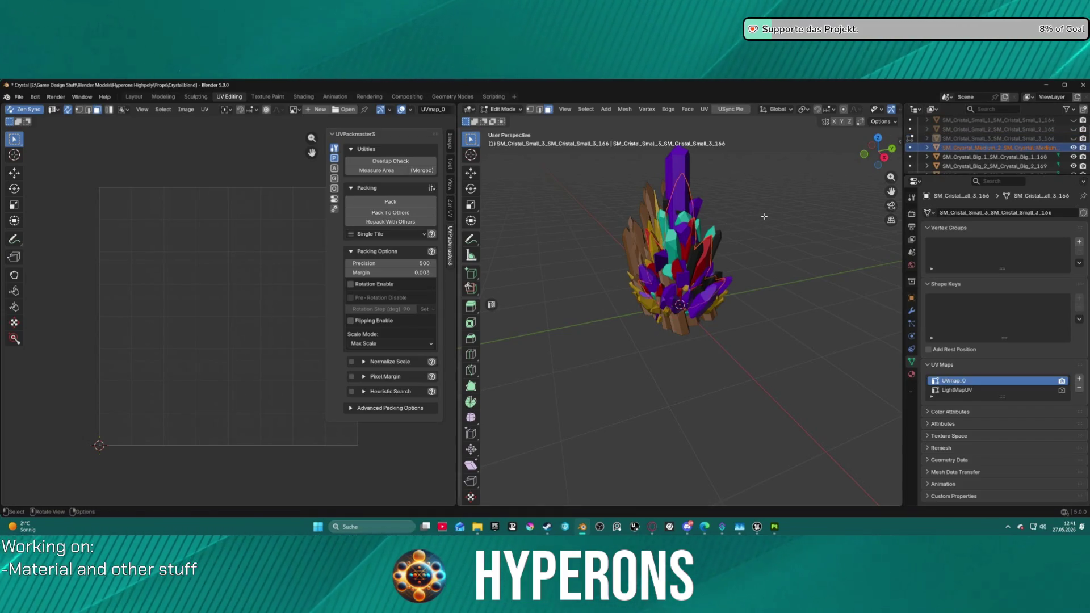
key("Tab")
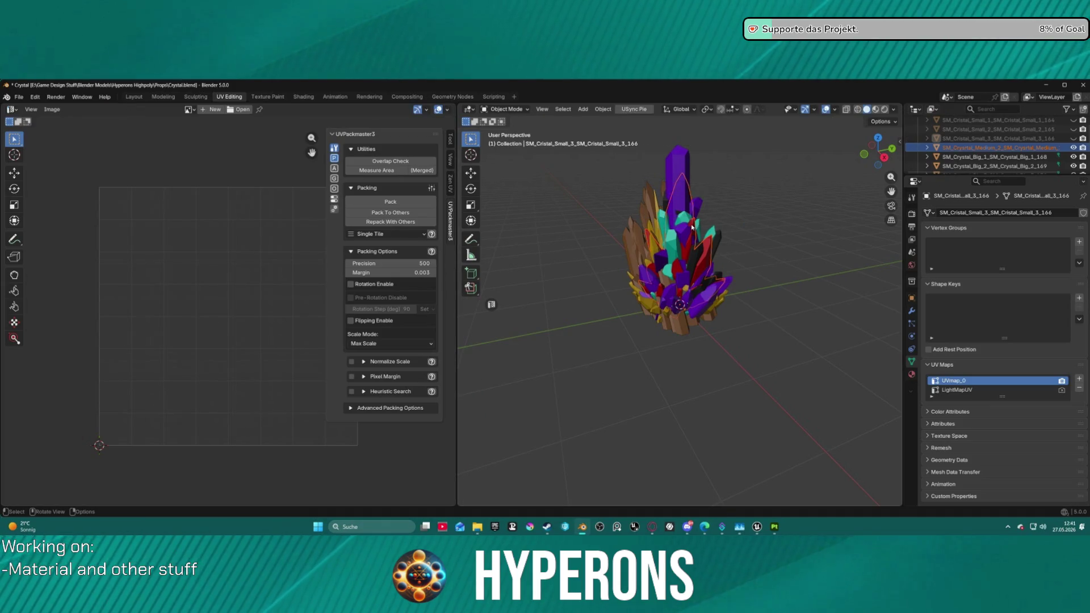
key("KP_Divide")
key("KP_Divide")
key("KP_Divide")
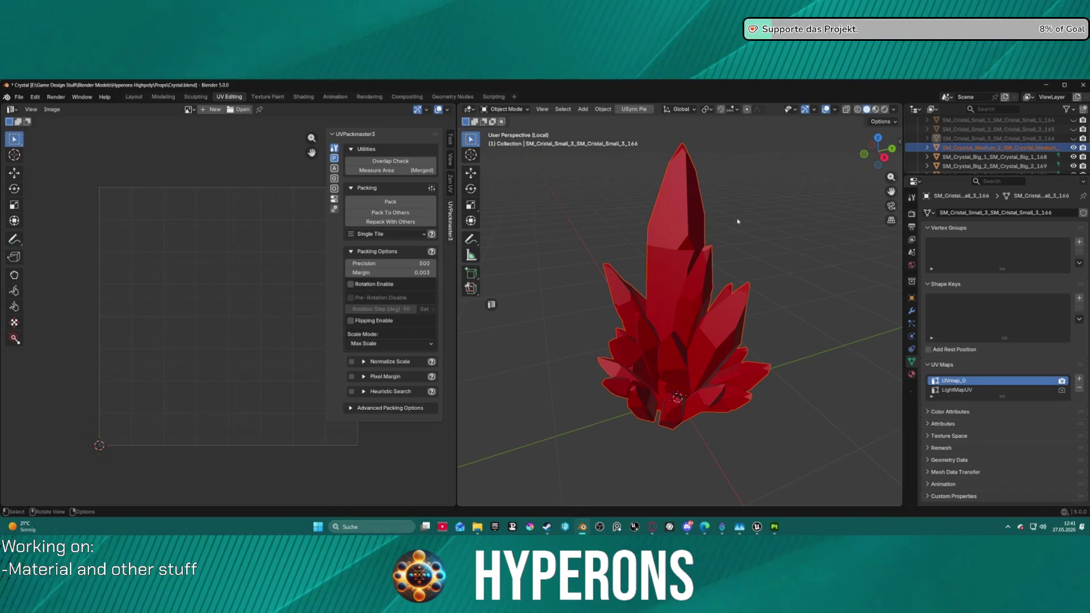
key("Tab")
left_click(778, 239)
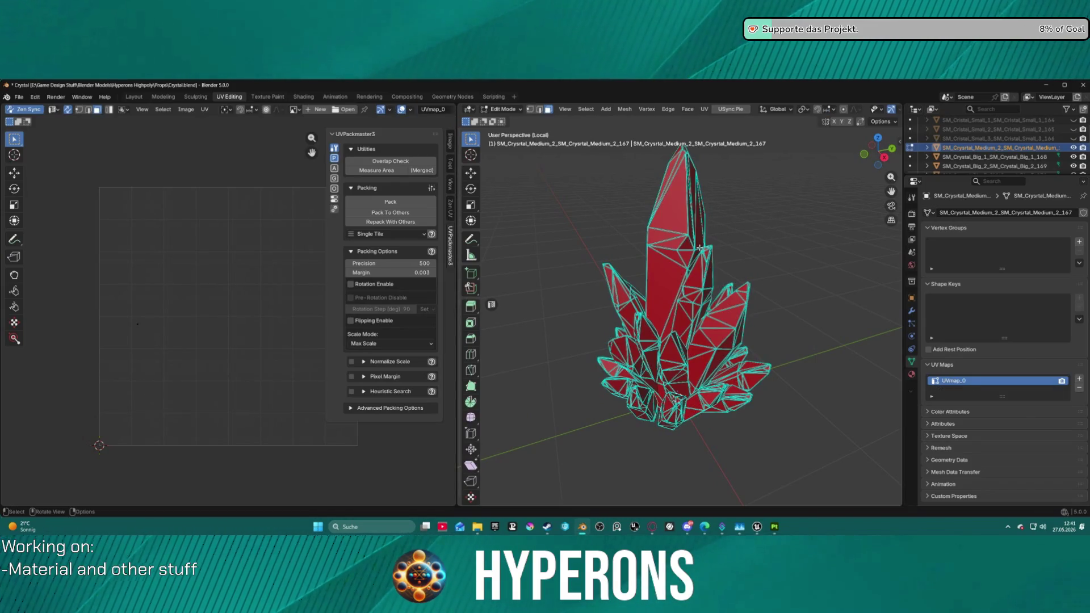
key("a")
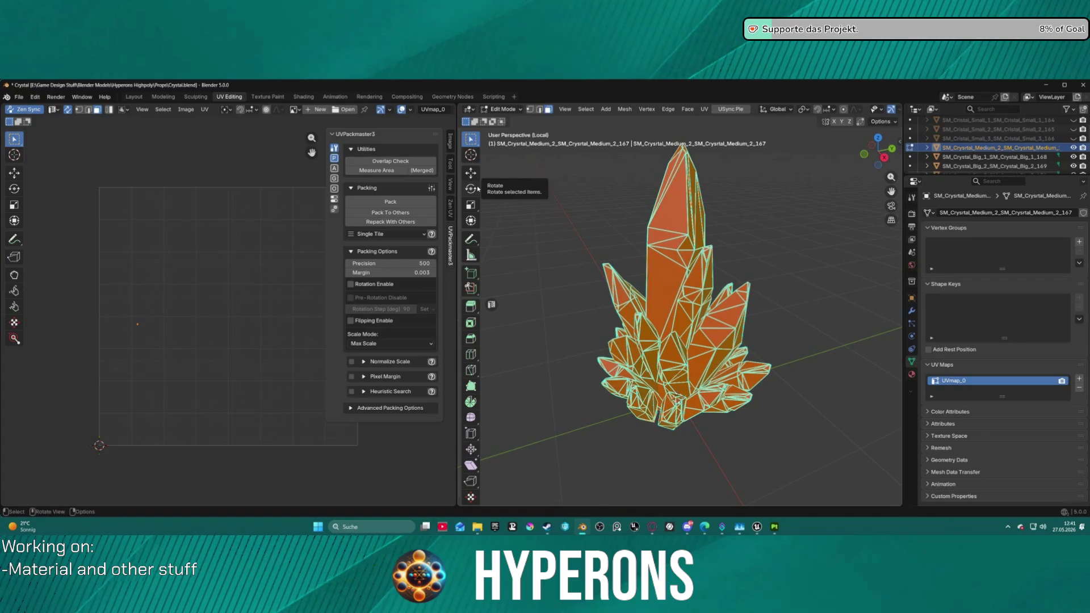
Step: Auto-unwrap the red crystal's UVs with Zen UV, re-running the unwrap on the whole mesh
left_click(451, 213)
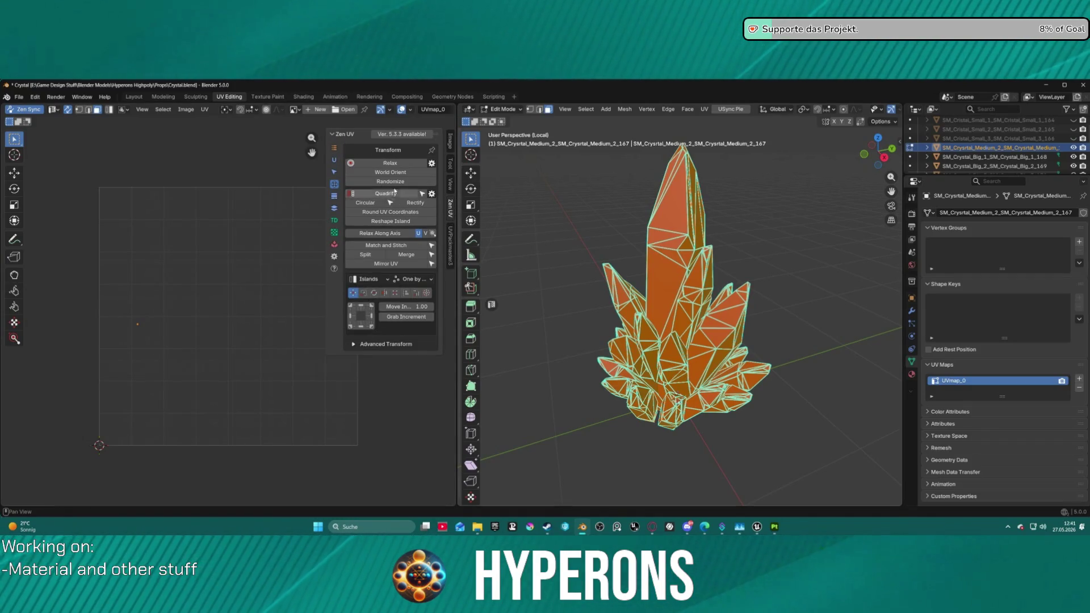
left_click(335, 160)
left_click(403, 187)
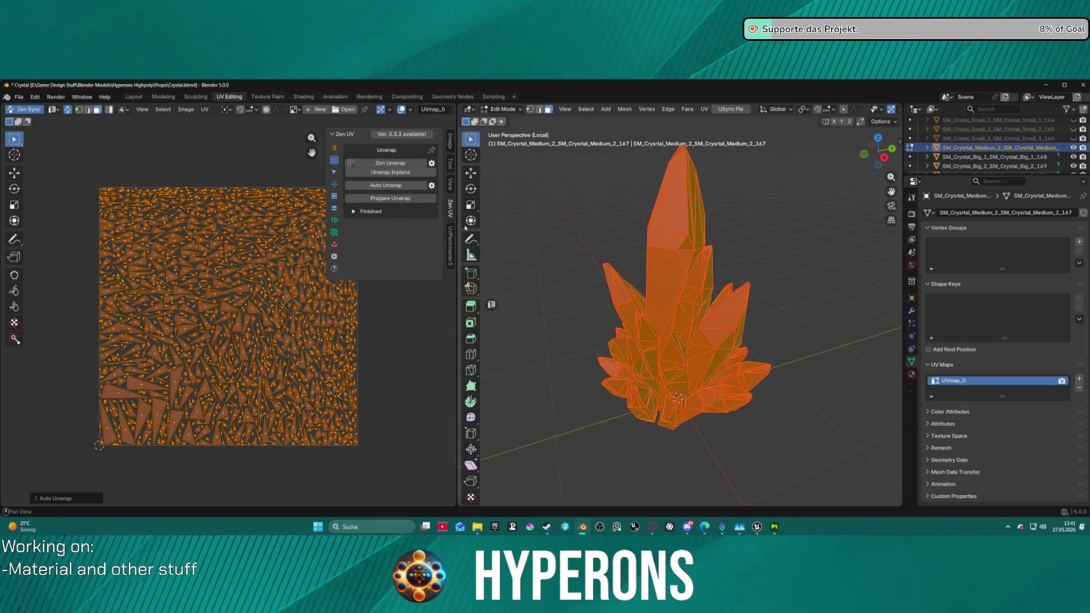
key("ctrl+i")
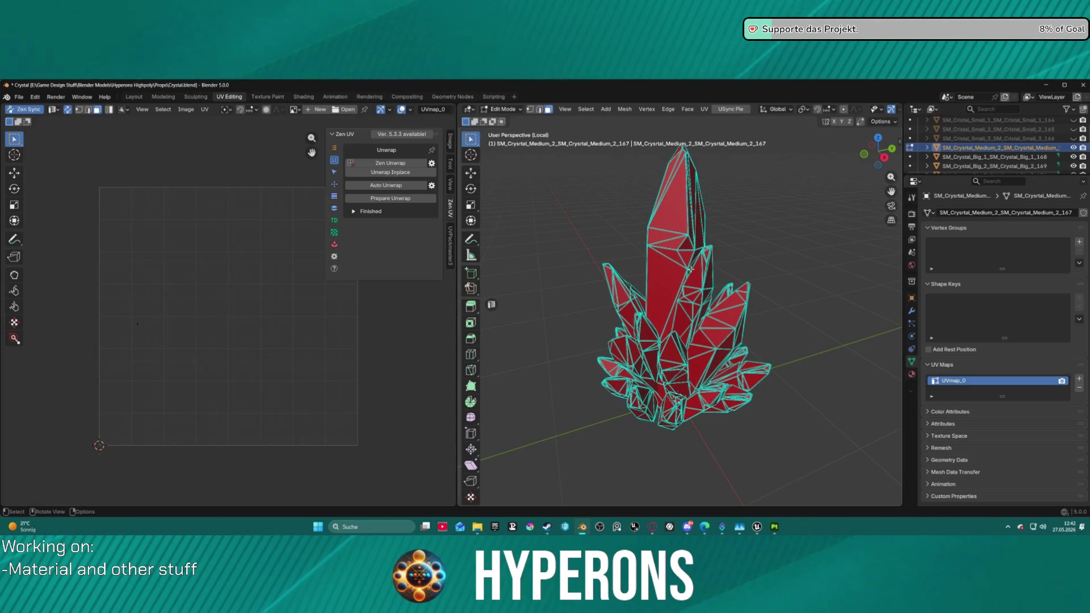
left_click(392, 186)
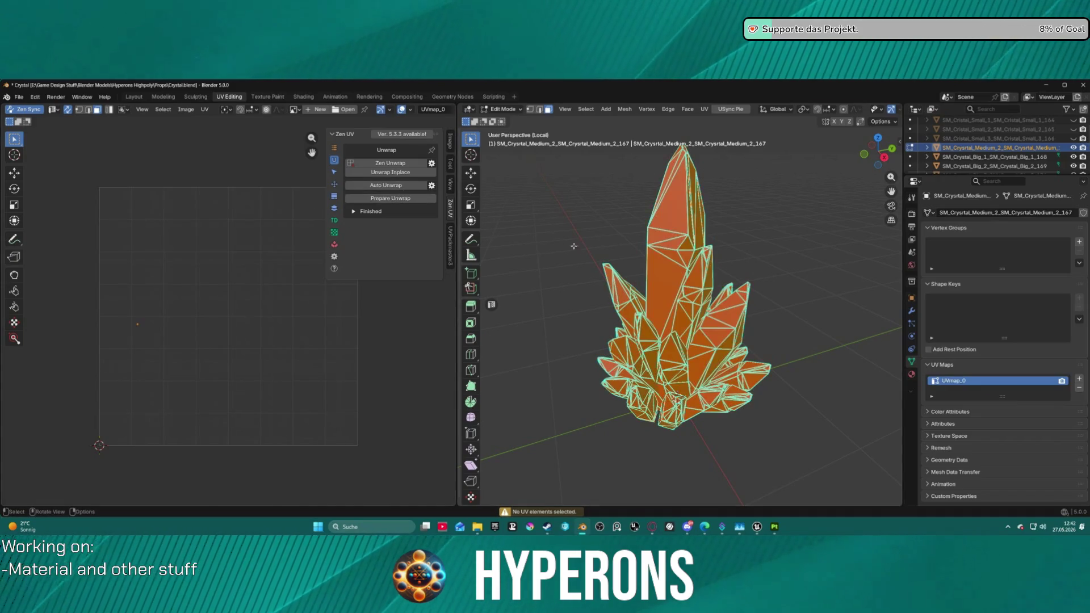
left_click(363, 186)
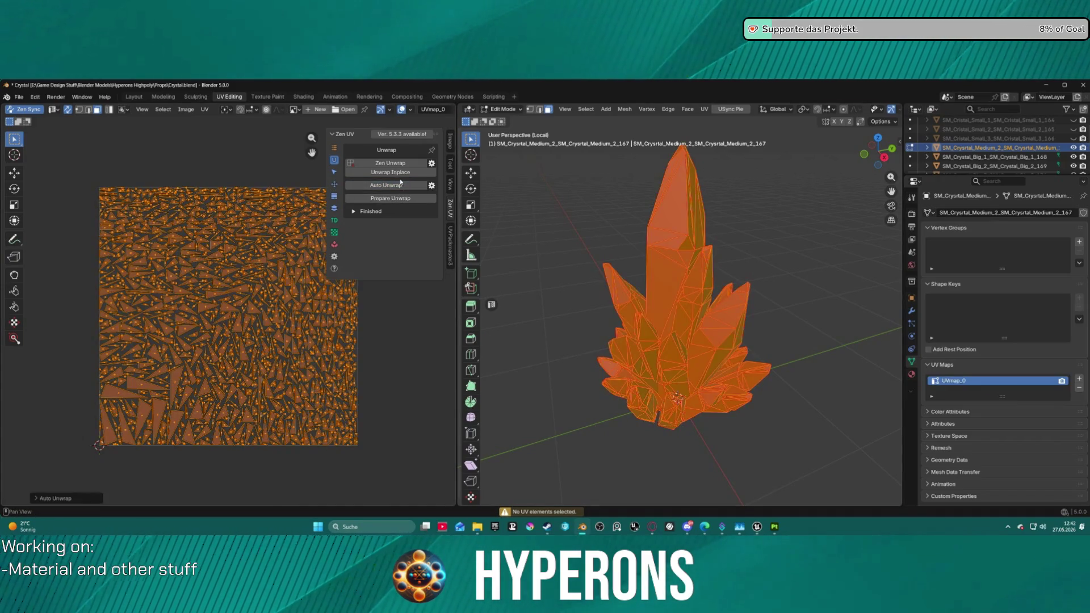
Step: Orient the UV islands to world axes and pack them into the full tile with UVPackmaster
left_click(334, 183)
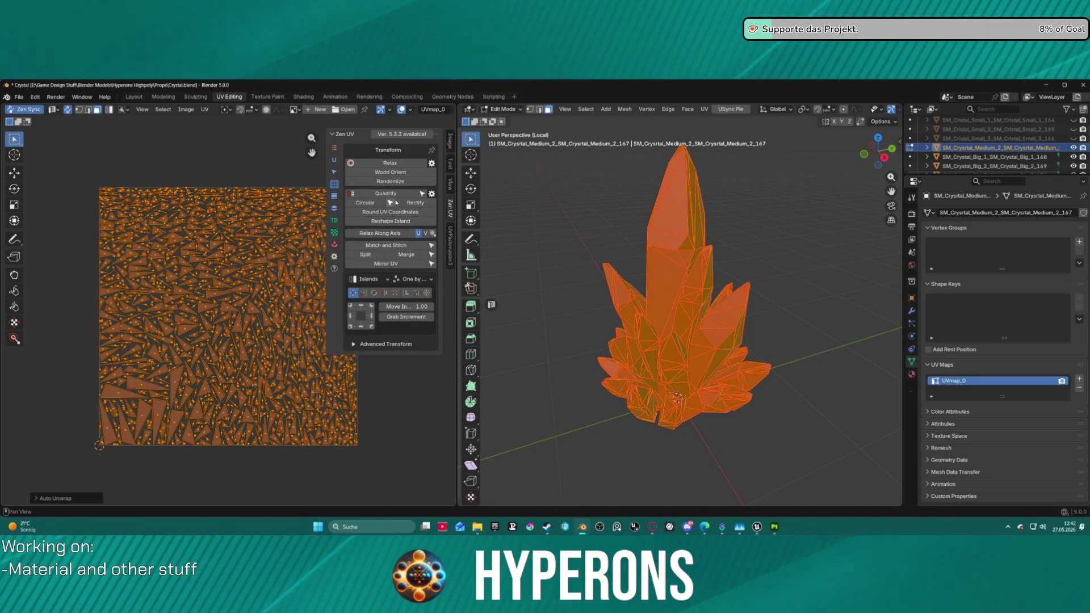
left_click(396, 175)
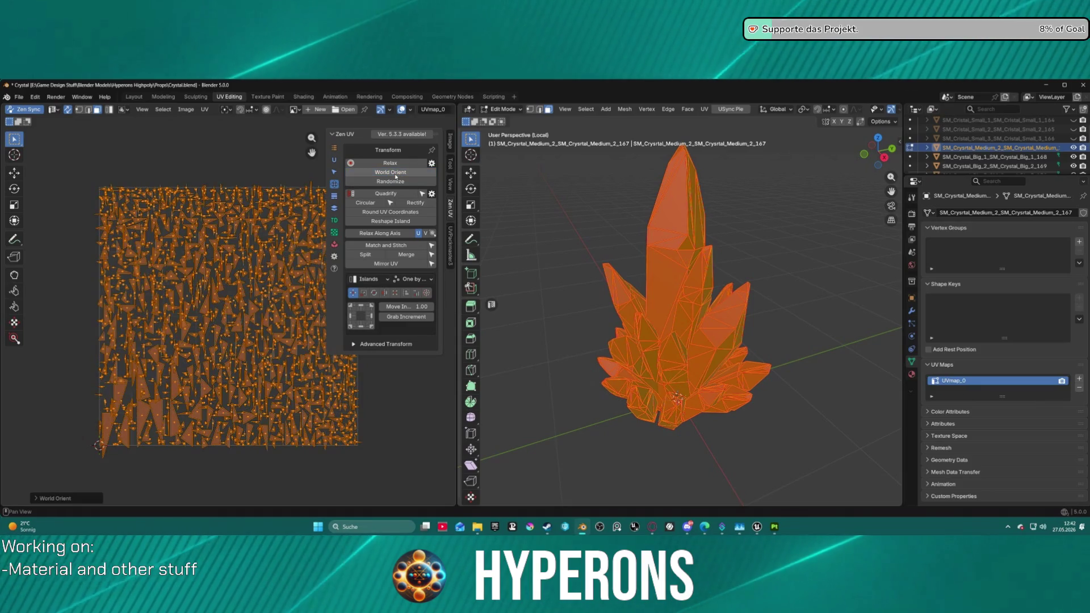
left_click(452, 241)
left_click(391, 213)
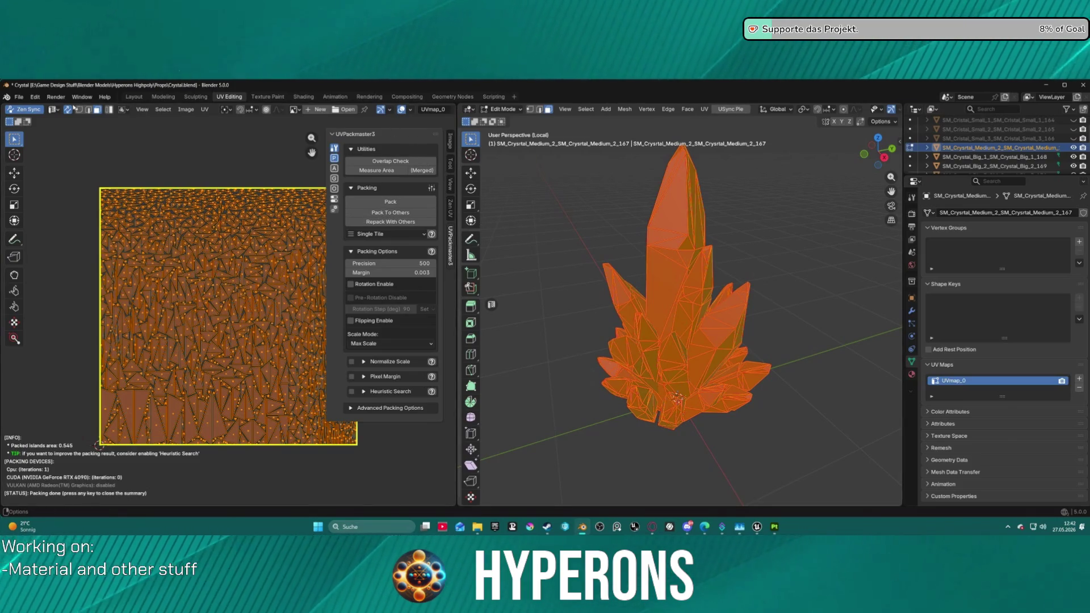
left_click(19, 97)
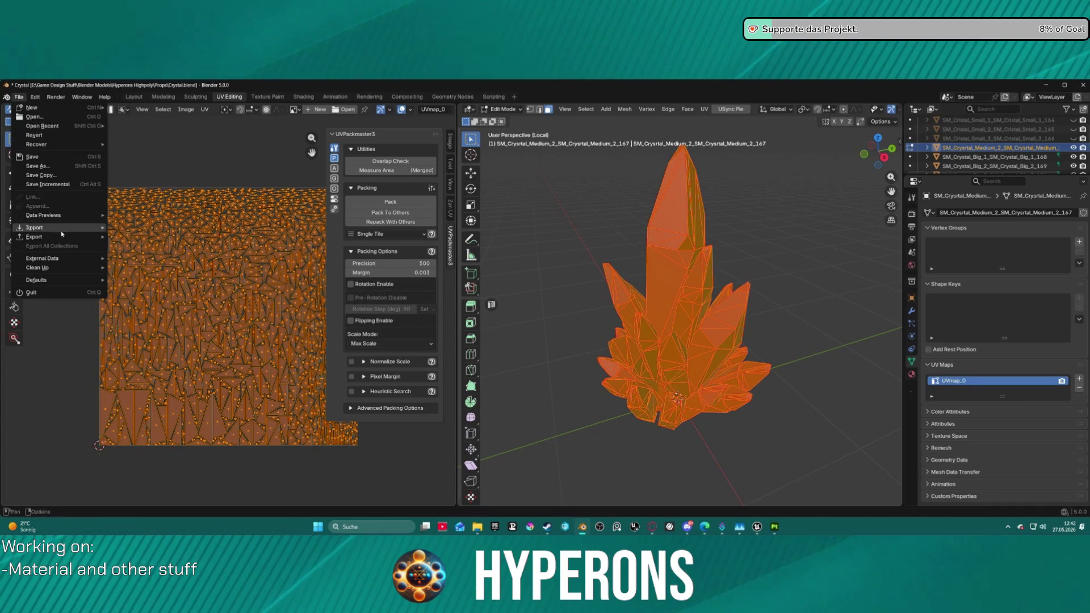
Step: Export the medium crystal as FBX, then deselect it and leave local view
mouse_move(61, 237)
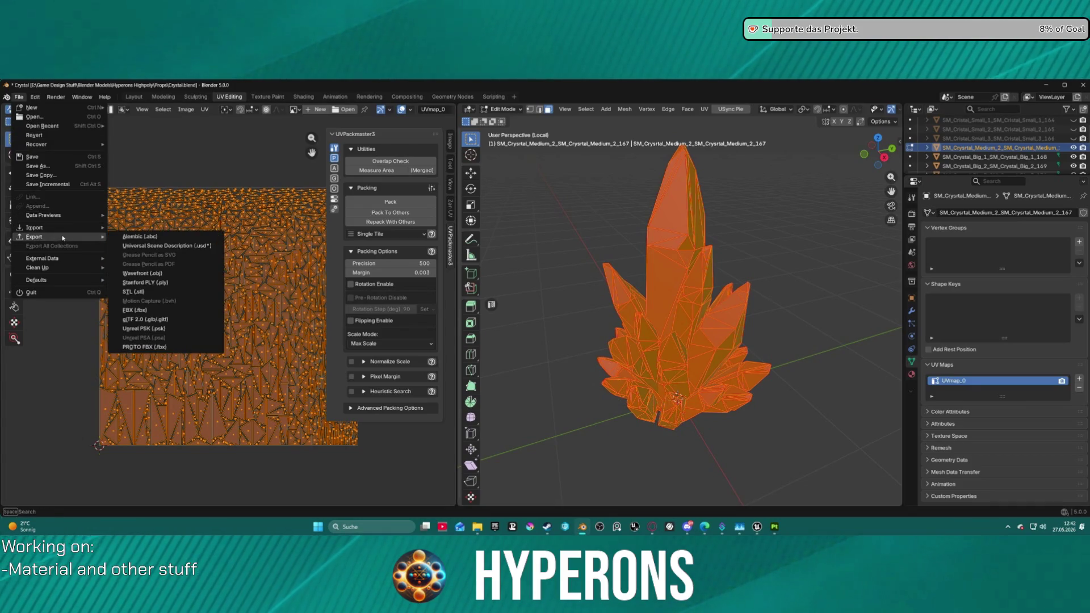
left_click(170, 312)
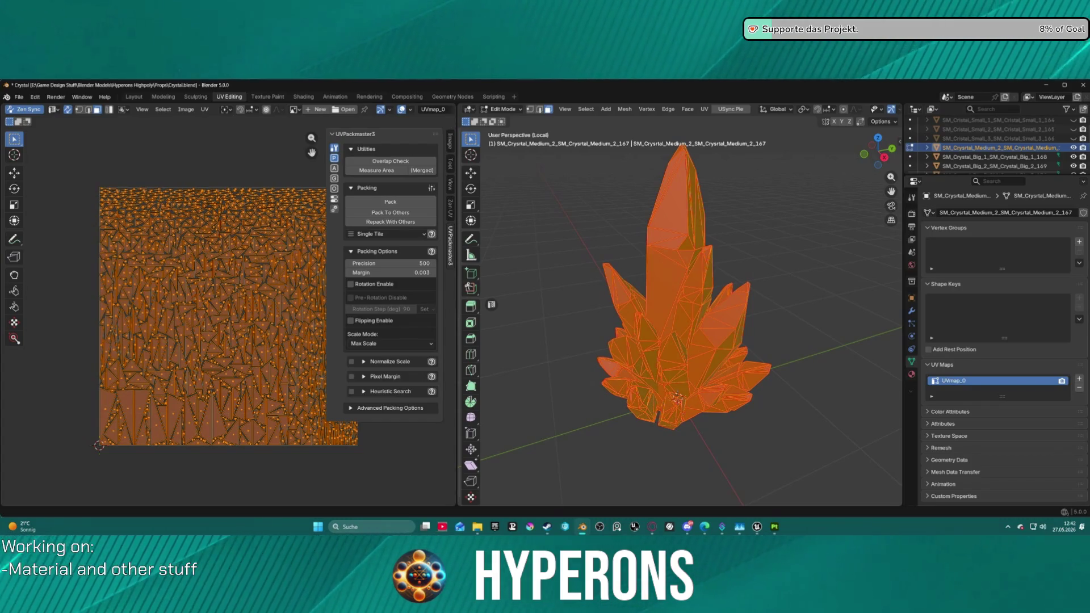
left_click(801, 267)
key("KP_Divide")
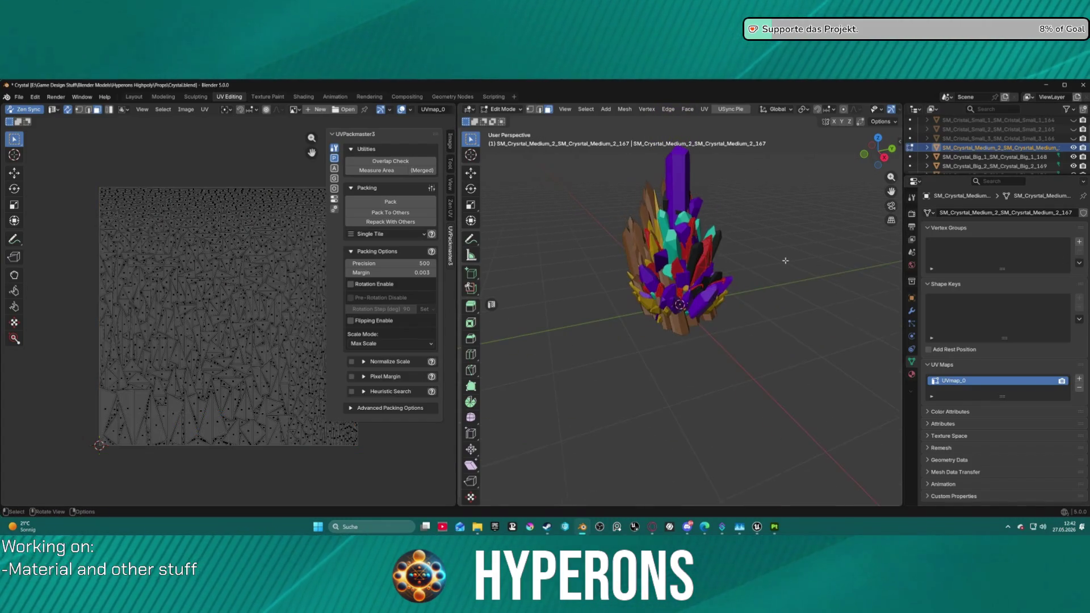
Step: Select SM_Crystal_Big_1, isolate it, and switch the big gold crystal into Edit Mode
key("KP_Divide")
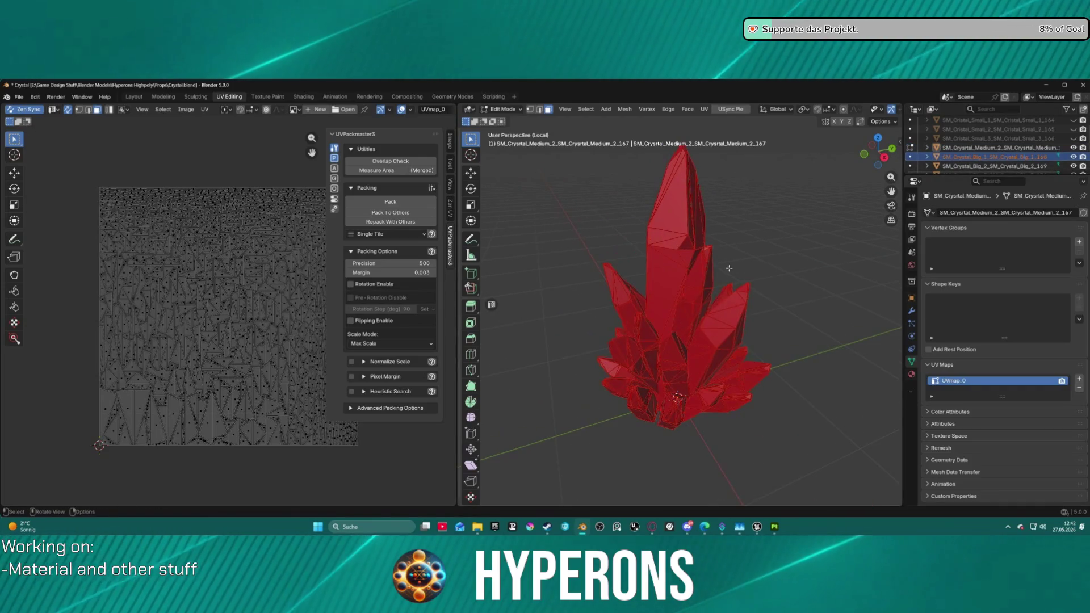
key("KP_Divide")
double_click(996, 157)
scroll(996, 158, "down", 2)
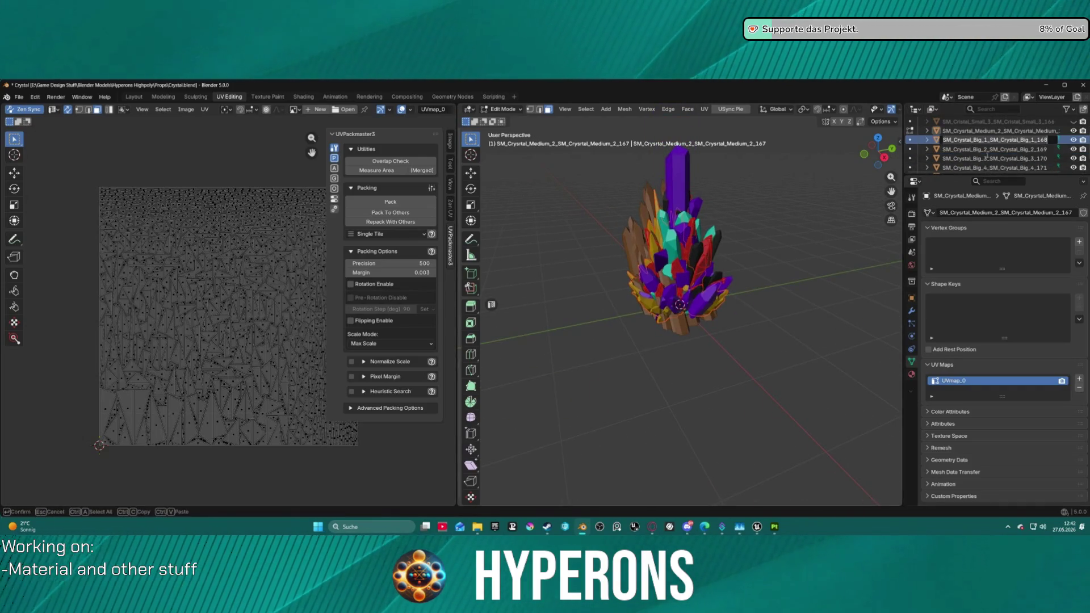
left_click(965, 131)
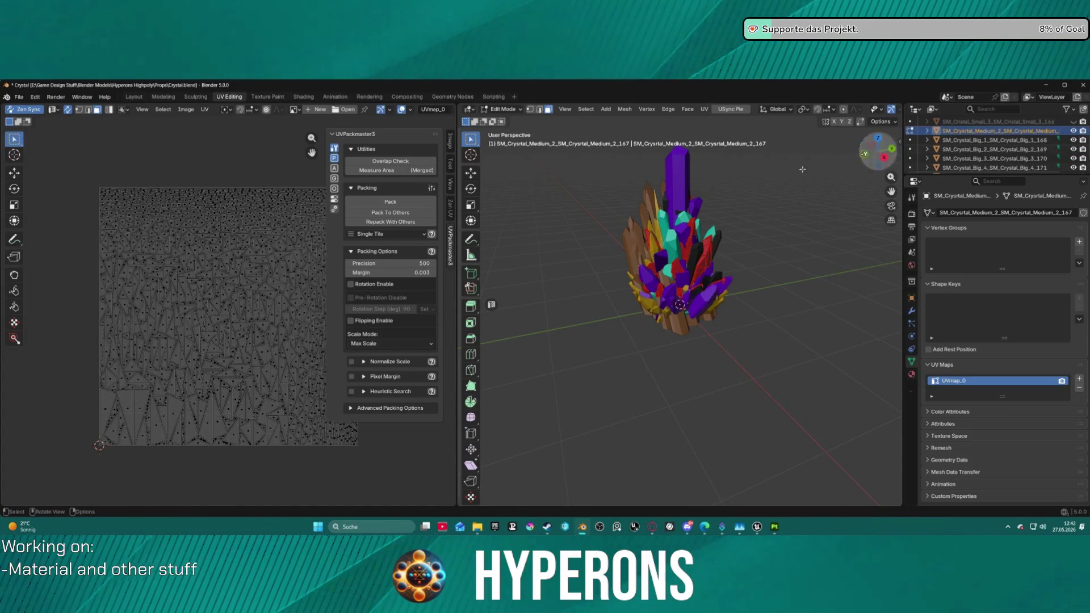
key("KP_Divide")
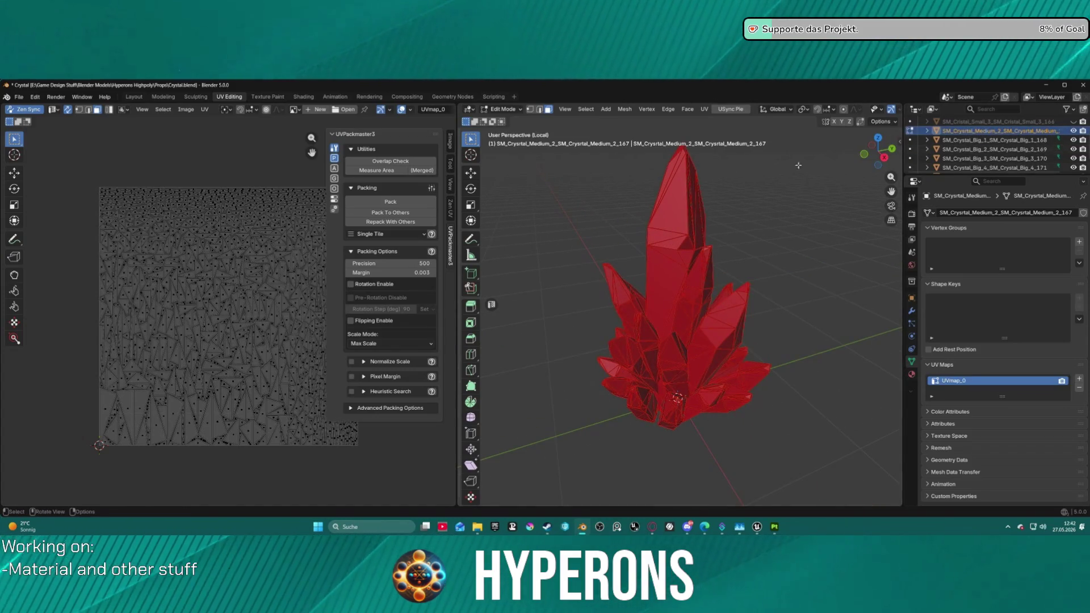
key("KP_Divide")
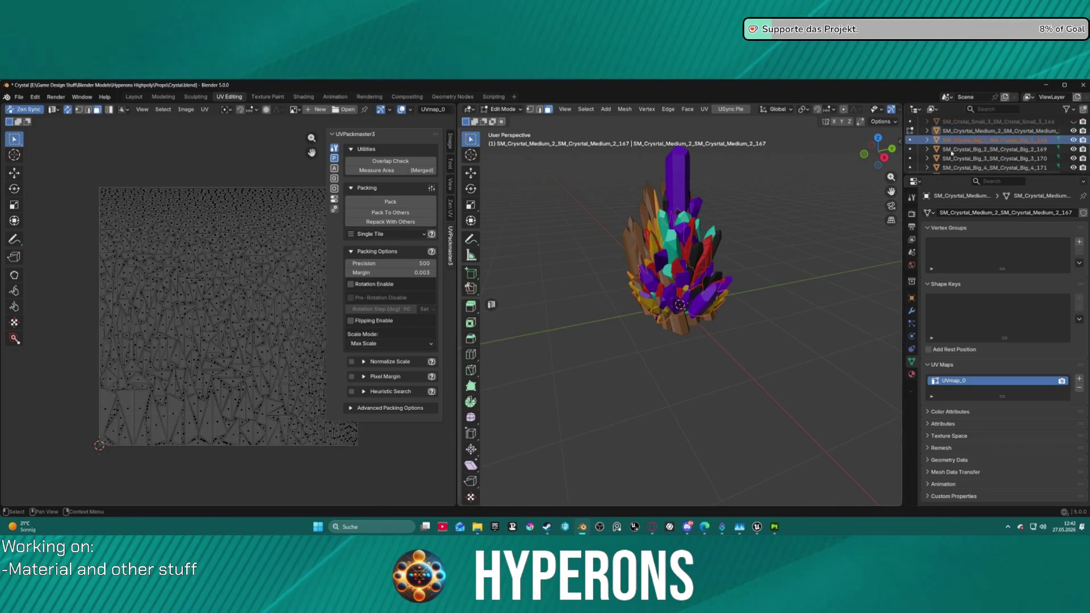
key("KP_Divide")
key("KP_Divide")
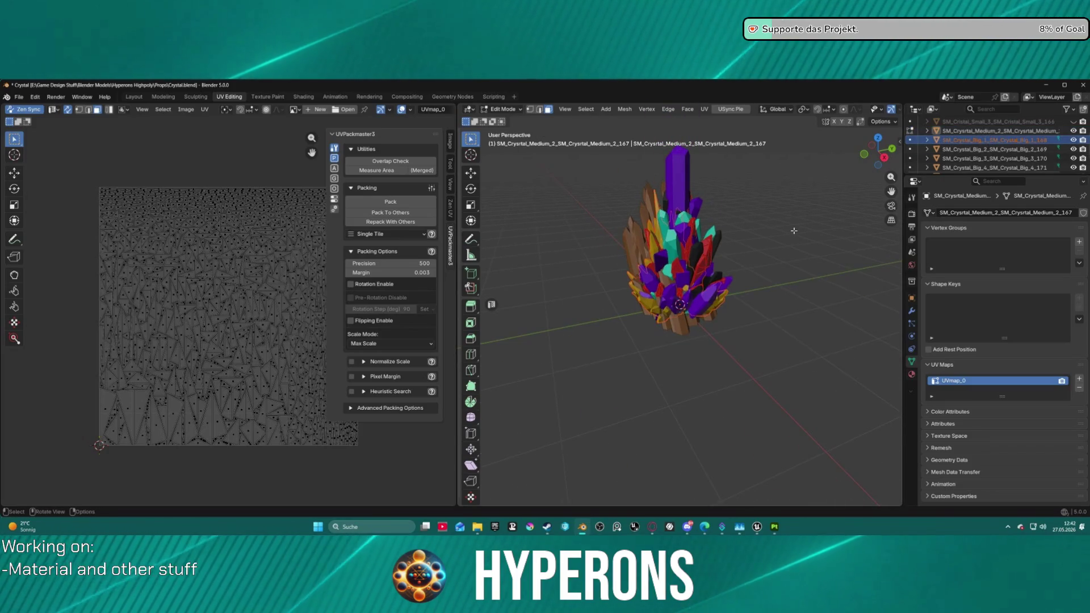
key("ctrl+Tab")
left_click(727, 253)
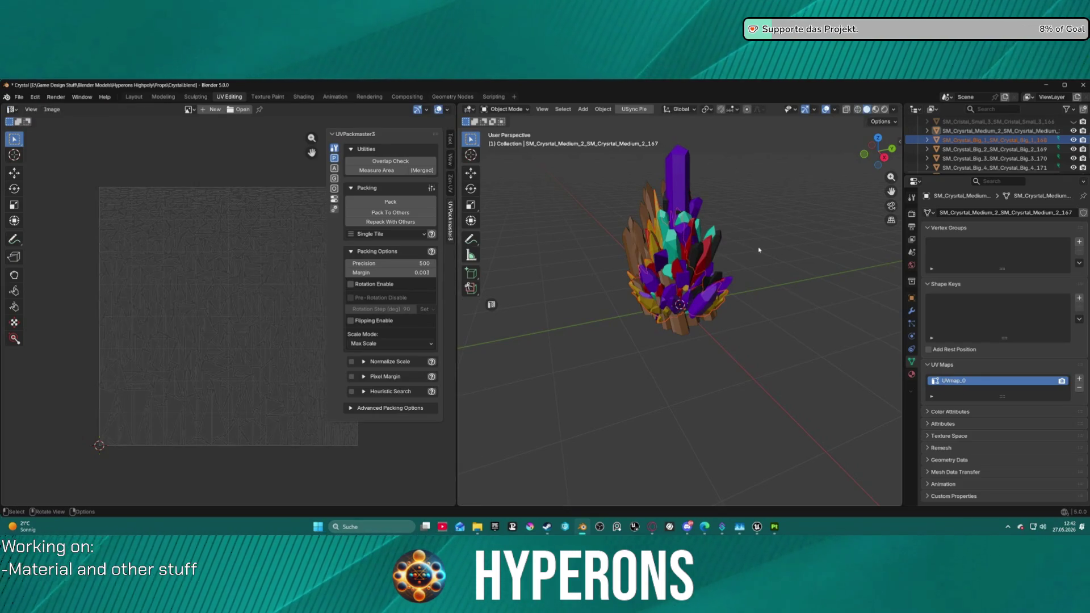
key("KP_Divide")
left_click(975, 139)
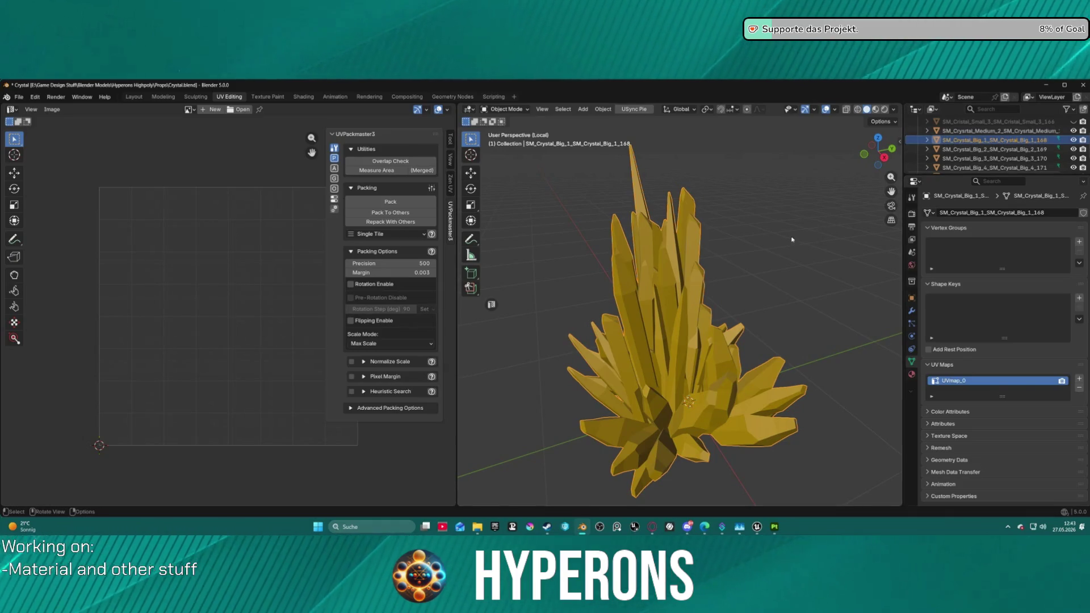
key("ctrl+Tab")
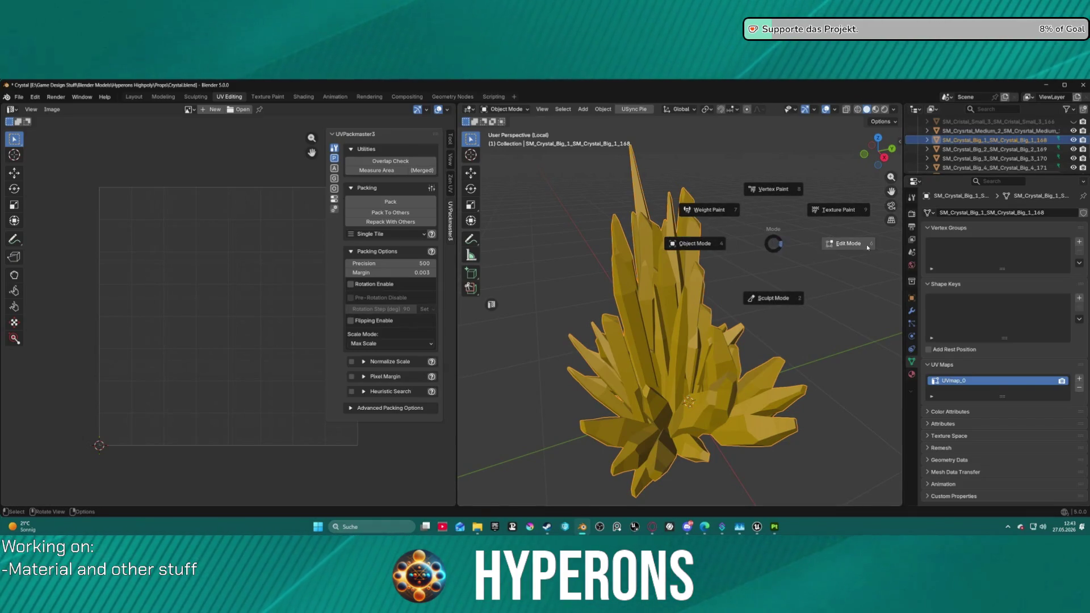
left_click(866, 244)
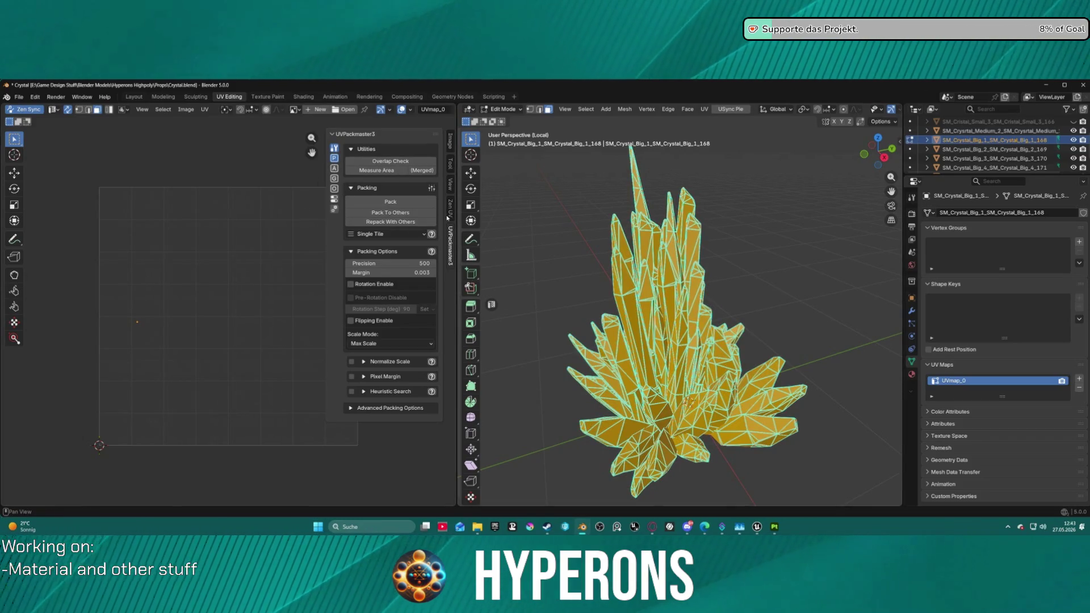
Step: Run a first Zen UV Auto Unwrap on the big crystal
left_click(450, 208)
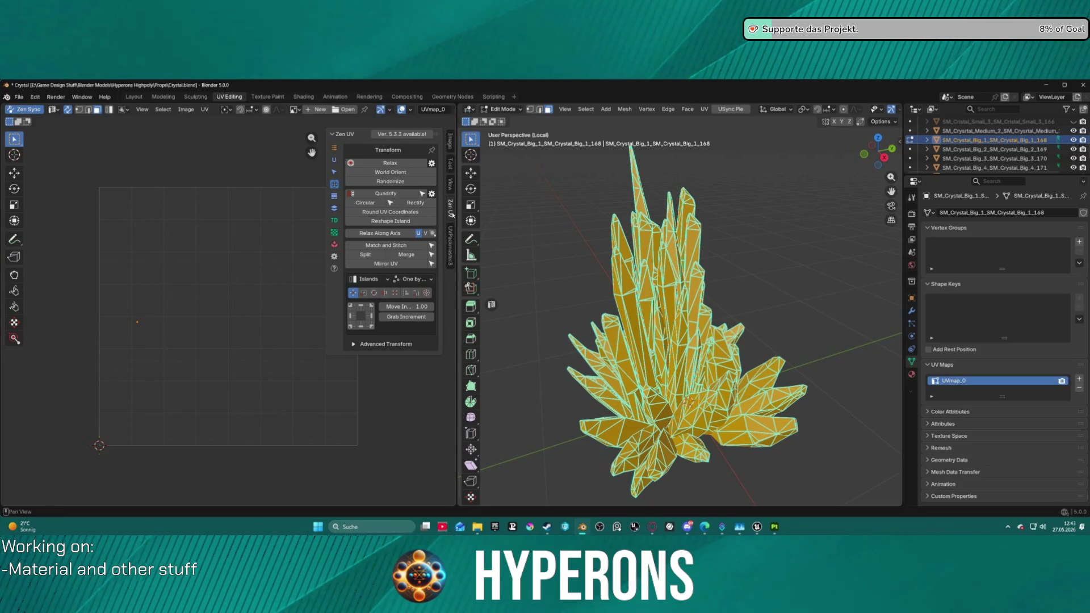
left_click(333, 161)
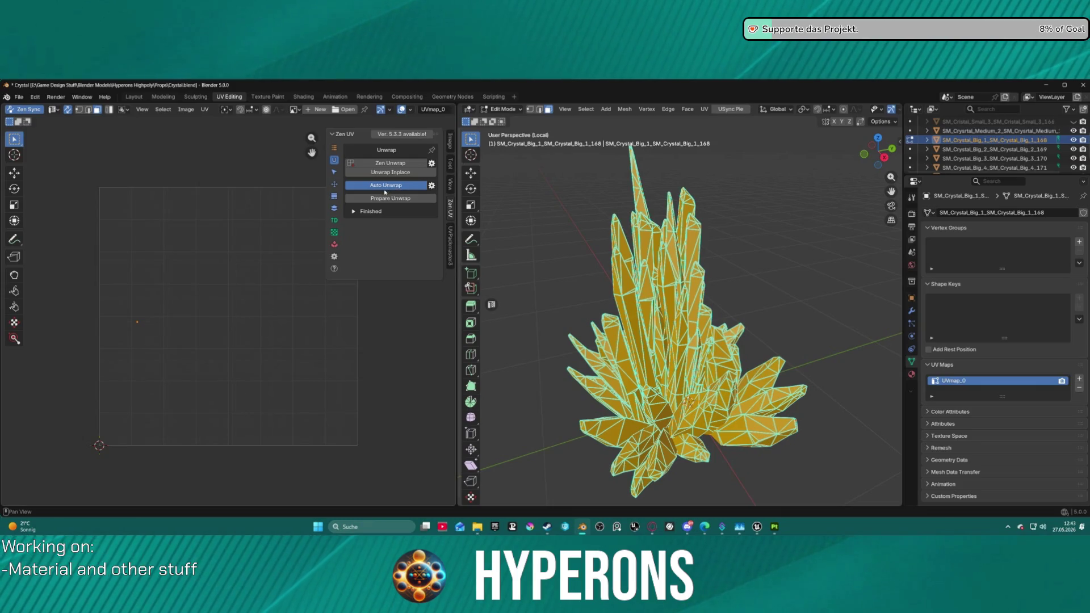
left_click(385, 188)
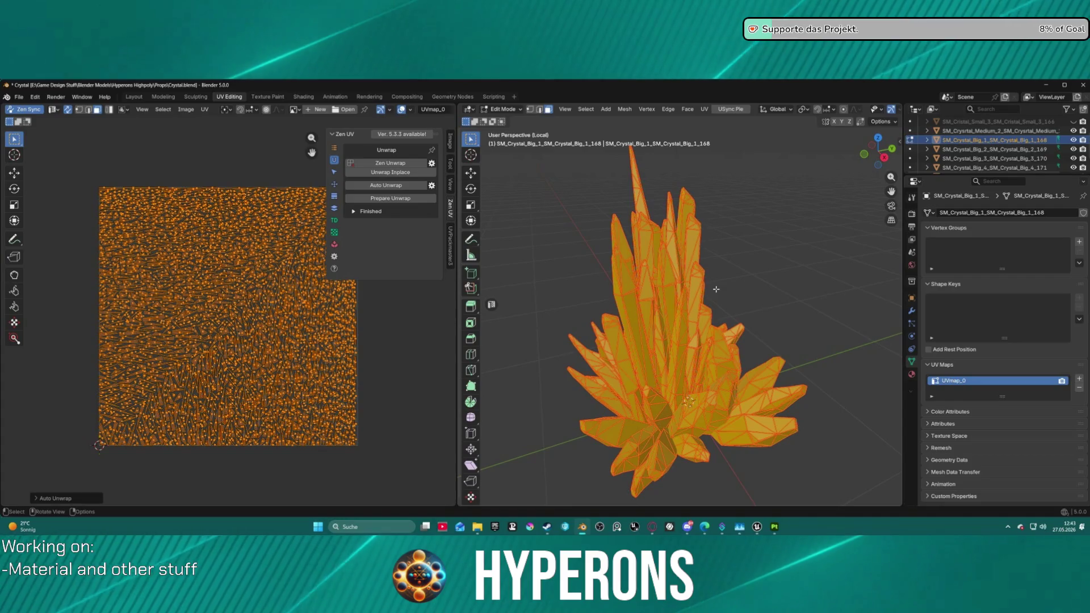
key("F2")
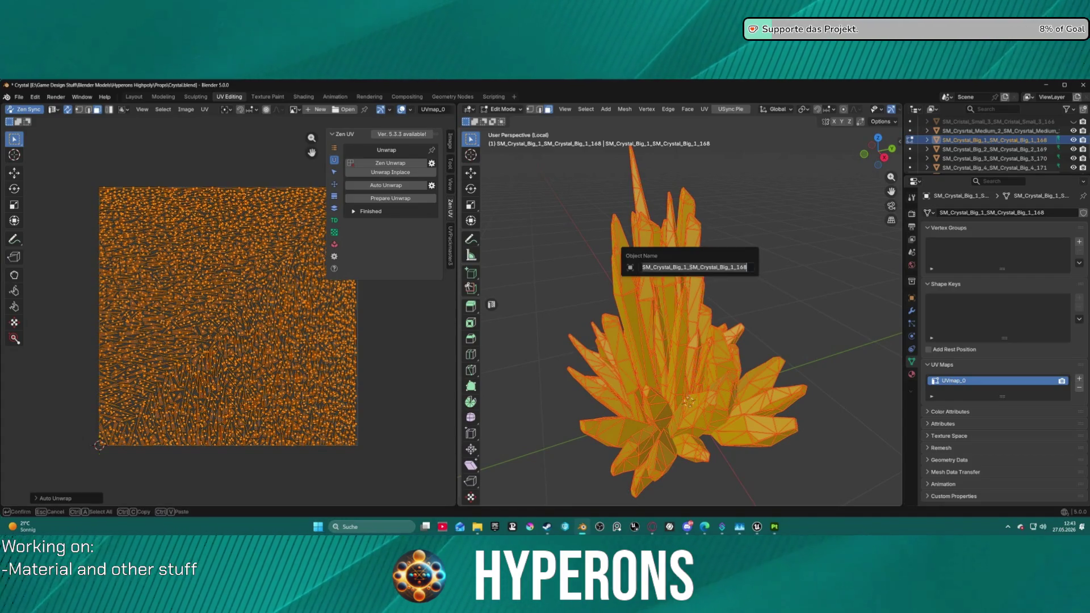
key("Escape")
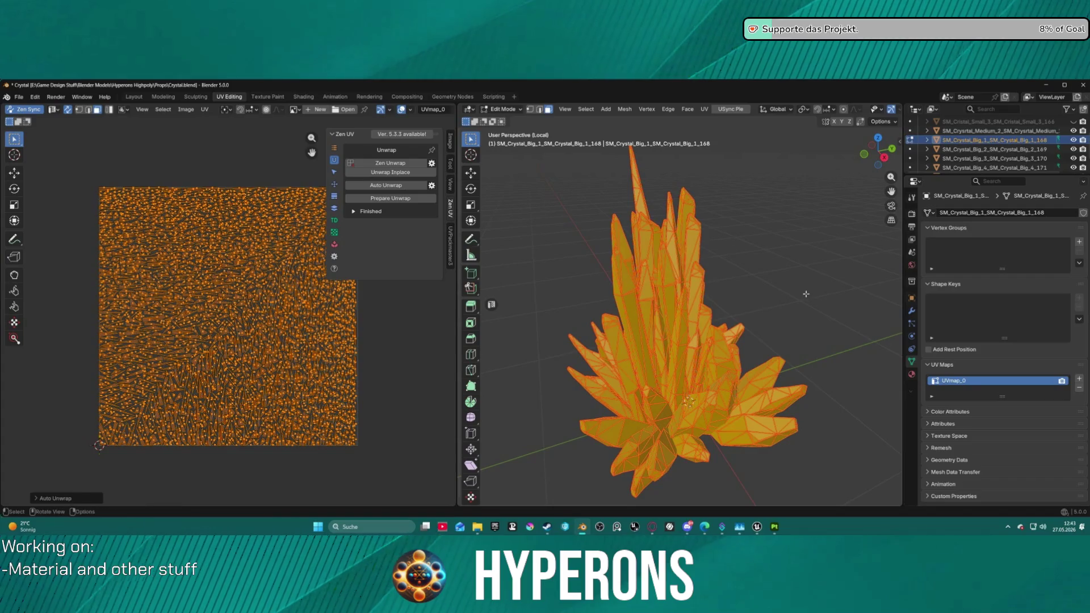
Step: Mark the crystal's edges sharp and apply a Smart UV Project
key("2")
key("ctrl+e")
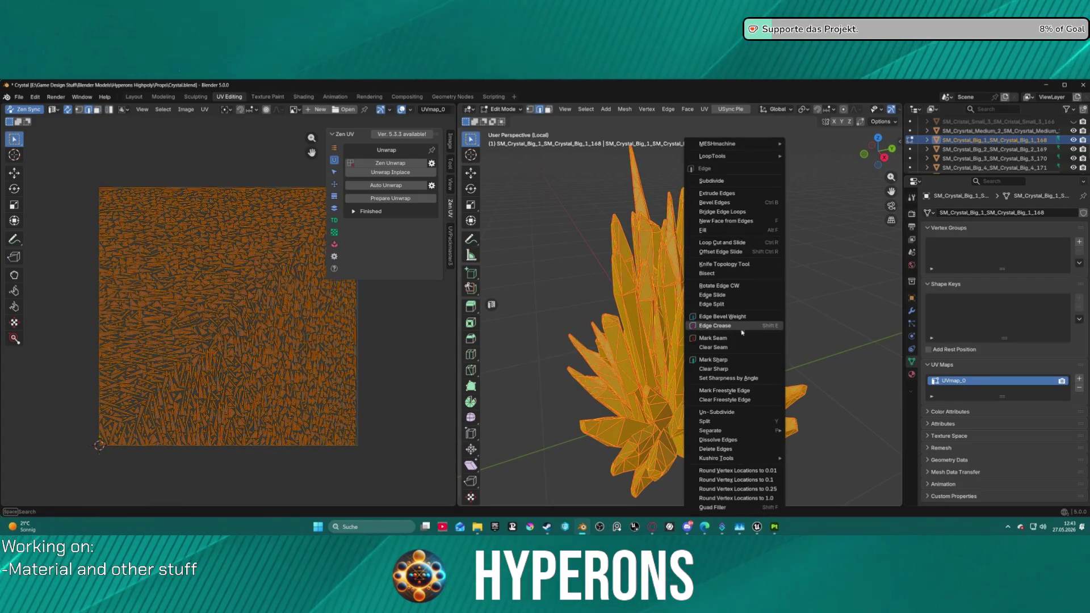
left_click(737, 361)
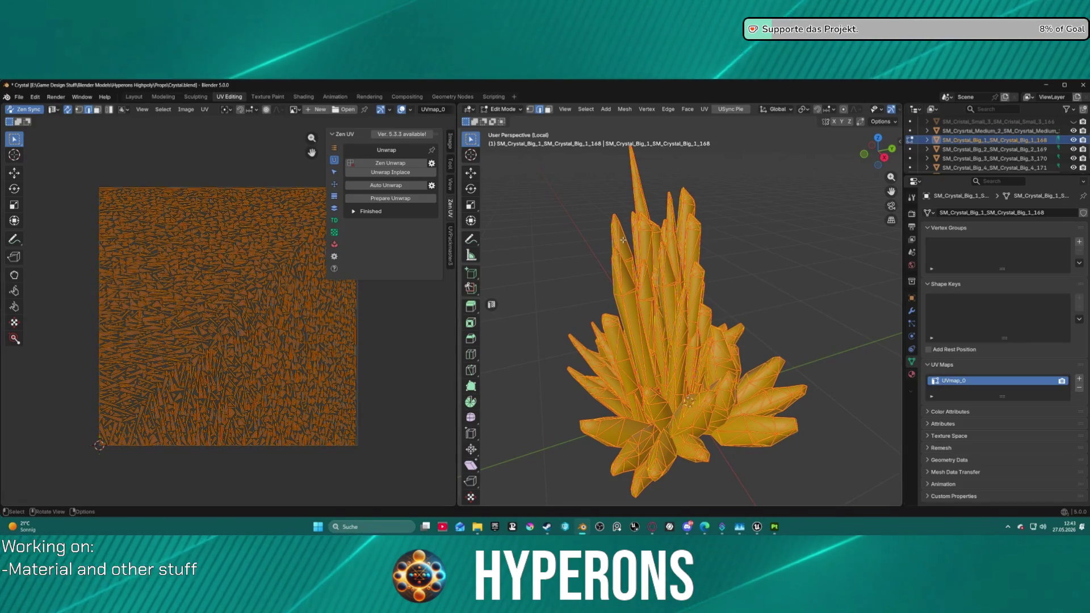
left_click(702, 110)
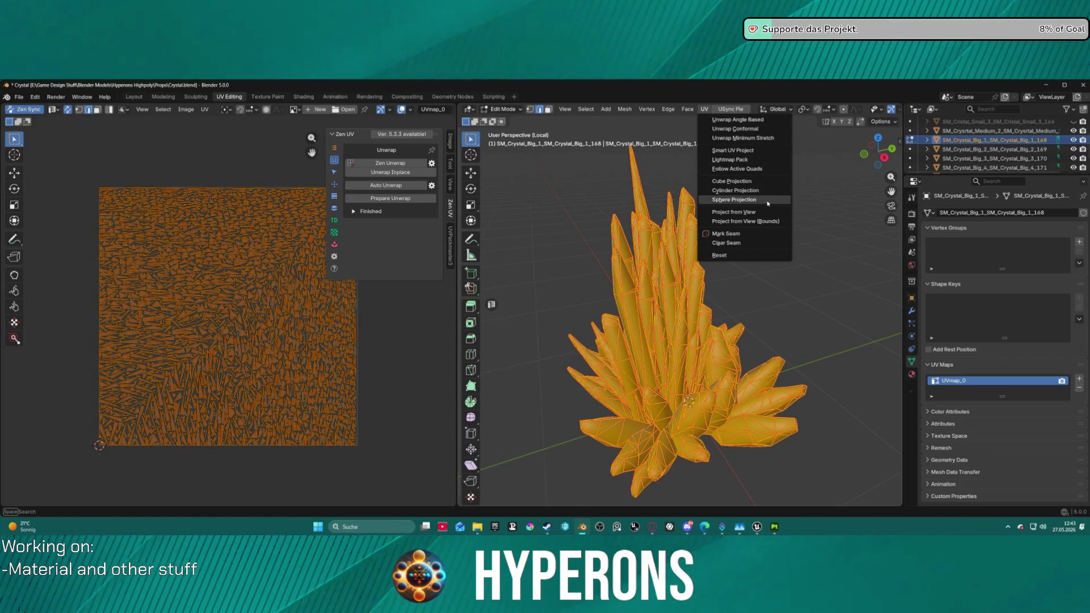
left_click(758, 151)
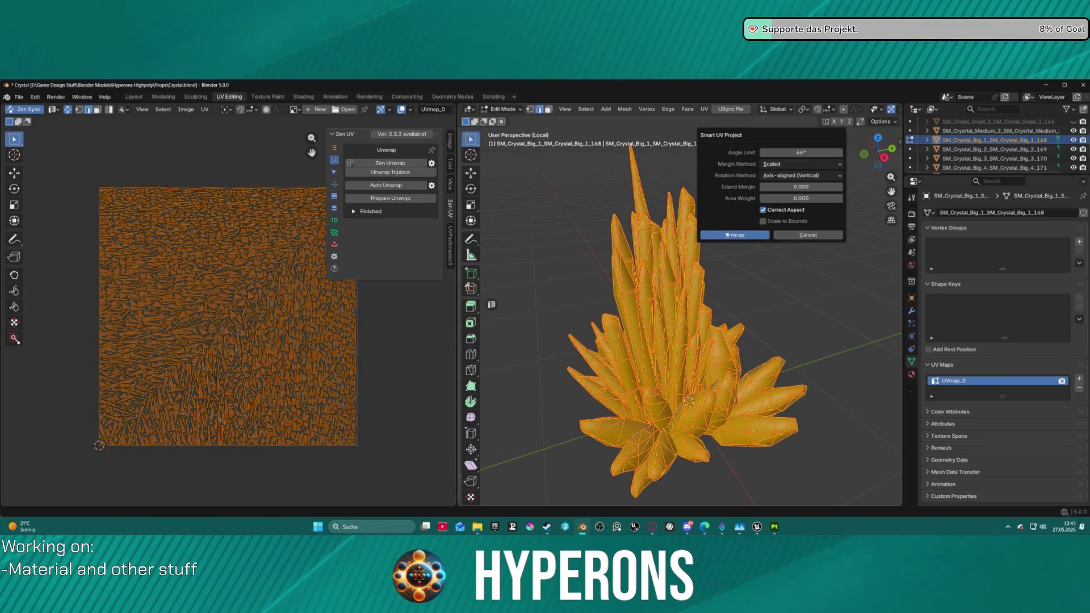
left_click(727, 234)
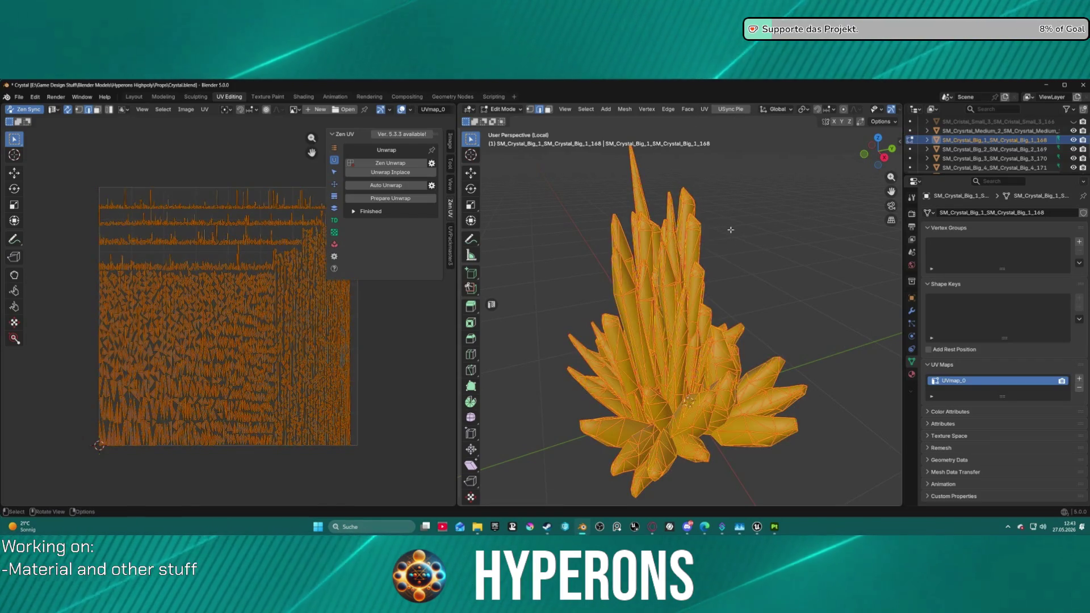
Step: Clear existing seams, enable Force Hard Surface, and re-run Auto Unwrap for new islands
right_click(729, 230)
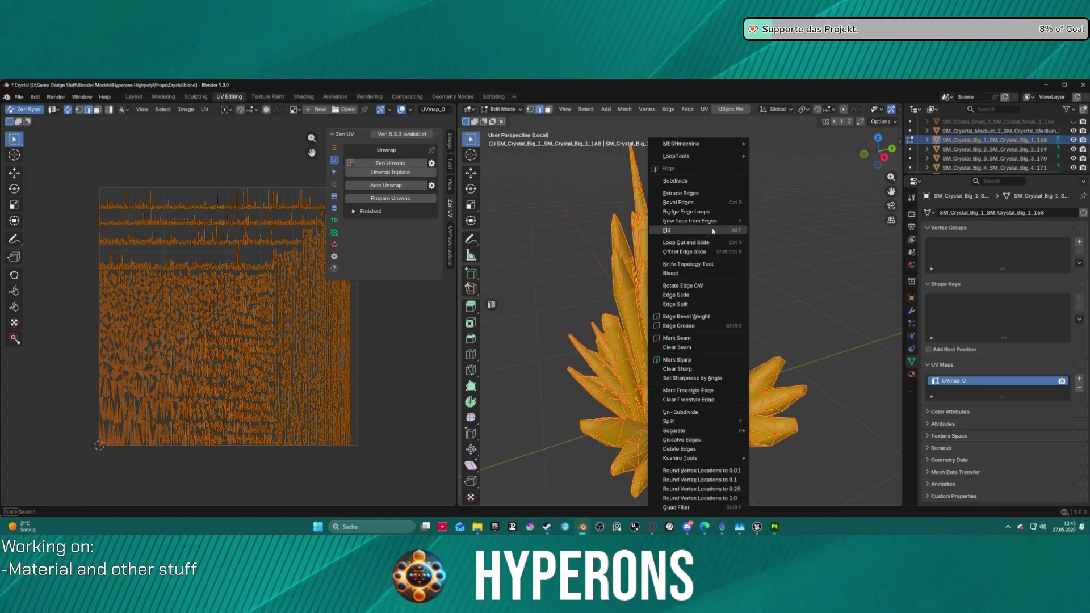
left_click(698, 347)
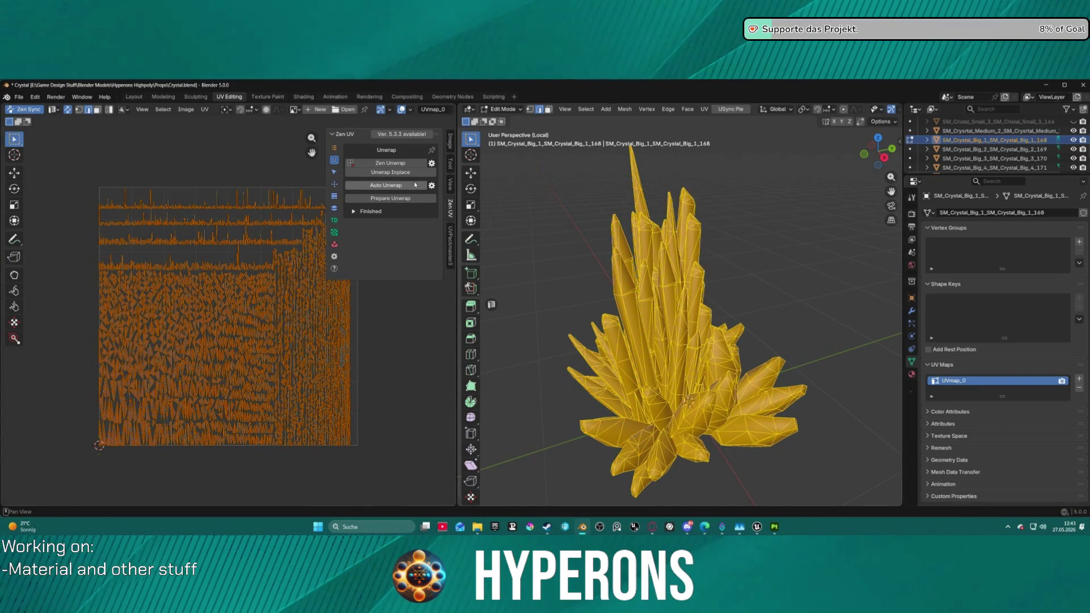
left_click(432, 185)
left_click(426, 231)
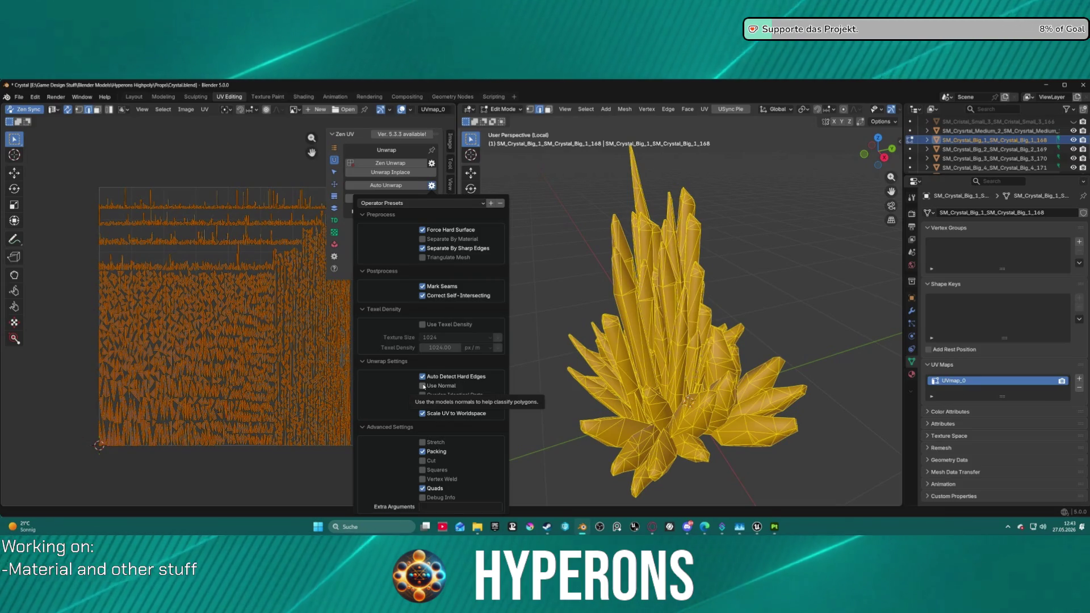
left_click(349, 185)
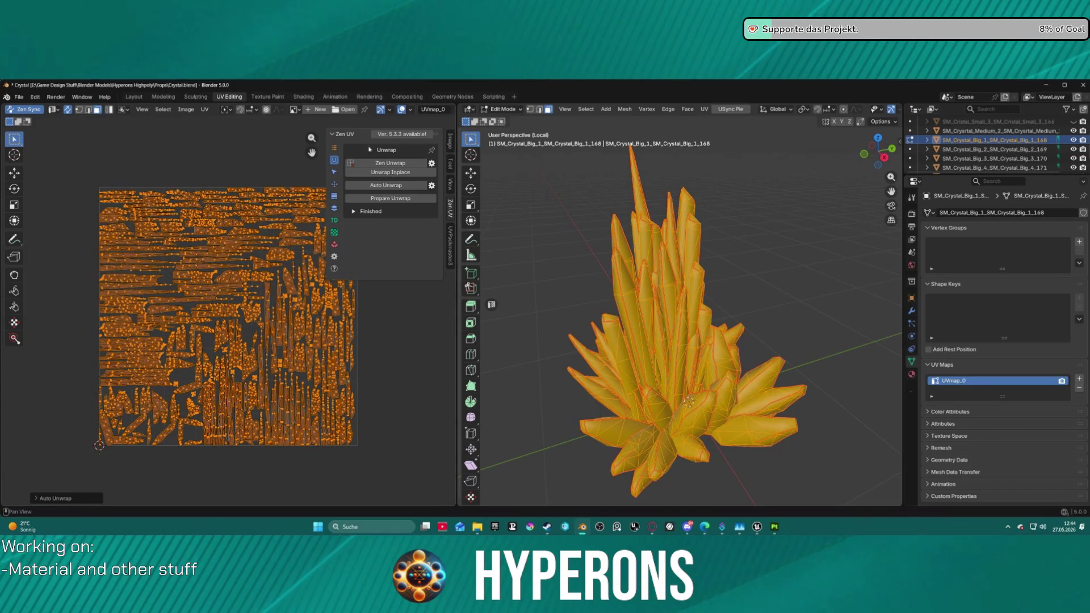
left_click(334, 183)
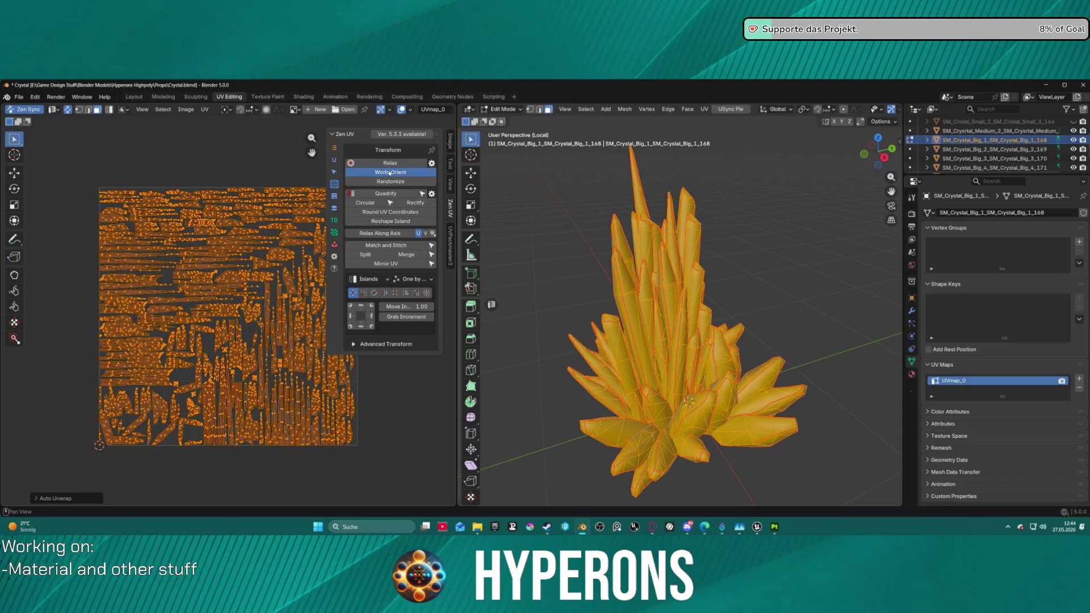
Step: World-orient SM_Crystal_Big_1's UV islands, pack them to about 0.557 coverage, and deselect all
left_click(425, 172)
left_click(450, 246)
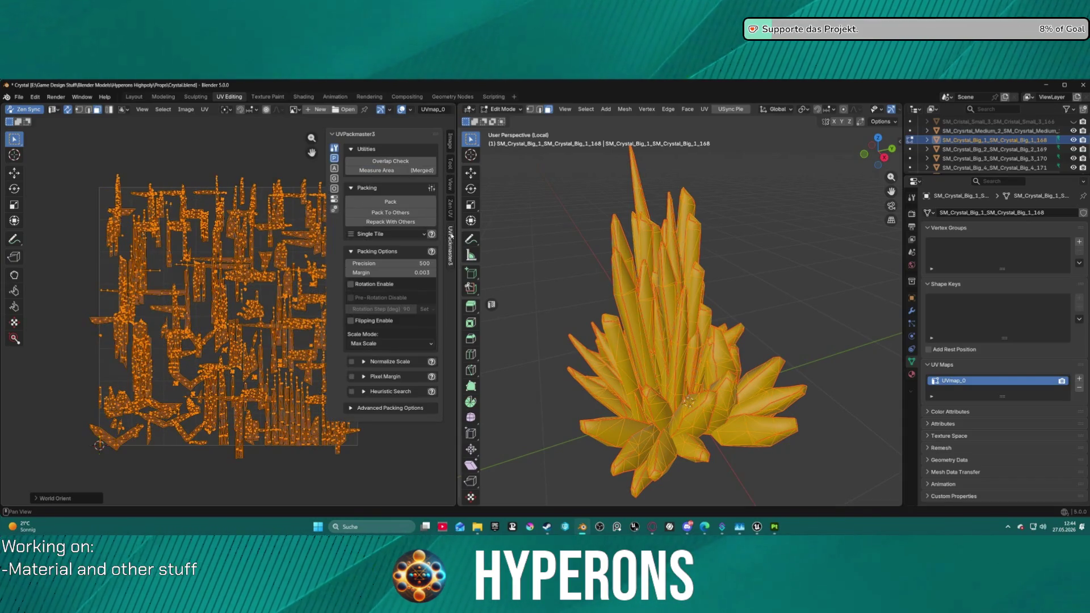
left_click(384, 213)
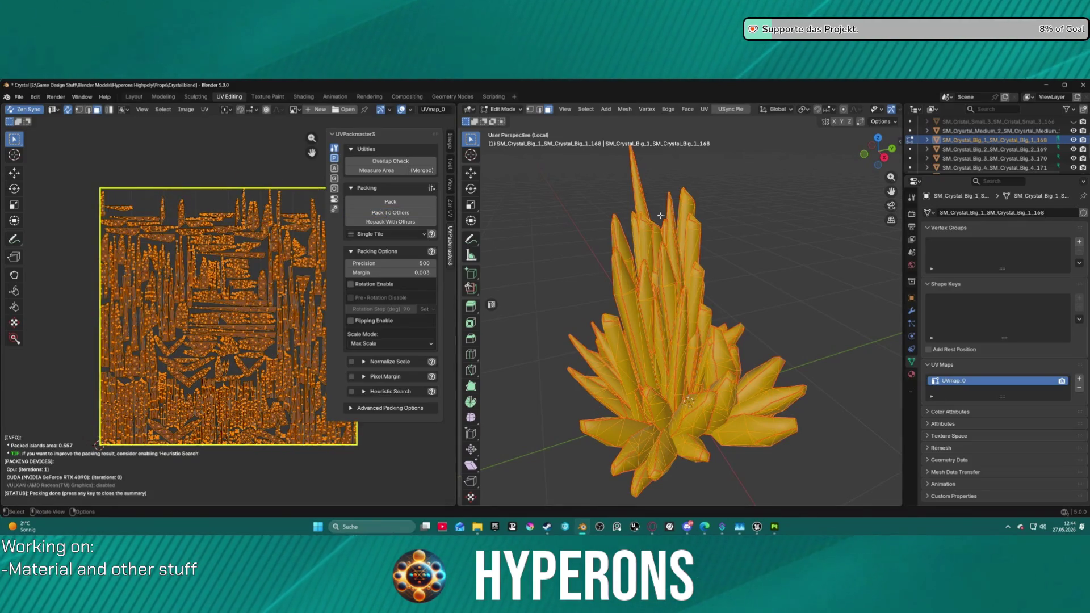
scroll(758, 229, "up", 2)
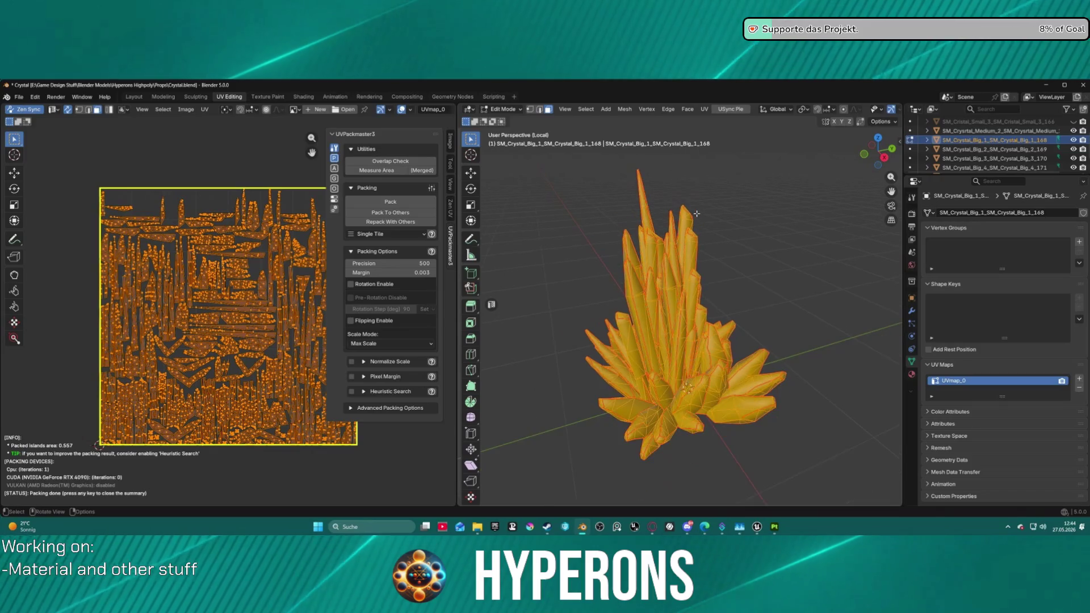
key("Escape")
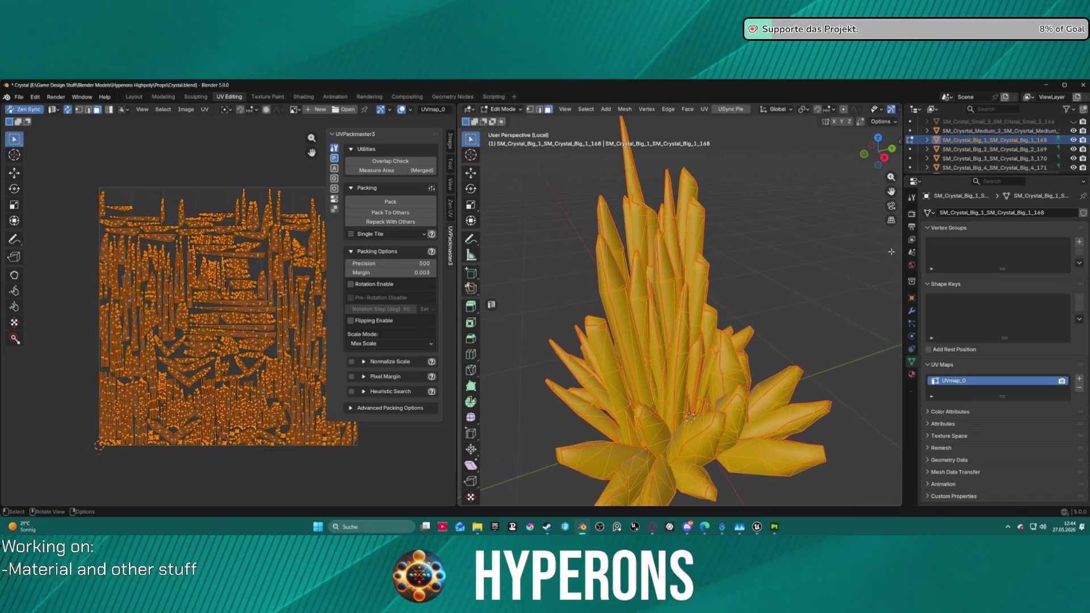
key("alt+a")
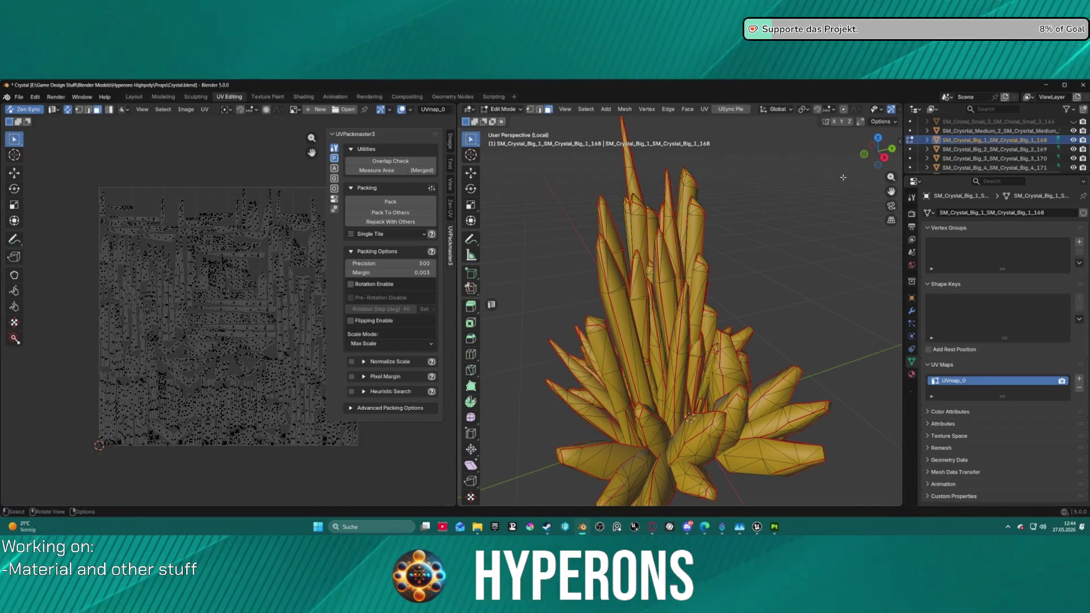
Step: Check the File > Export menu without exporting, return to Object Mode and leave Local View
left_click(18, 97)
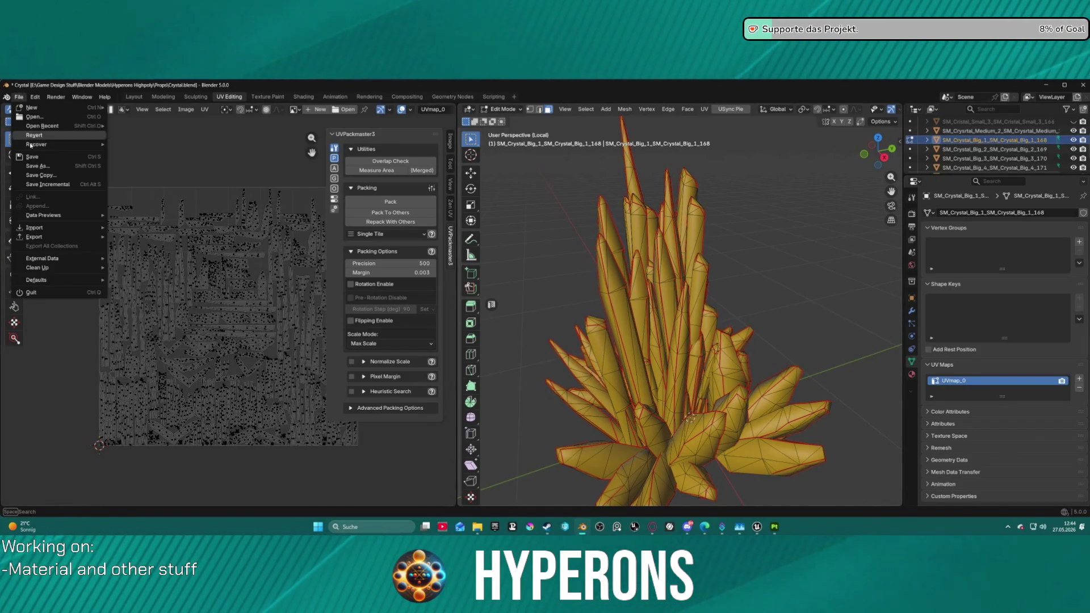
mouse_move(57, 236)
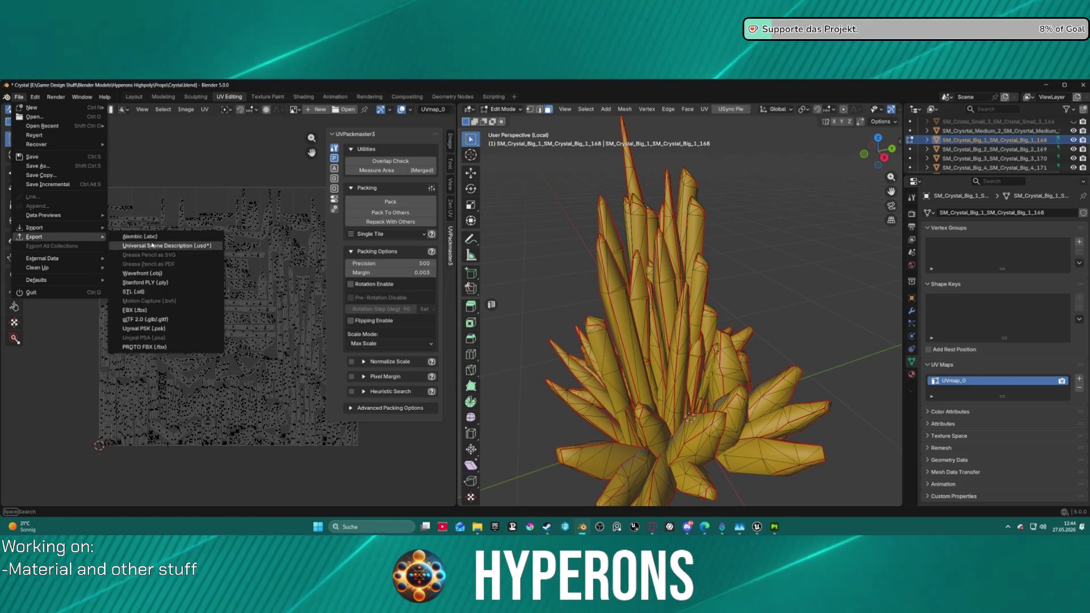
key("Escape")
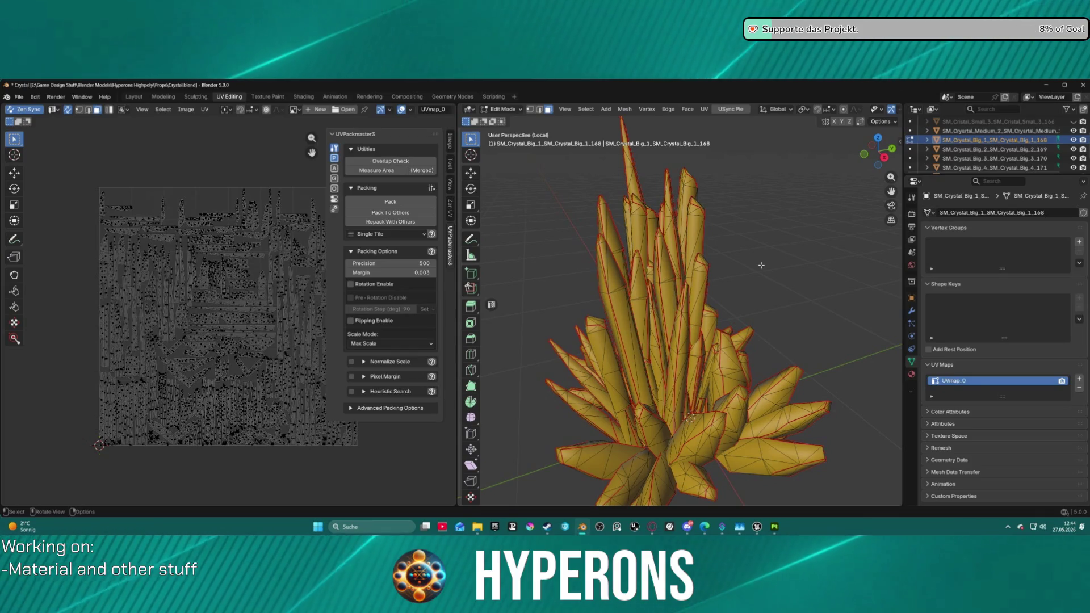
key("Tab")
key("KP_Divide")
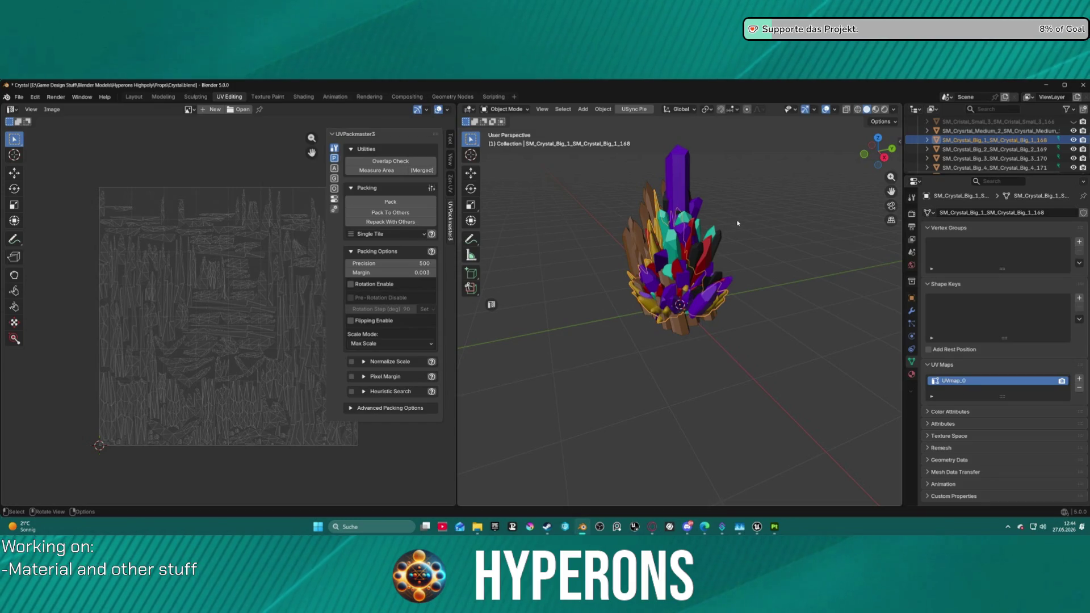
Step: Isolate SM_Crystal_Big_1 and apply Shade Auto Smooth to it
key("KP_Divide")
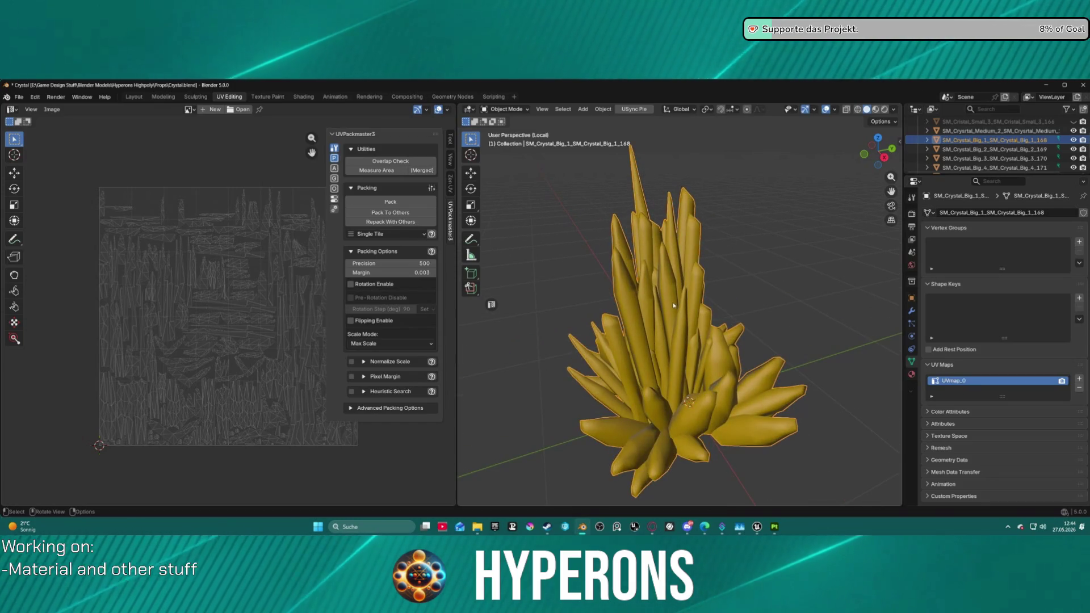
right_click(677, 291)
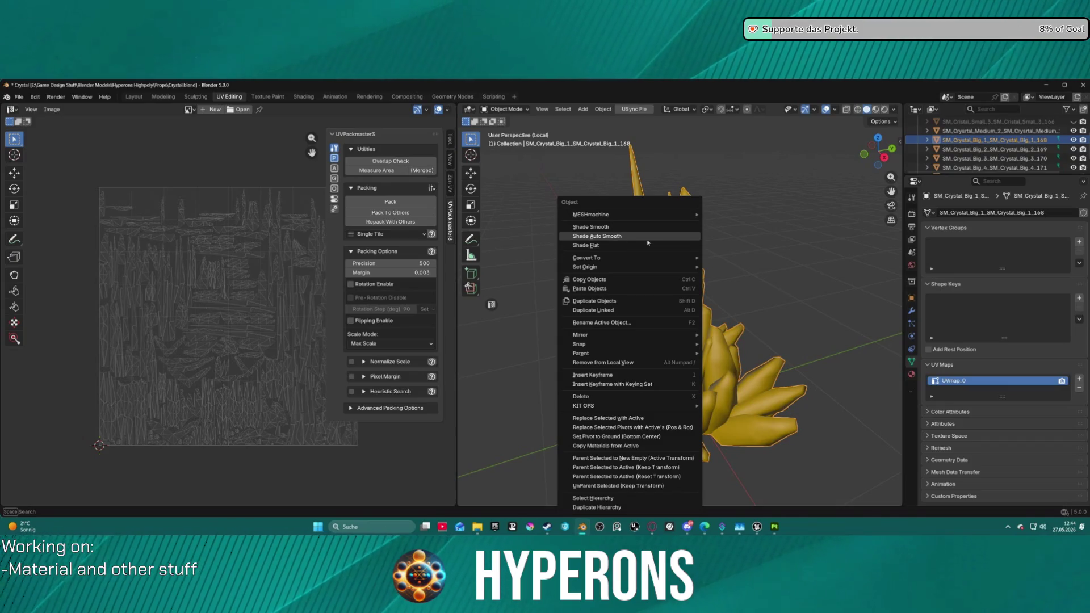
left_click(670, 237)
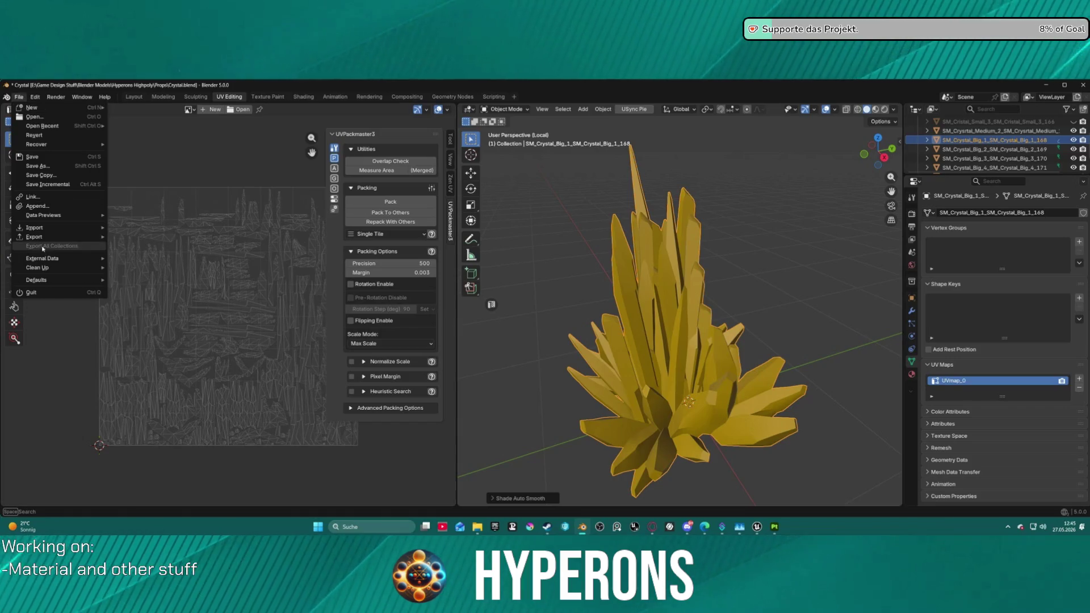
Step: Browse the export menu without exporting, then exit Local View to show all crystals
mouse_move(34, 237)
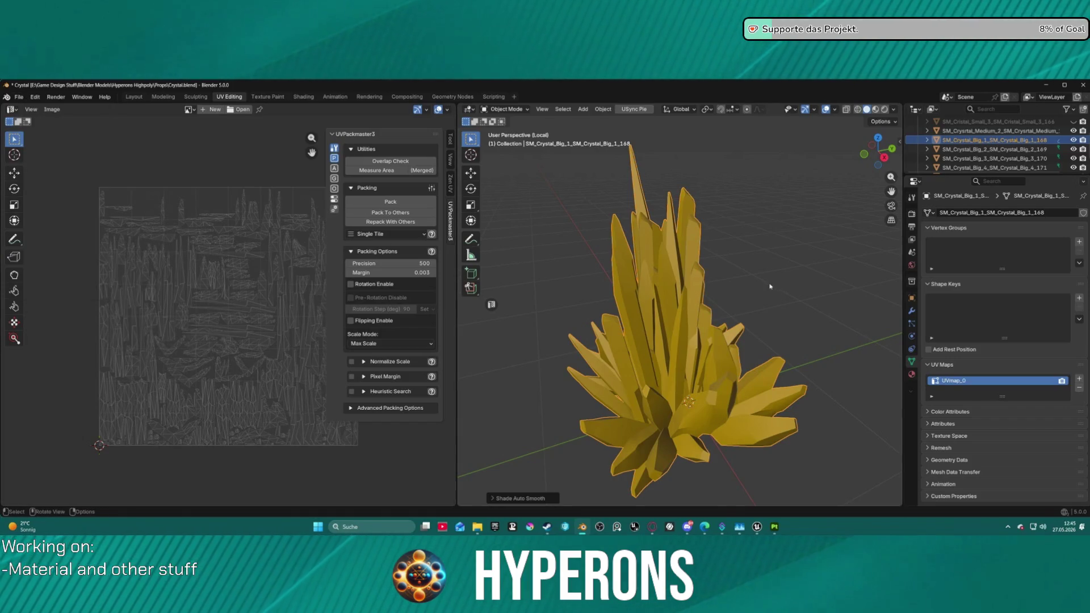
right_click(715, 280)
key("Escape")
key("b")
key("Escape")
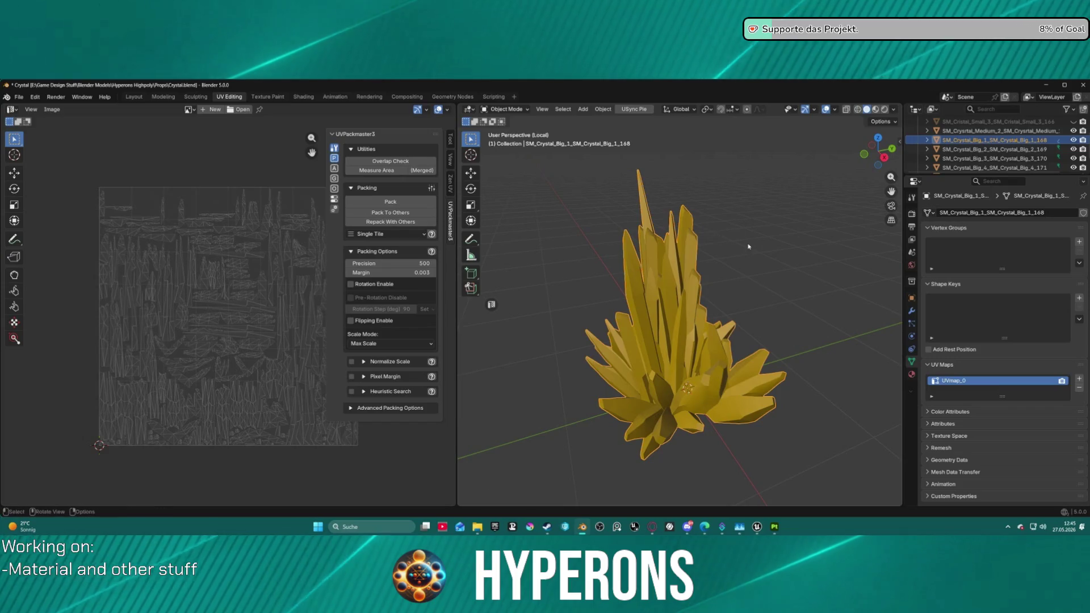
scroll(738, 250, "up", 3)
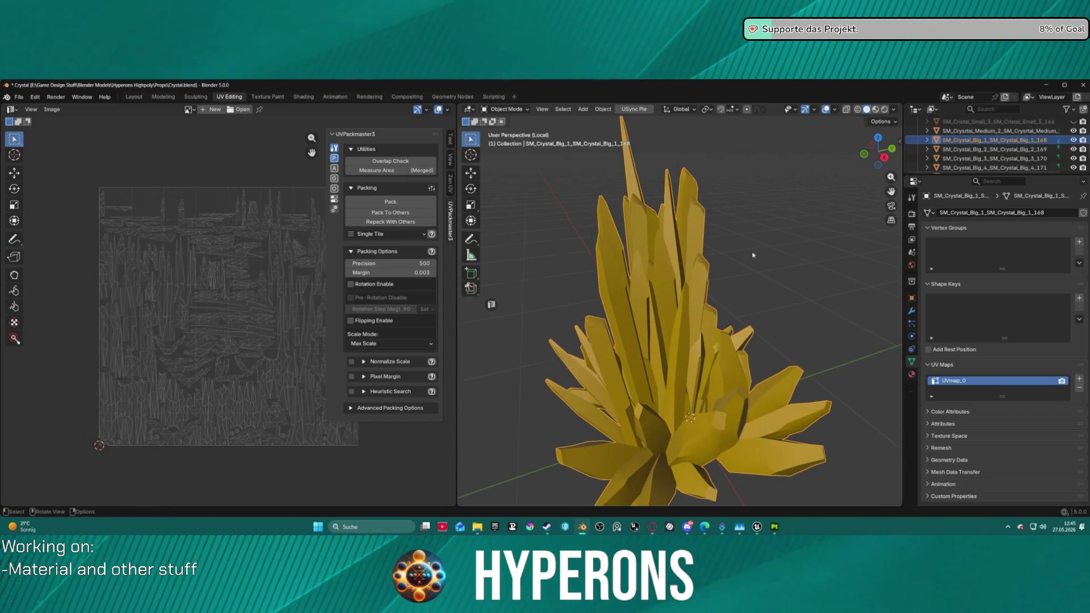
left_click(19, 96)
mouse_move(35, 237)
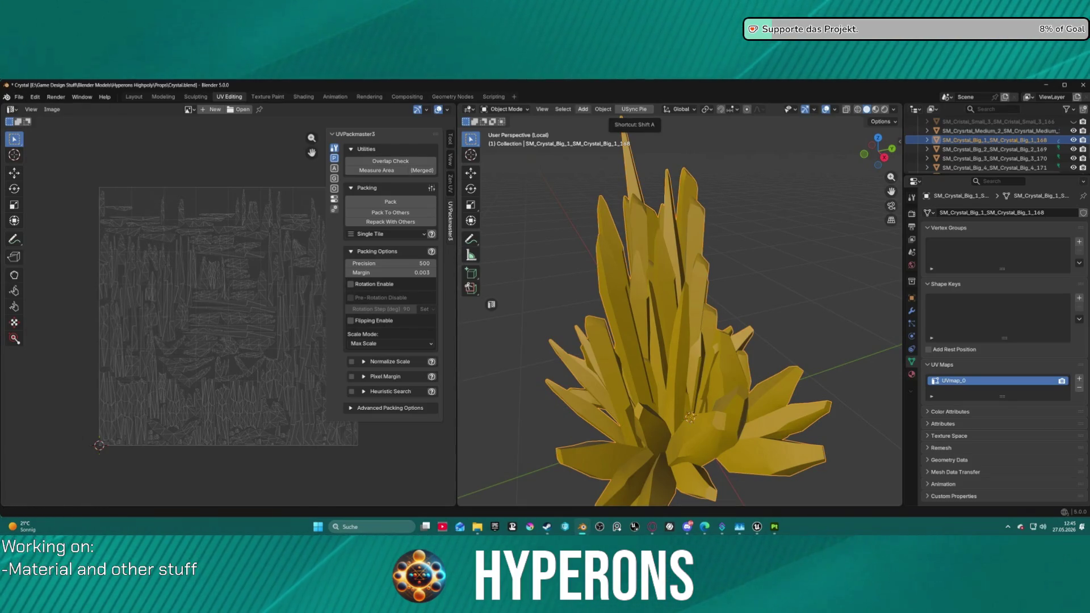
key("ctrl+Tab")
left_click(690, 185)
key("KP_Divide")
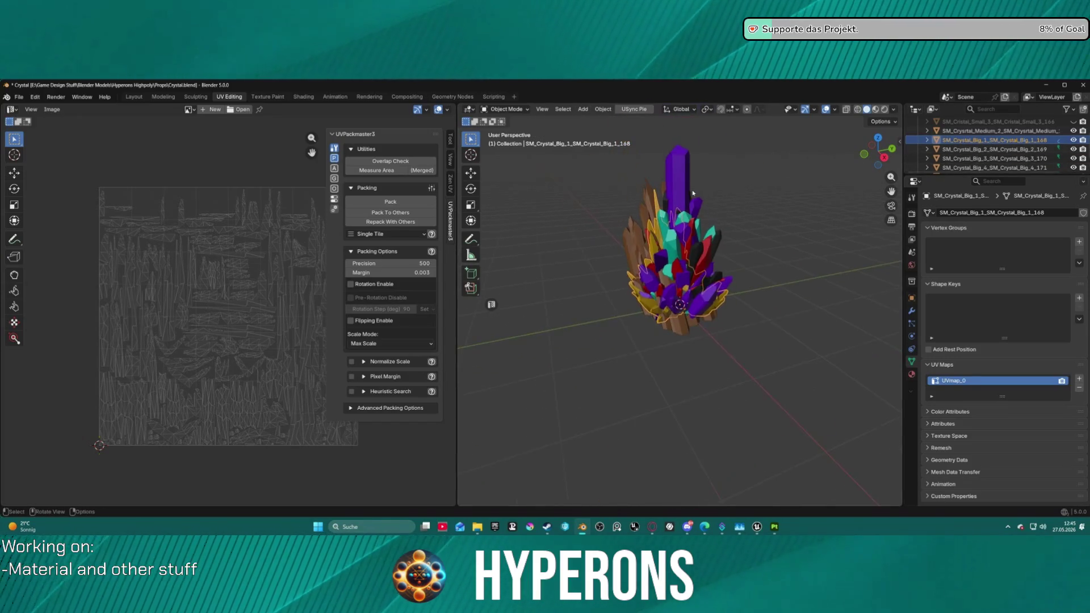
Step: Isolate the teal SM_Crystal_Big_2 in local view and select its whole mesh in Edit Mode
left_click(704, 203)
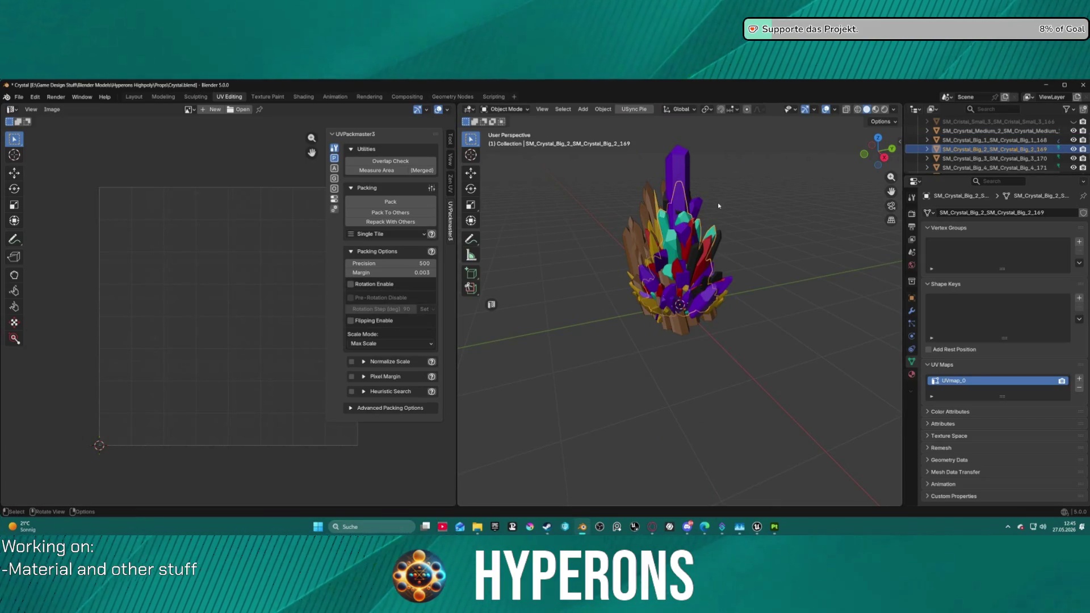
key("KP_Divide")
key("ctrl+Tab")
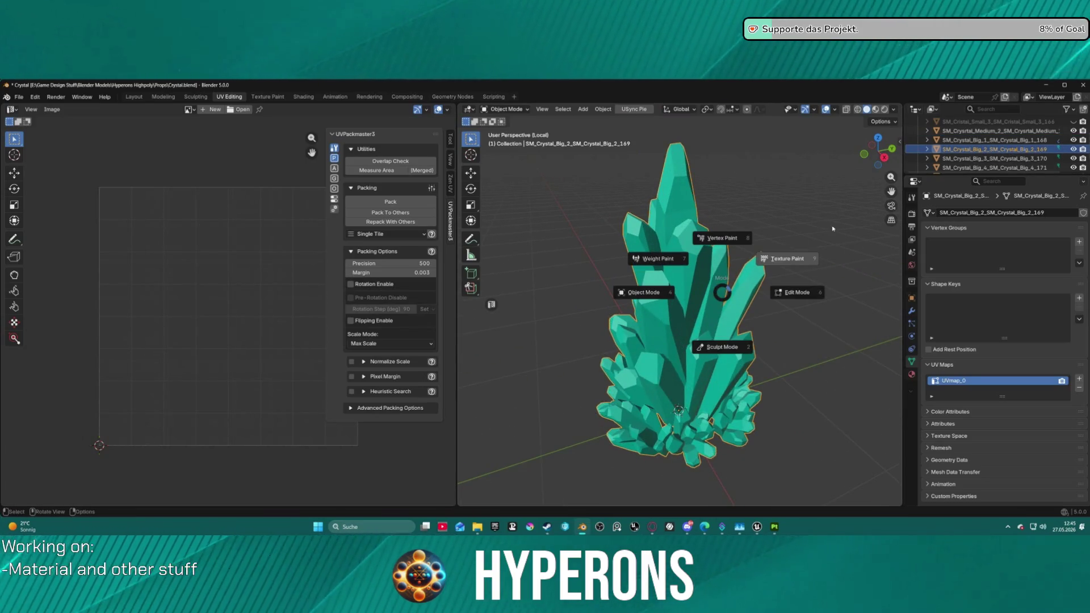
left_click(800, 291)
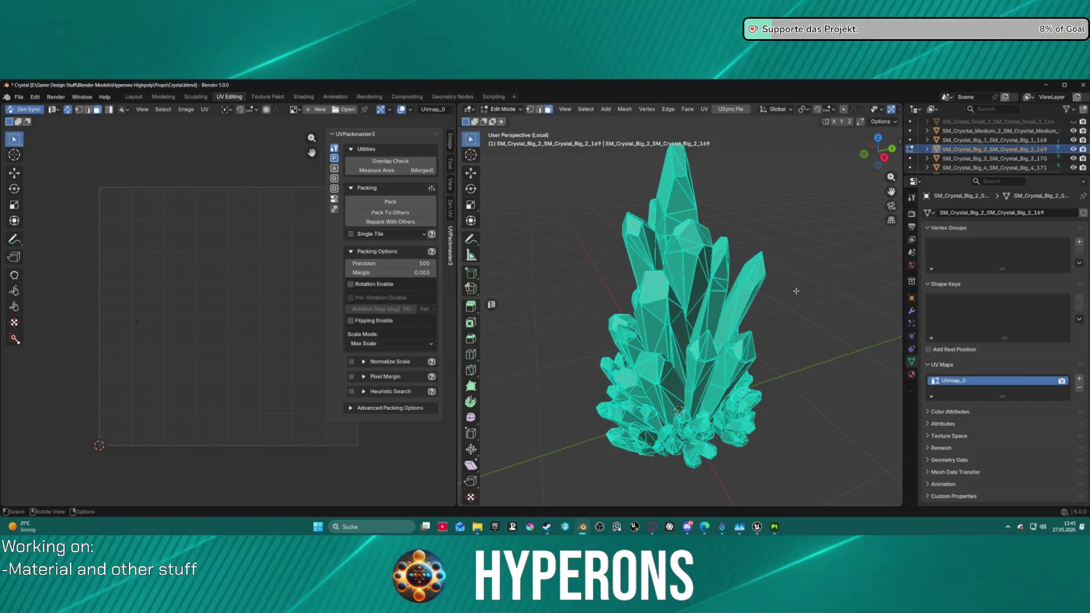
scroll(702, 295, "up", 1)
key("a")
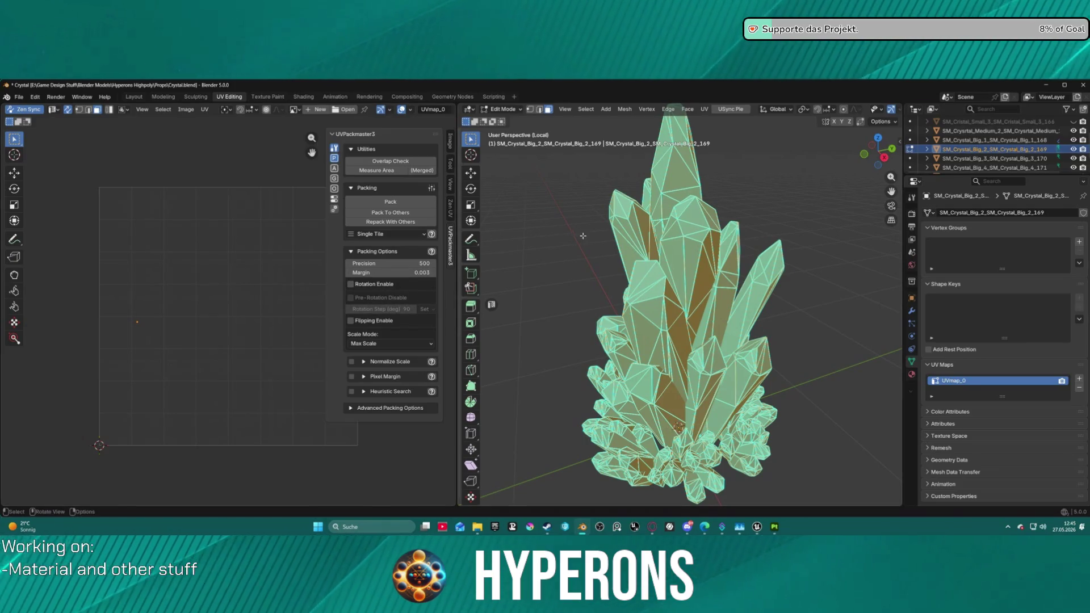
Step: Mark the crystal's edges sharp, then apply Set Sharpness by Angle
right_click(557, 243)
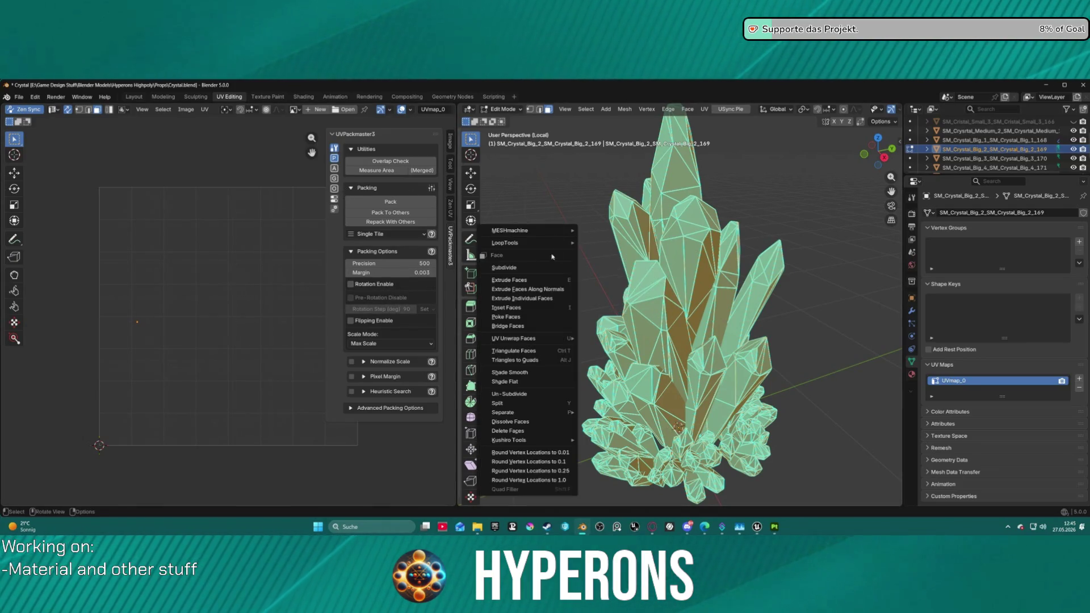
key("Escape")
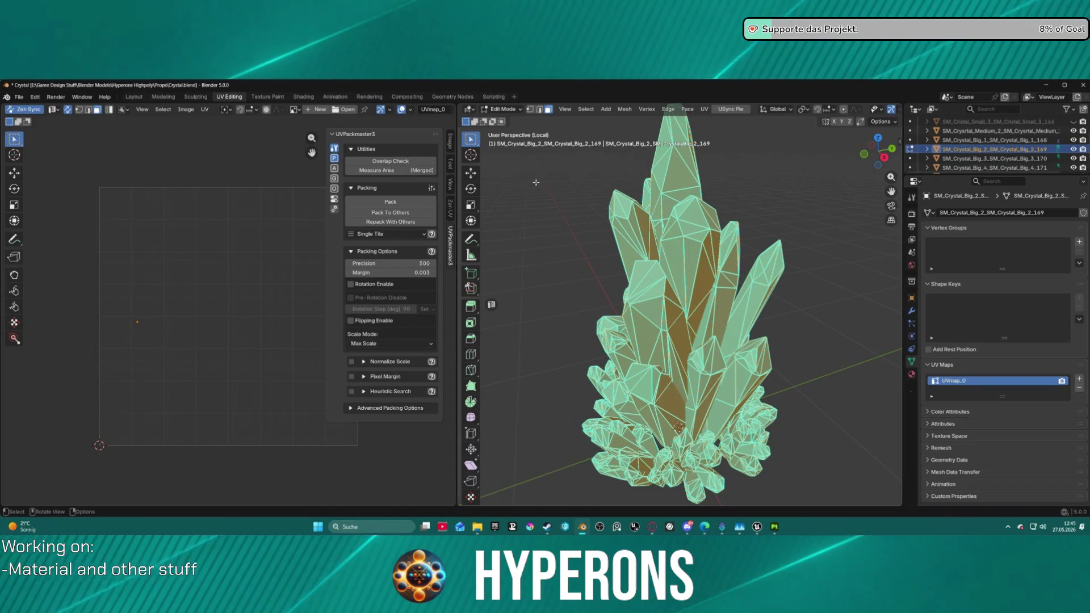
key("F2")
key("Escape")
key("2")
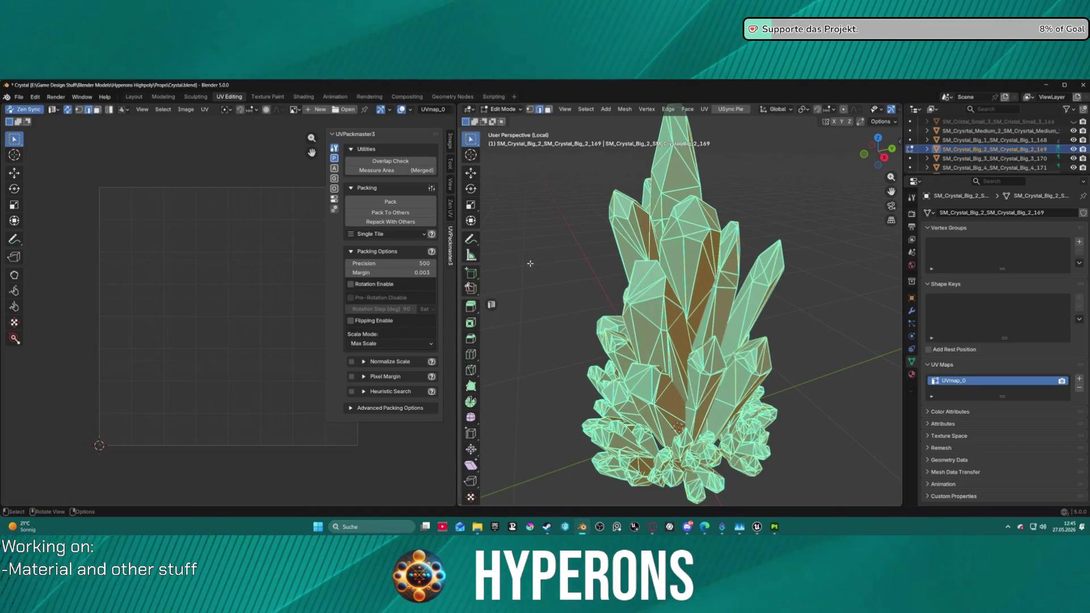
right_click(531, 270)
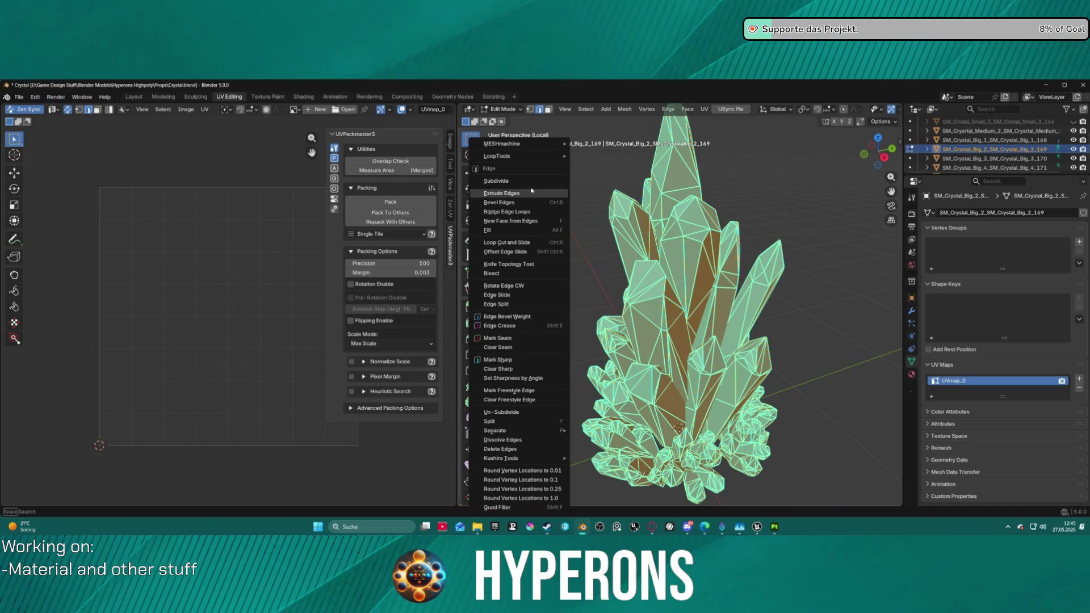
left_click(515, 359)
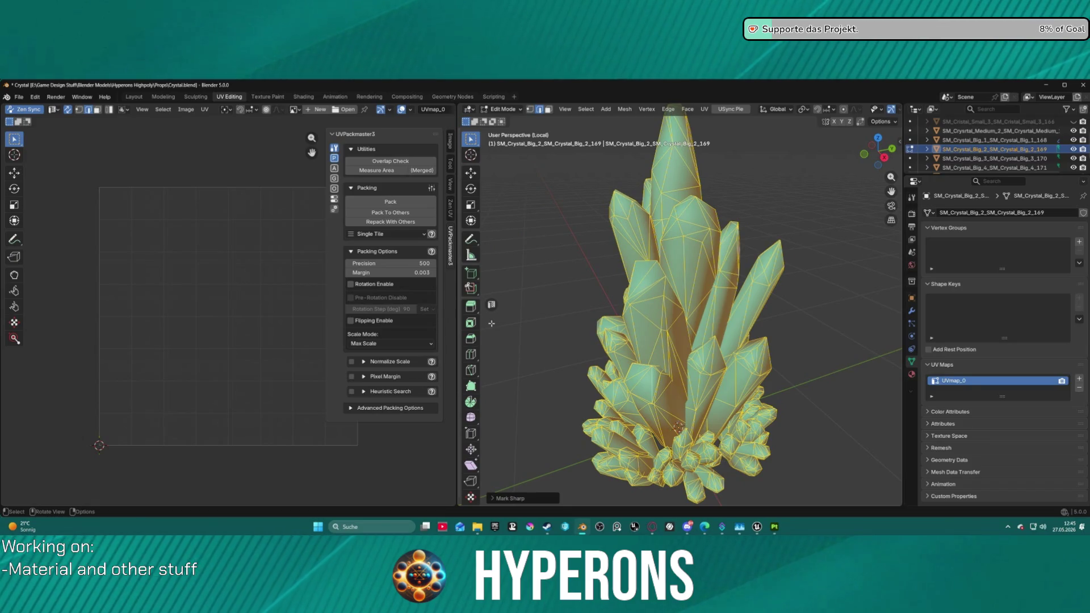
right_click(529, 288)
left_click(531, 337)
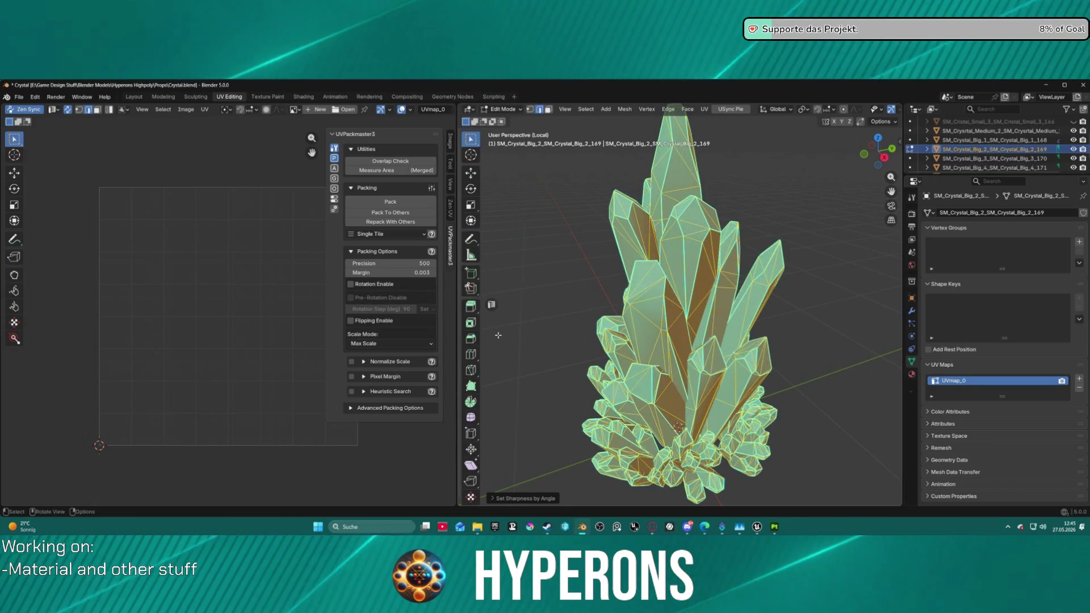
Step: Reselect the entire mesh and auto-unwrap it with Zen UV Auto Unwrap
left_click(569, 266)
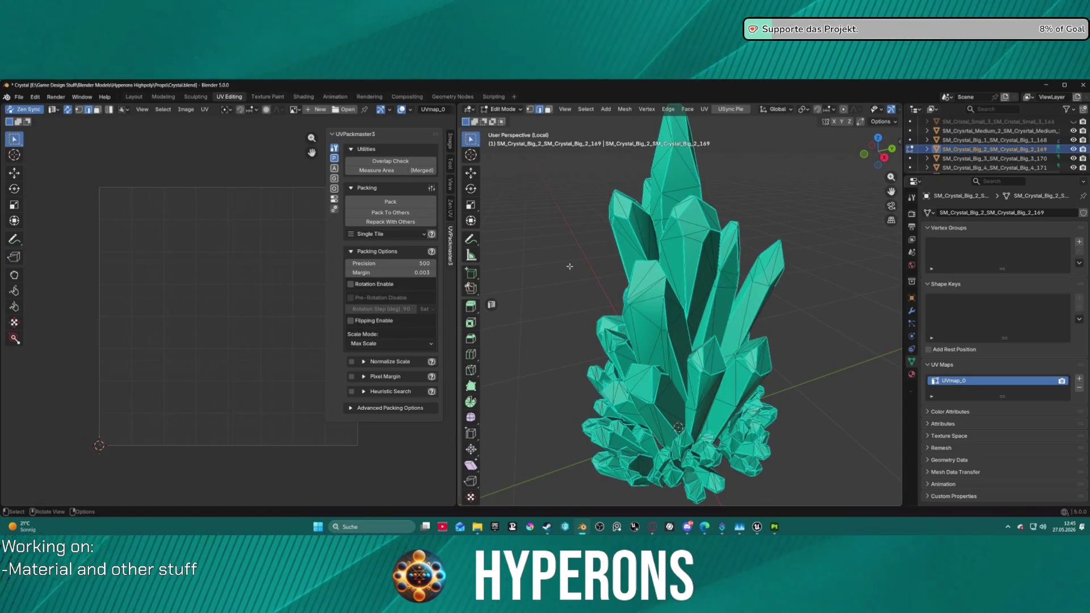
left_click_drag(568, 266, 598, 266)
right_click(568, 265)
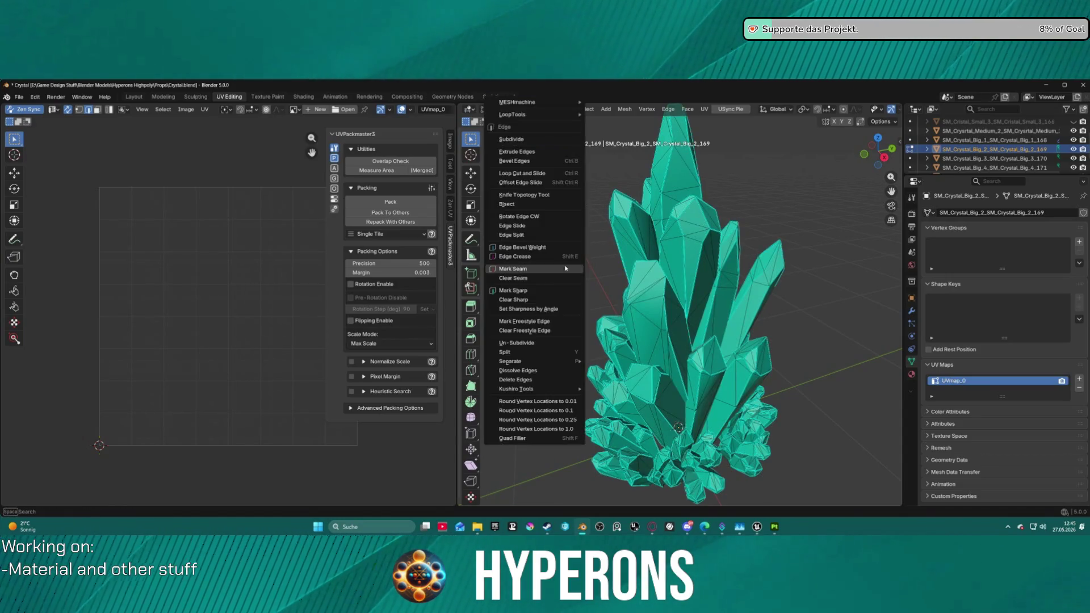
left_click(564, 264)
key("a")
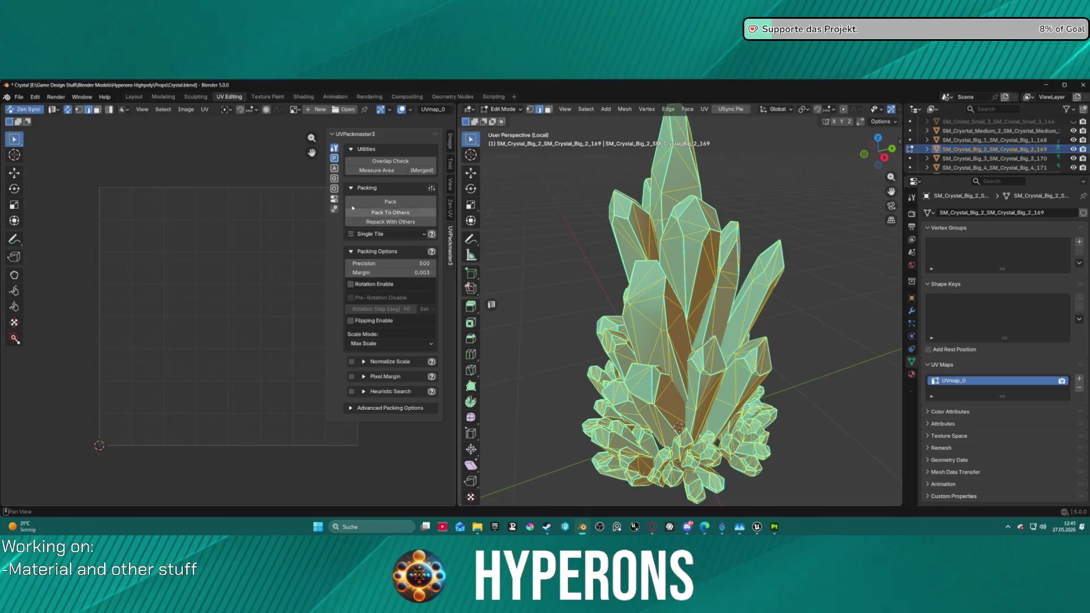
left_click(334, 168)
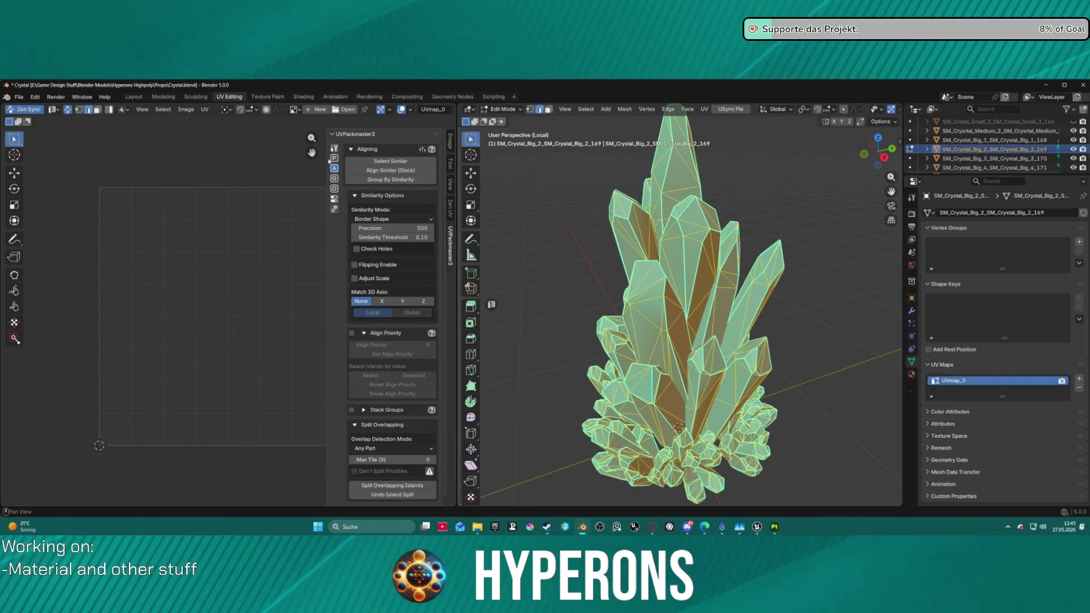
left_click(450, 209)
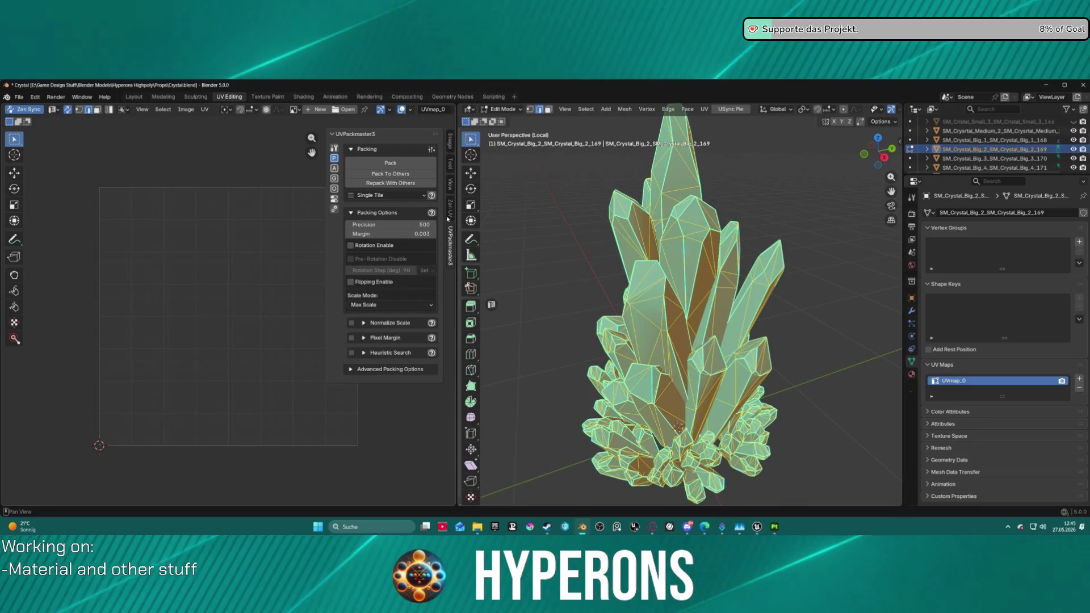
left_click(334, 160)
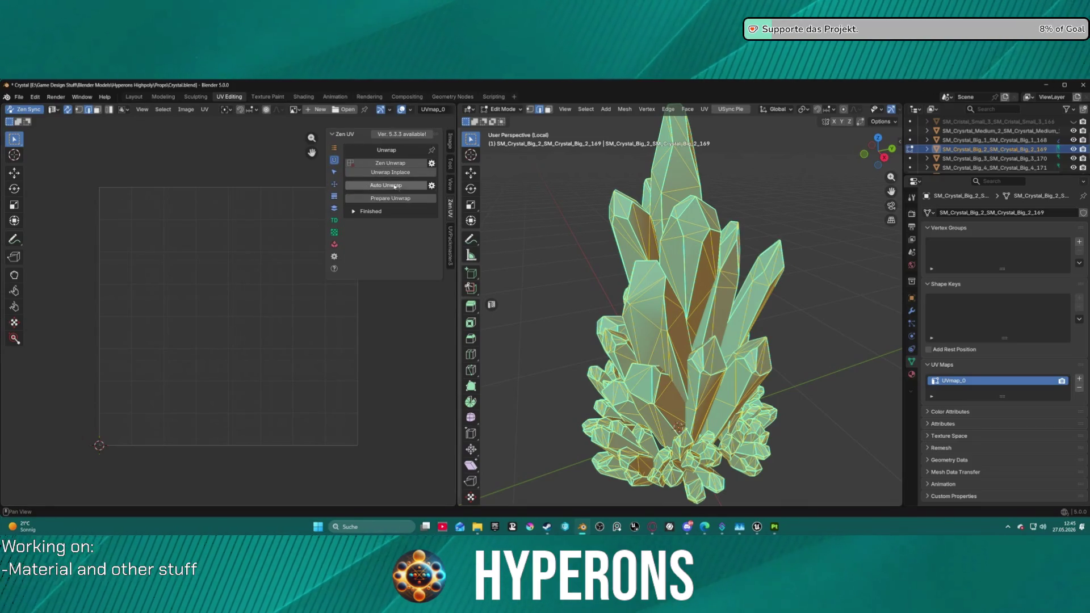
left_click(400, 186)
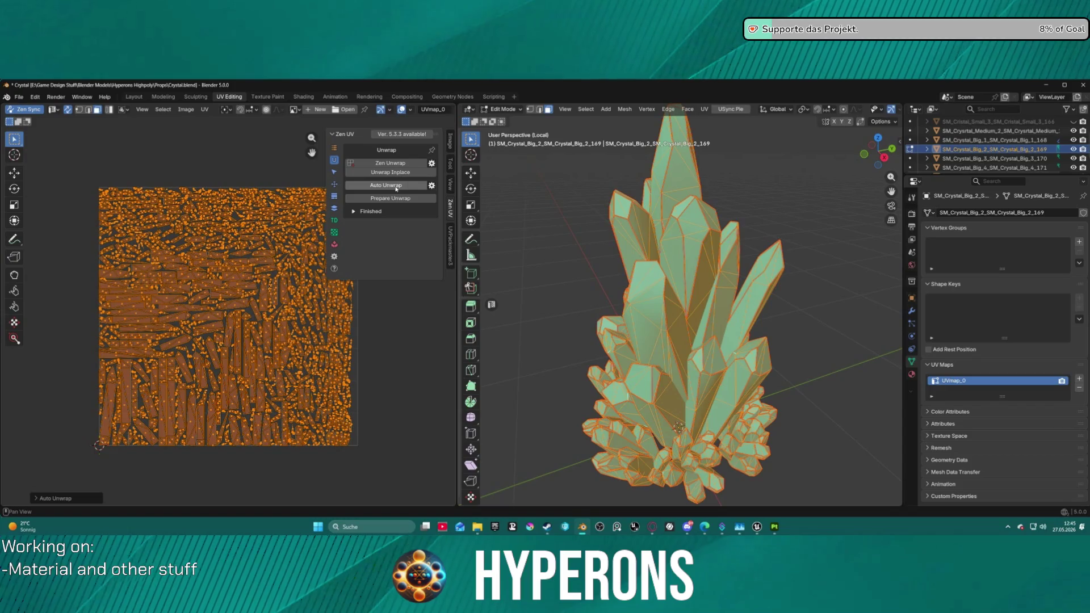
Step: World-orient the UV islands upright and pack them to fill the tile with UVPackmaster3
left_click(334, 173)
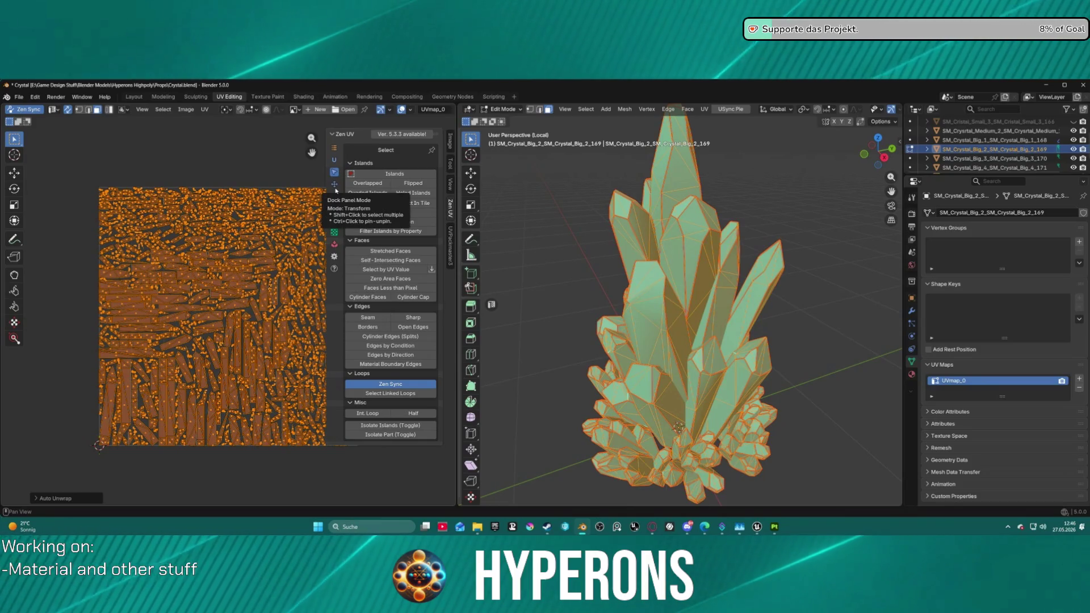
left_click(334, 185)
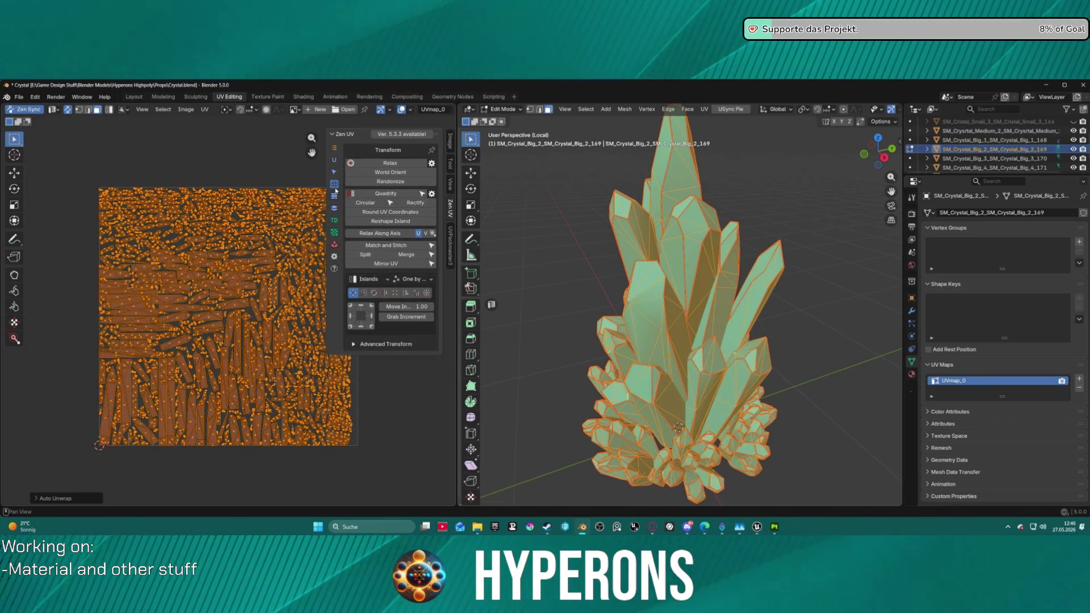
left_click(390, 172)
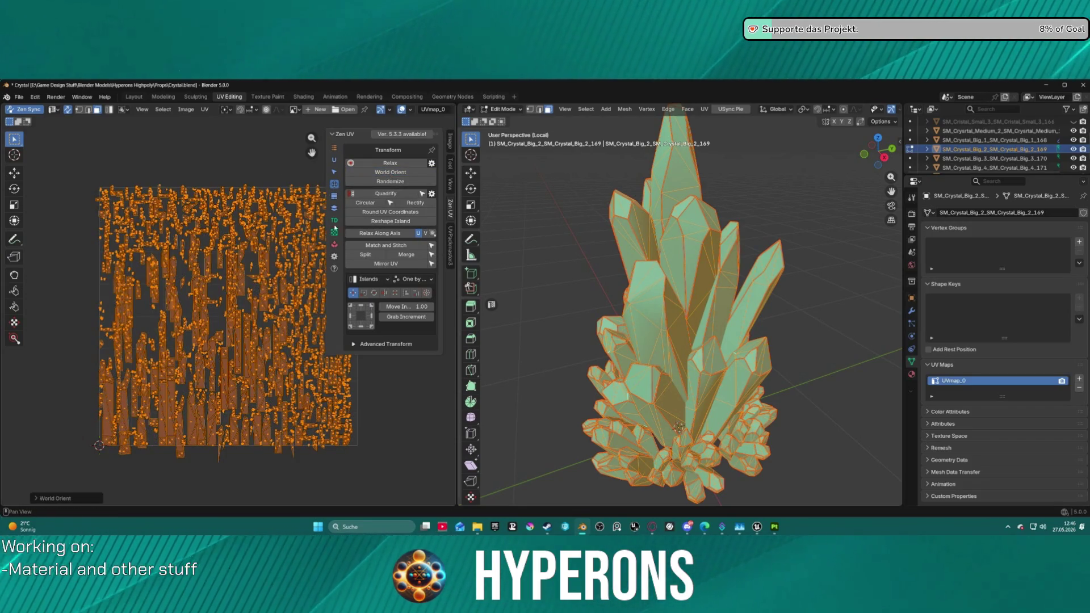
left_click(450, 239)
left_click(391, 174)
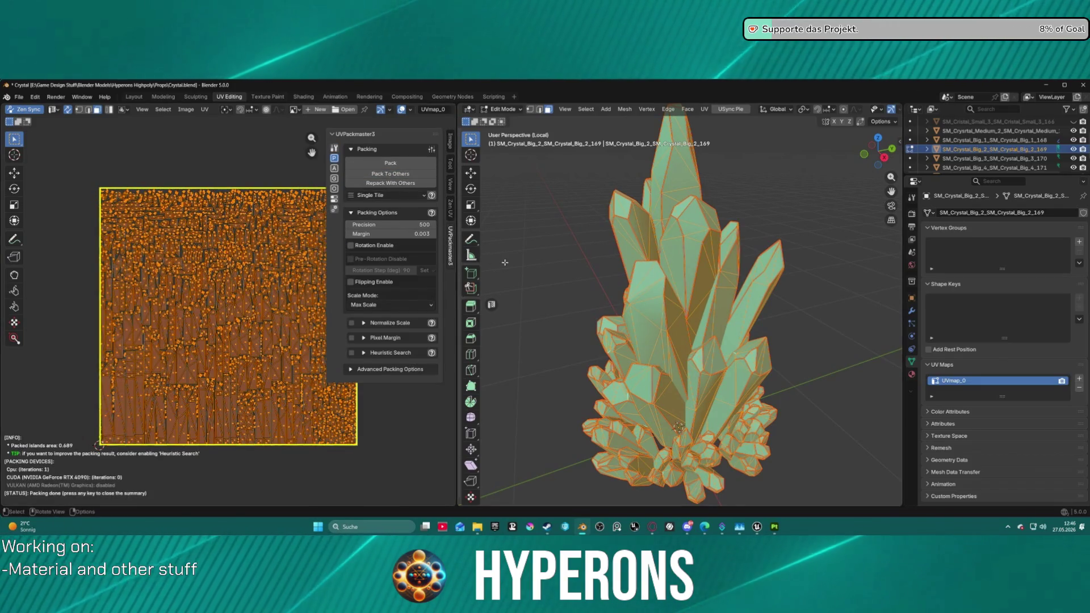
Step: Export SM_Crystal_Big_2 to FBX and return it to Object Mode
left_click(20, 98)
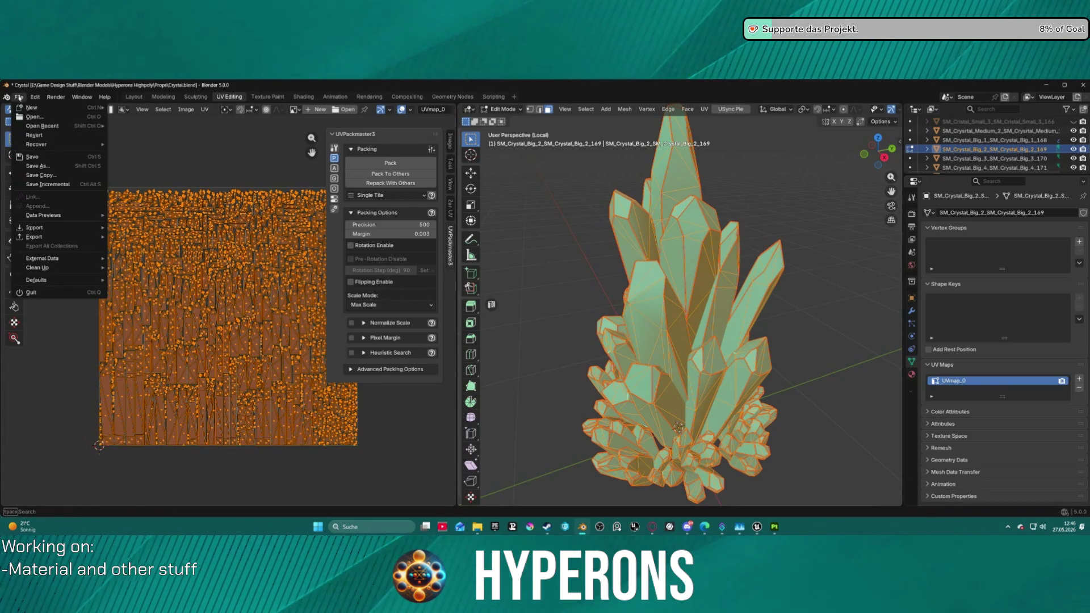
mouse_move(68, 237)
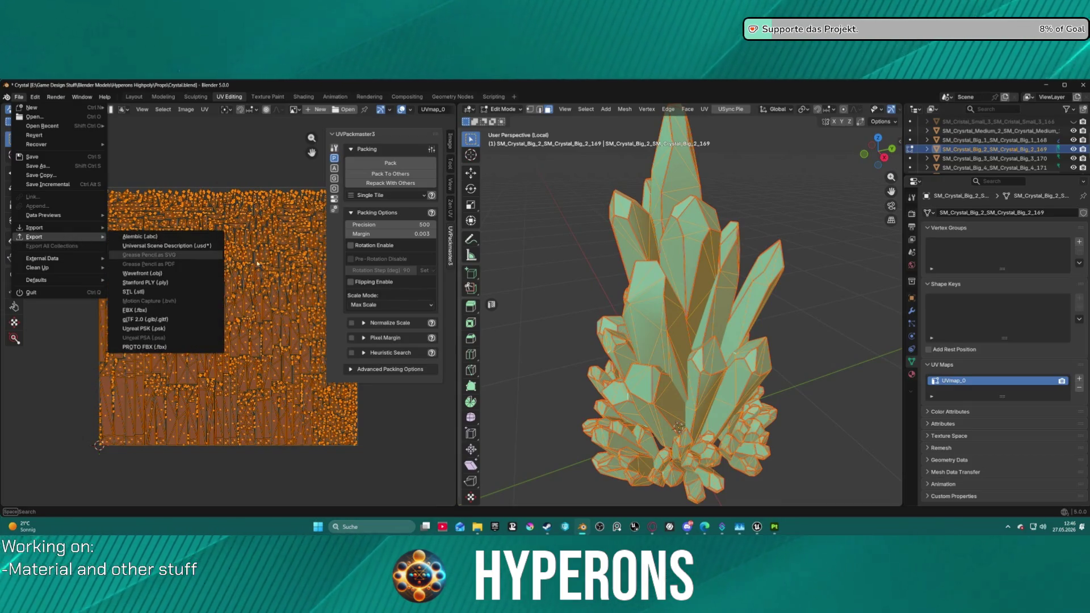
left_click(153, 311)
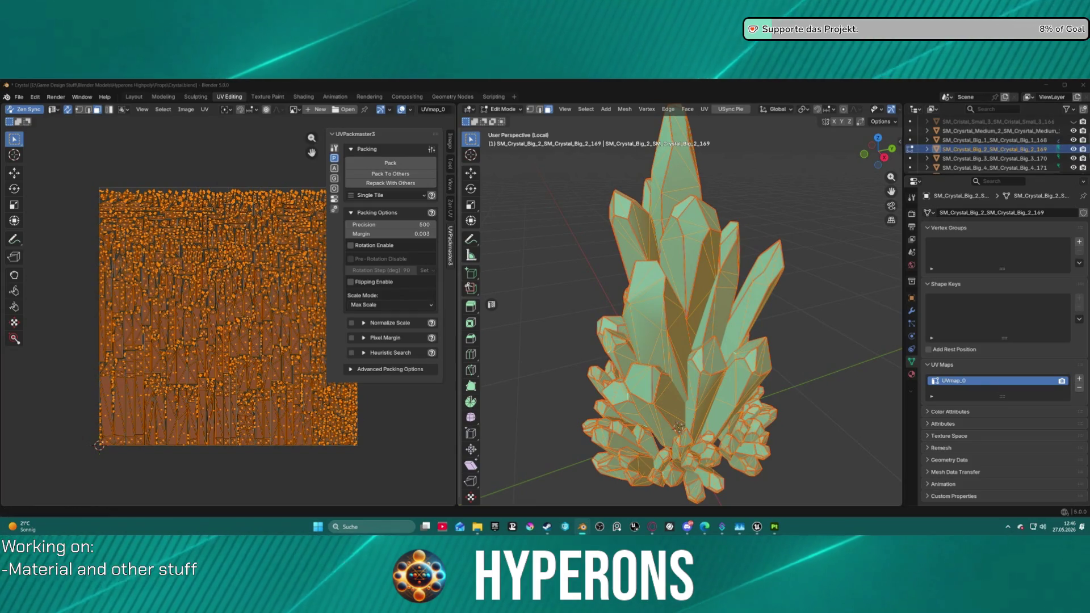
key("Return")
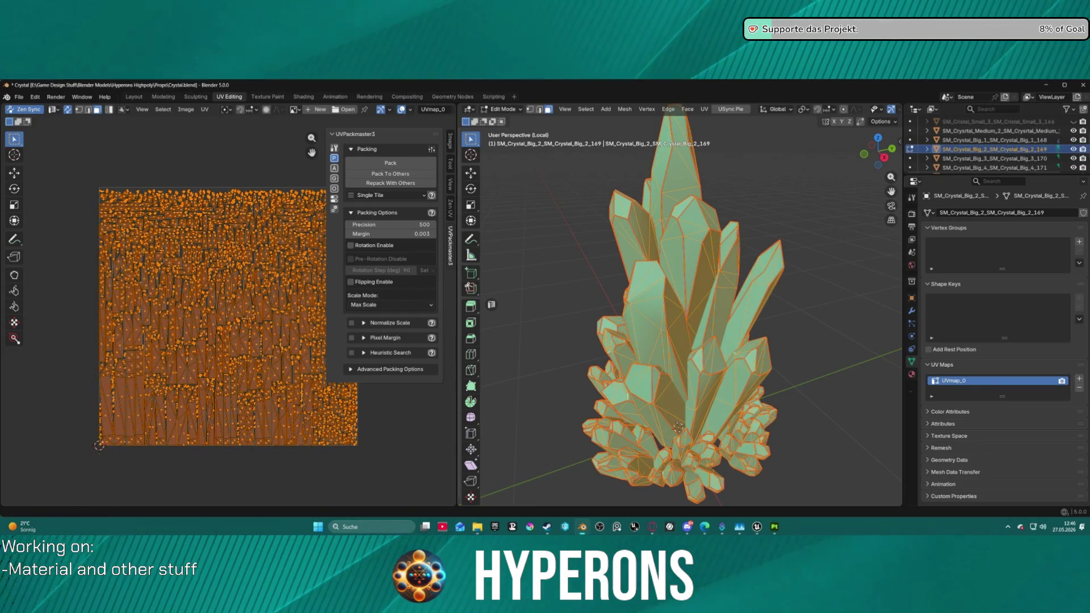
scroll(1008, 152, "down", 2)
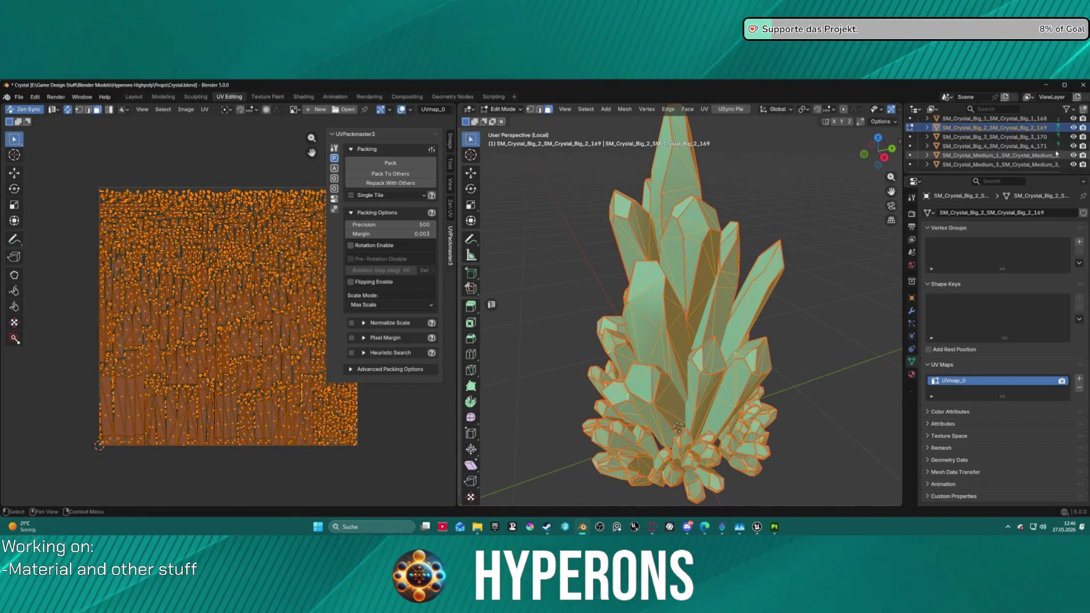
key("ctrl+Tab")
left_click(713, 246)
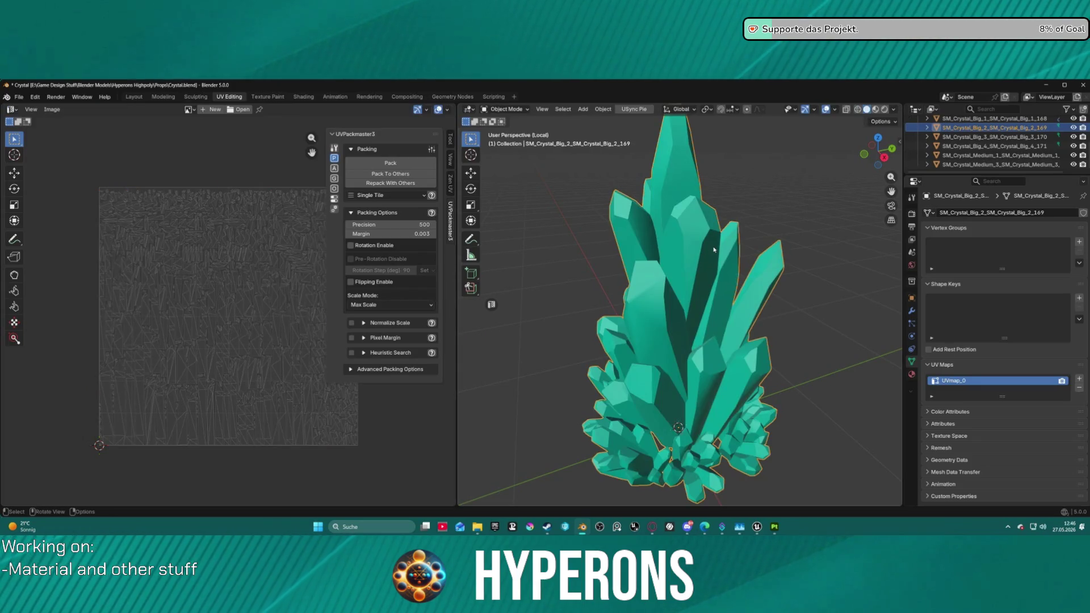
Step: Apply Shade Auto Smooth to SM_Crystal_Big_2 and deselect it in Object Mode
right_click(692, 274)
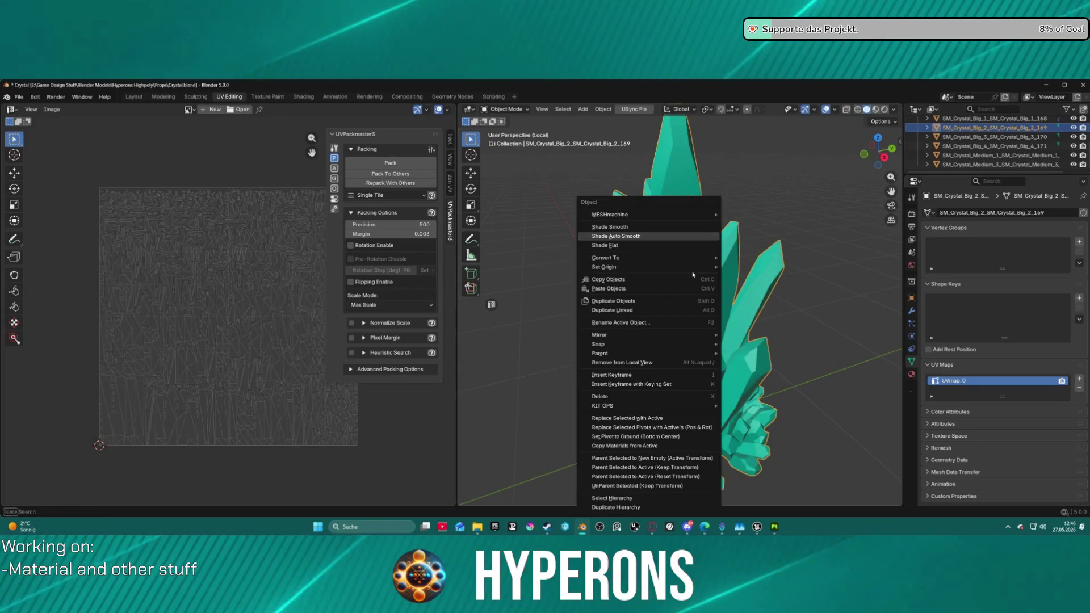
left_click(648, 240)
key("ctrl+Tab")
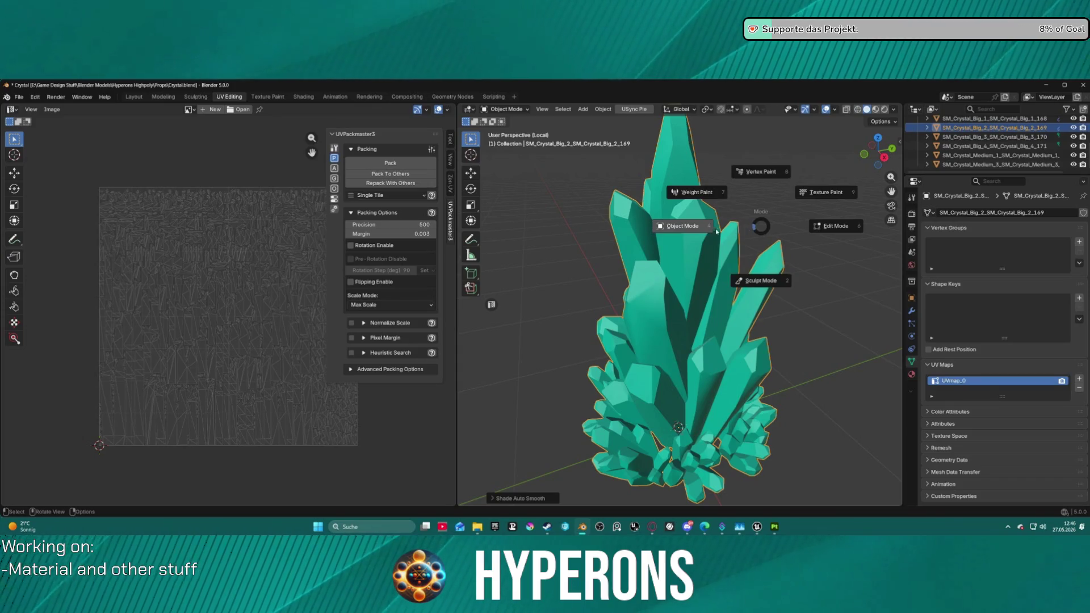
left_click(776, 220)
key("Tab")
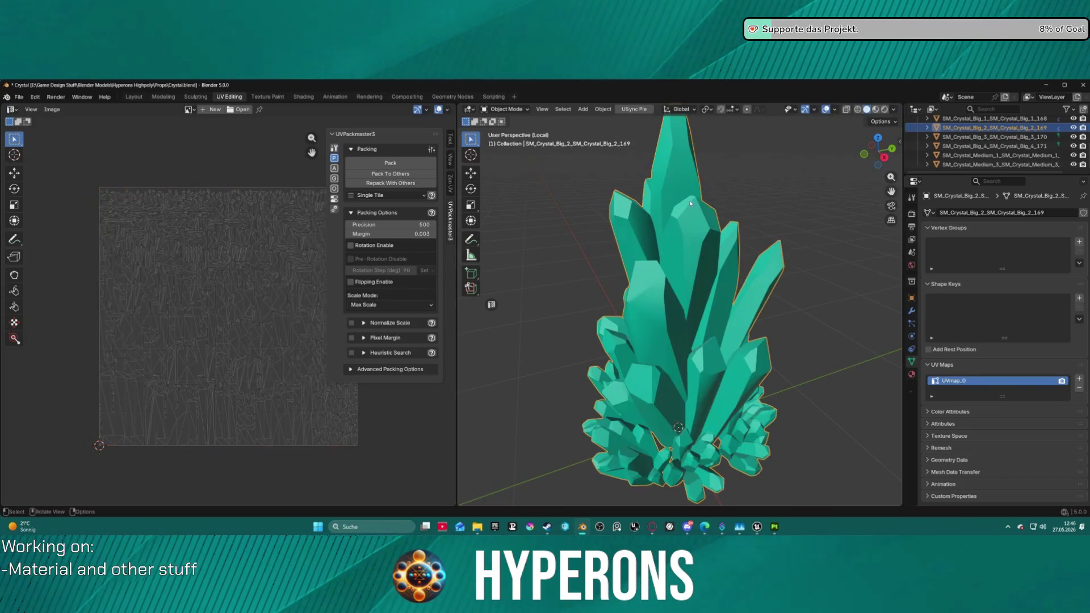
key("alt+a")
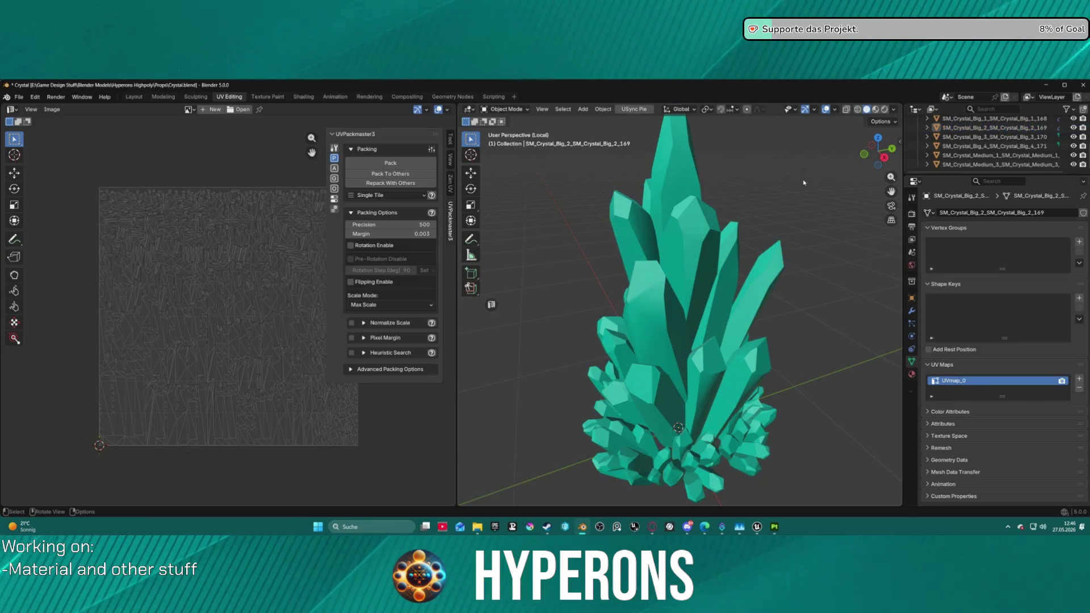
Step: Isolate the orange SM_Crystal_Big_3 in local view and select its whole mesh in Edit Mode
key("KP_Divide")
left_click(979, 136)
key("KP_Divide")
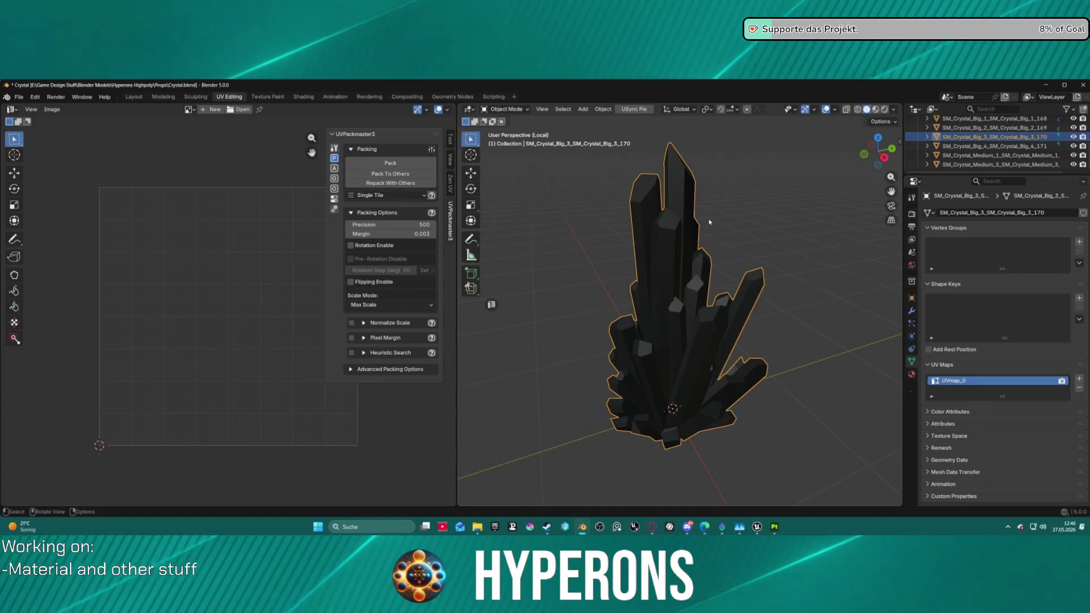
key("ctrl+Tab")
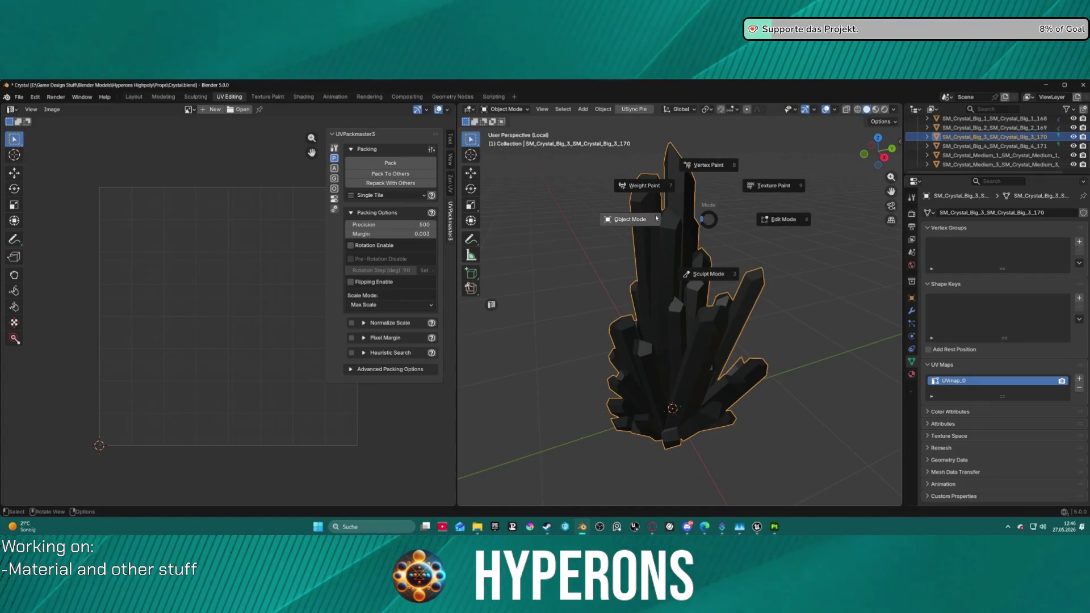
left_click(783, 230)
key("a")
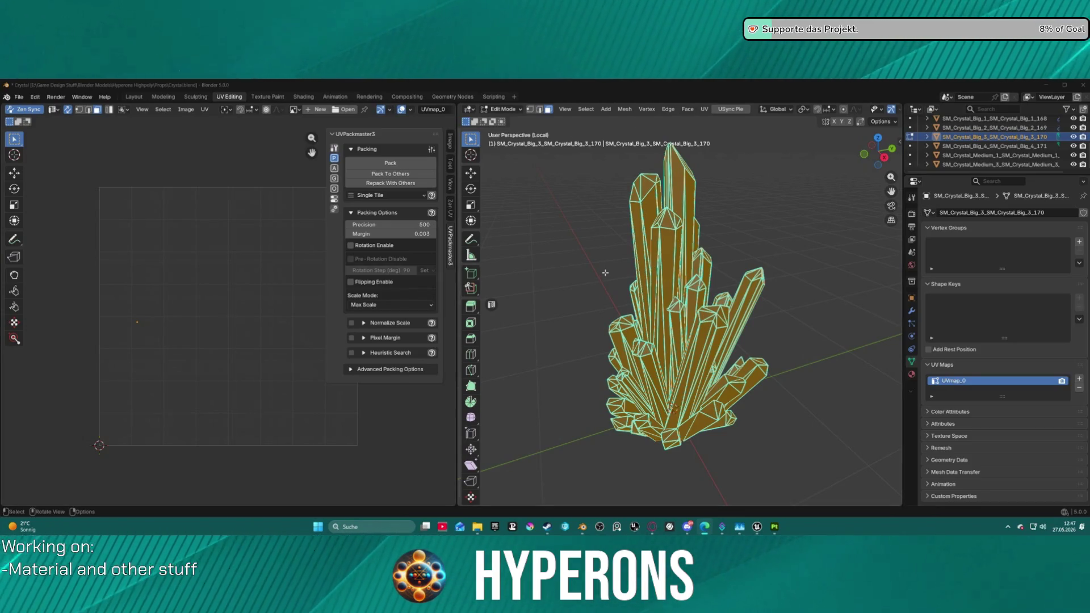
Step: In edge select, clear the existing sharp edge marks on SM_Crystal_Big_3
right_click(672, 408)
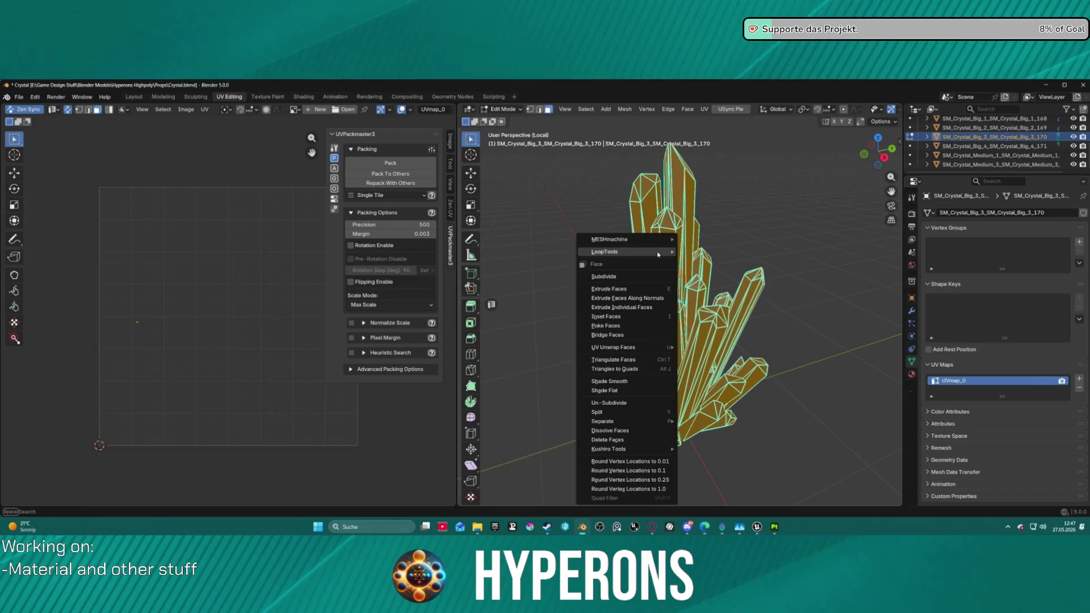
key("Escape")
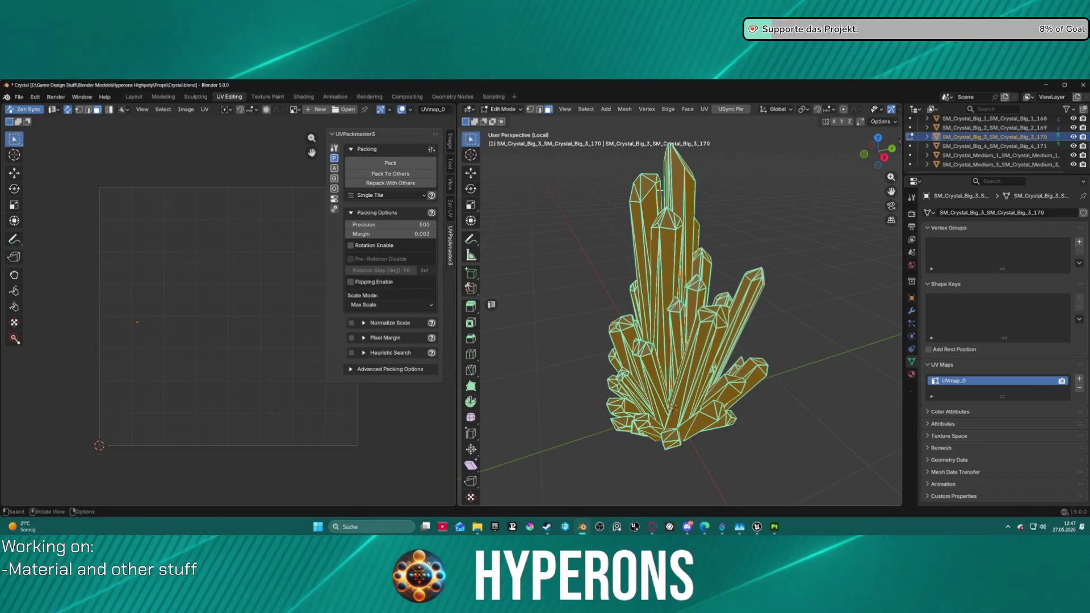
key("2")
right_click(669, 277)
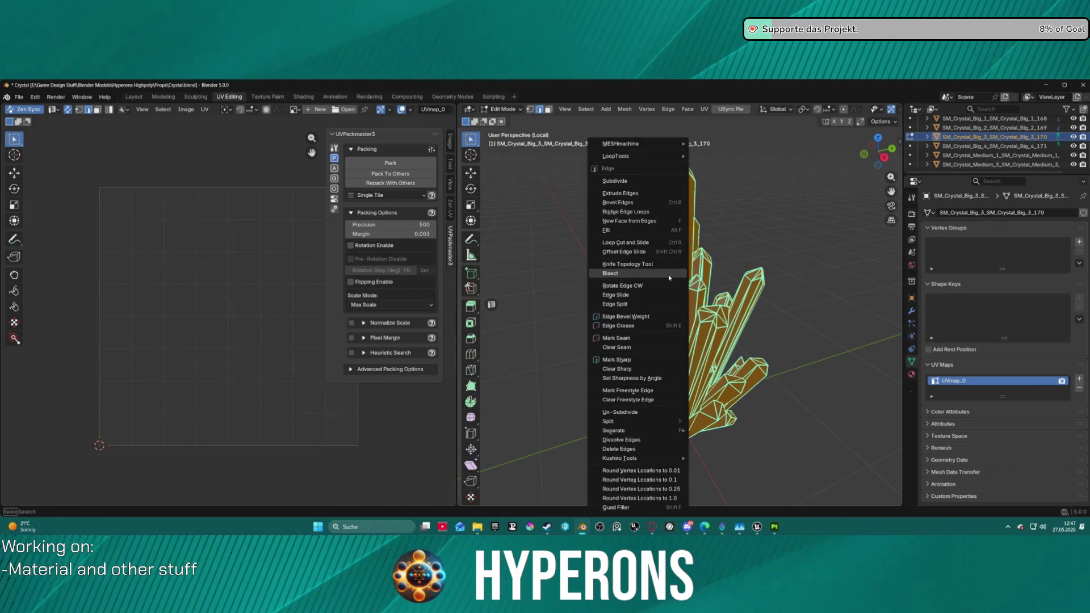
left_click(631, 344)
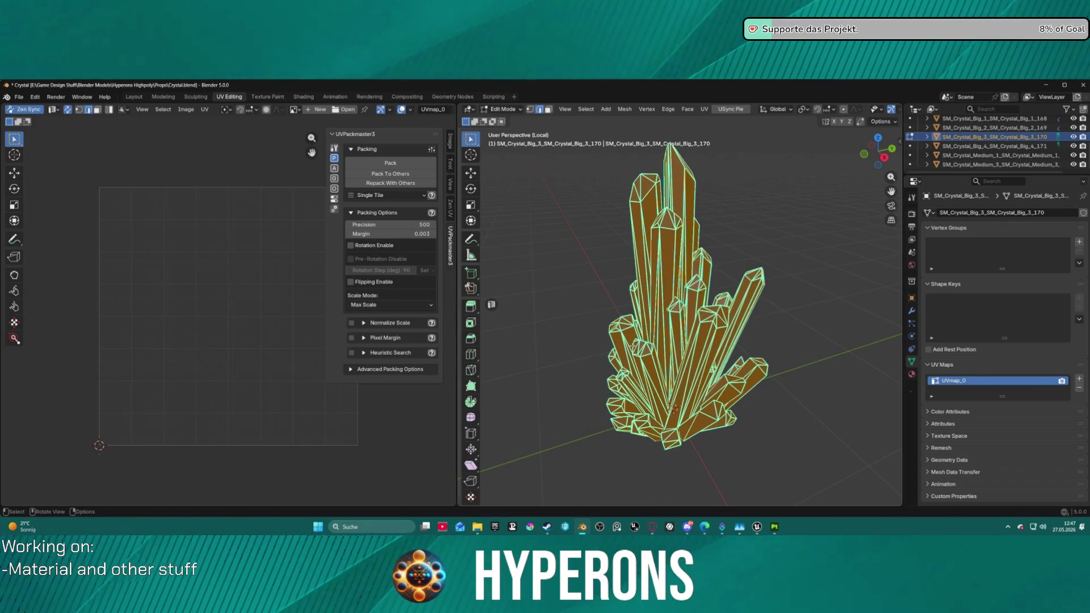
right_click(651, 320)
left_click(596, 344)
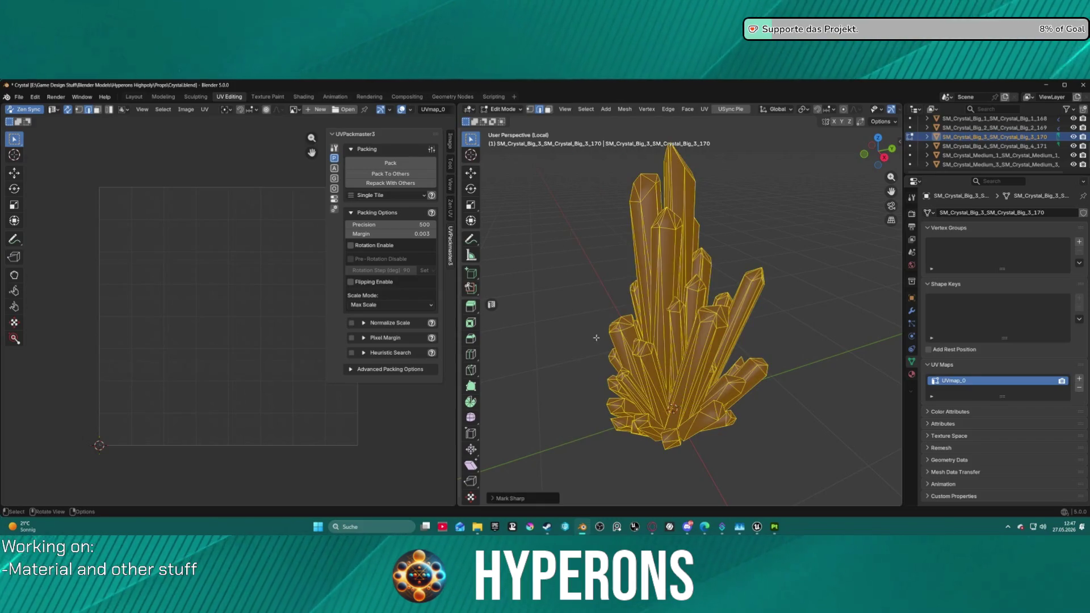
Step: Auto-unwrap SM_Crystal_Big_3 with Zen UV Auto Unwrap
left_click(450, 209)
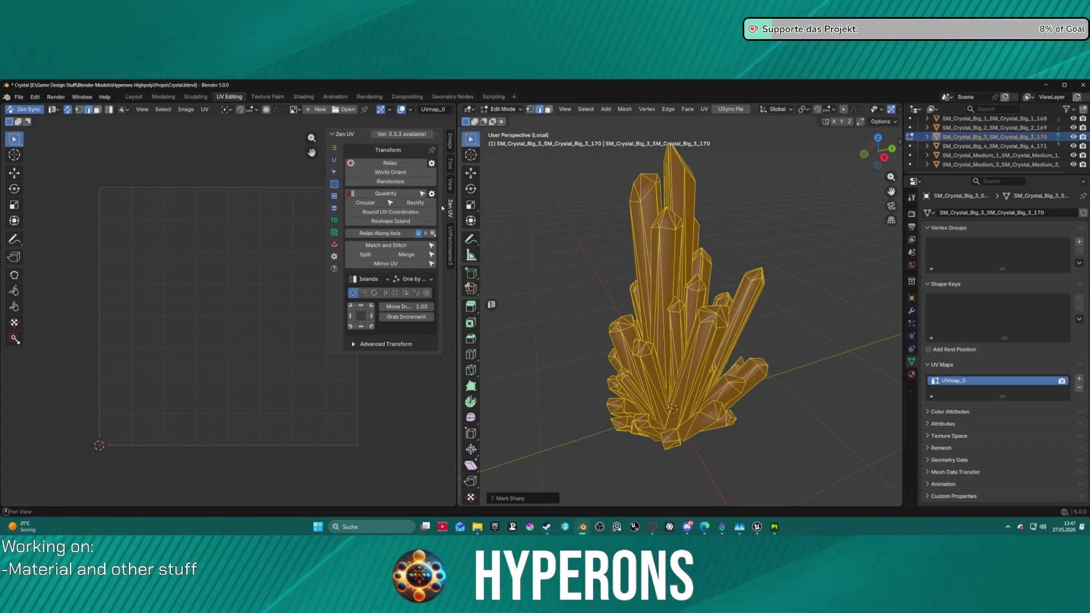
left_click(334, 160)
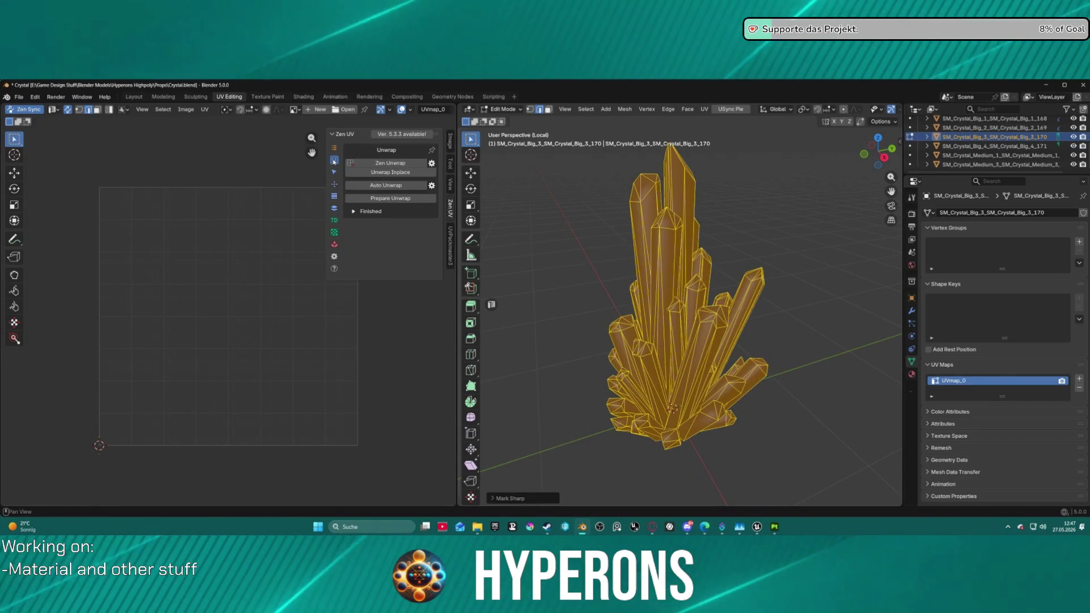
left_click(394, 186)
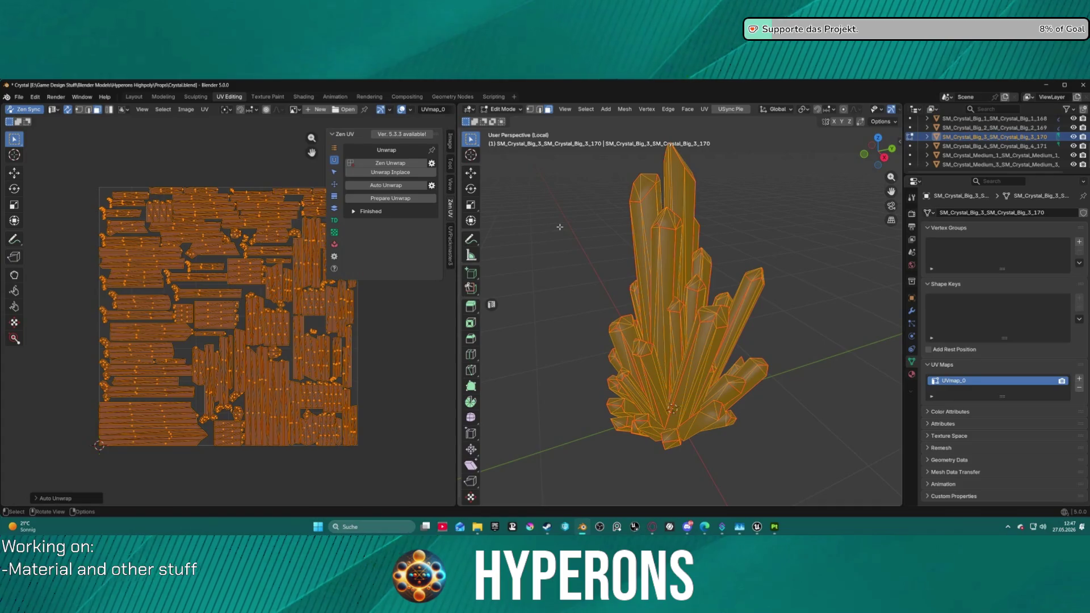
Step: Apply Shade Flat to the crystal mesh and deselect everything
right_click(610, 216)
mouse_move(611, 218)
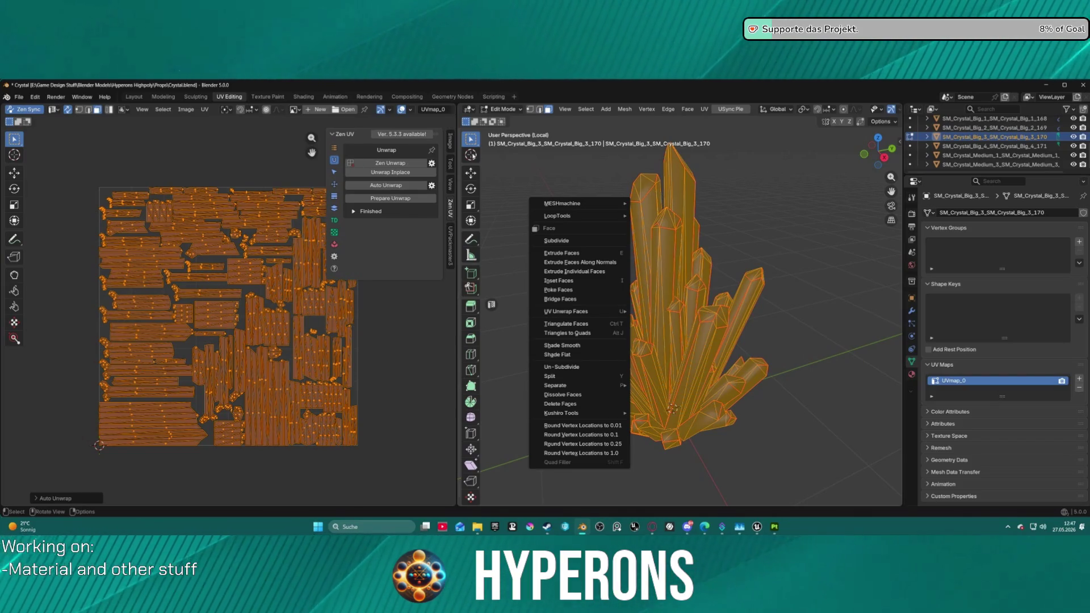
mouse_move(567, 203)
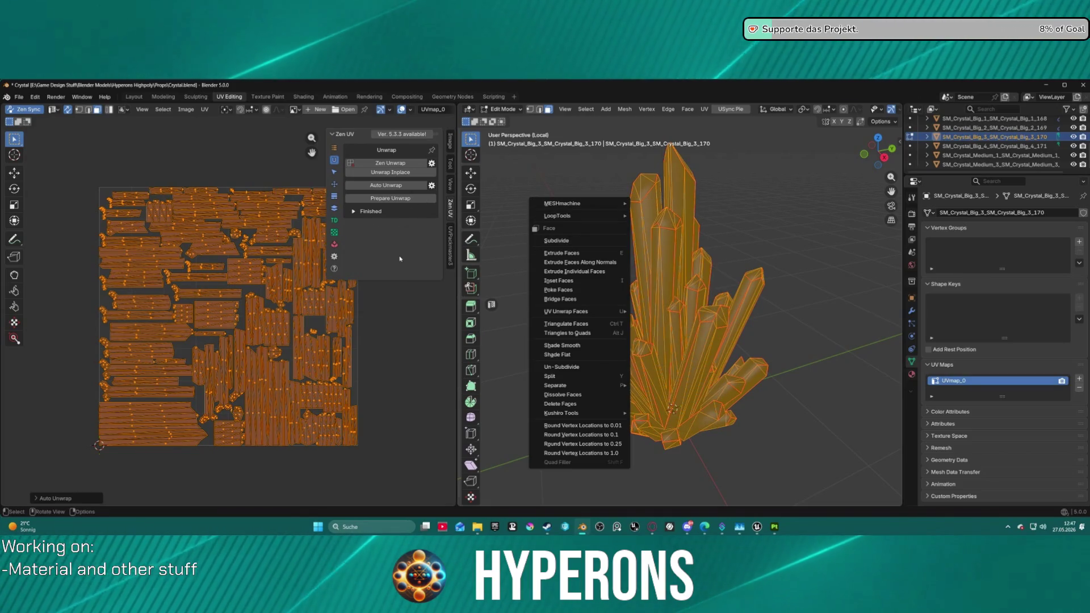
key("Escape")
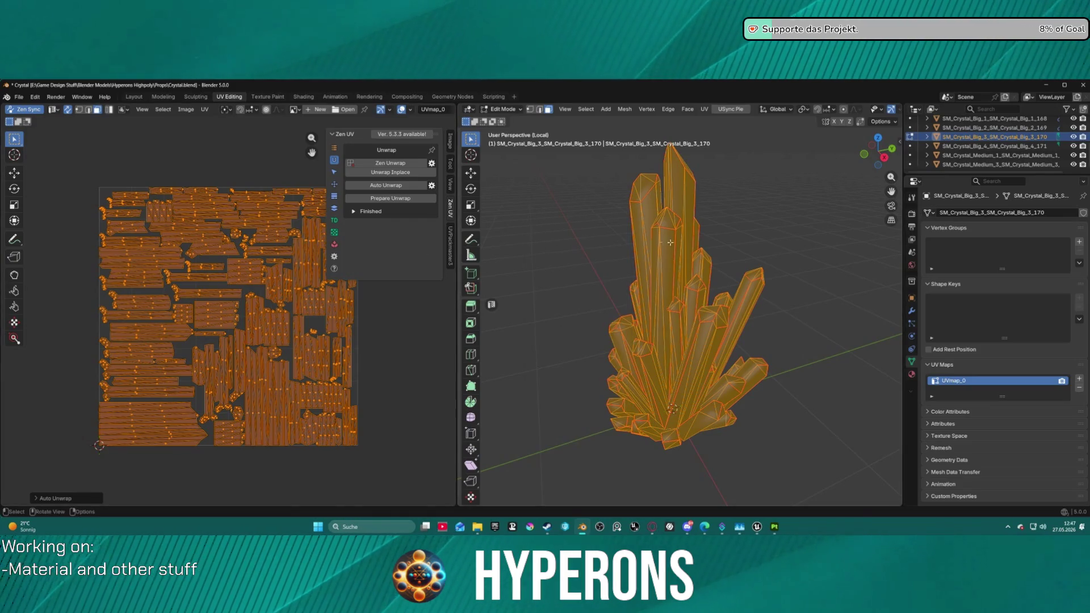
right_click(670, 242)
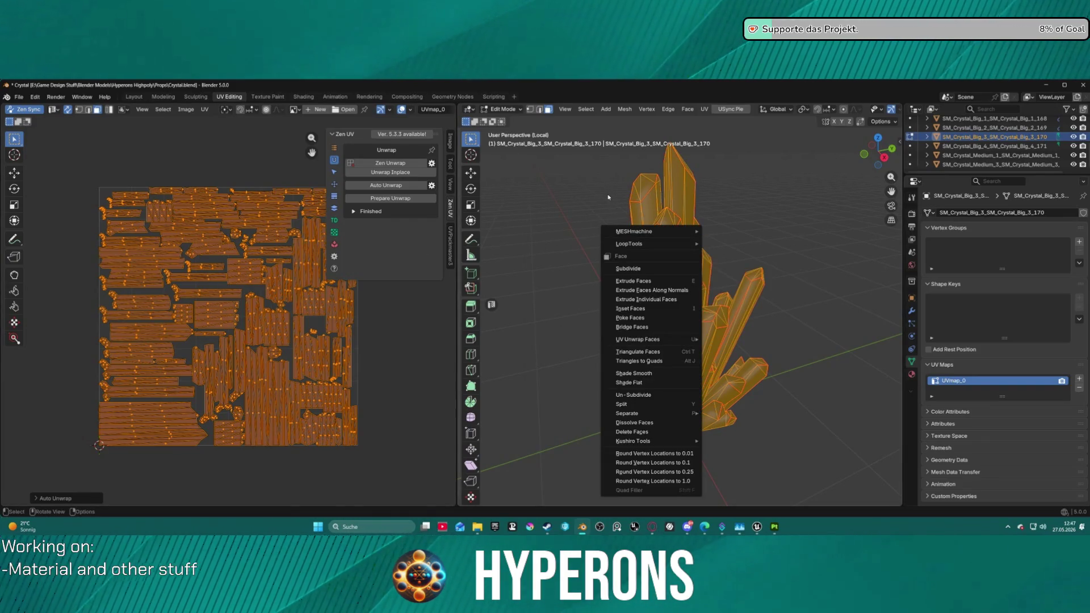
left_click(650, 382)
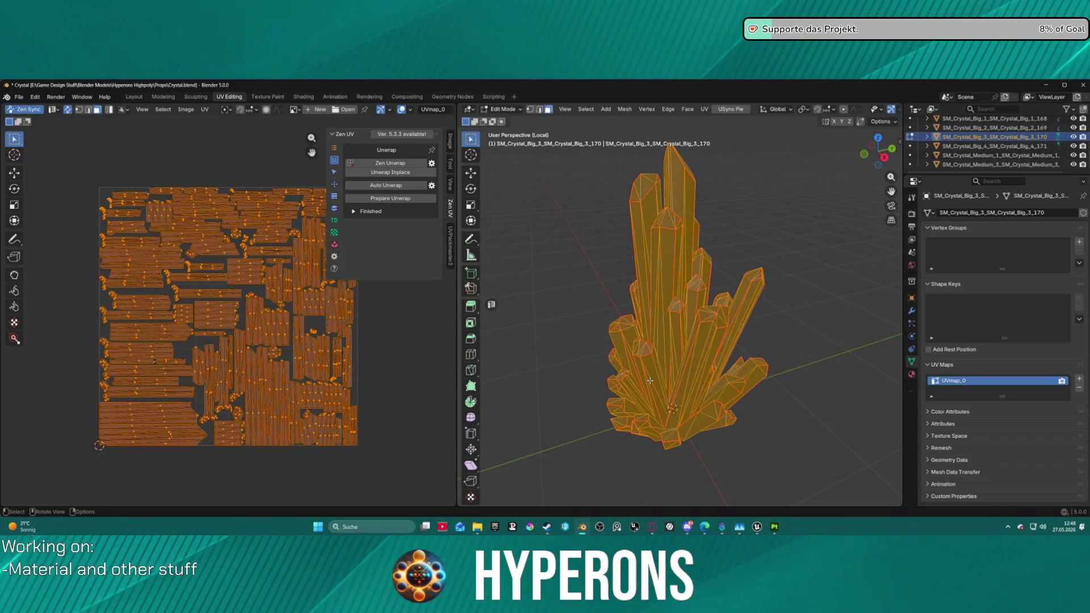
left_click(731, 214)
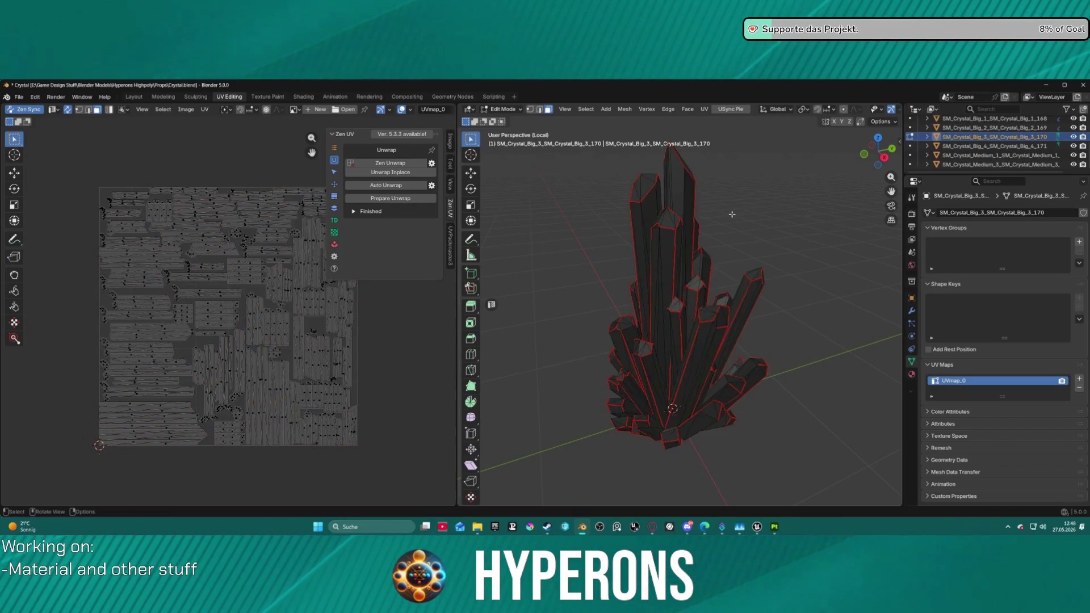
Step: Re-enter Edit Mode on SM_Crystal_Big_3 and select all its geometry
key("ctrl+Tab")
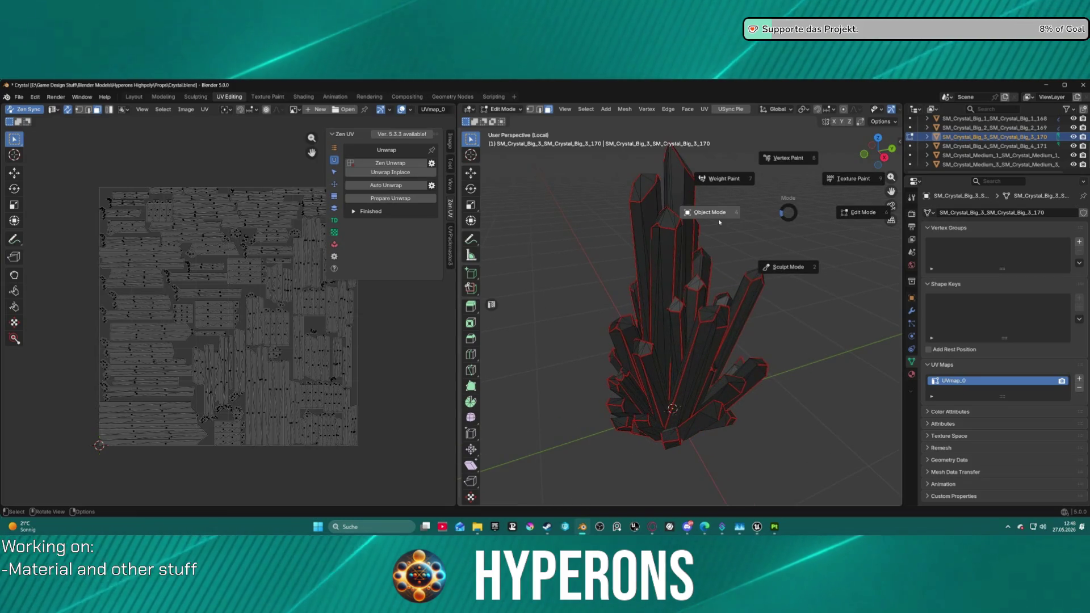
left_click(707, 216)
mouse_move(707, 215)
left_mouse_down()
mouse_move(638, 169)
mouse_move(729, 200)
mouse_move(710, 255)
left_mouse_up()
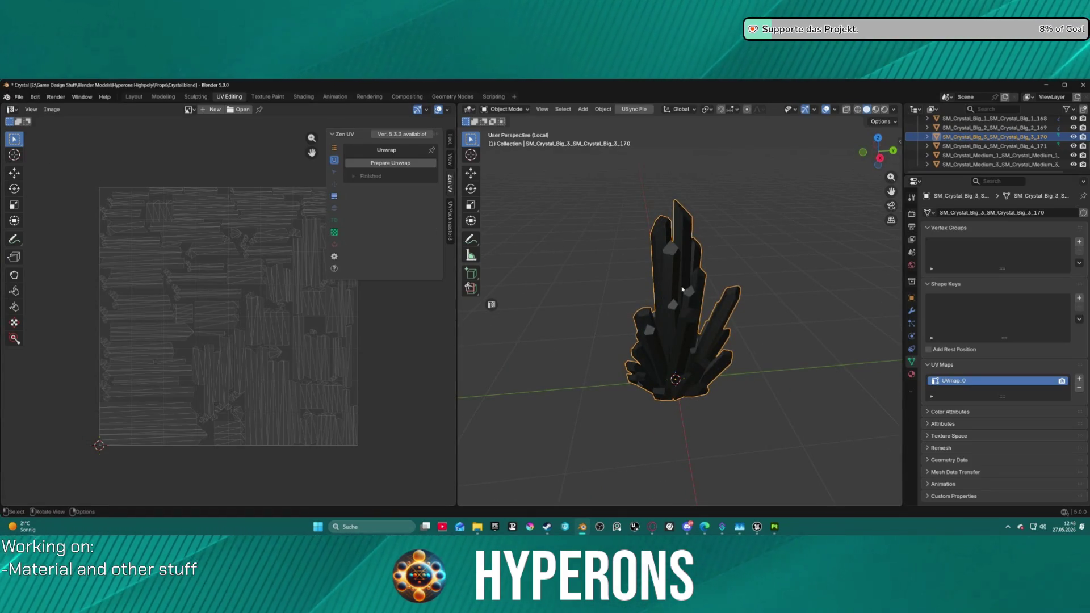
key("ctrl+Tab")
left_click(749, 287)
key("a")
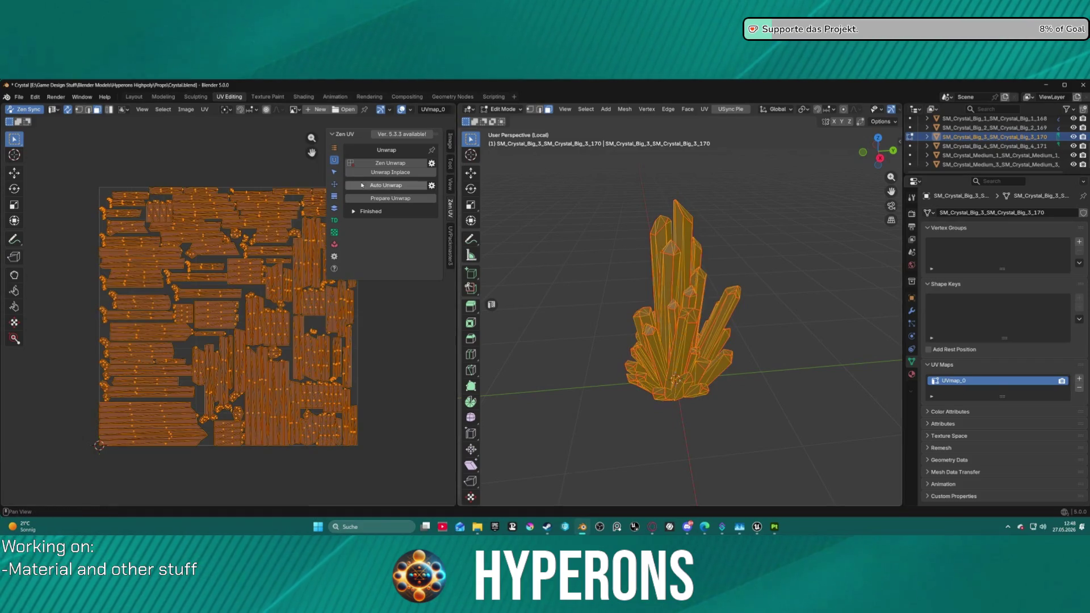
Step: World-orient the UV islands and pack them to about 0.704 tile coverage
left_click(334, 184)
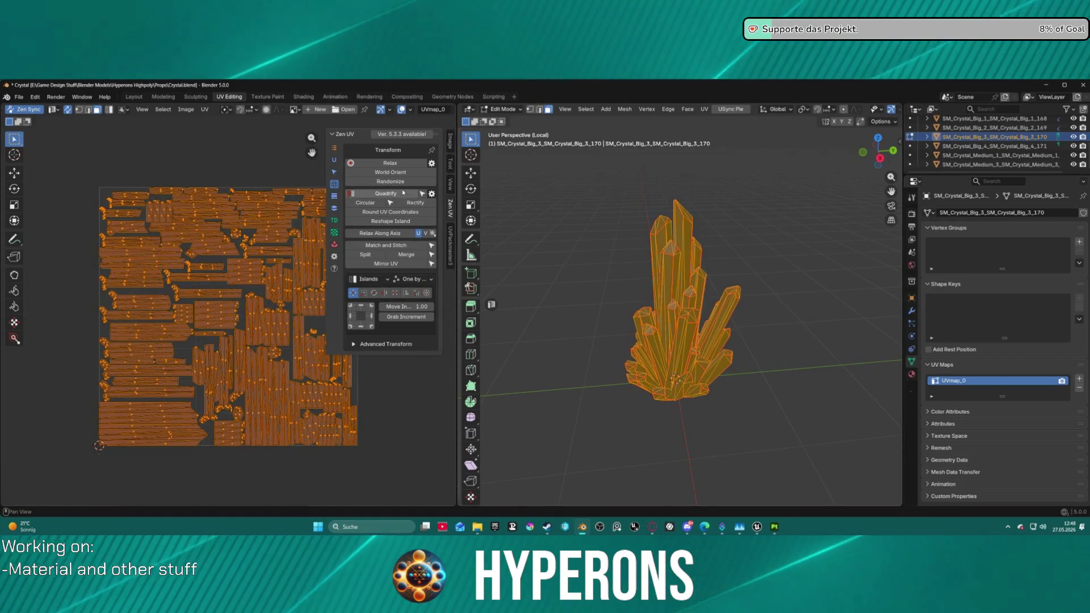
left_click(390, 172)
left_click(451, 244)
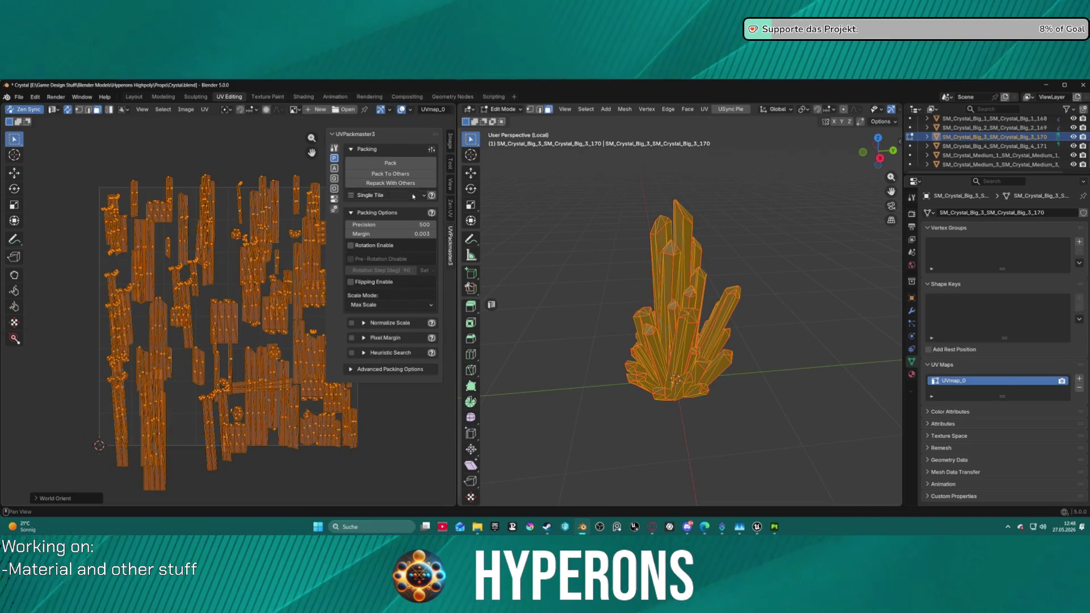
left_click(390, 163)
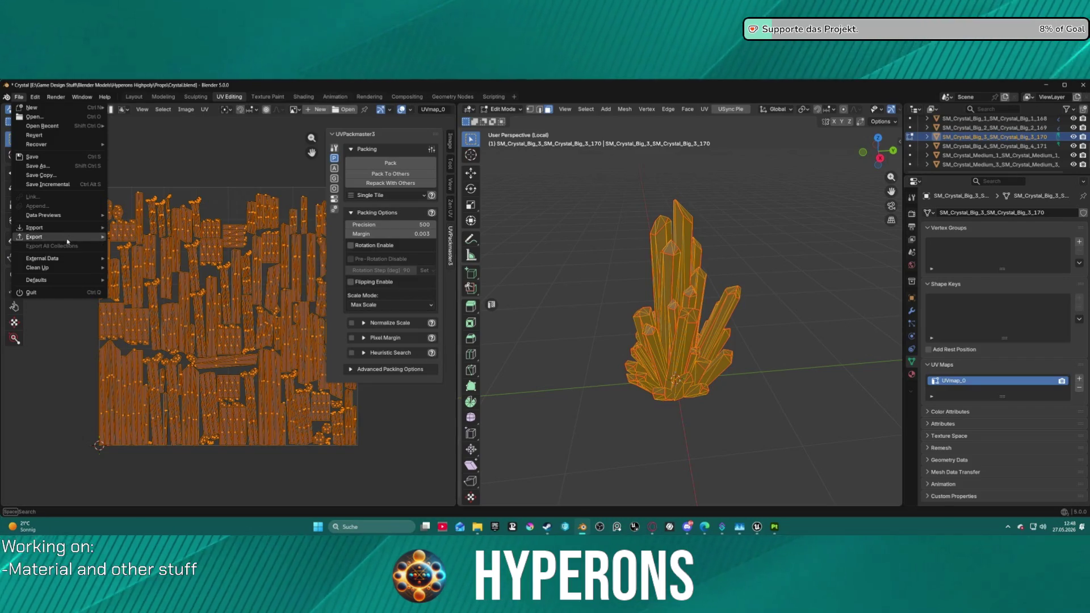
Step: Export the crystal from the File menu and return to Object Mode
mouse_move(34, 236)
left_click(134, 310)
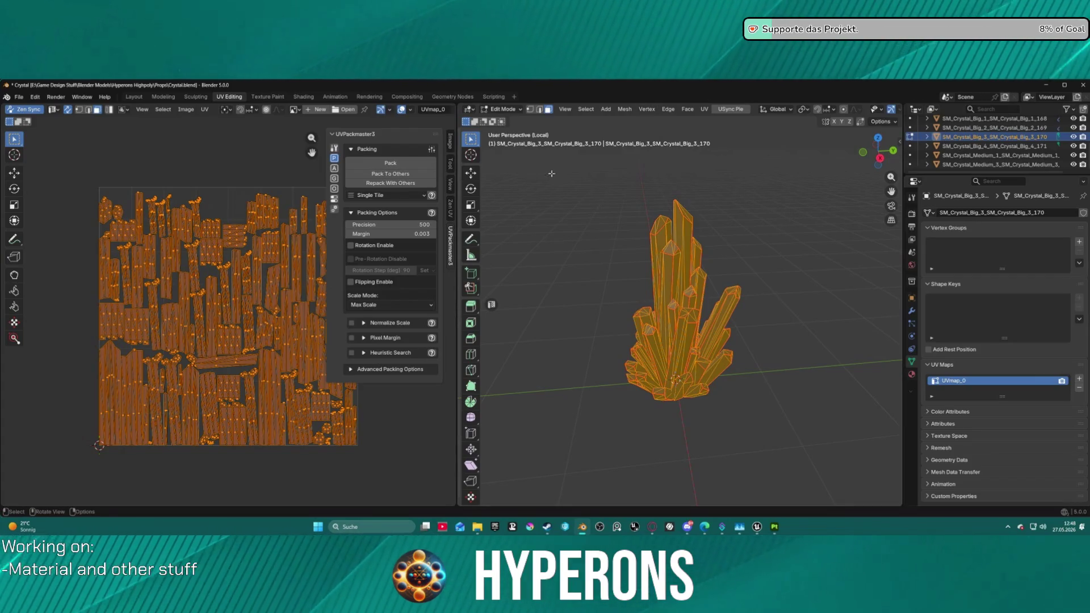
key("Tab")
left_click(511, 169)
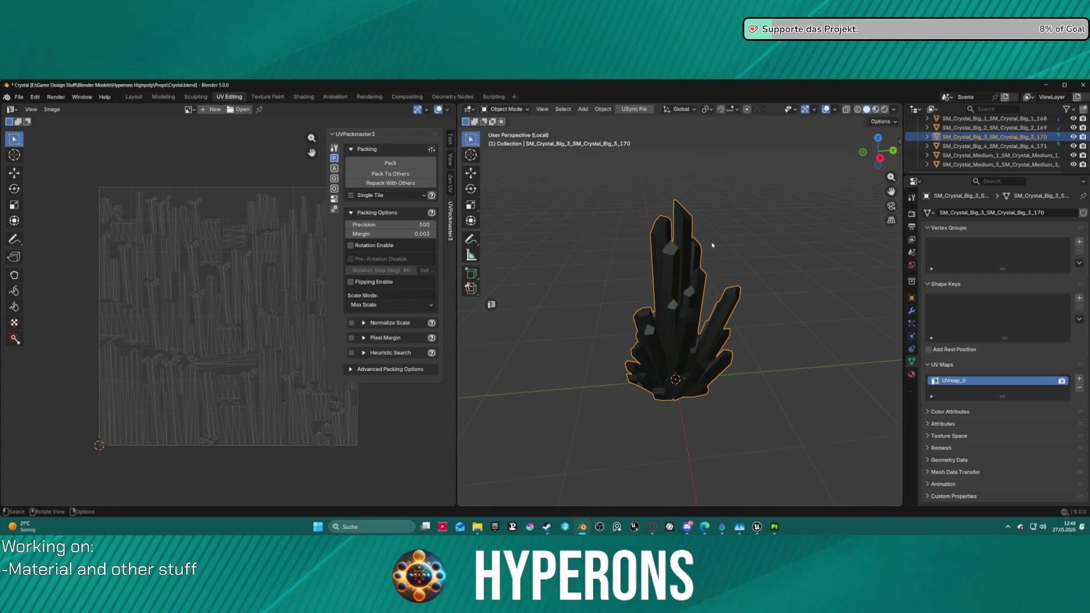
Step: Isolate SM_Crystal_Big_4 in local view and select its whole mesh in Edit Mode
key("KP_Divide")
left_click(993, 146)
key("KP_Divide")
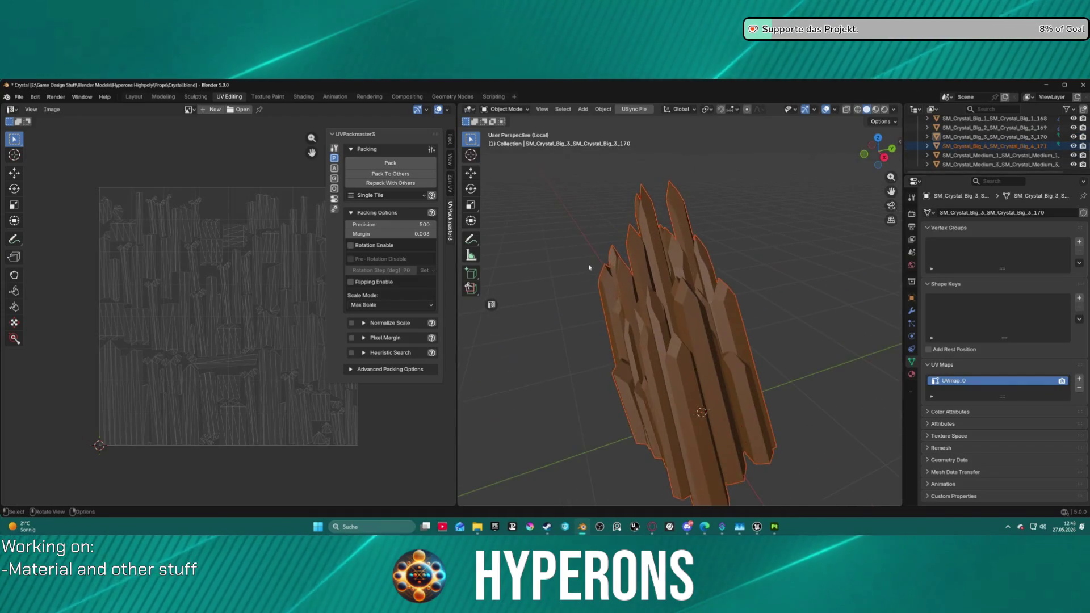
left_click_drag(761, 305, 653, 275)
key("Tab")
left_click(727, 275)
key("a")
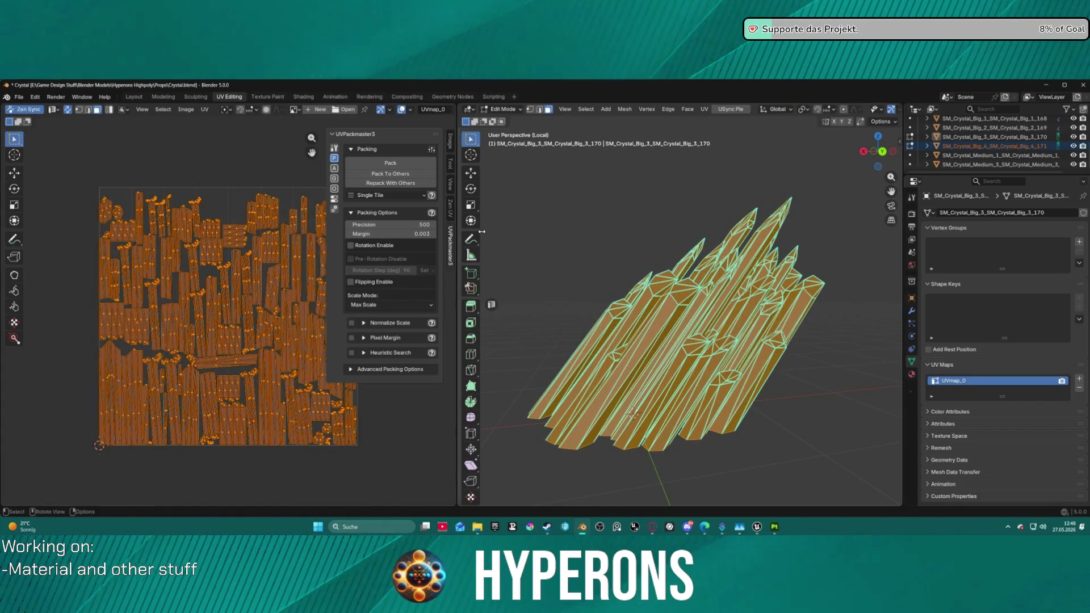
Step: Make SM_Crystal_Big_4 the active object and re-enter Edit Mode with all geometry selected
left_click_drag(549, 237, 586, 263)
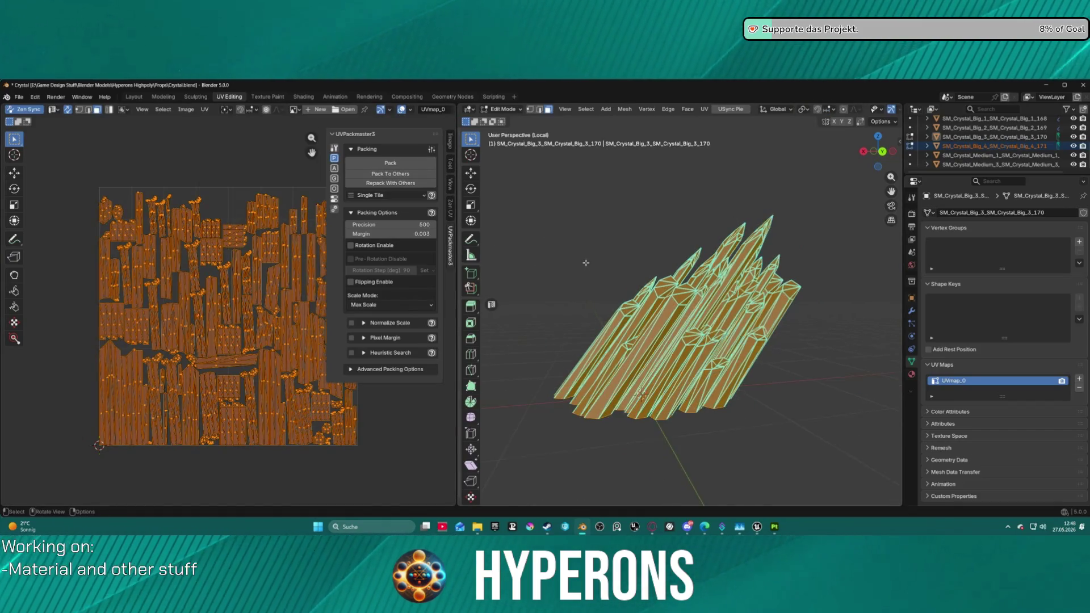
key("ctrl+Tab")
left_click(542, 264)
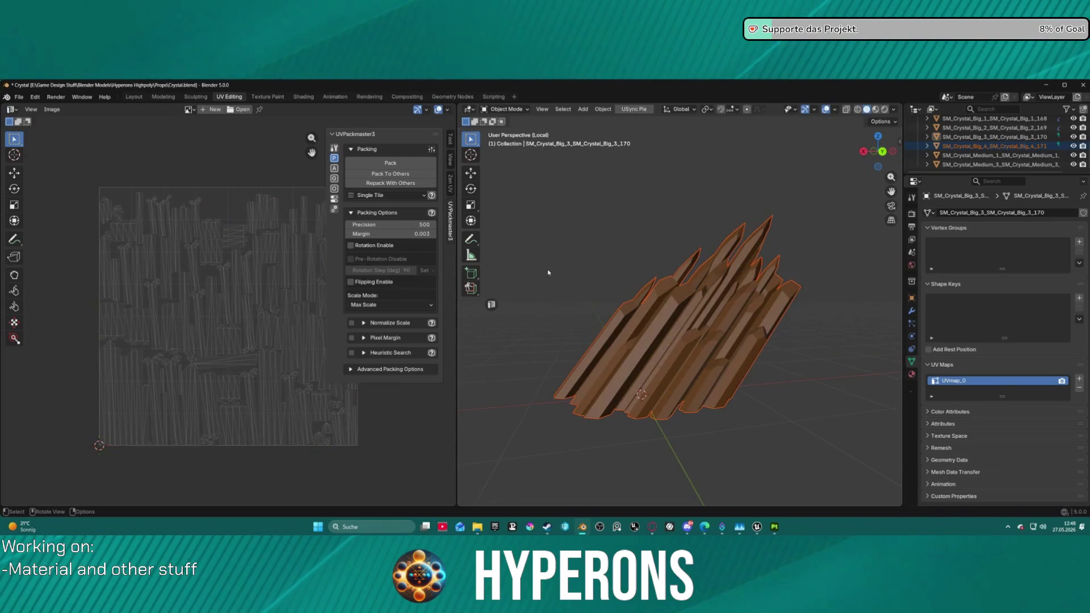
left_click(643, 315)
key("ctrl+Tab")
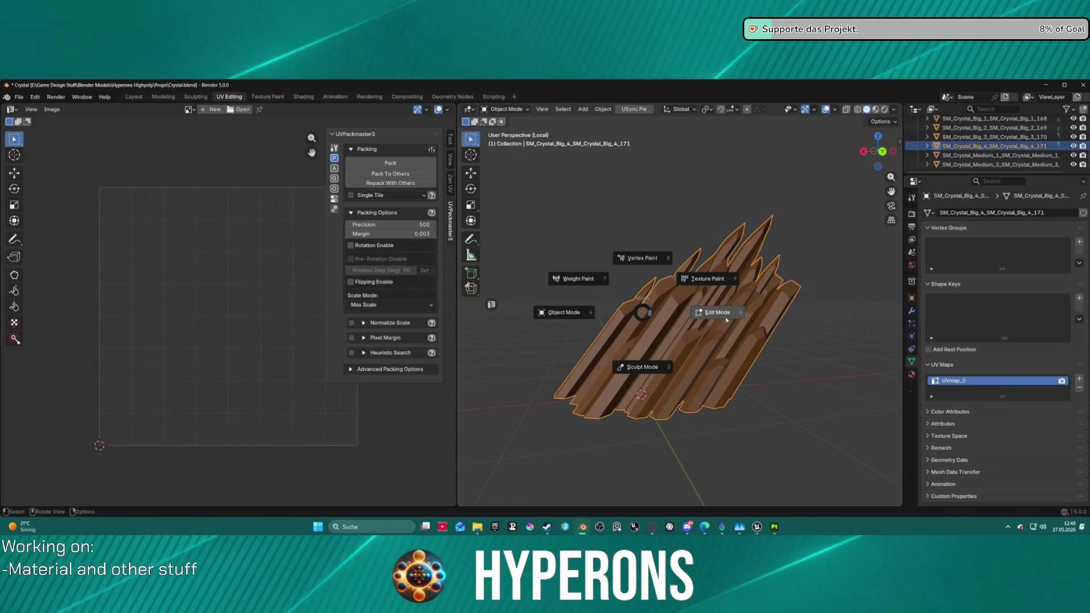
left_click(733, 317)
key("alt+a")
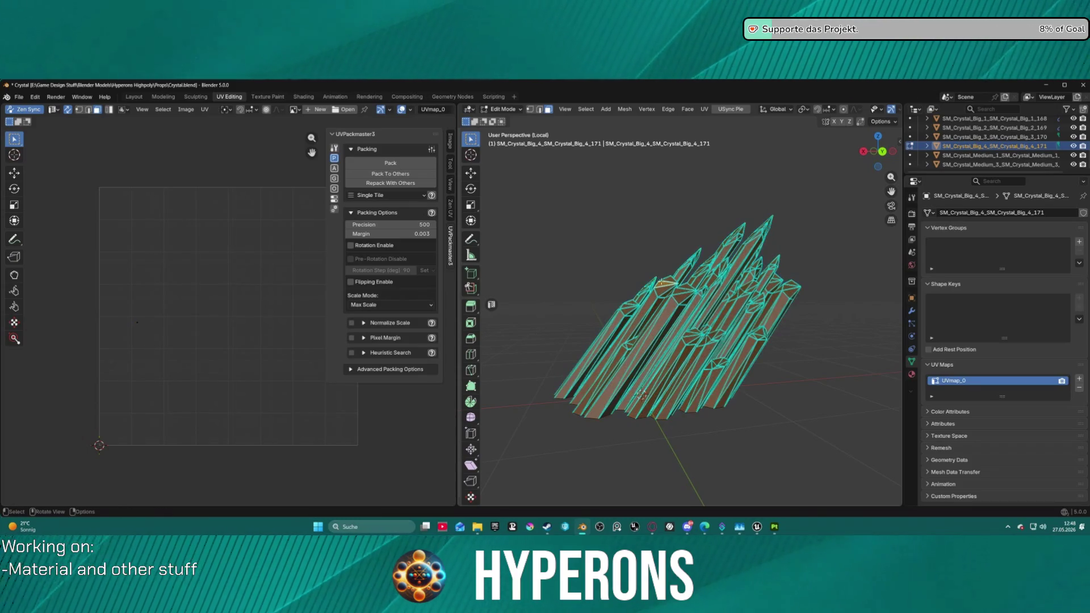
key("a")
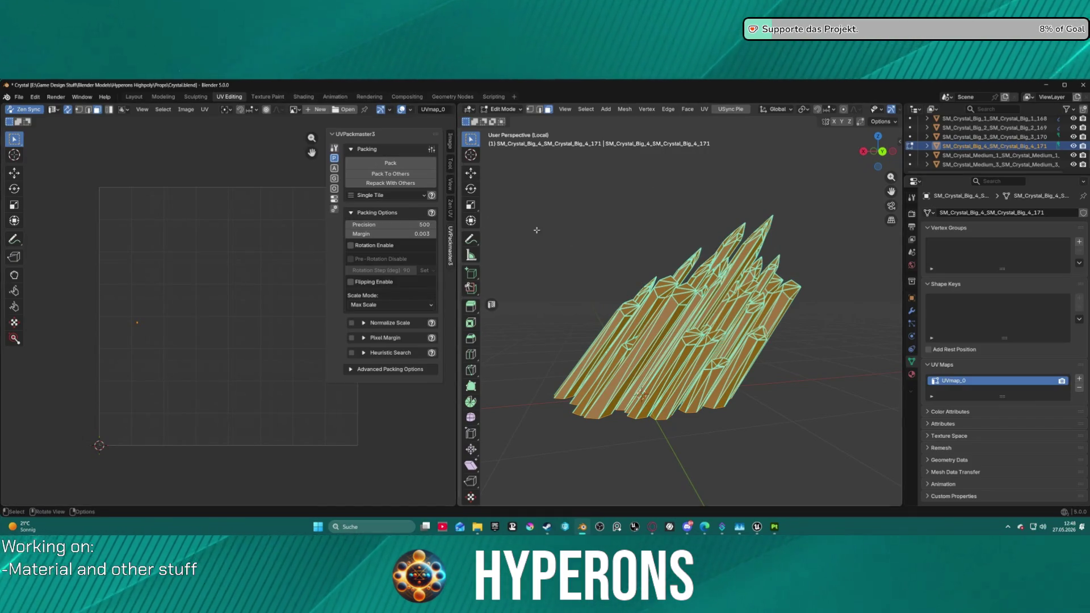
Step: Auto-unwrap SM_Crystal_Big_4 with Zen UV Auto Unwrap
left_click(335, 168)
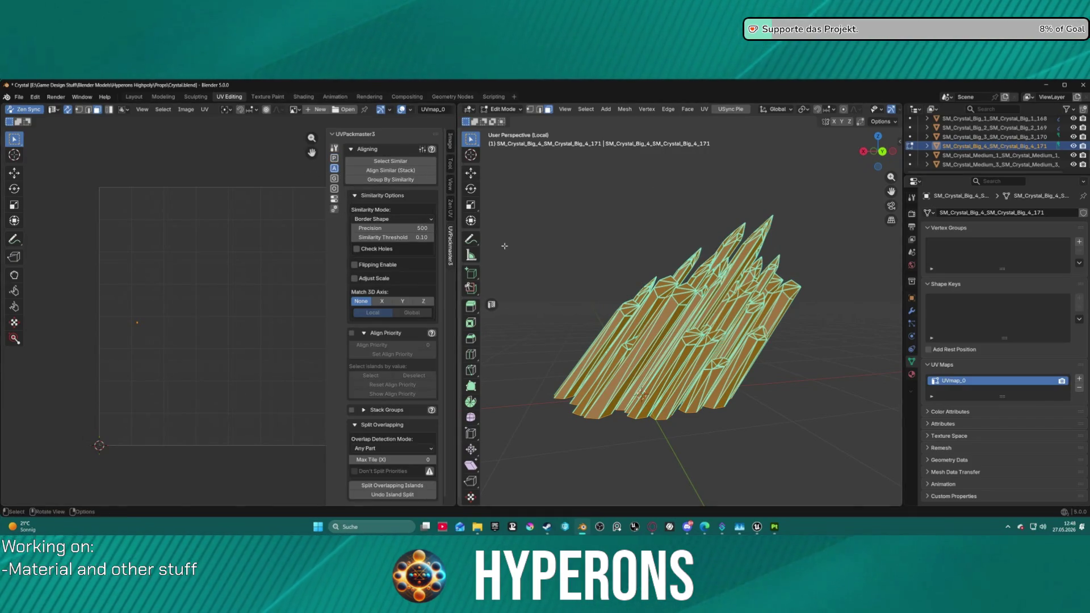
right_click(620, 309)
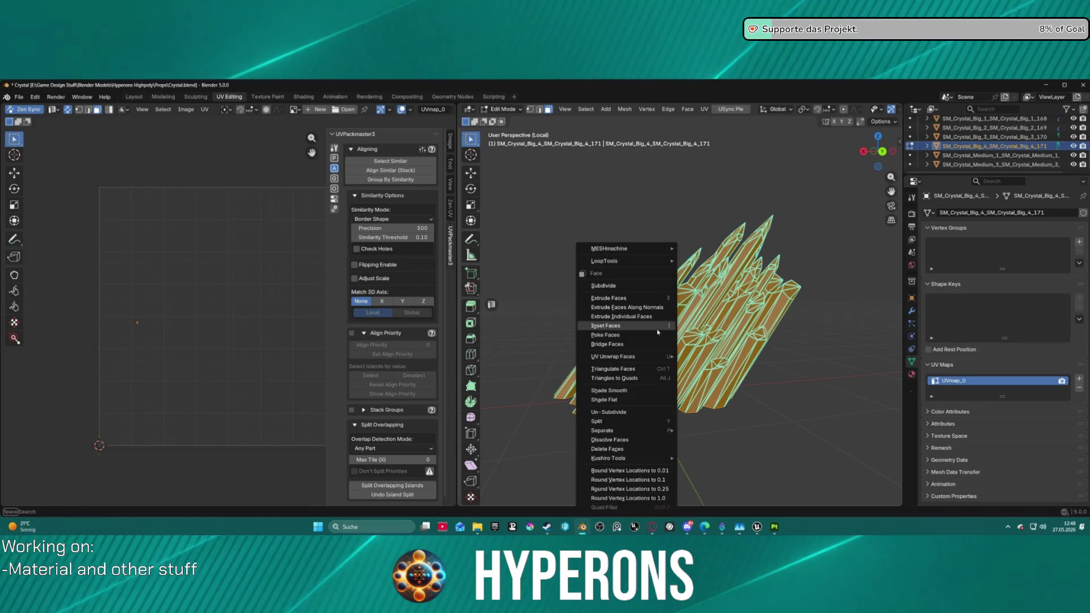
key("Escape")
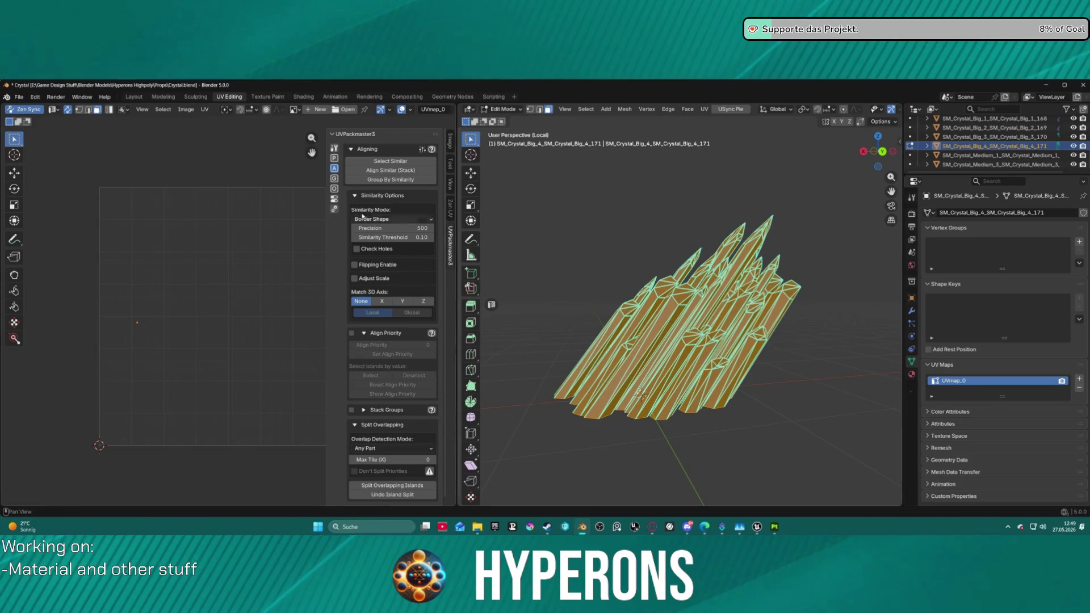
left_click(334, 159)
left_click(451, 209)
left_click(369, 186)
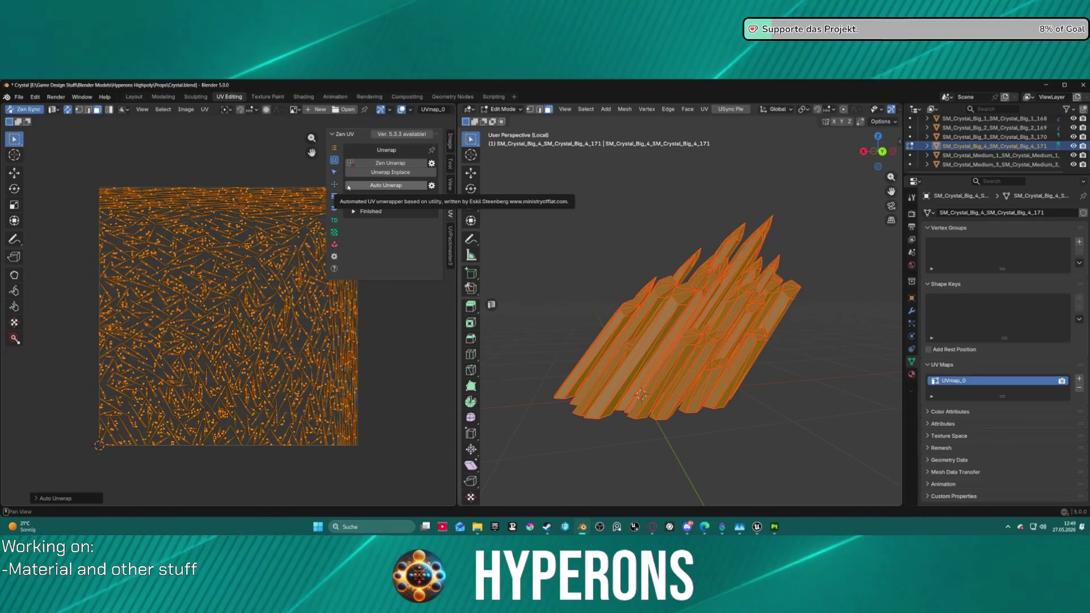
right_click(625, 327)
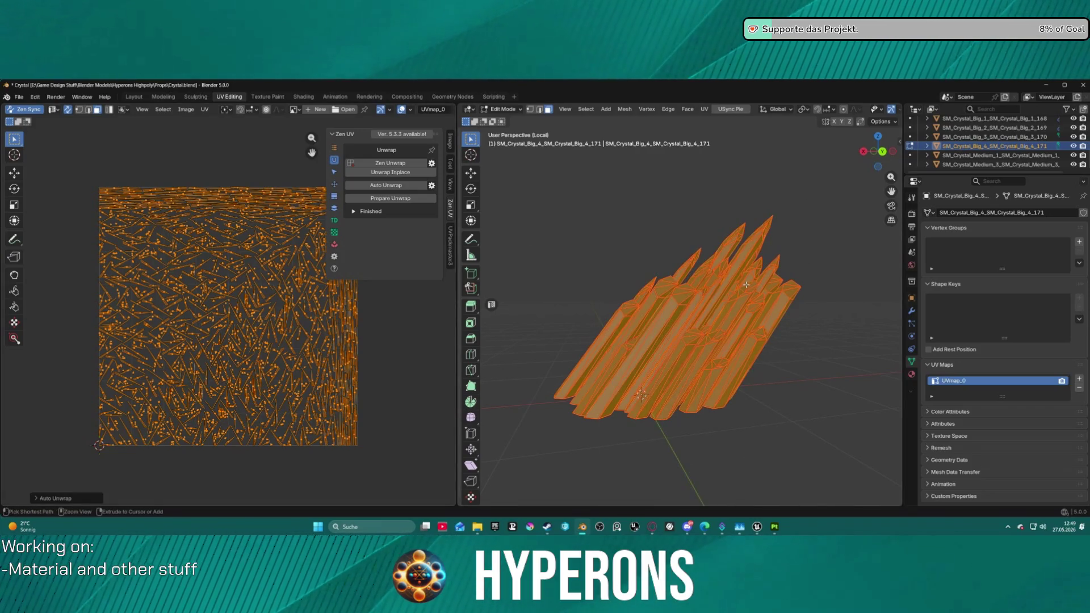
Step: Mark SM_Crystal_Big_4's edges sharp and re-run Zen UV Auto Unwrap
left_click(737, 280)
right_click(667, 306)
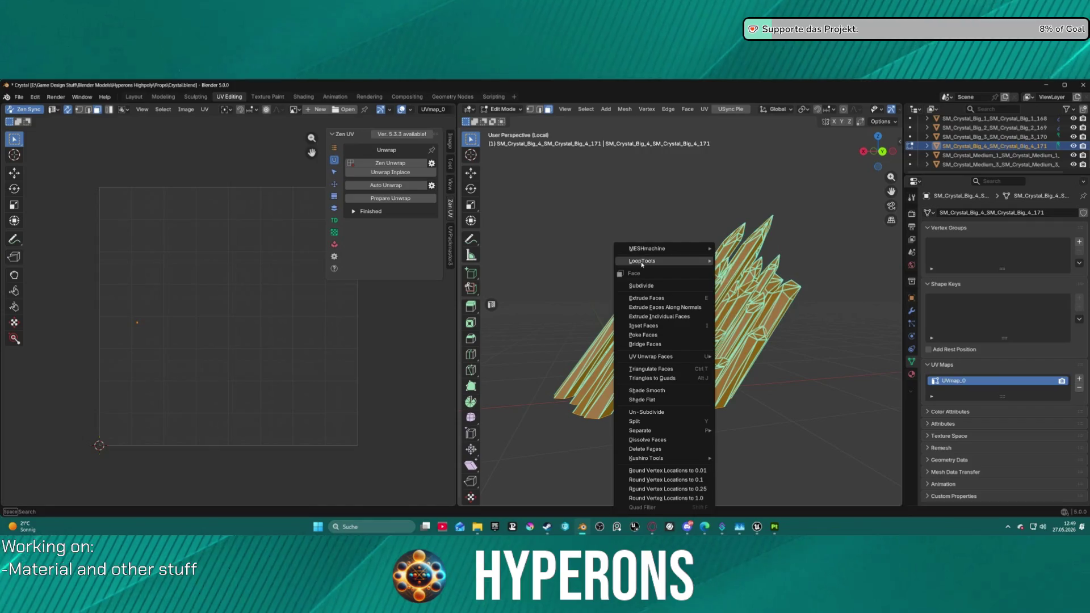
key("2")
right_click(676, 335)
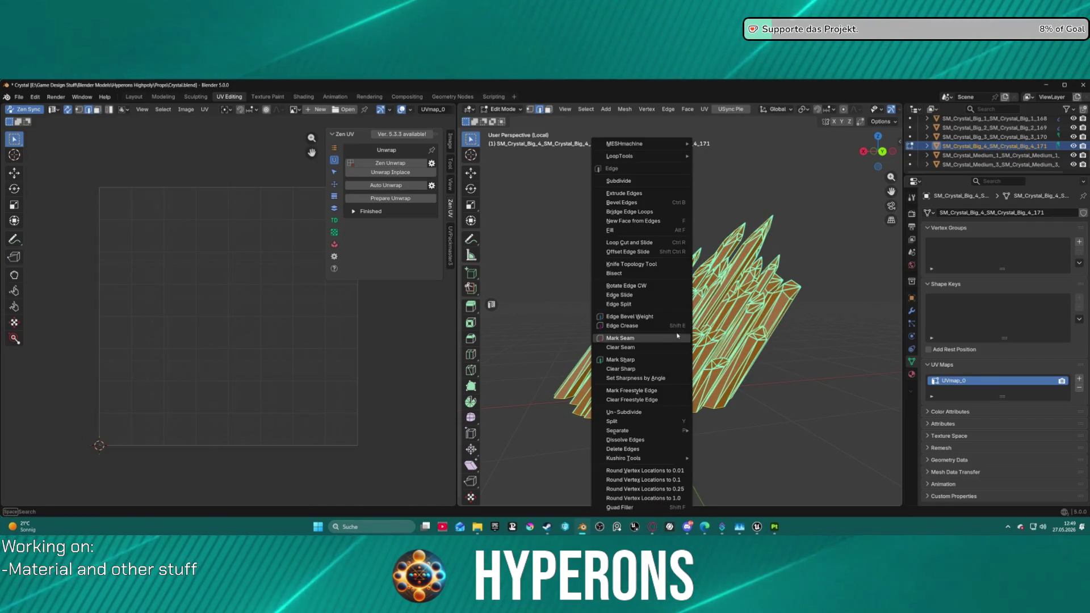
left_click(650, 360)
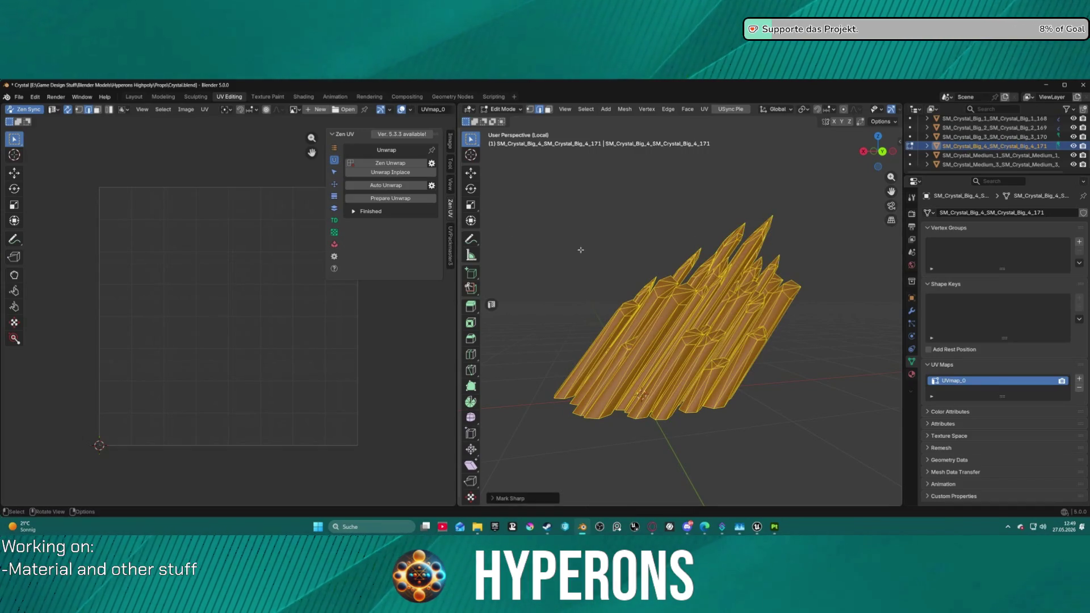
left_click(392, 186)
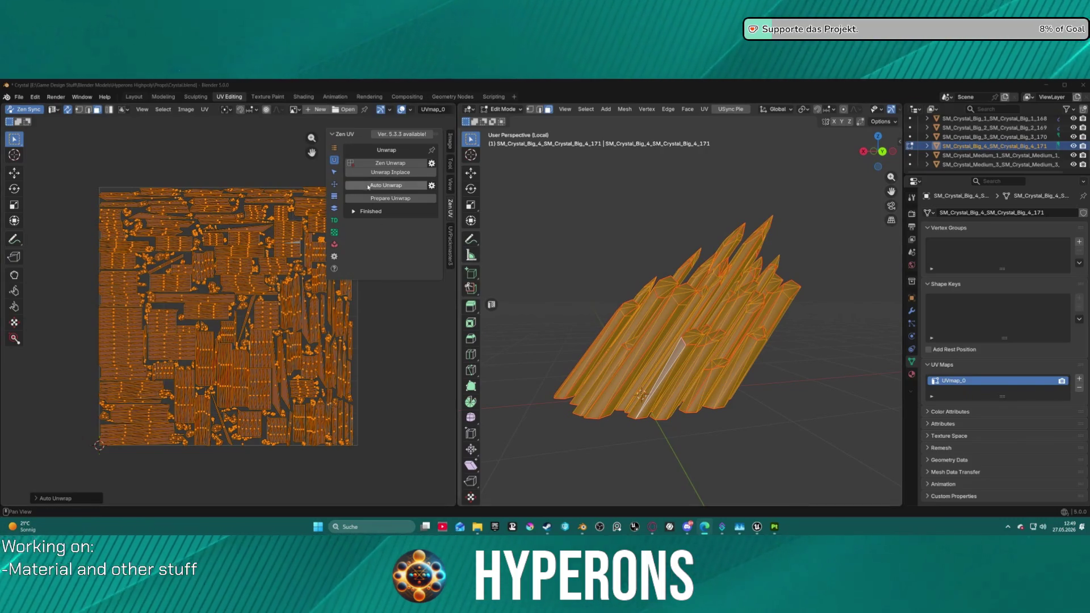
left_click(334, 184)
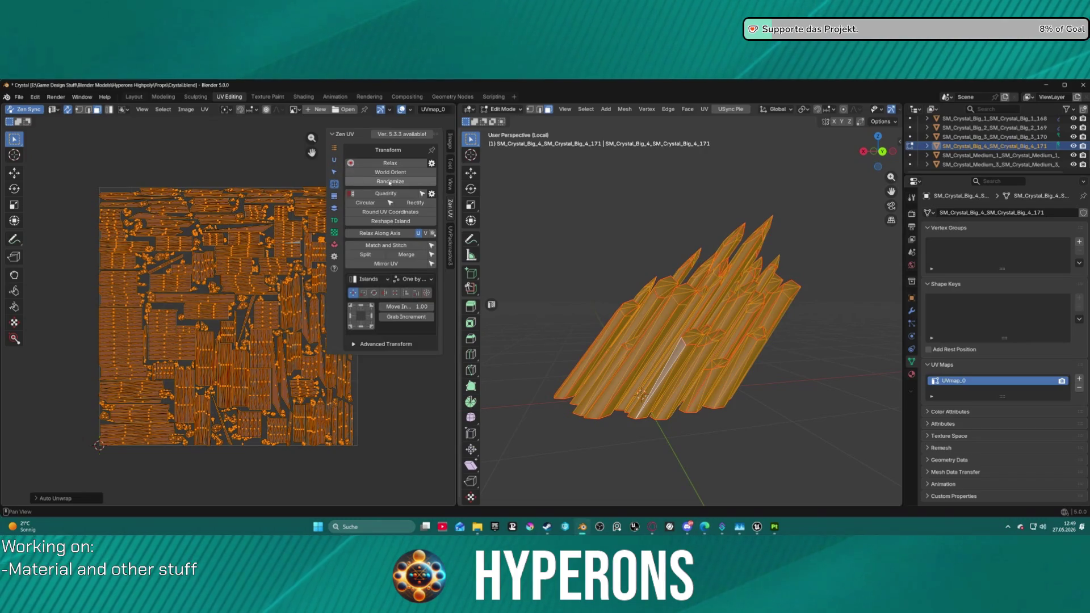
Step: World-orient and pack SM_Crystal_Big_4's UVs to about 0.685 coverage, then return to Object Mode
left_click(406, 174)
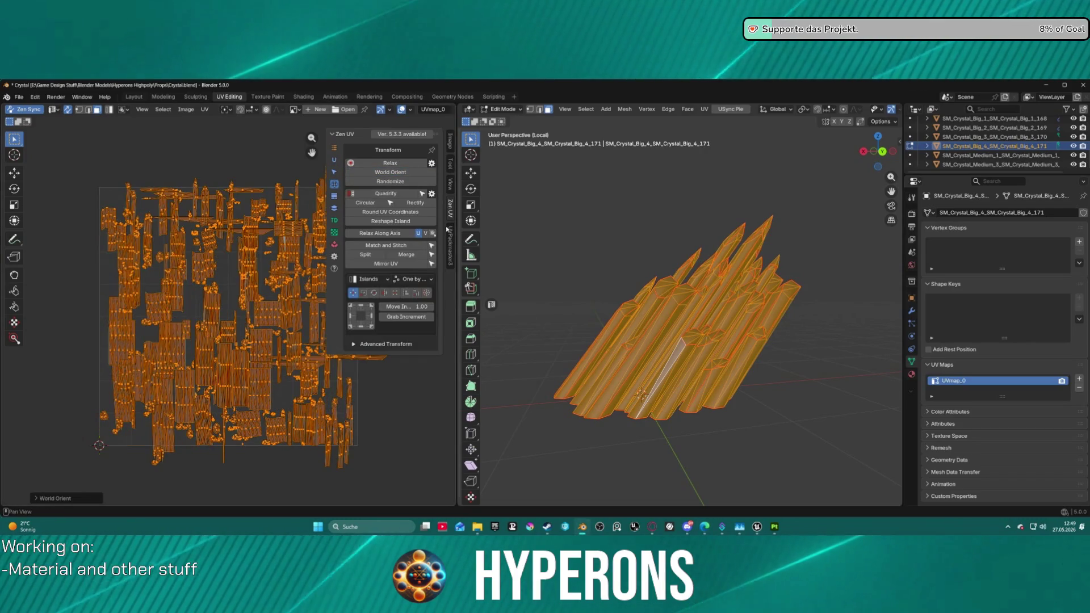
left_click(451, 248)
left_click(400, 175)
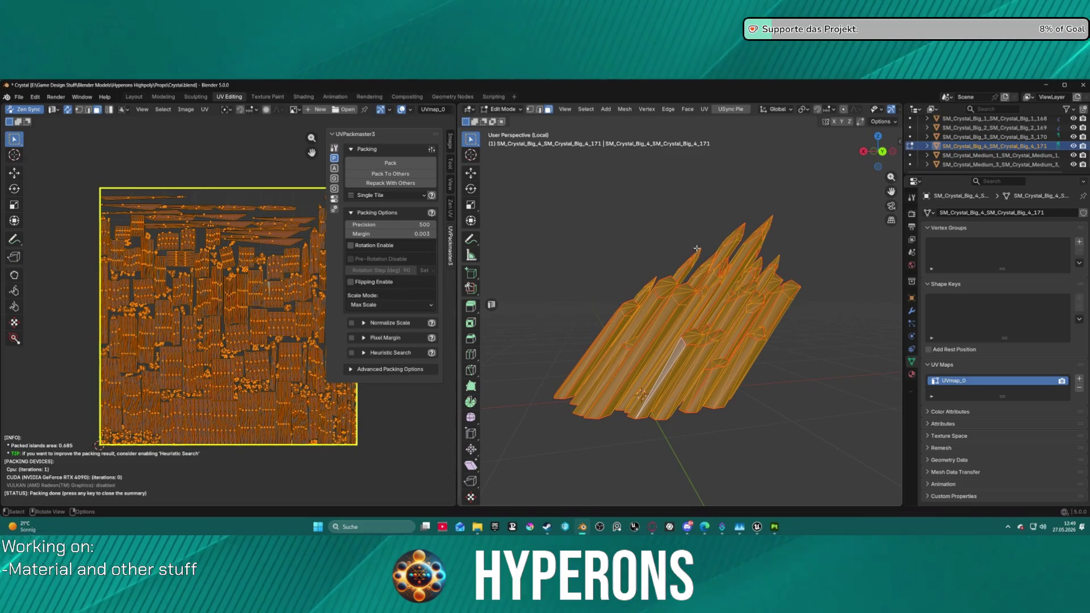
key("ctrl+Tab")
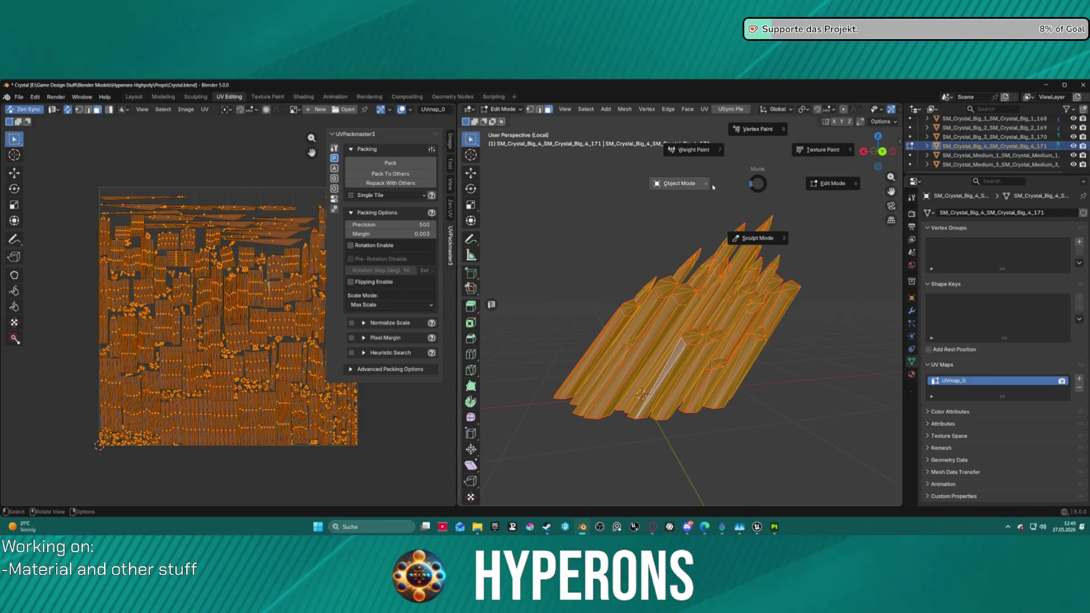
left_click(675, 185)
Step: Shade SM_Crystal_Big_4 flat and select SM_Crystal_Medium_1 next
left_click(731, 321)
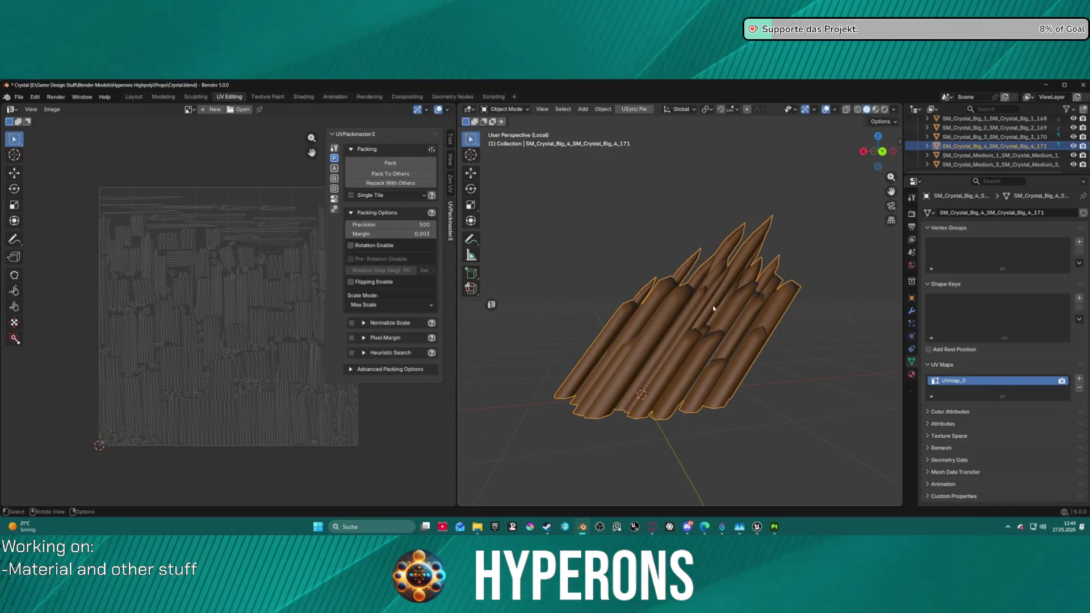
right_click(706, 311)
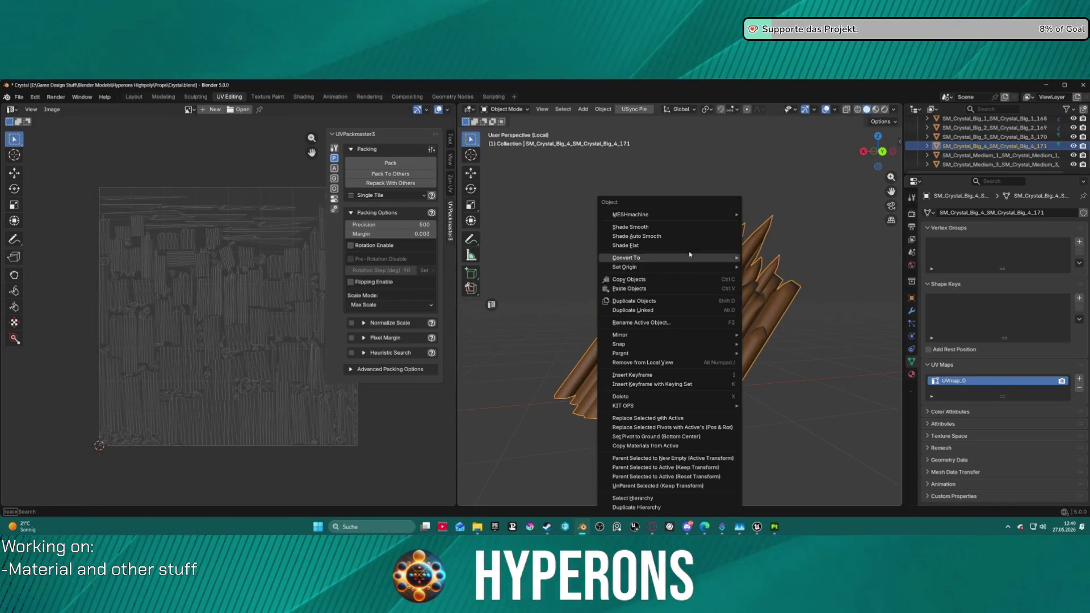
left_click(656, 245)
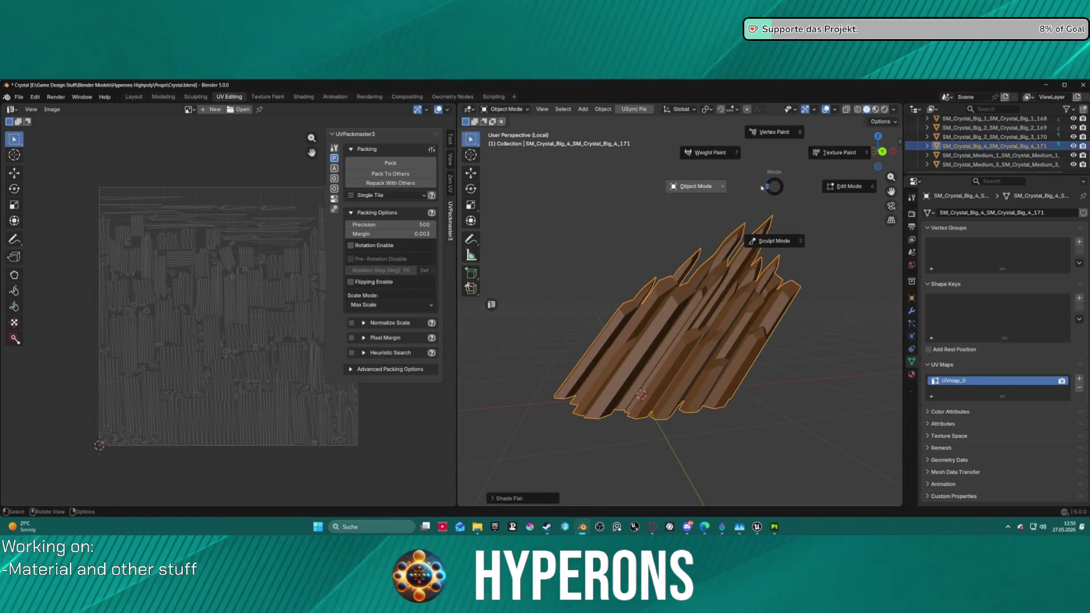
left_click(969, 155)
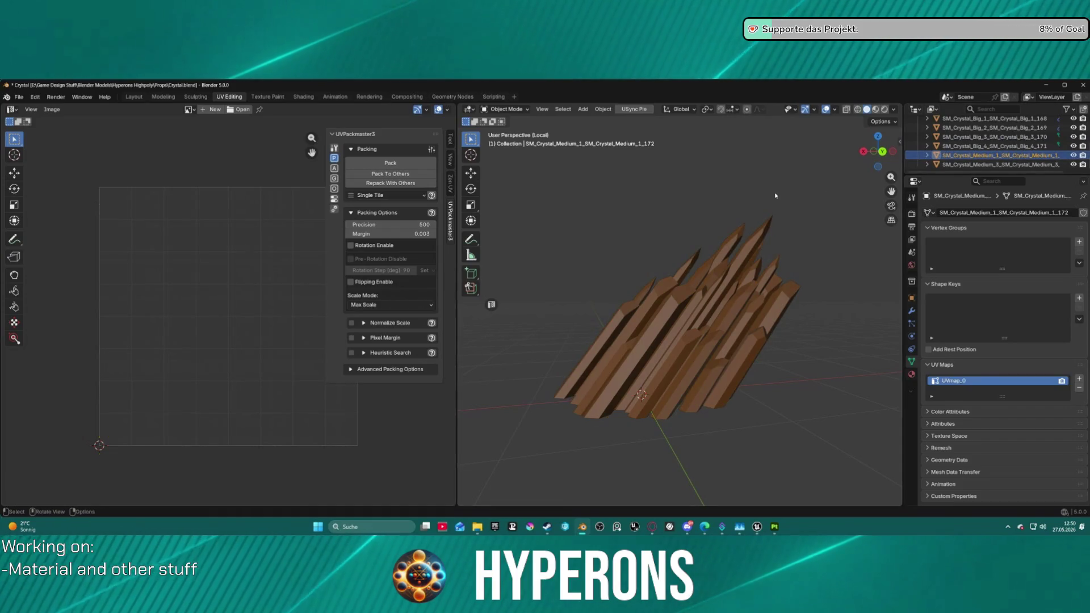
Step: Isolate SM_Crystal_Medium_1, select all in Edit Mode, and mark its edges sharp
key("KP_Divide")
key("KP_Divide")
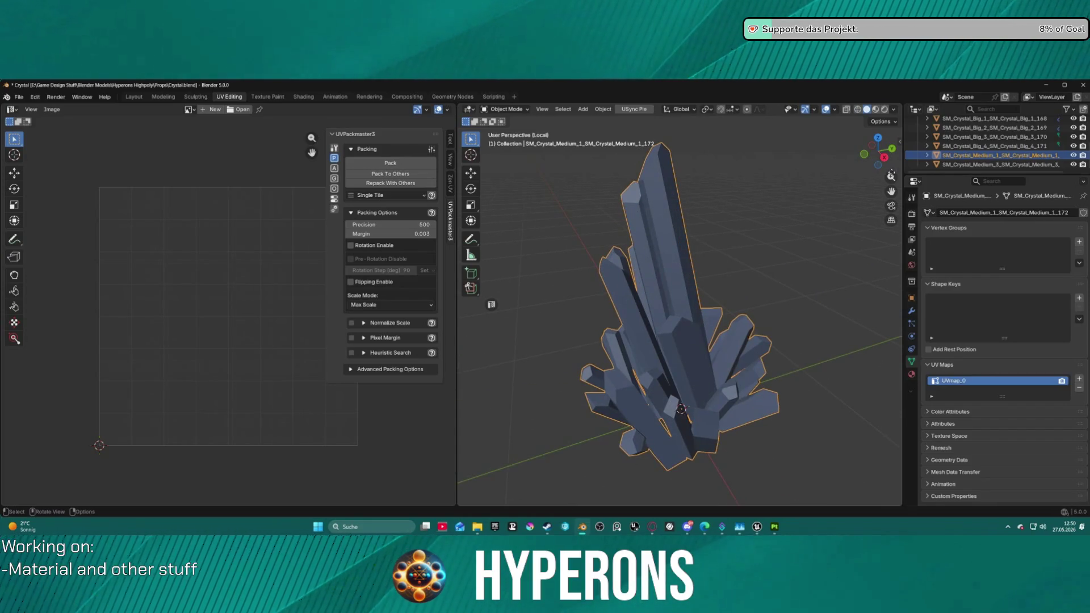
key("ctrl+Tab")
left_click(782, 191)
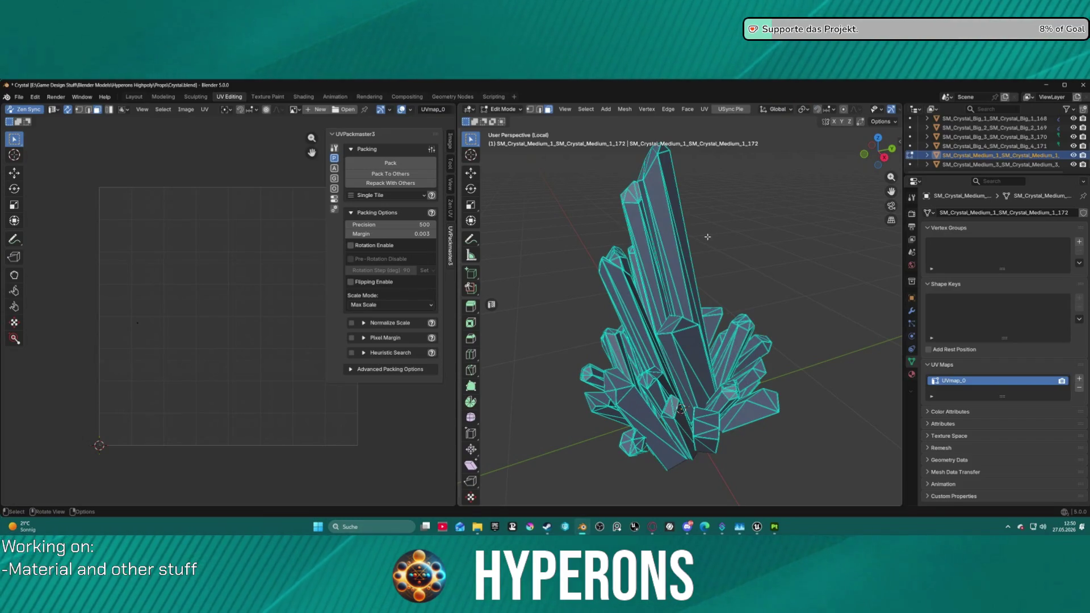
key("a")
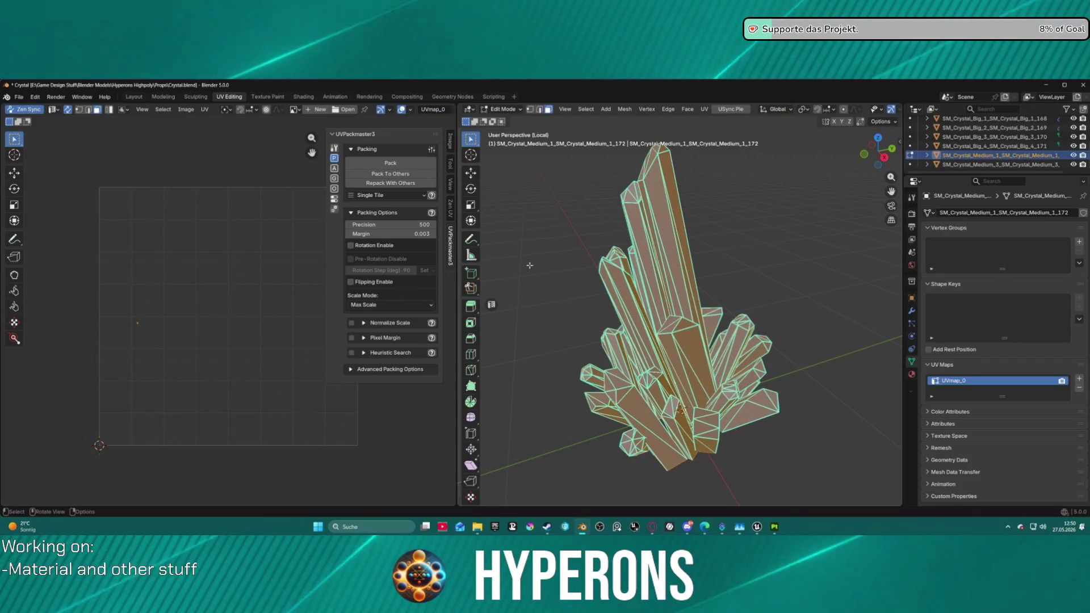
right_click(584, 249)
key("Escape")
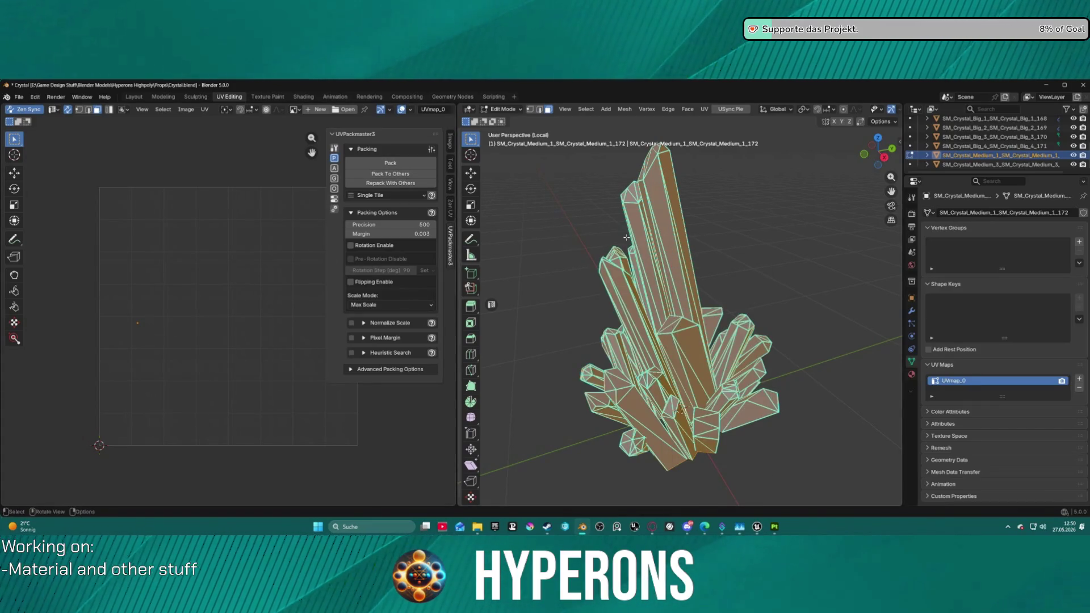
right_click(656, 324)
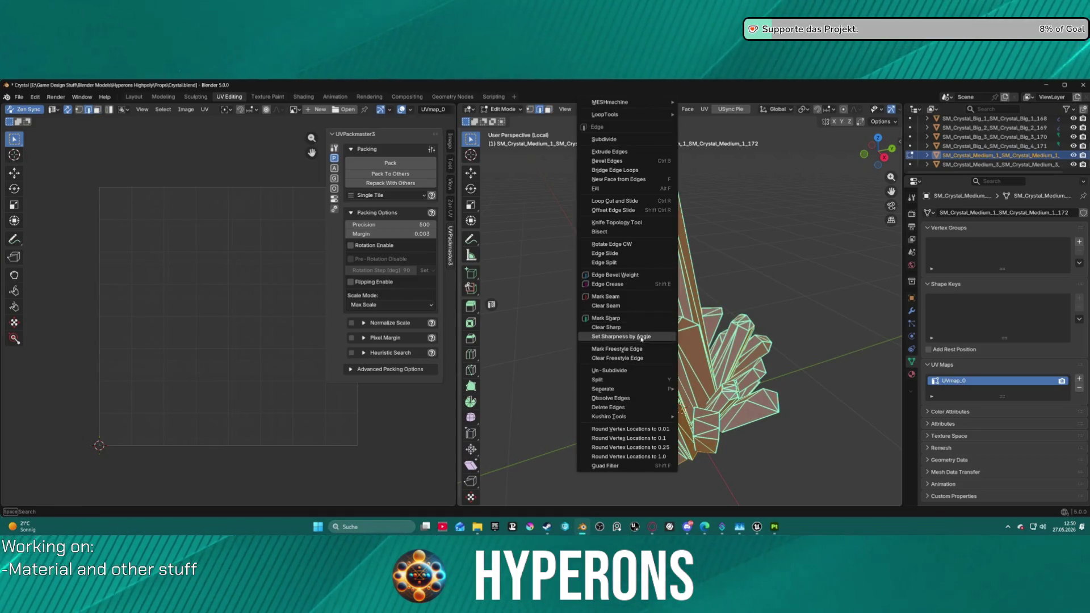
left_click(621, 328)
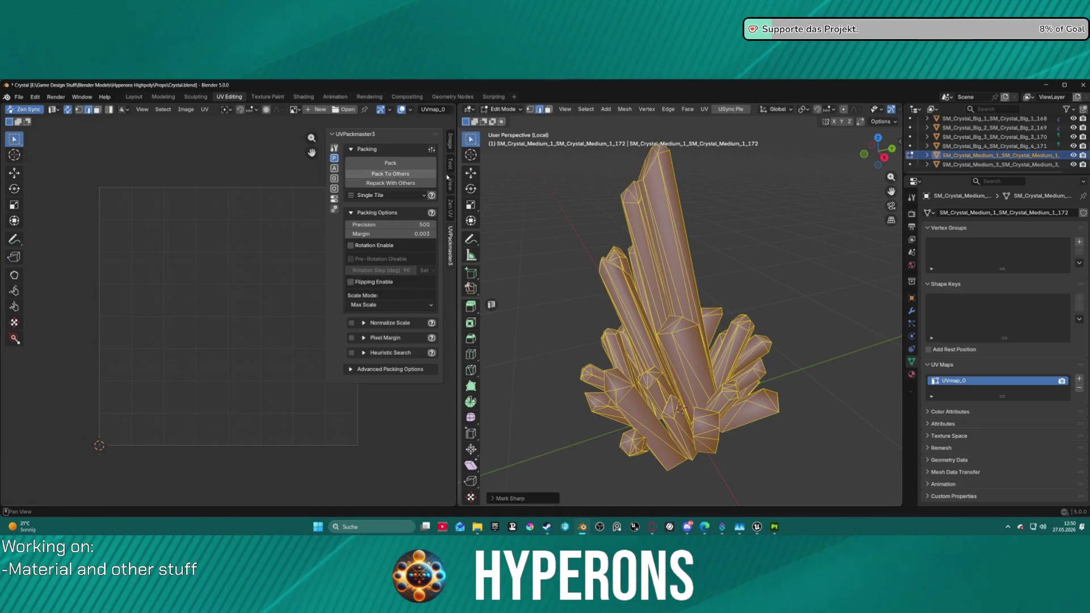
Step: Auto-unwrap, world-orient and pack the medium crystal's UVs to about 0.741 coverage
left_click(450, 208)
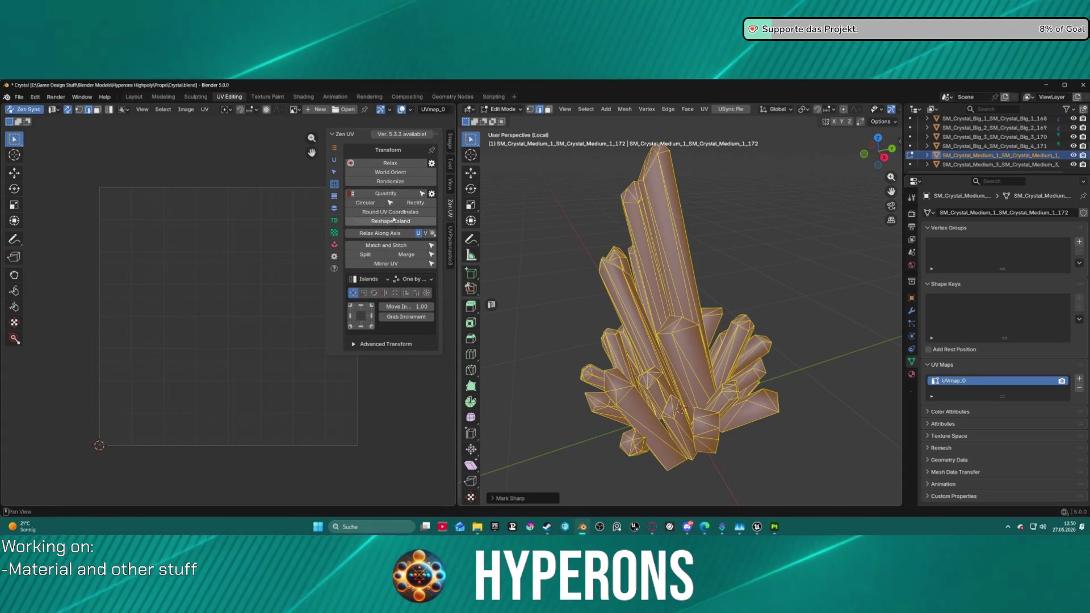
left_click(335, 160)
left_click(390, 185)
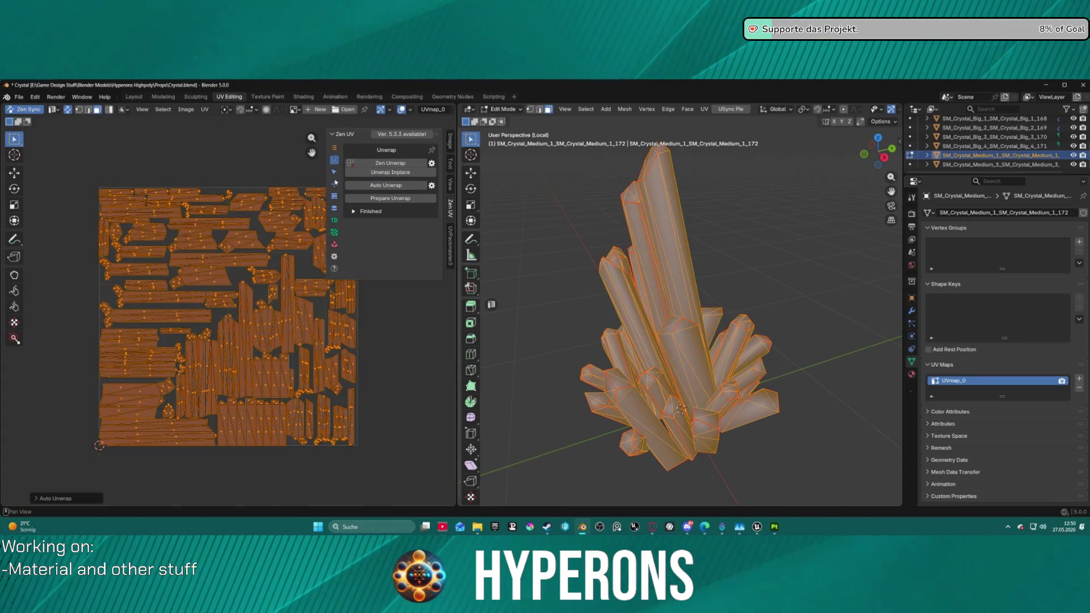
left_click(334, 184)
left_click(394, 172)
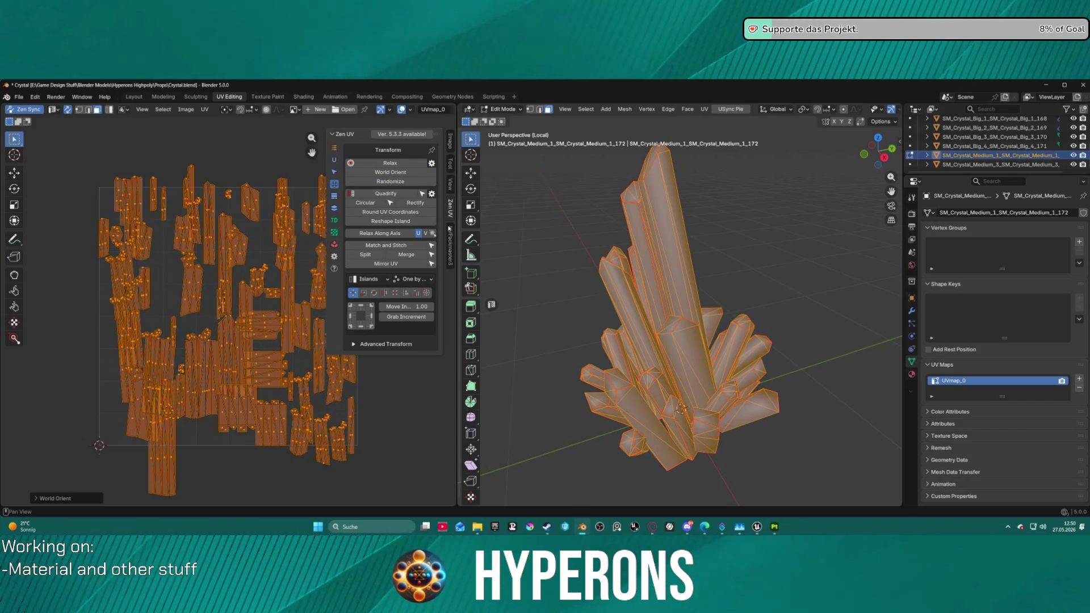
left_click(450, 245)
left_click(388, 176)
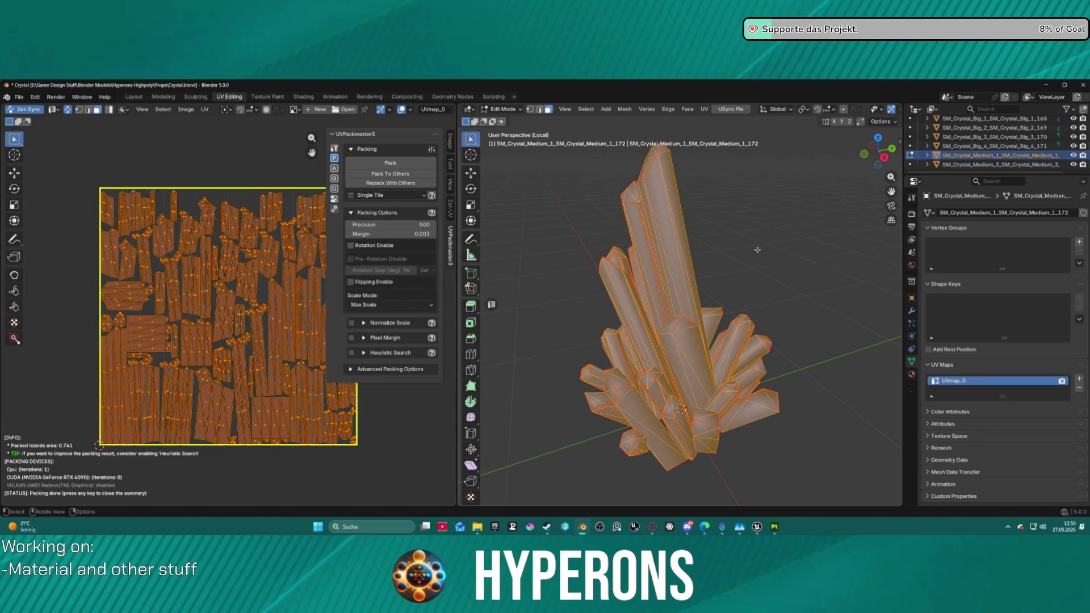
left_click(19, 97)
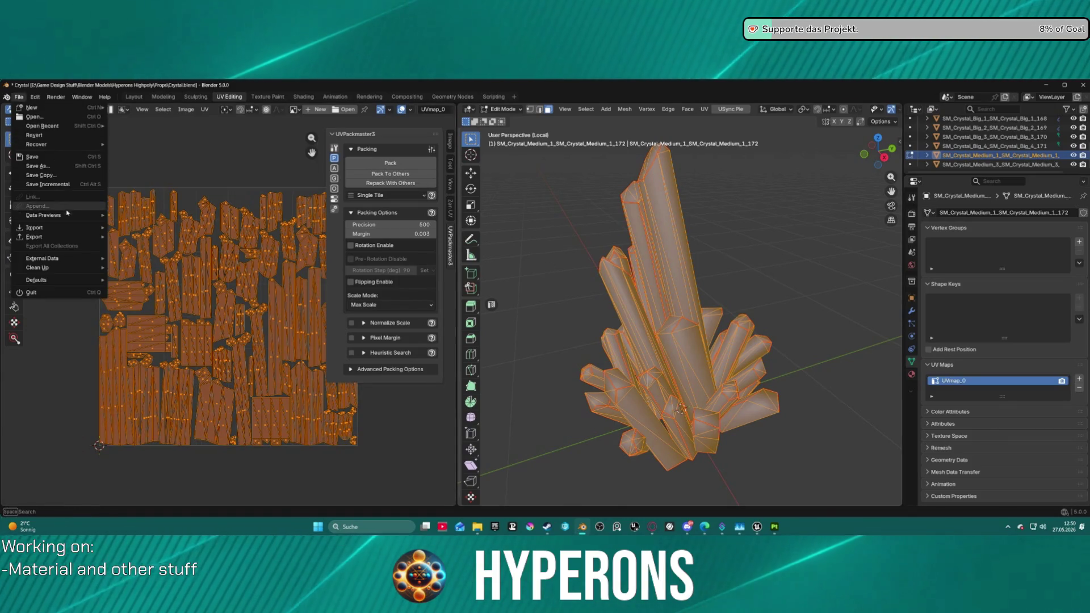
Step: Pick the FBX export format, then return SM_Crystal_Medium_1 to Object Mode
mouse_move(67, 238)
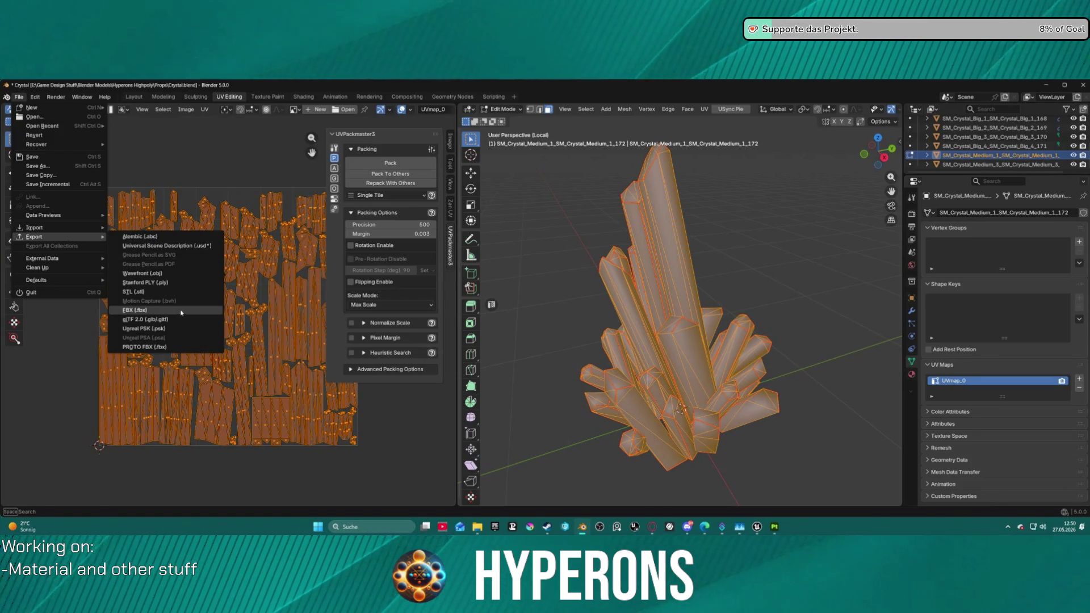
left_click(135, 310)
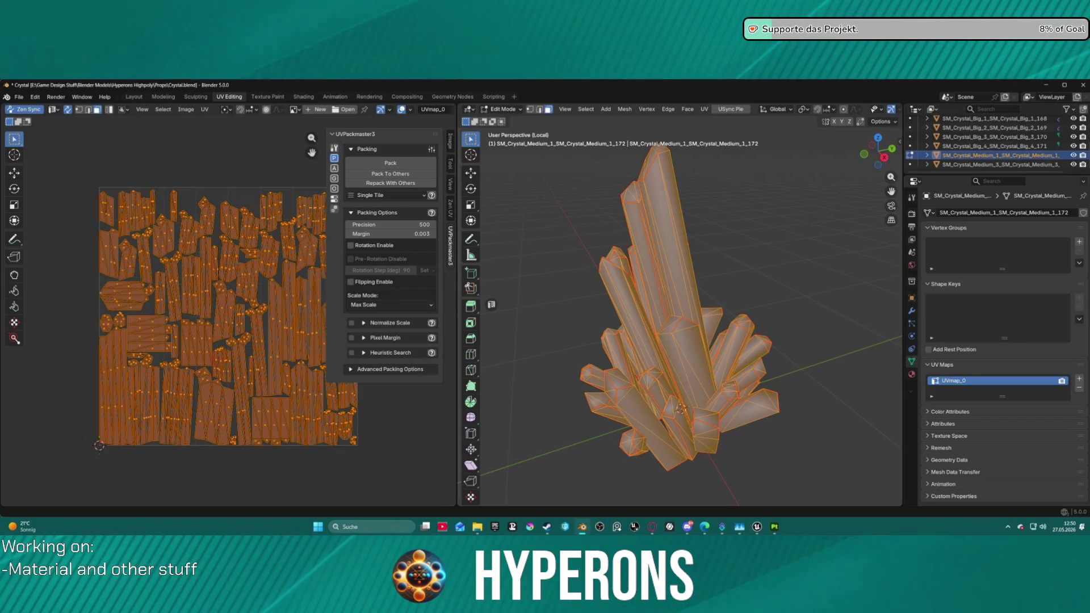
key("ctrl+Tab")
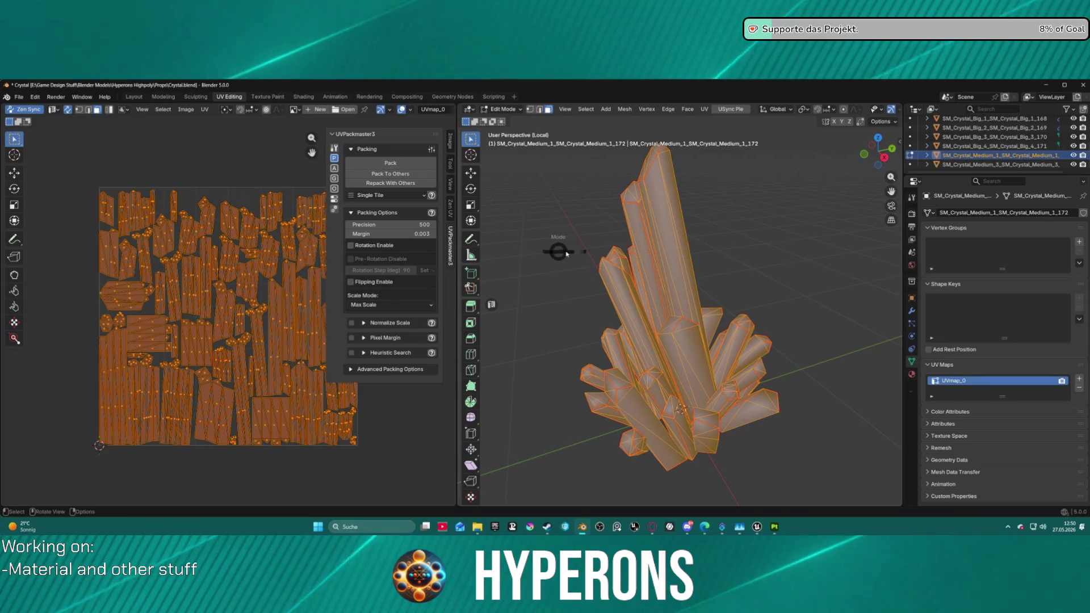
left_click(642, 248)
Step: Shade the medium crystal flat and start exporting it as FBX (.fbx)
right_click(663, 279)
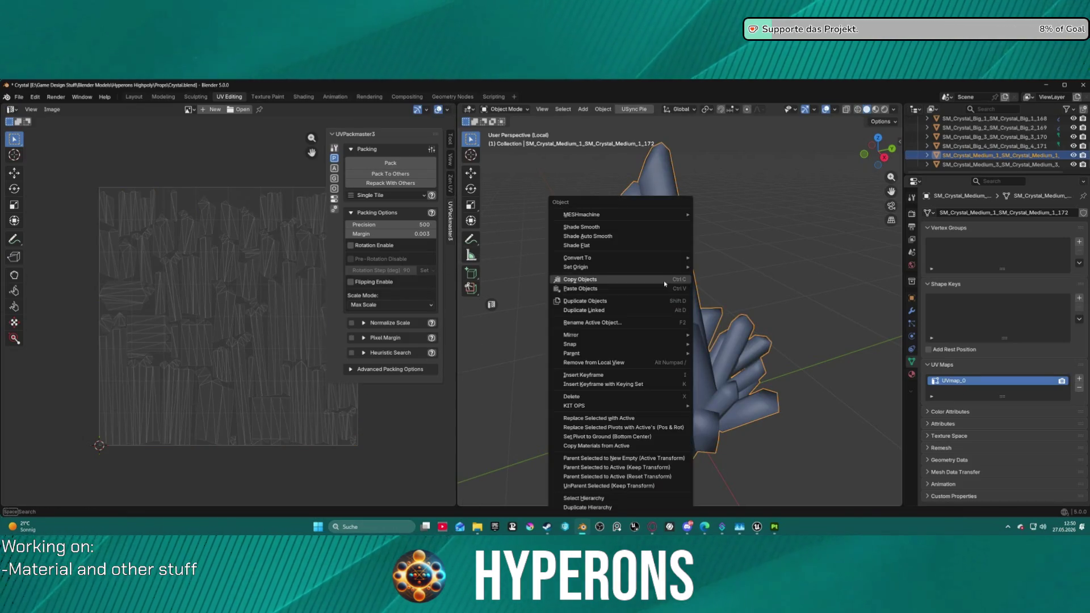
left_click(591, 248)
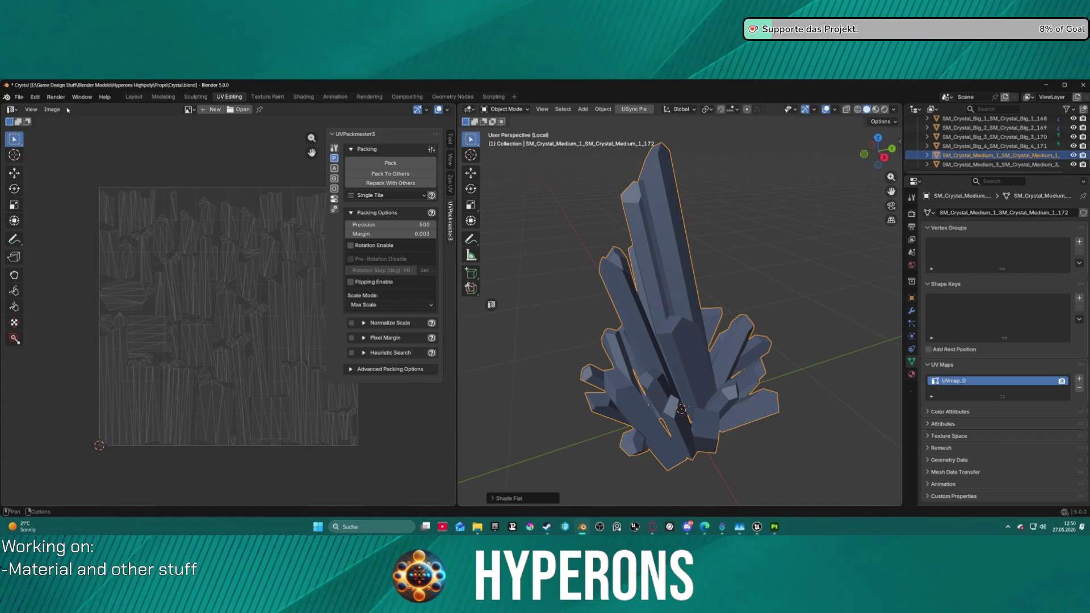
left_click(21, 96)
mouse_move(57, 237)
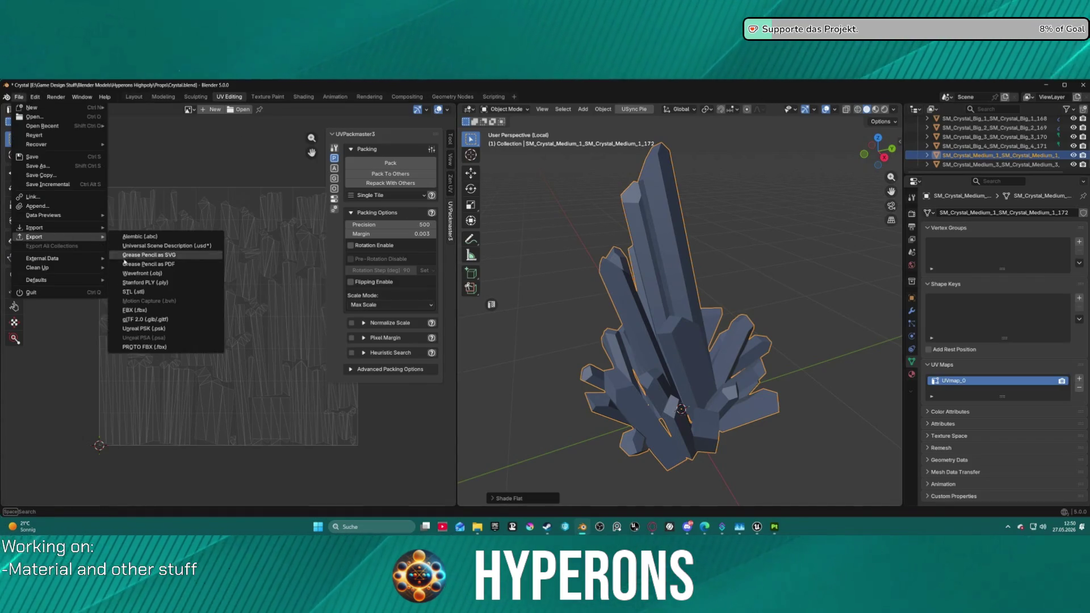
left_click(161, 310)
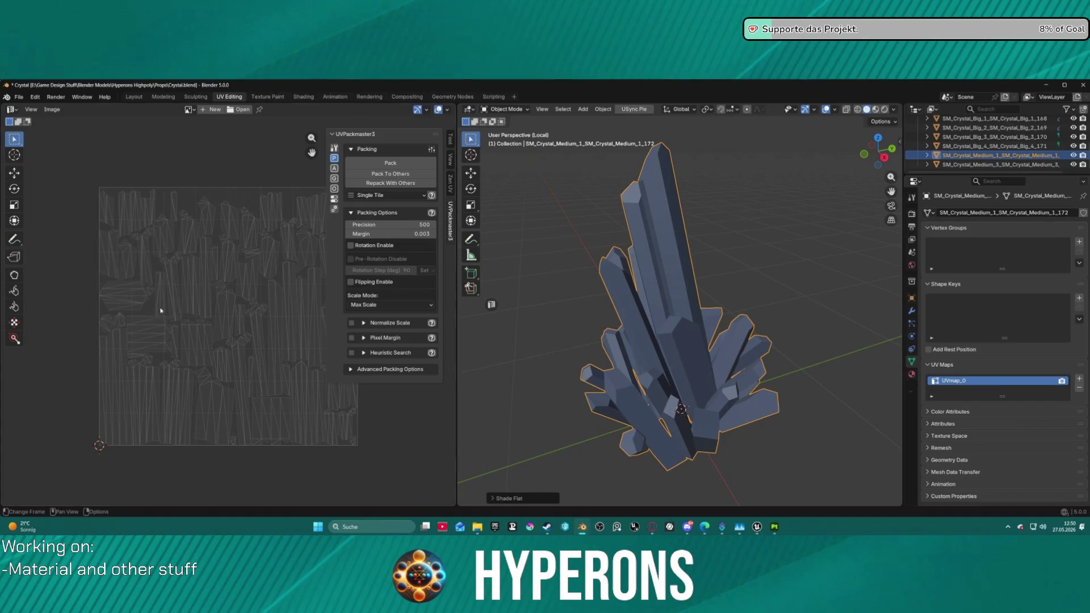
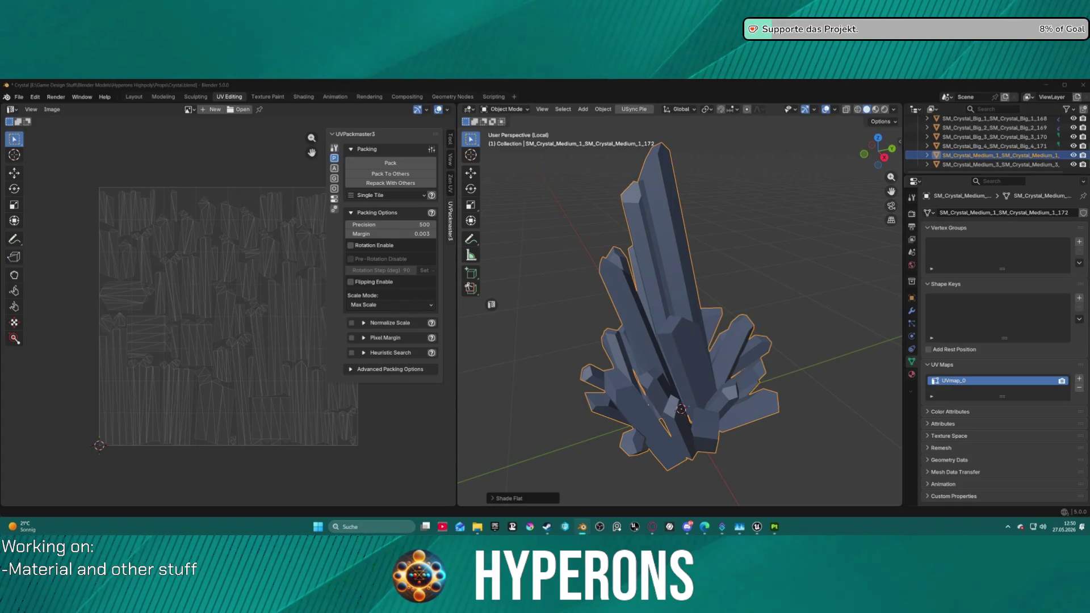
Step: Select SM_Crystal_Medium_3 and isolate it in Local View
left_click(976, 164)
key("ctrl+Tab")
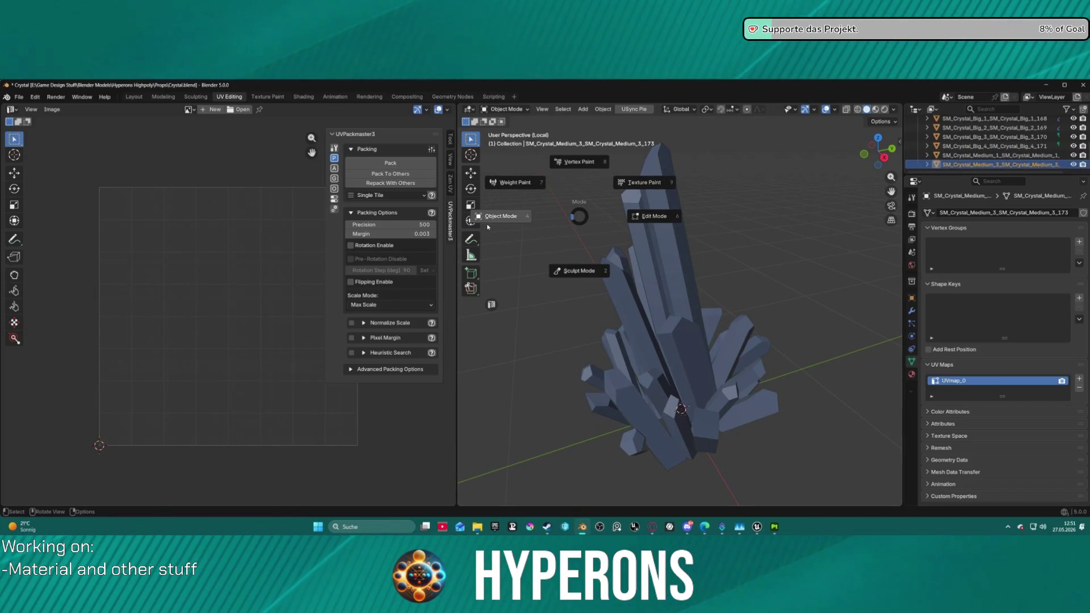
left_click(495, 218)
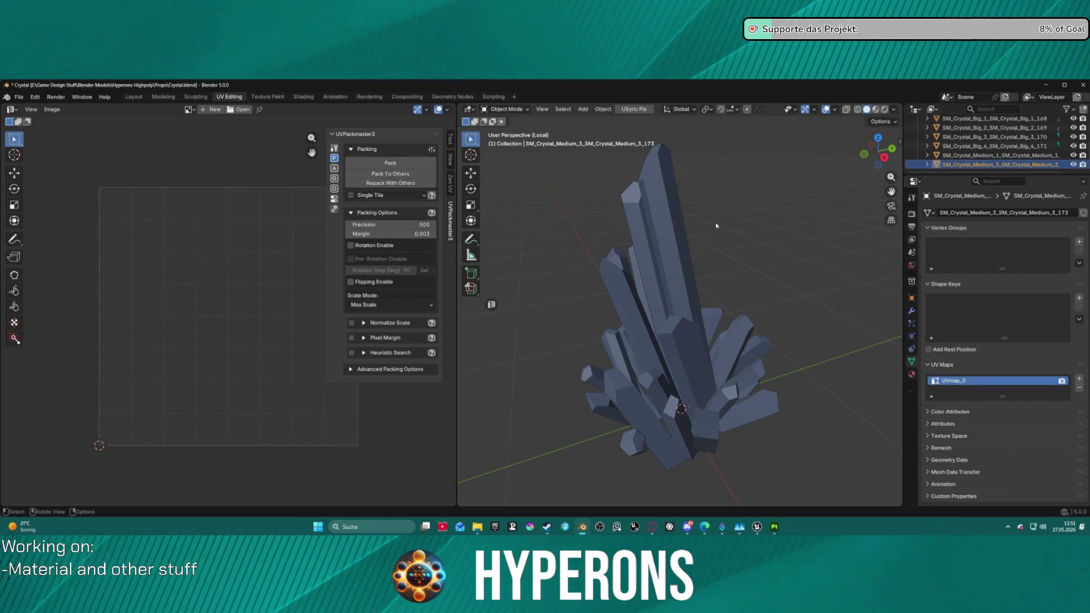
key("KP_Divide")
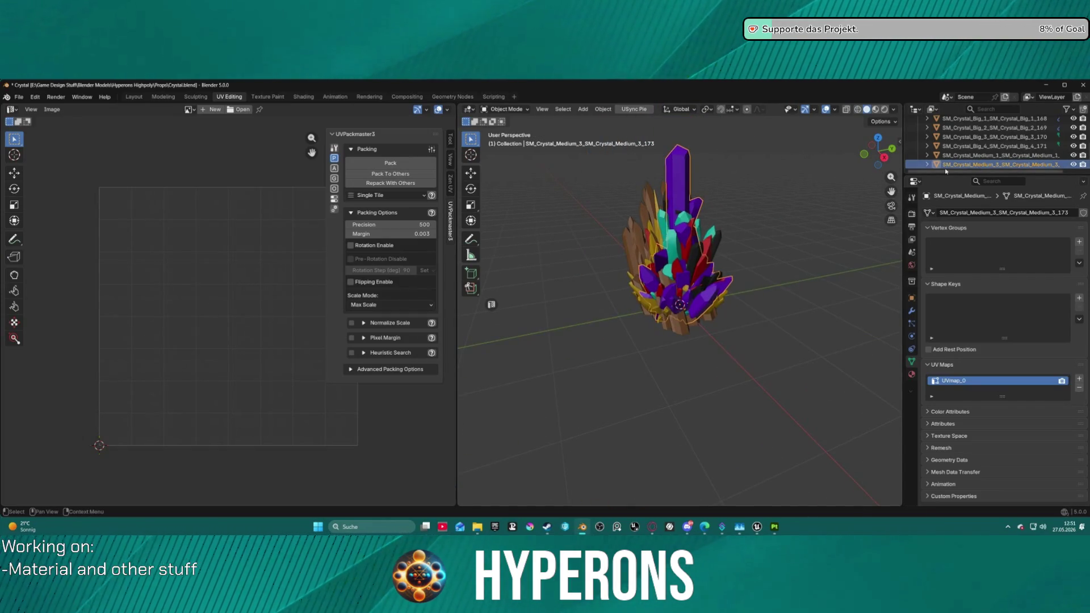
left_click(946, 168)
key("KP_Divide")
Step: In Edit Mode with edge select, mark all of the crystal's edges sharp
key("ctrl+Tab")
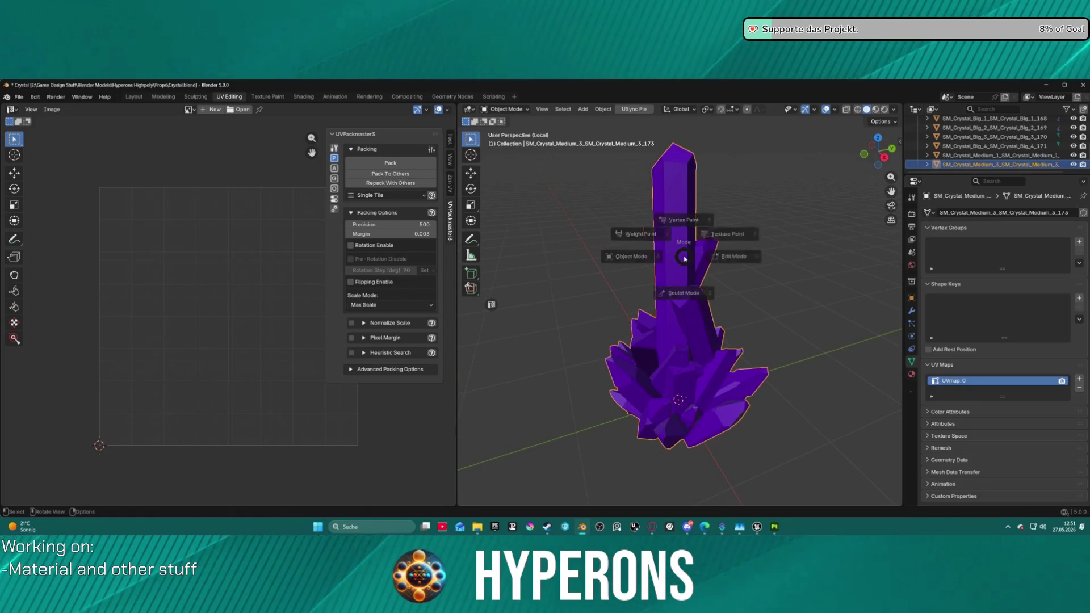
left_click(686, 272)
right_click(686, 272)
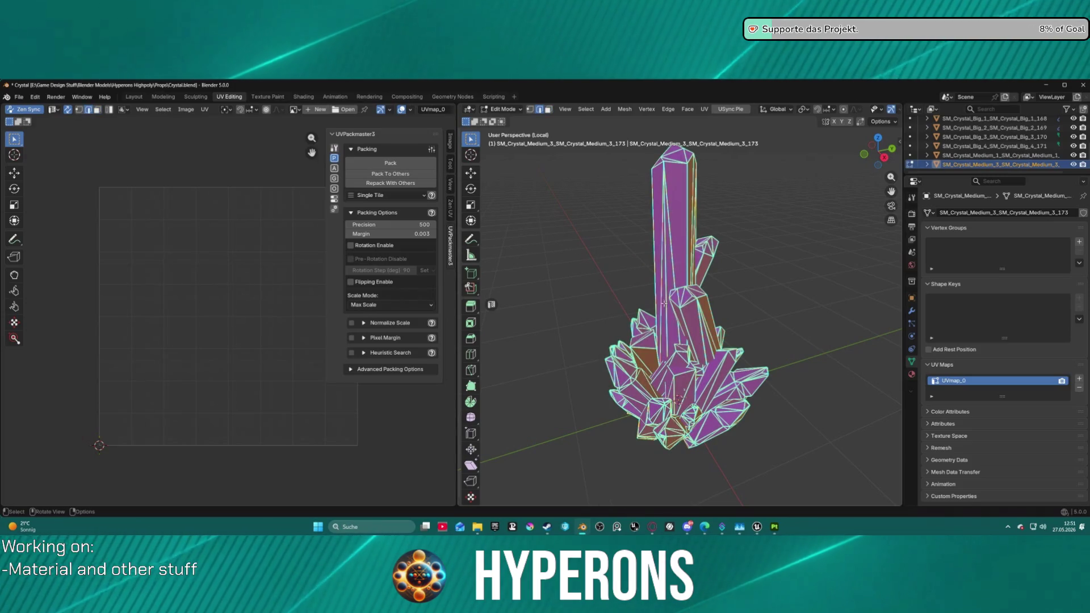
left_click(585, 109)
left_click(630, 348)
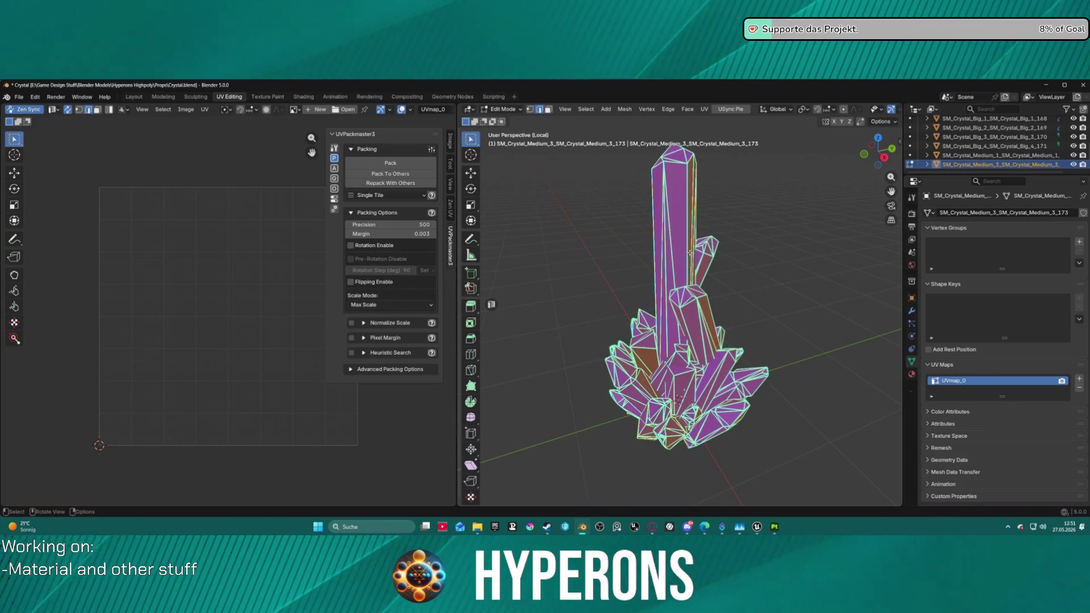
key("alt+a")
key("a")
key("ctrl+e")
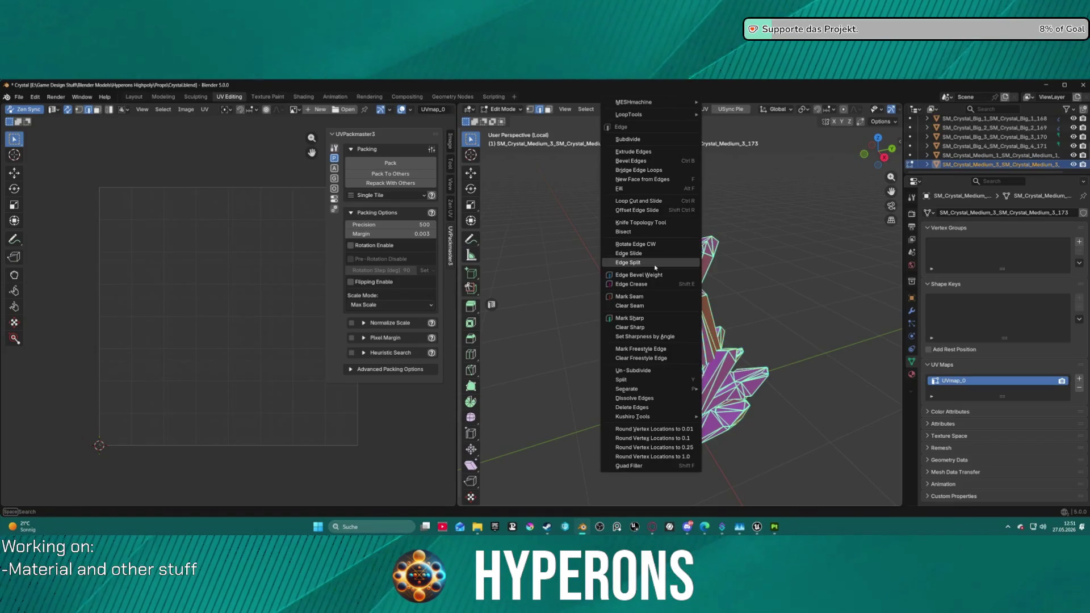
left_click(635, 318)
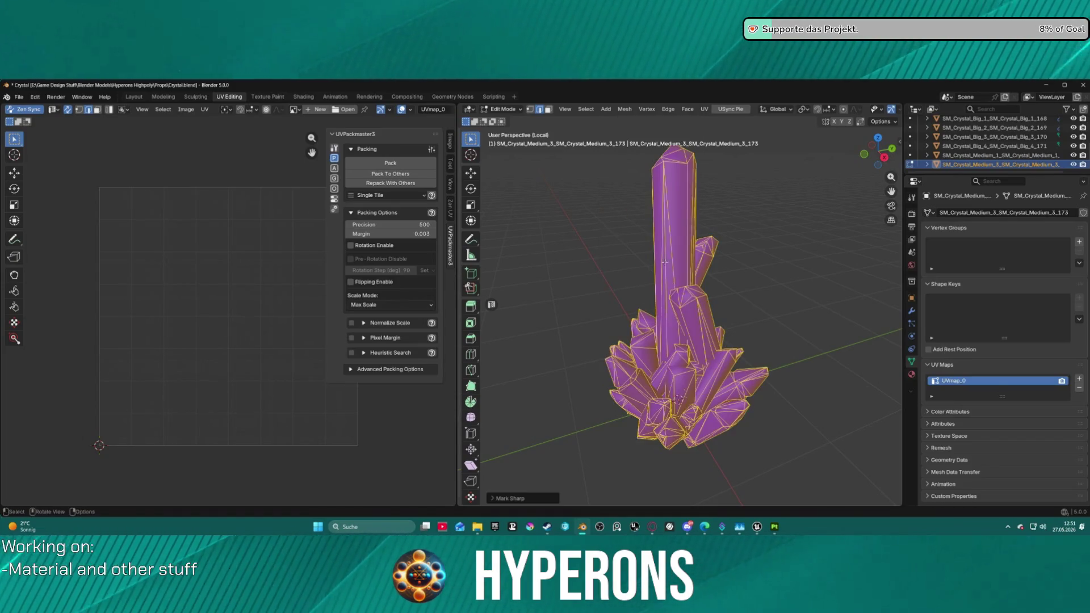
key("Tab")
key("Tab")
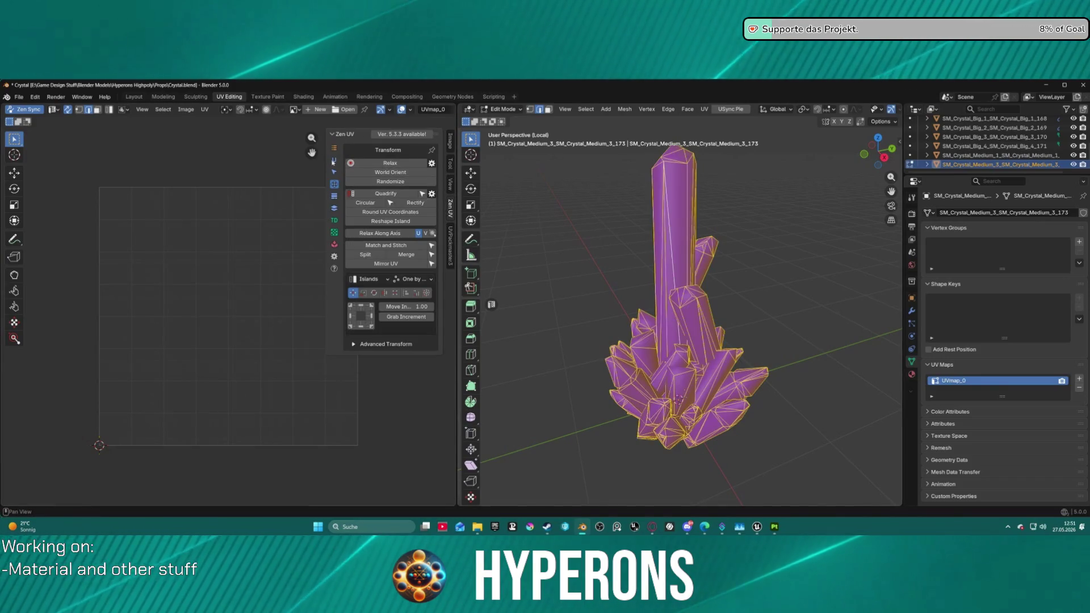
Step: Auto-unwrap the crystal's UVs with Zen UV and world-orient the islands upright
left_click(450, 209)
left_click(401, 186)
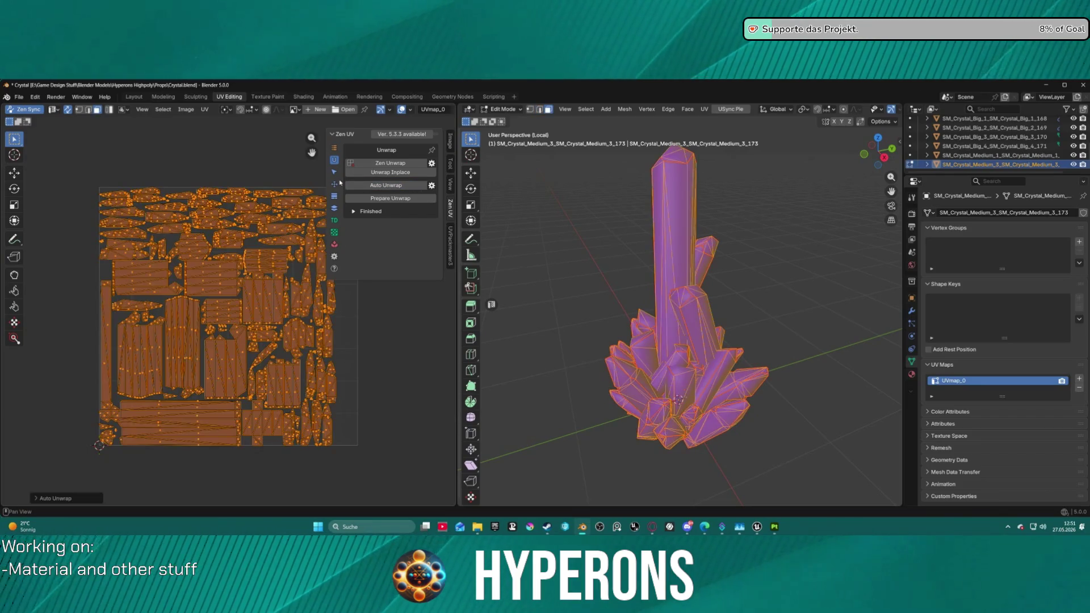
left_click(336, 175)
left_click(337, 184)
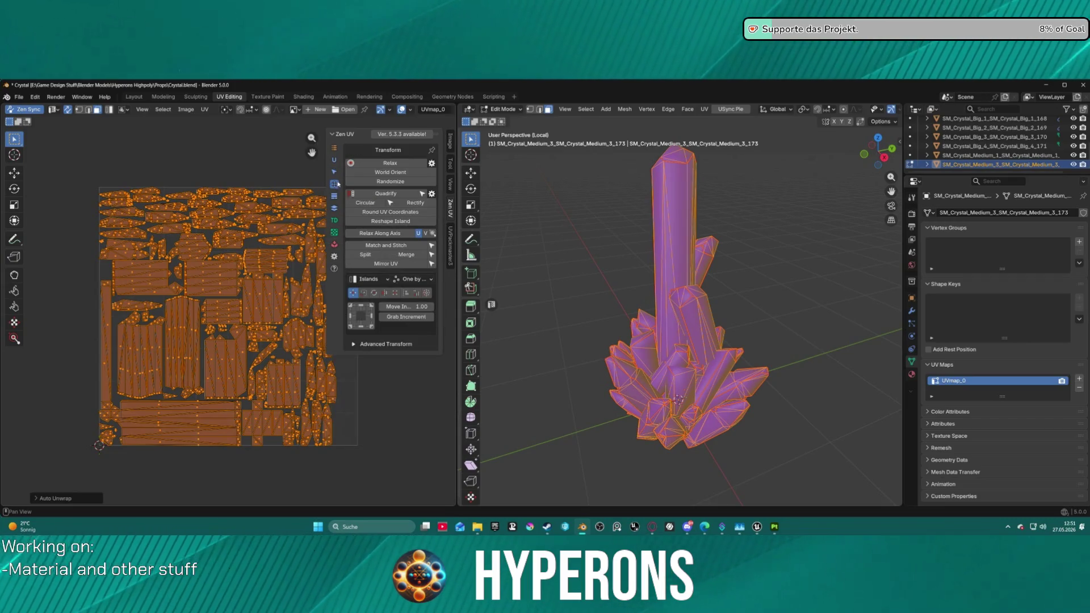
left_click(375, 172)
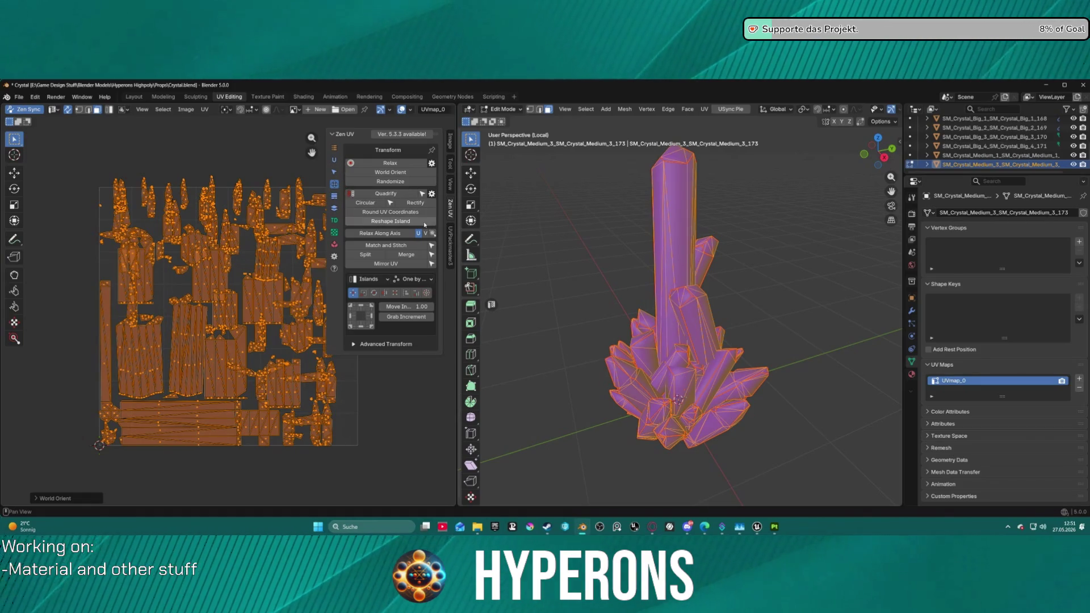
Step: Pack the UV islands with UVPackmaster3 Pack To Others and return to Object Mode
left_click(450, 245)
left_click(398, 174)
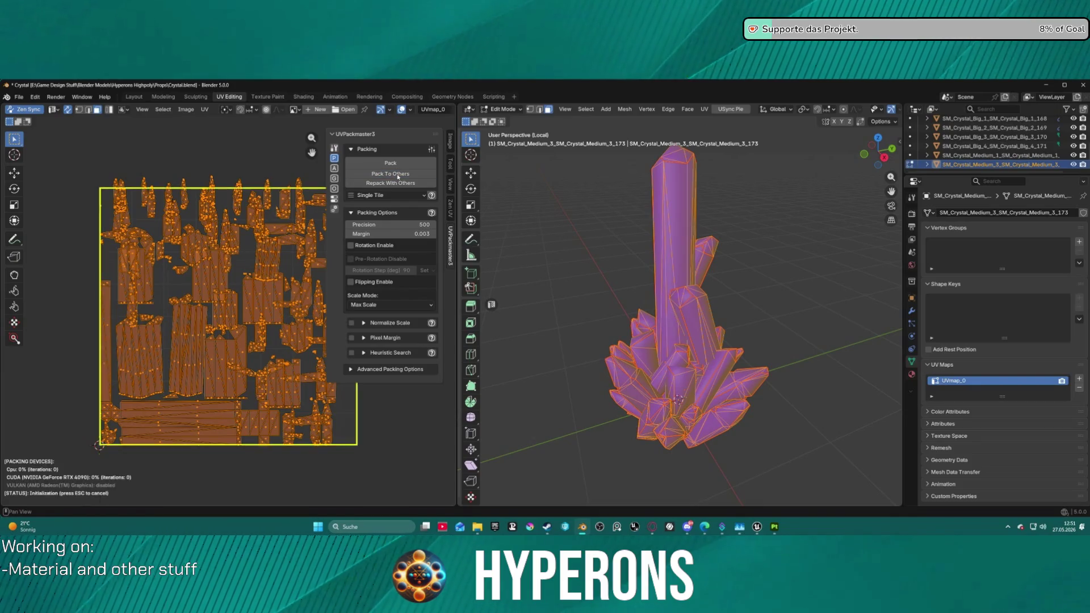
key("ctrl+Tab")
left_click(561, 255)
right_click(672, 230)
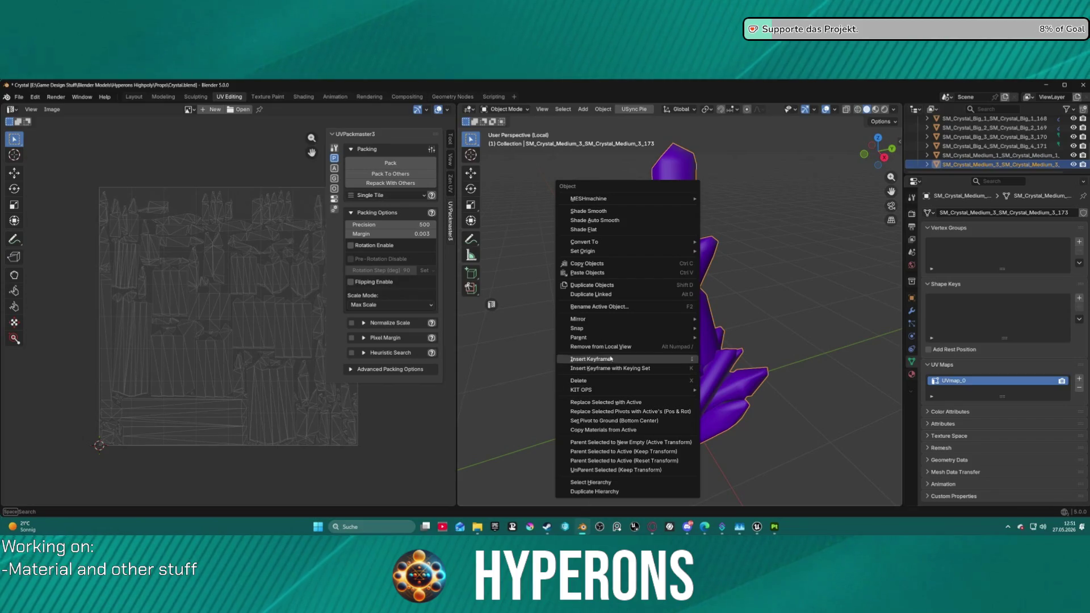
Step: Shade the medium crystal flat
key("Escape")
right_click(605, 230)
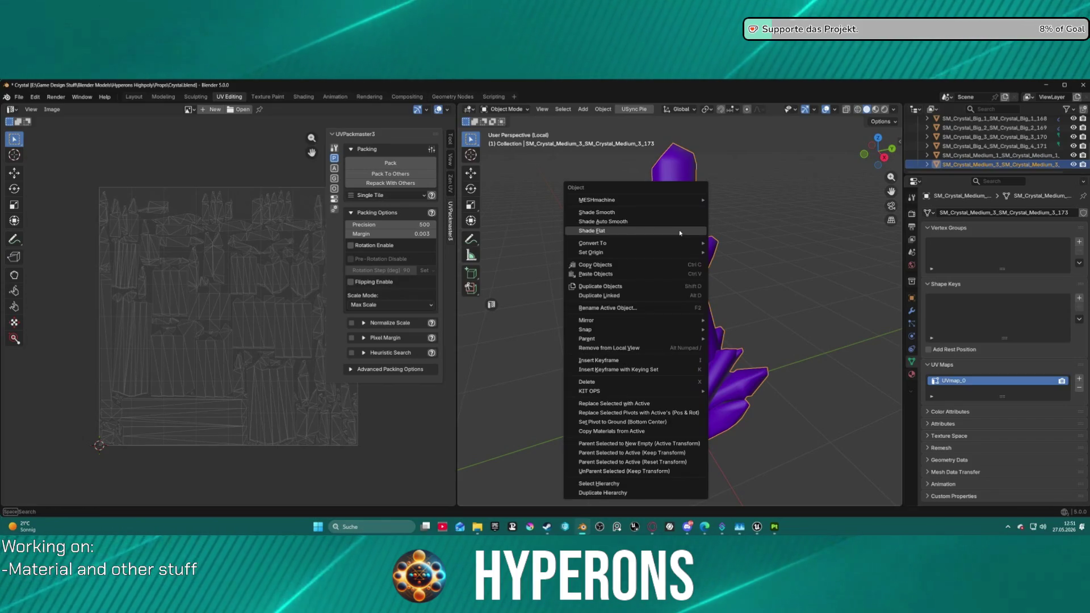
left_click(605, 229)
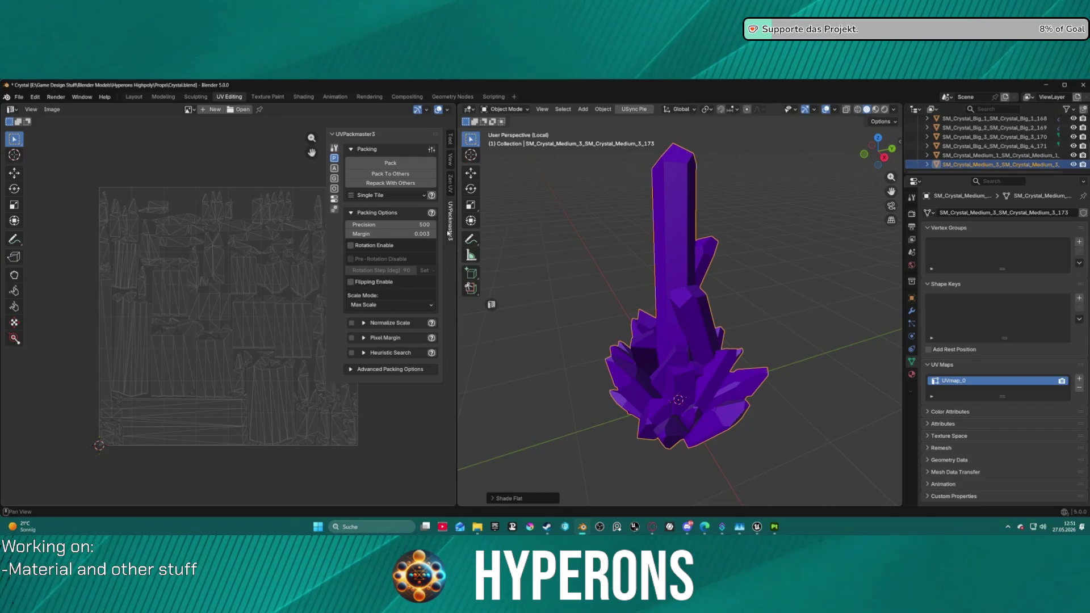
Step: Export the crystal as FBX and switch to Substance 3D Painter, closing Texture Export
left_click(15, 98)
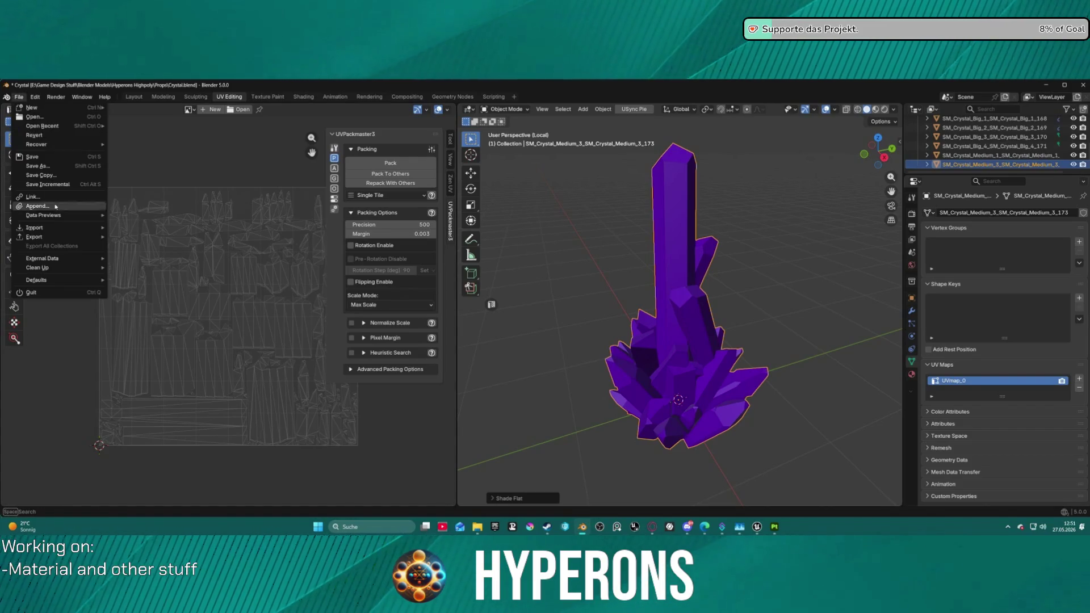
mouse_move(57, 237)
left_click(163, 312)
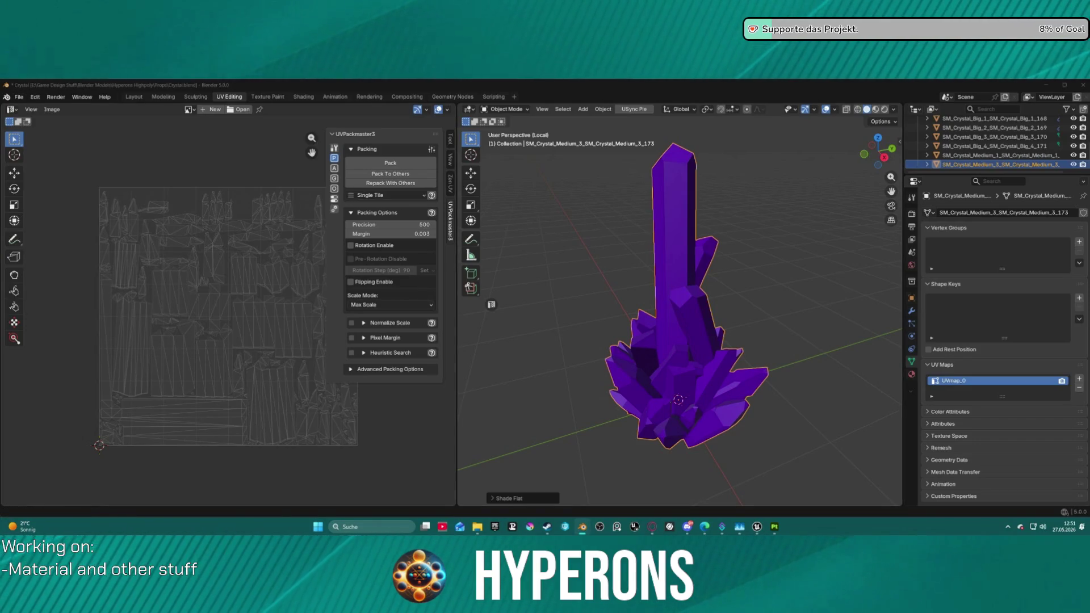
key("Return")
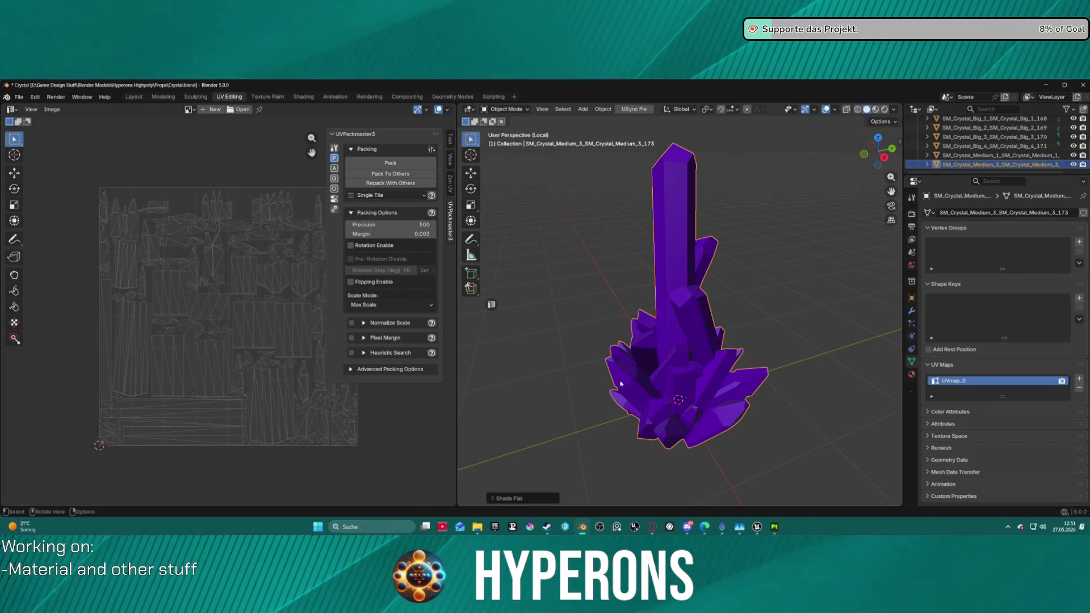
left_click(774, 527)
left_click(624, 438)
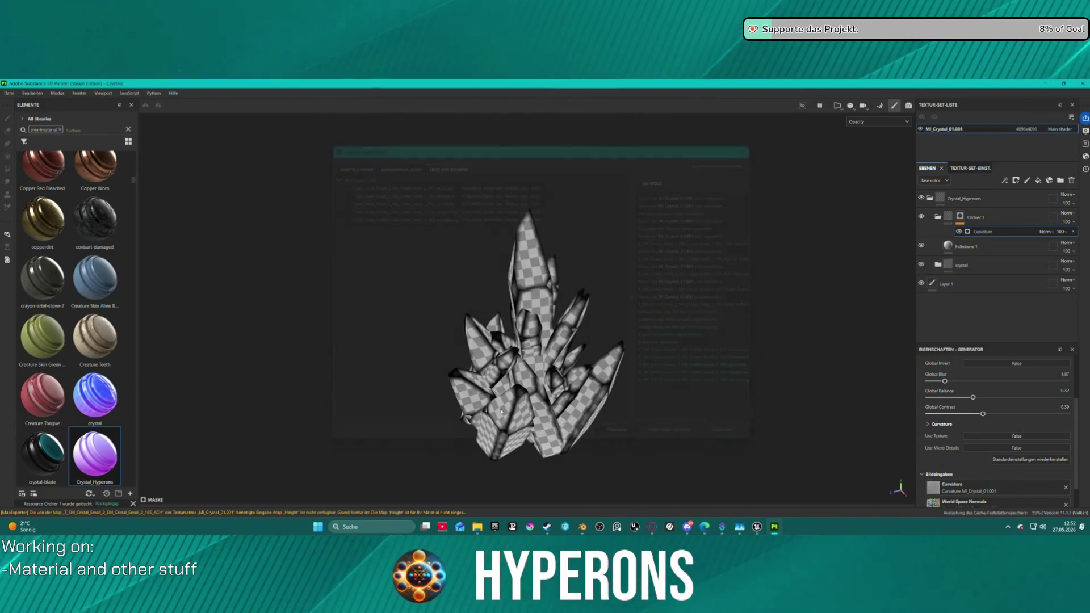
Step: Create a new 4096 project from the SM_Cristal_Small_3 FBX, saving the previous project
left_click(10, 93)
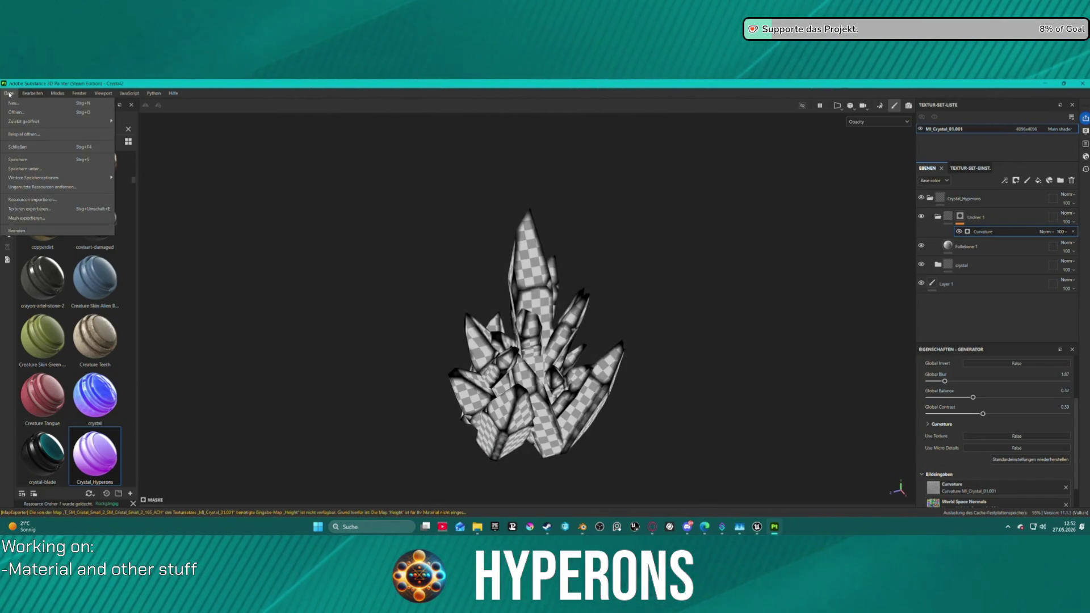
mouse_move(22, 121)
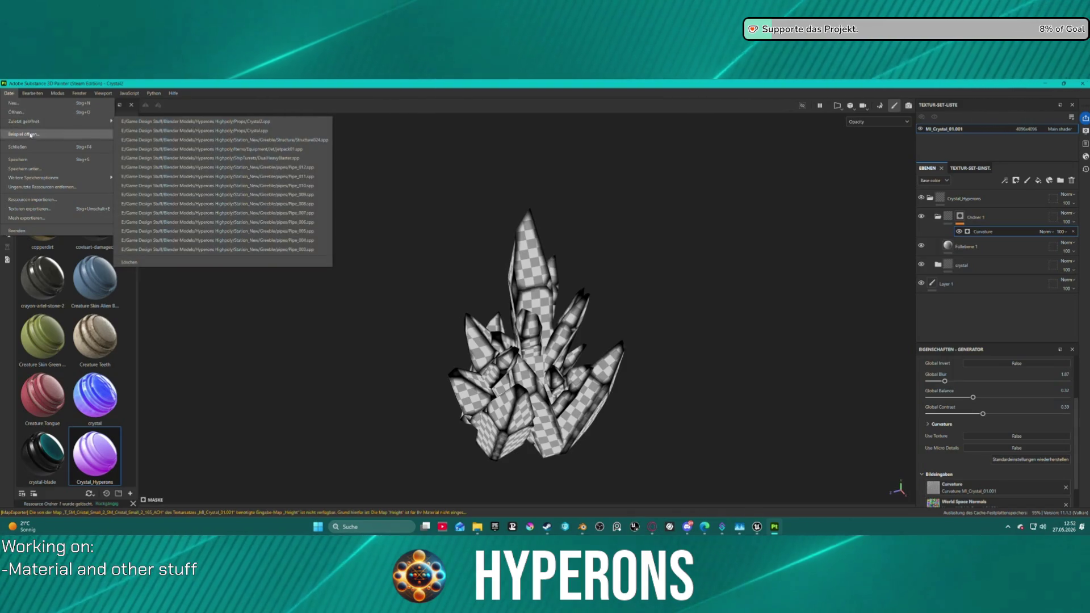
left_click(13, 102)
left_click(519, 232)
left_click(513, 281)
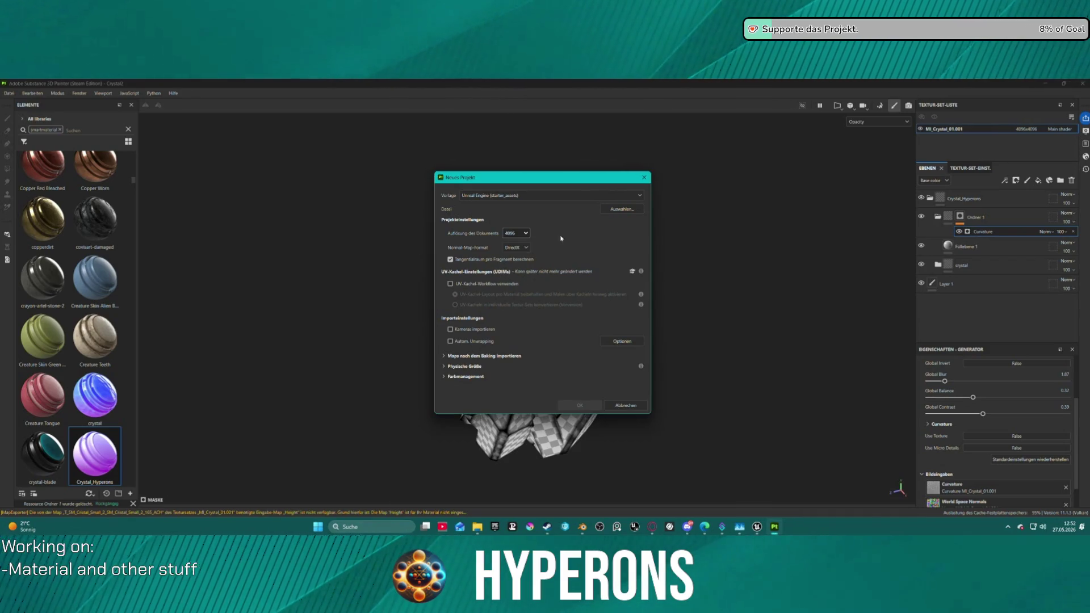
left_click(624, 209)
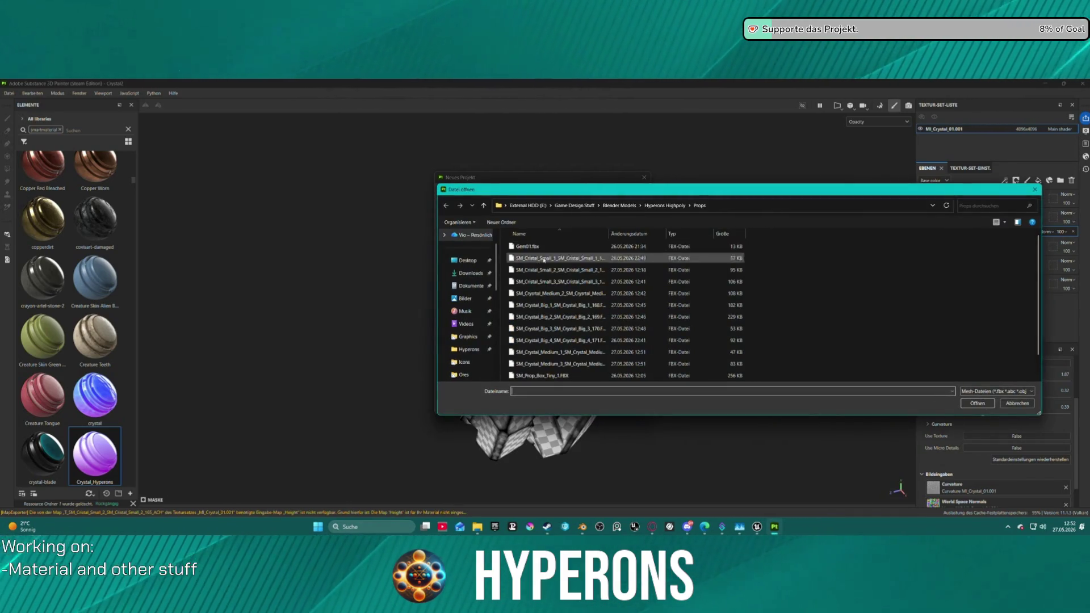
left_click(550, 282)
double_click(550, 281)
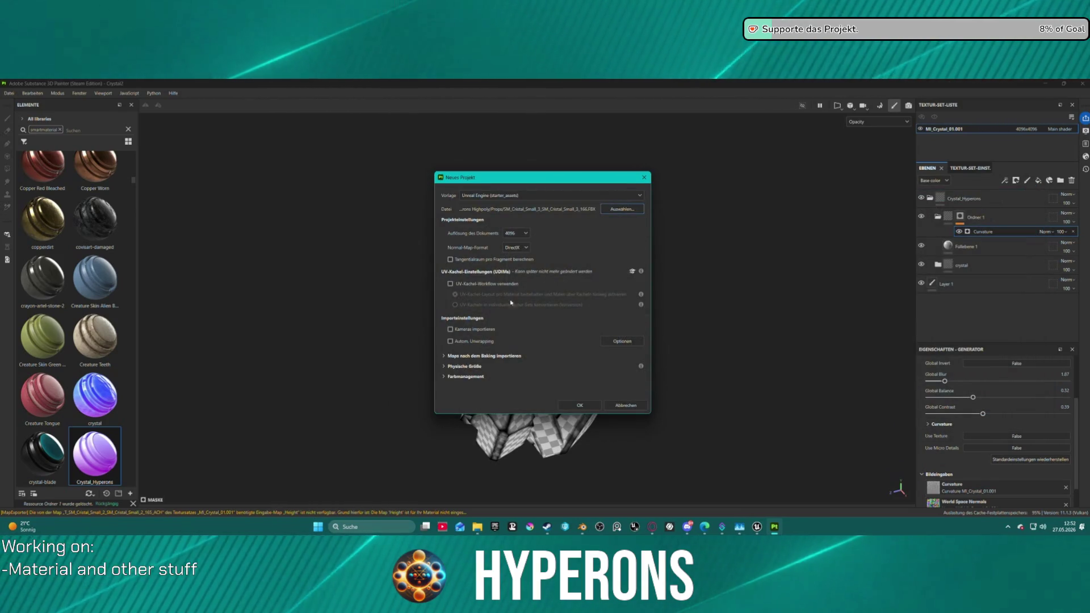
left_click(581, 405)
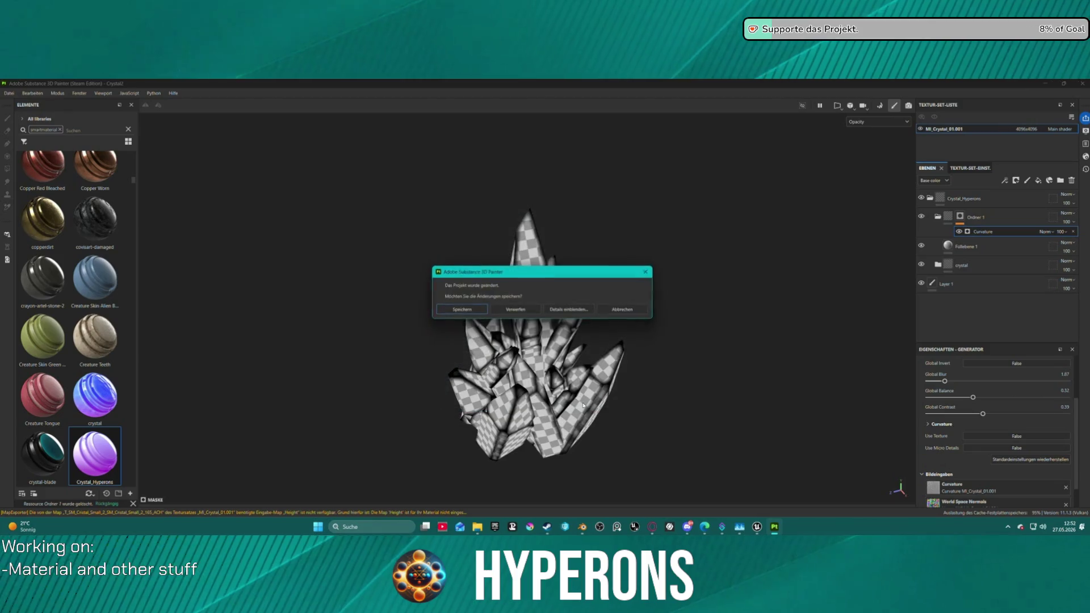
left_click(472, 311)
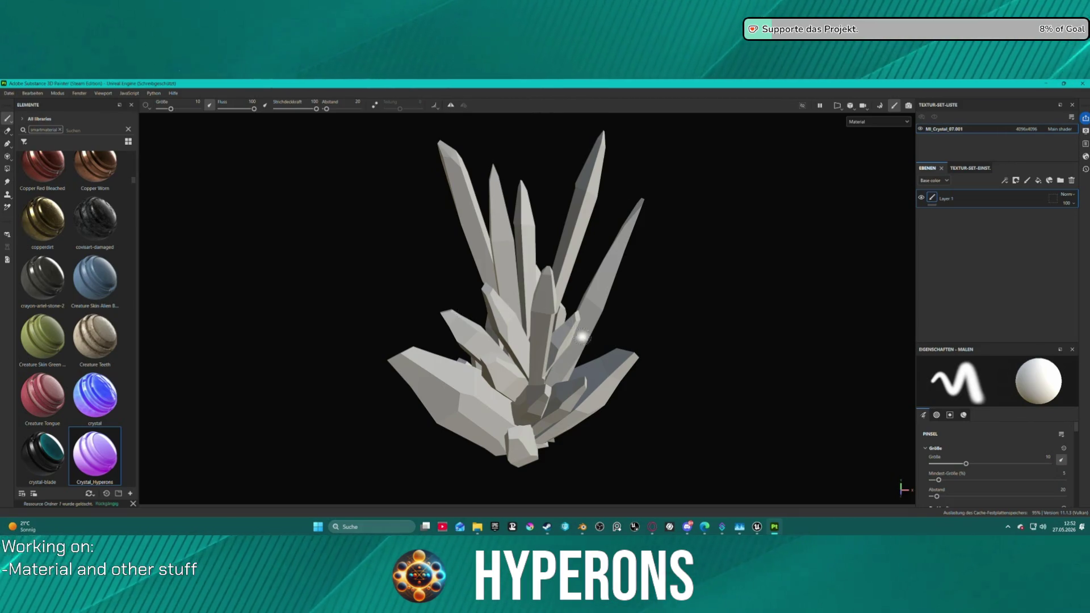
Step: Save the project as Crystal3.spp in the Props folder, declining to replace Crystal.spp
left_click(12, 95)
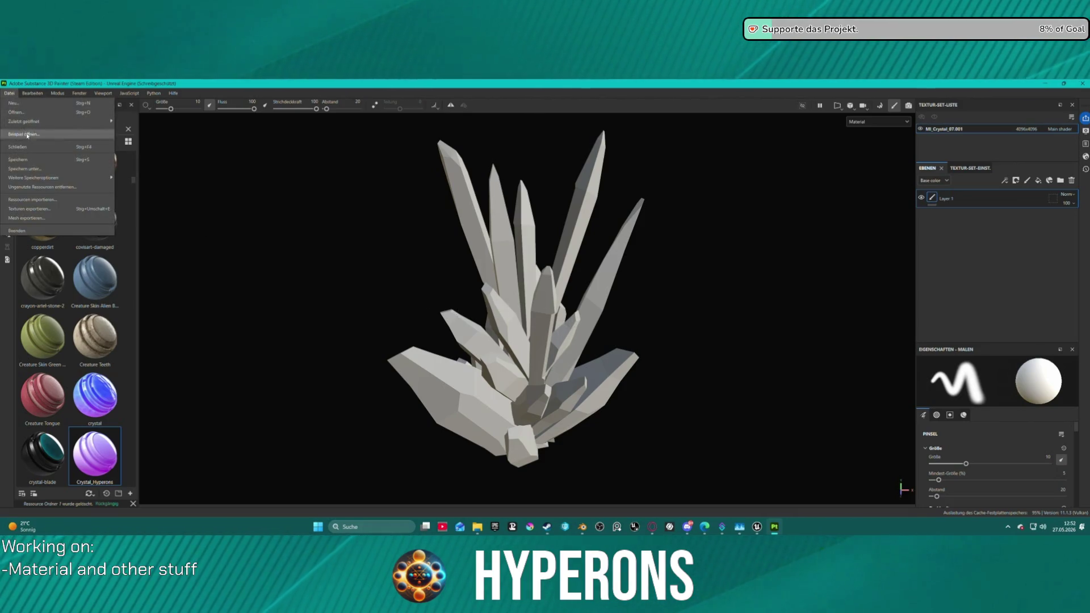
left_click(44, 169)
left_click(93, 163)
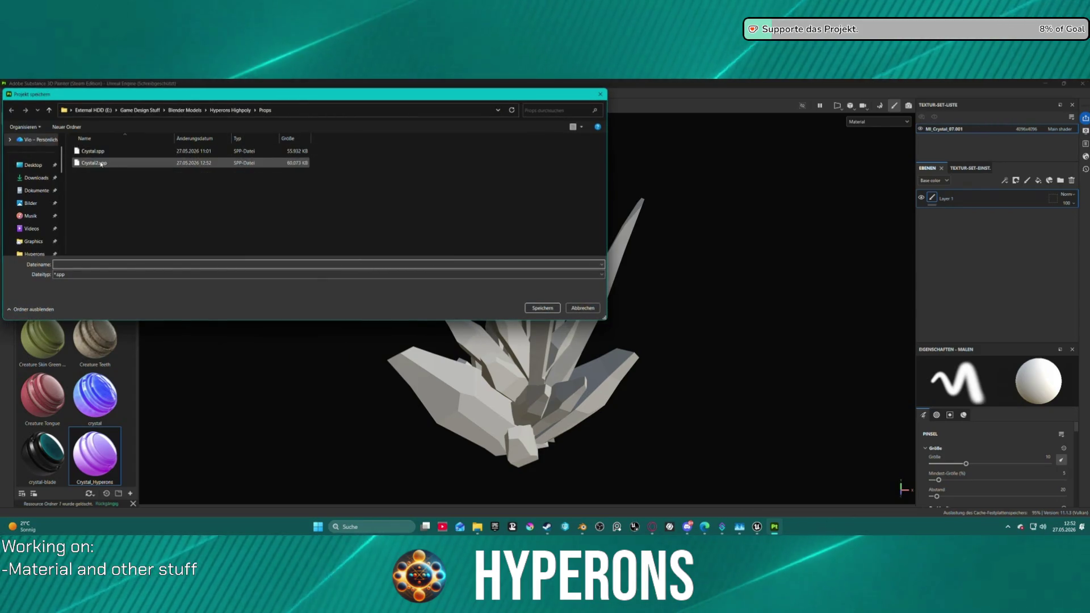
double_click(67, 264)
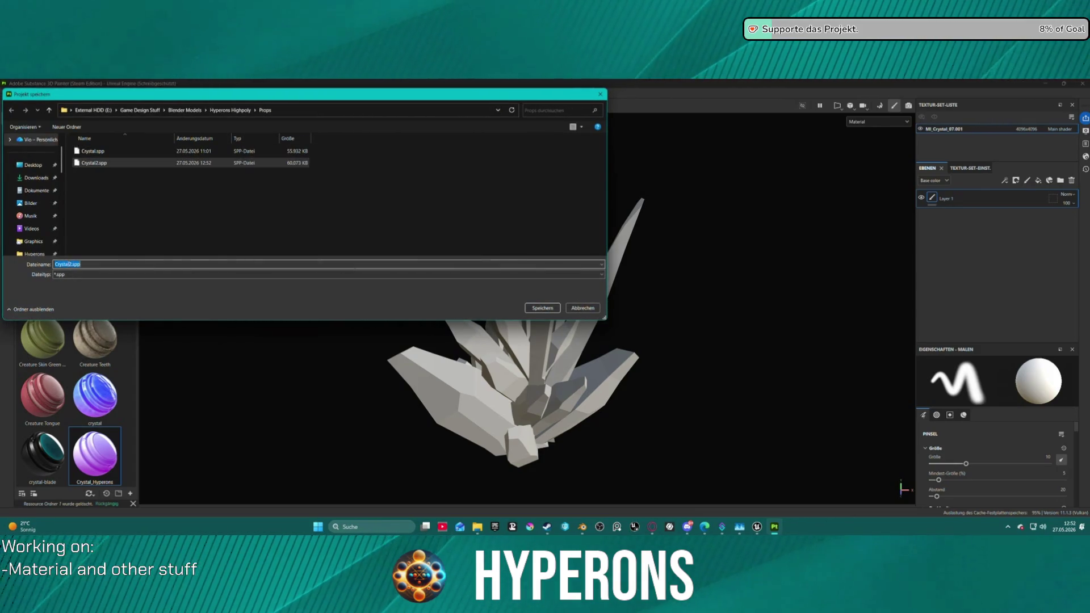
type("3")
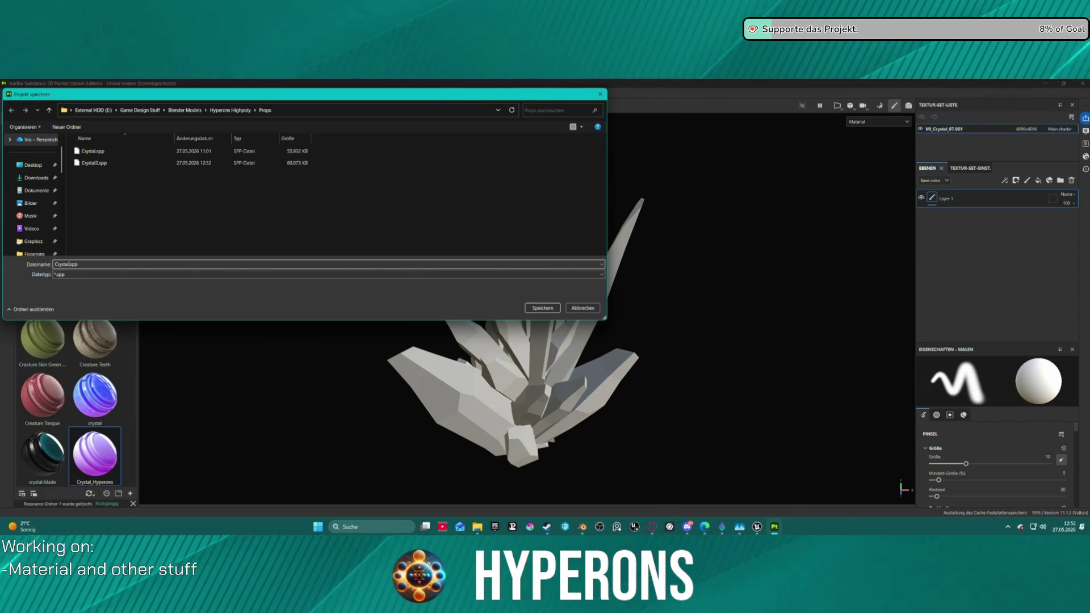
key("Return")
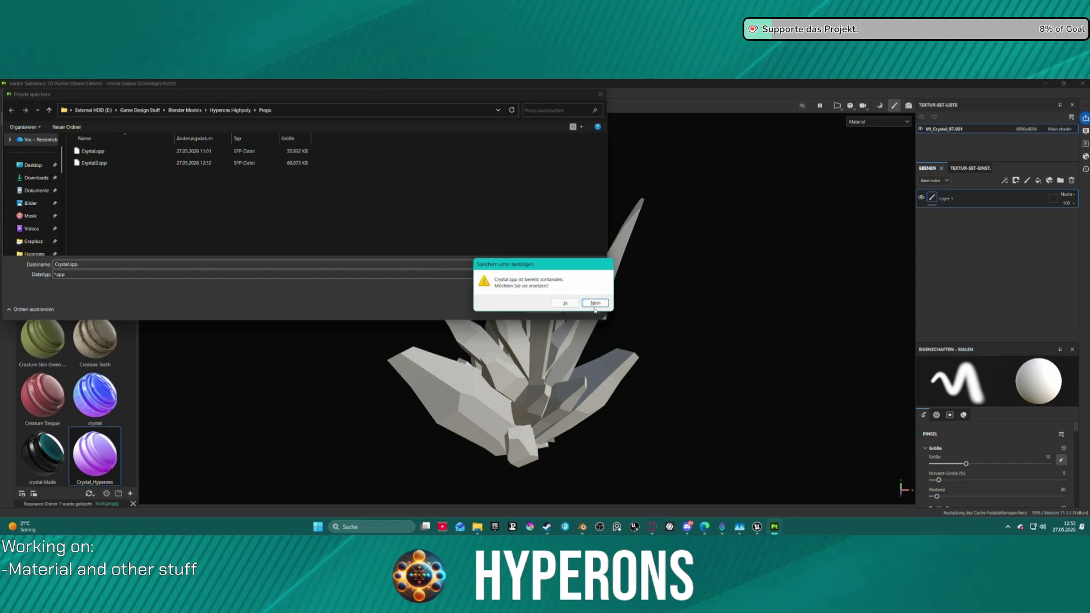
left_click(594, 303)
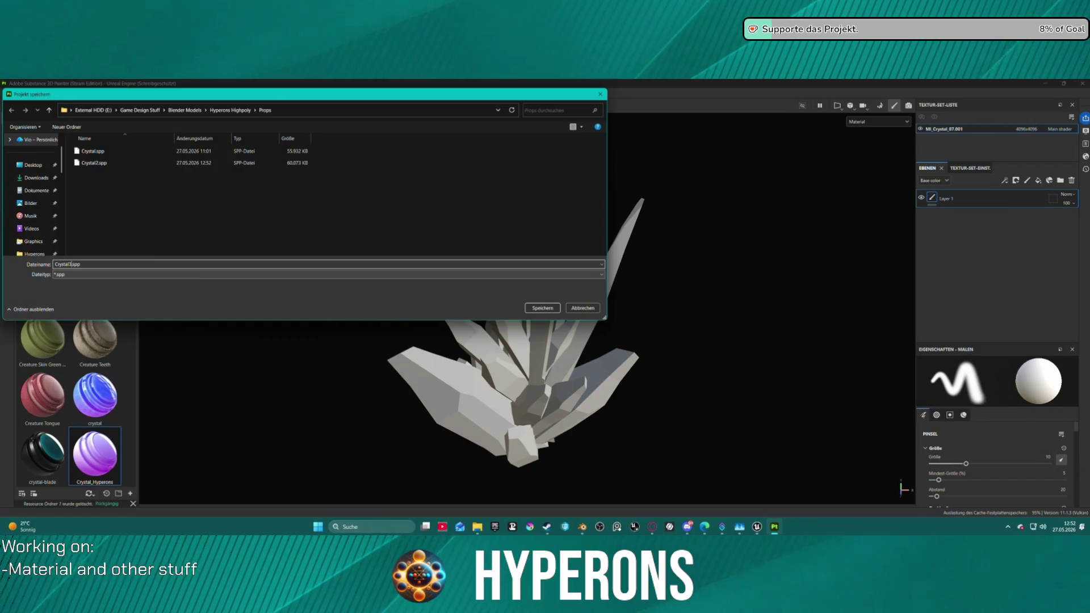
key("Return")
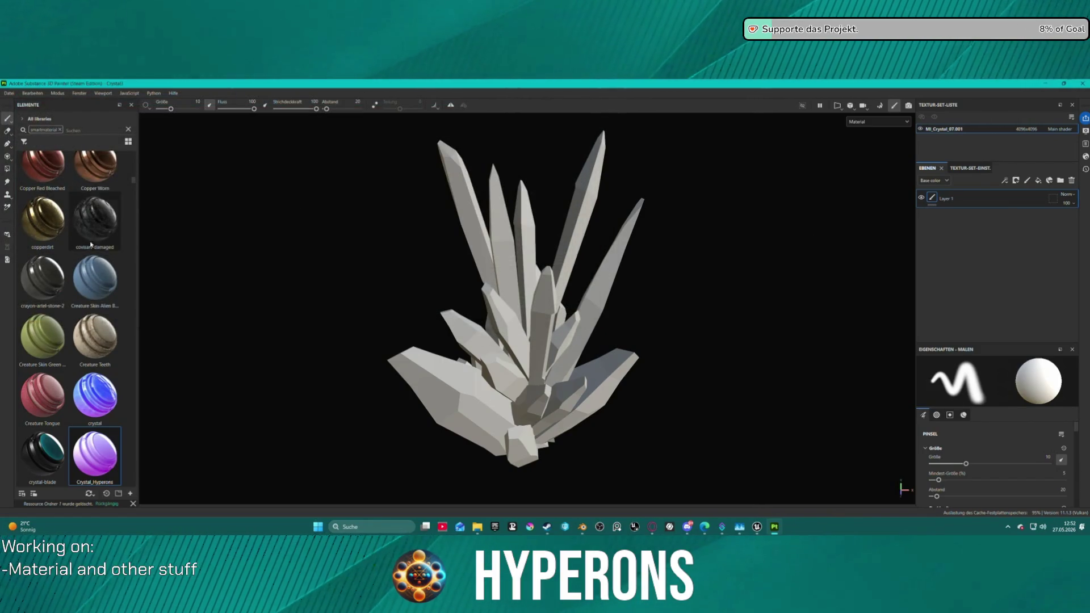
Step: Apply the Crystal_Hyperons smart material, bake mesh maps including opacity, and resume painting
left_click_drag(105, 451, 508, 355)
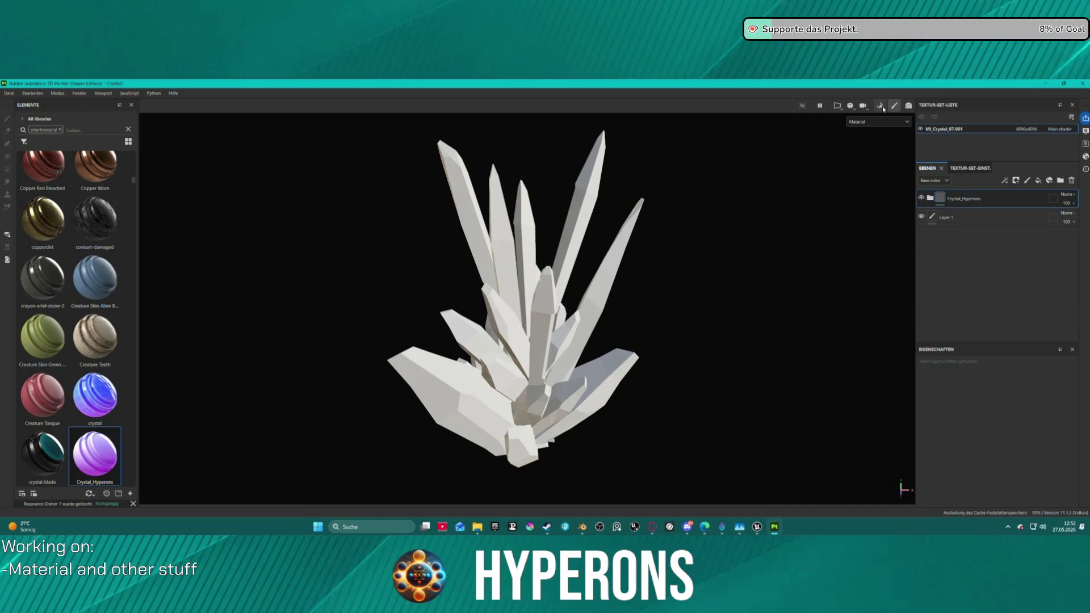
key("ctrl+shift+b")
left_click(677, 487)
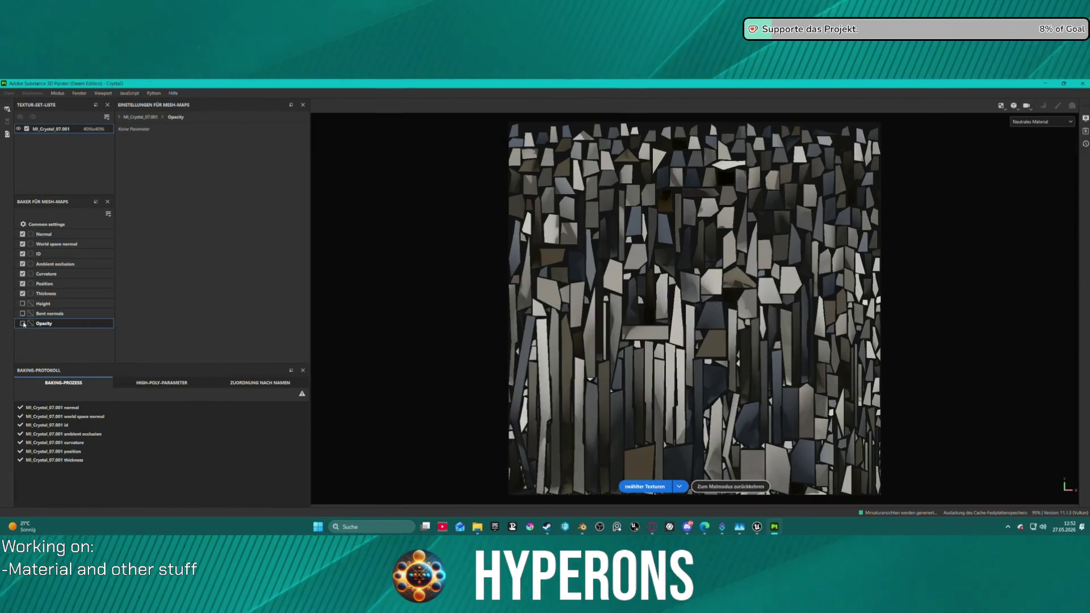
left_click(23, 324)
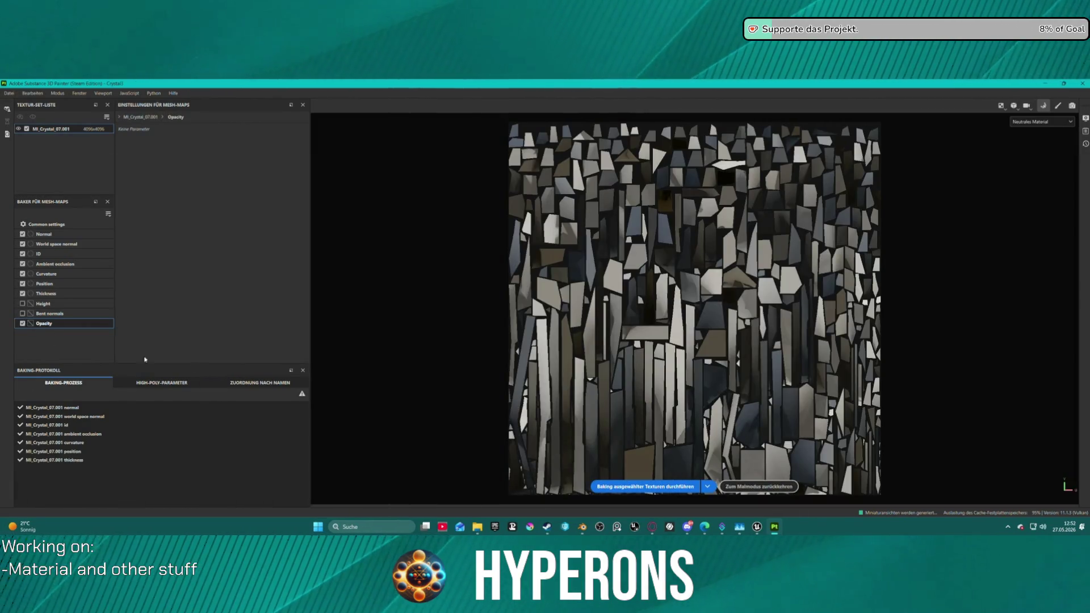
left_click(645, 486)
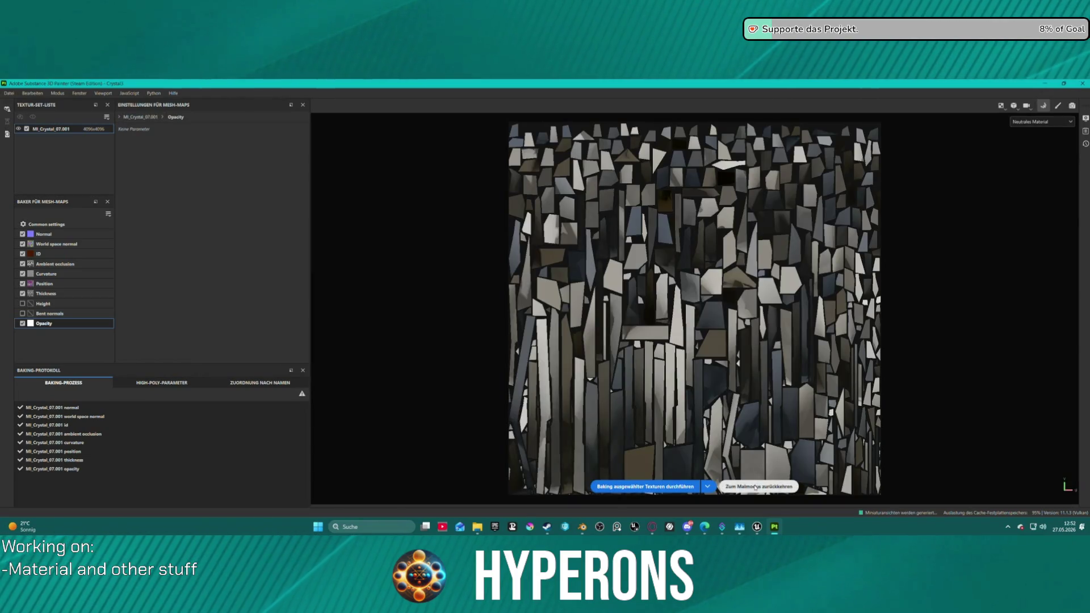
left_click(755, 486)
mouse_move(552, 376)
left_mouse_down()
mouse_move(639, 355)
mouse_move(614, 279)
mouse_move(823, 290)
mouse_move(822, 309)
mouse_move(778, 350)
mouse_move(885, 301)
mouse_move(920, 318)
mouse_move(943, 374)
mouse_move(1032, 187)
mouse_move(839, 309)
mouse_move(791, 253)
mouse_move(779, 165)
mouse_move(774, 292)
left_mouse_up()
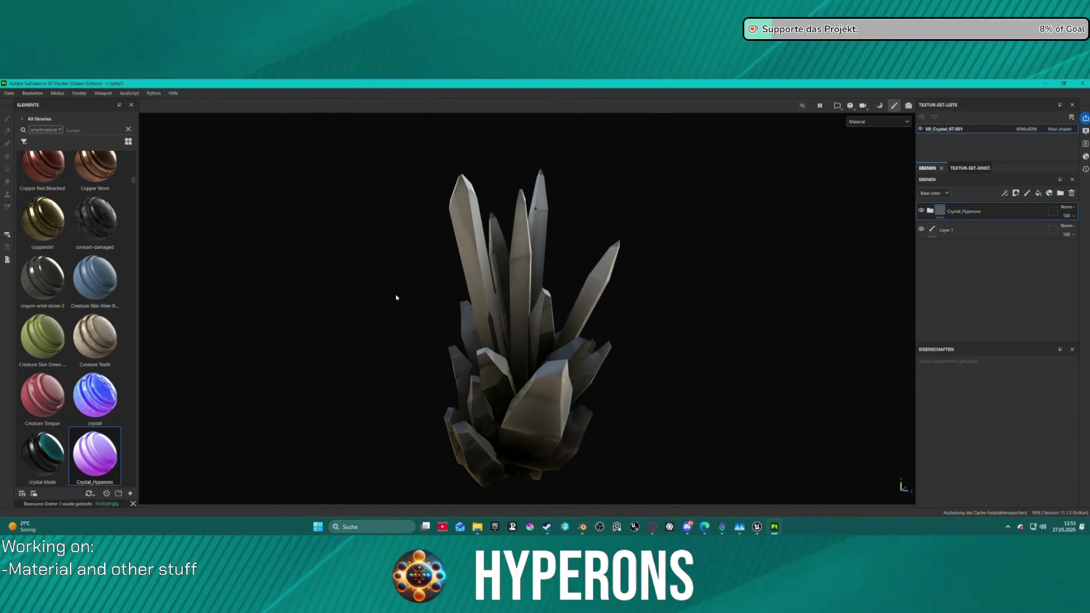
Step: Orbit and zoom around the shaded crystal, then reopen the mesh-map baker
scroll(407, 297, "up", 5)
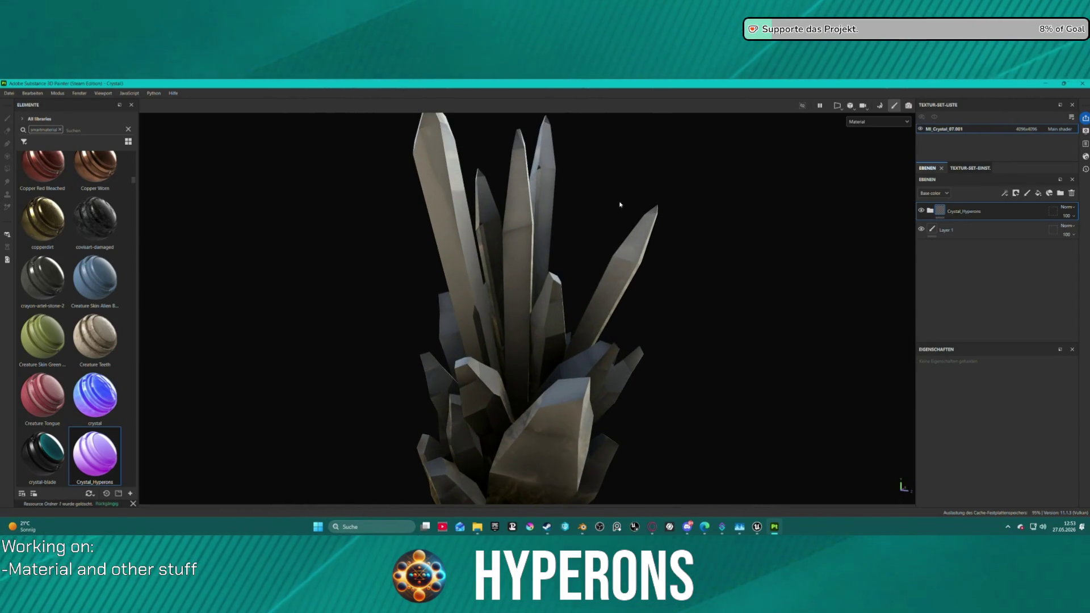
mouse_move(620, 204)
left_mouse_down()
mouse_move(538, 170)
mouse_move(487, 127)
mouse_move(324, 243)
mouse_move(593, 190)
mouse_move(645, 155)
mouse_move(740, 212)
mouse_move(663, 228)
mouse_move(568, 187)
left_mouse_up()
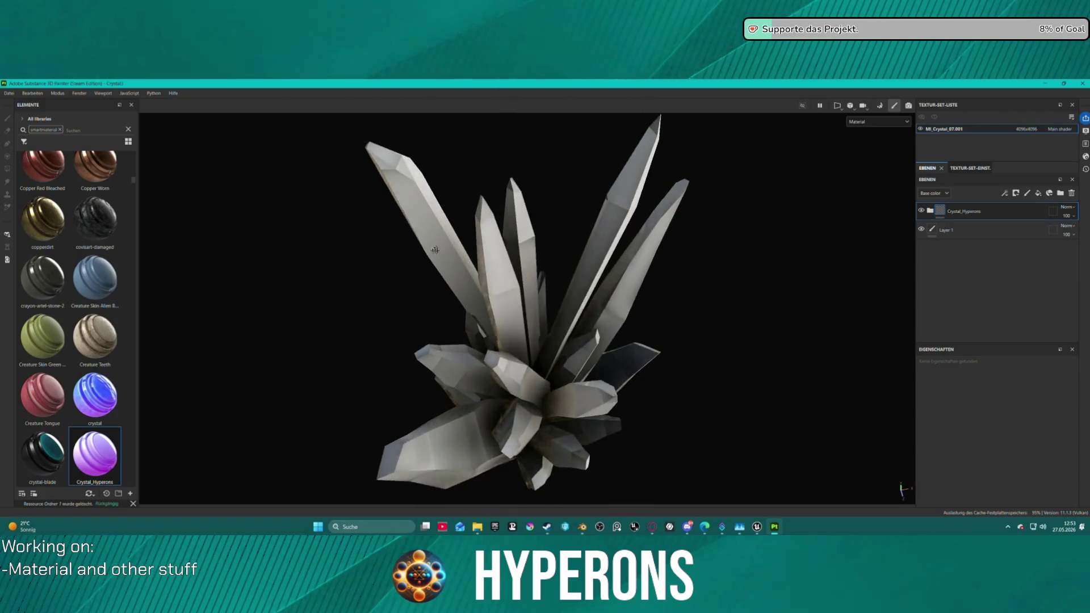
scroll(538, 165, "up", 3)
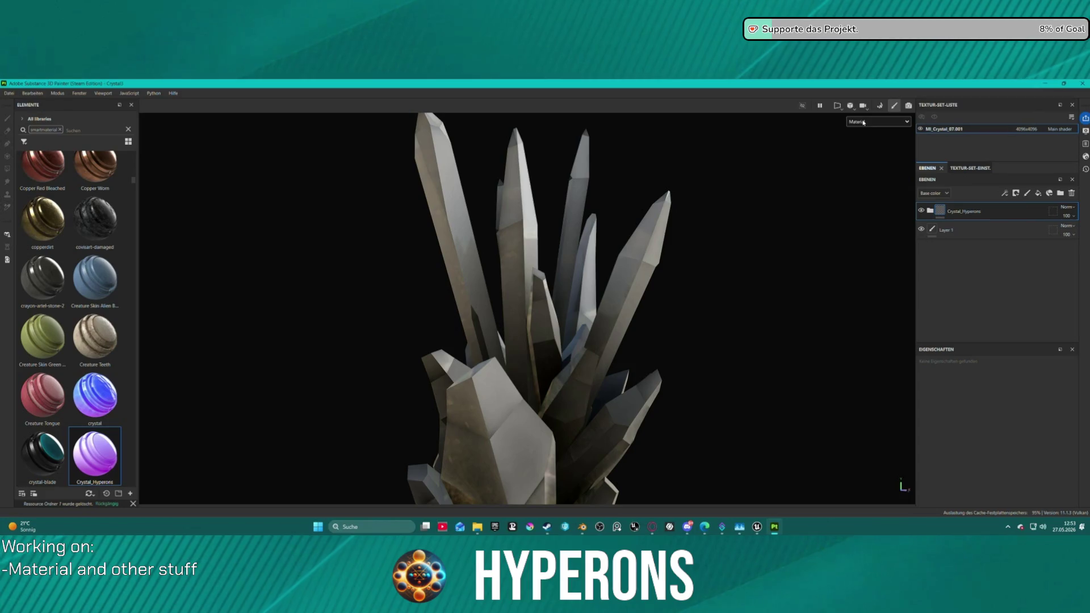
left_click(880, 110)
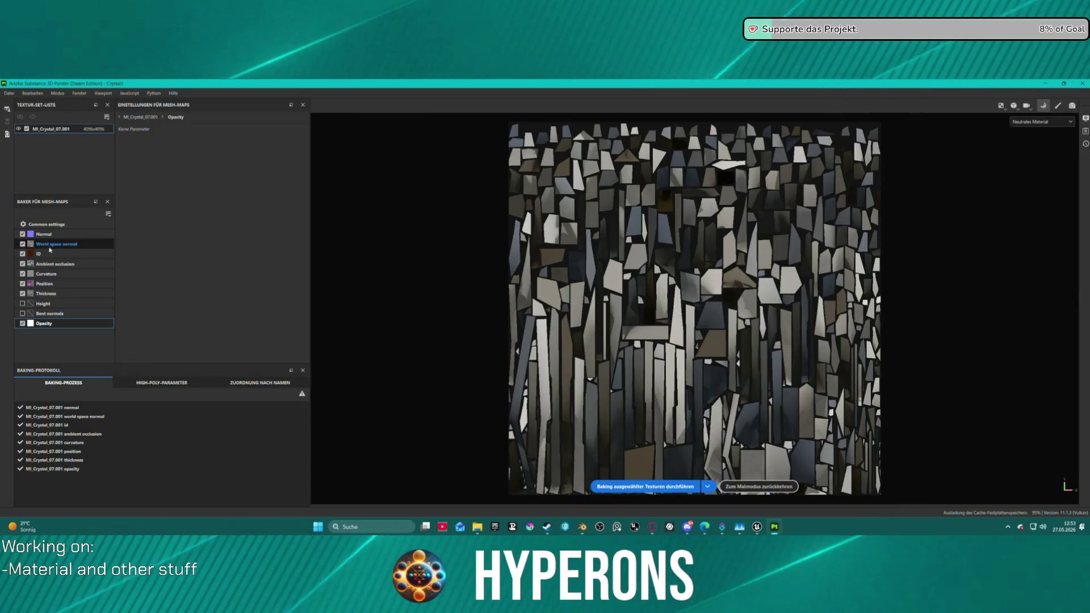
Step: Enable the ambient occlusion ground plane and keep Curvature generated from the mesh
left_click(54, 264)
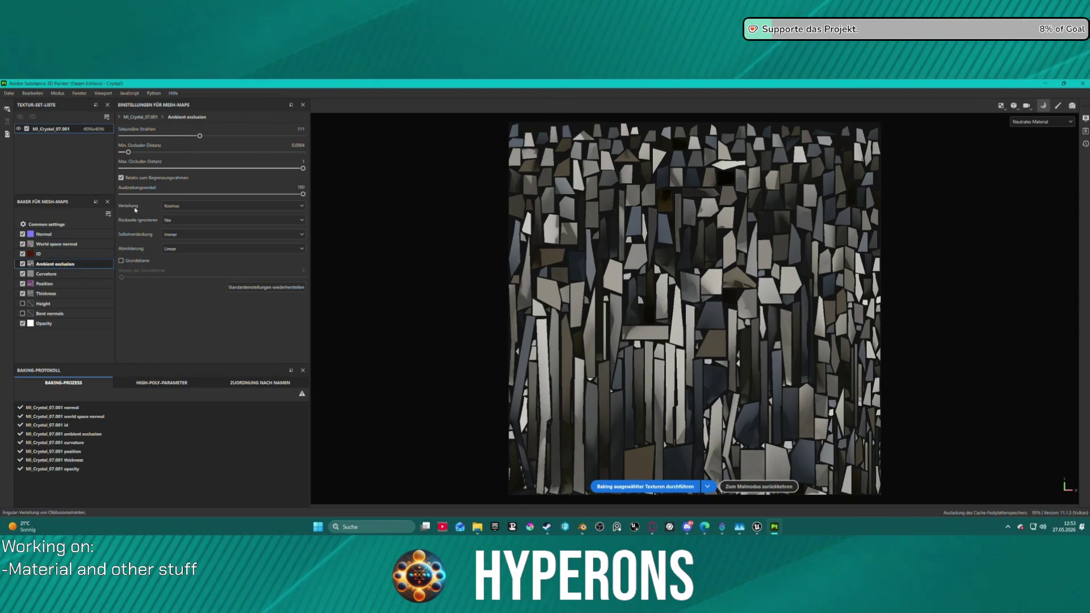
left_click(121, 260)
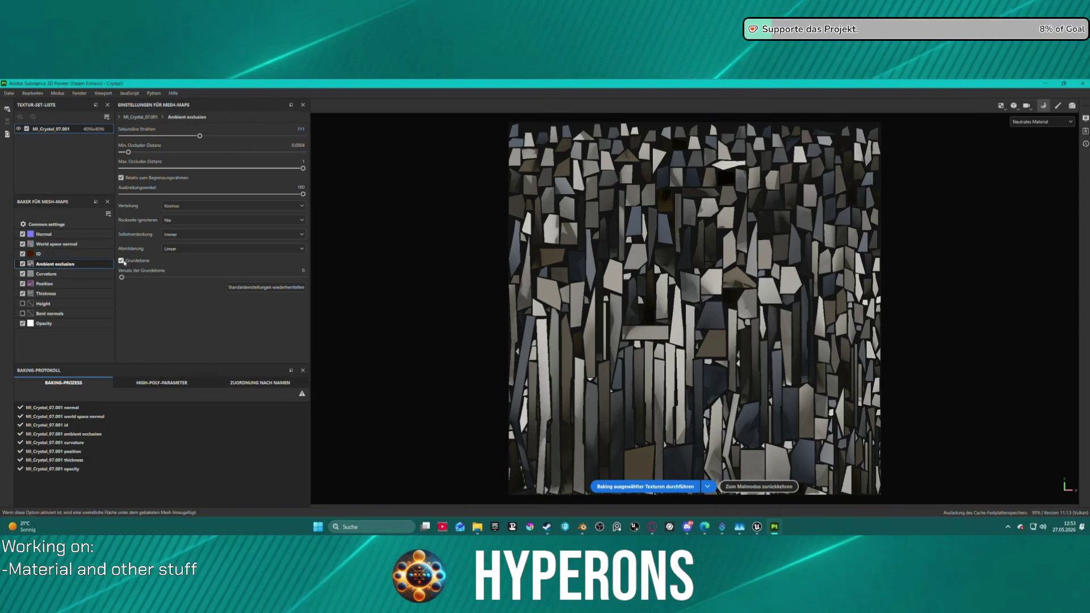
left_click(65, 275)
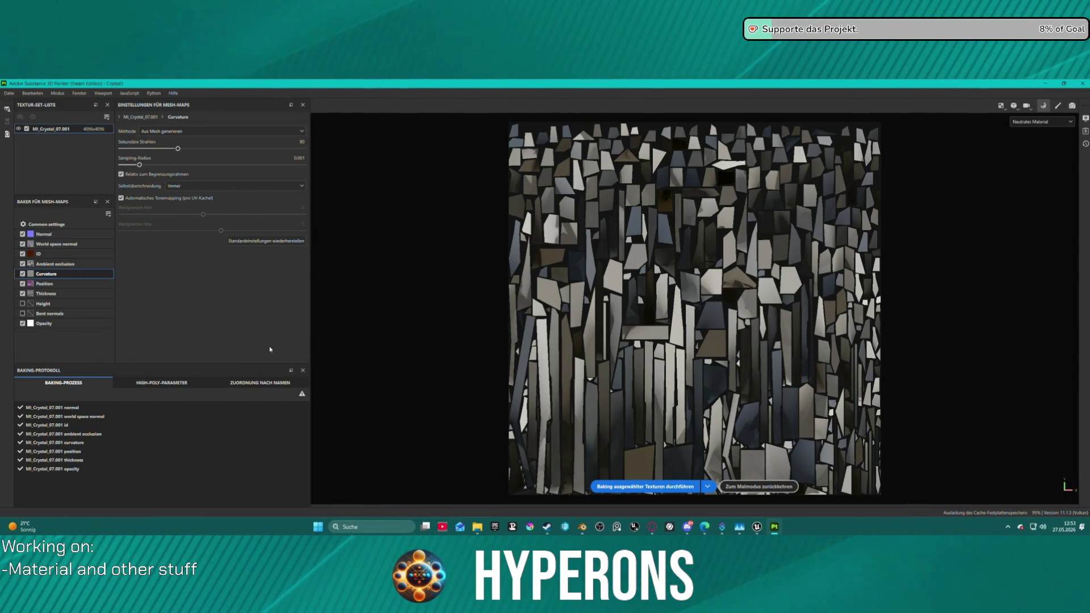
left_click(177, 131)
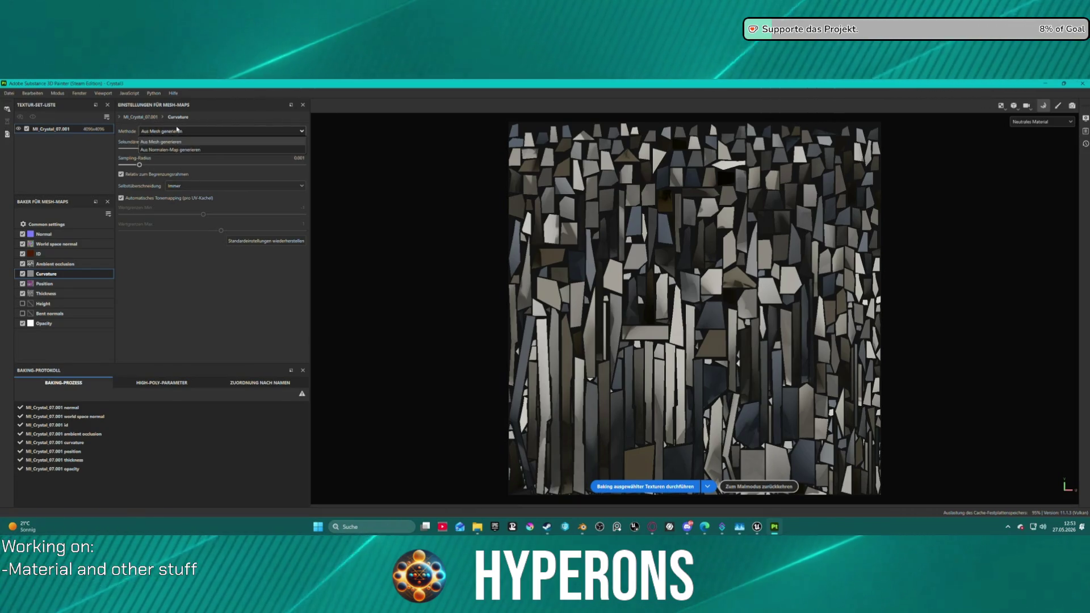
left_click(177, 130)
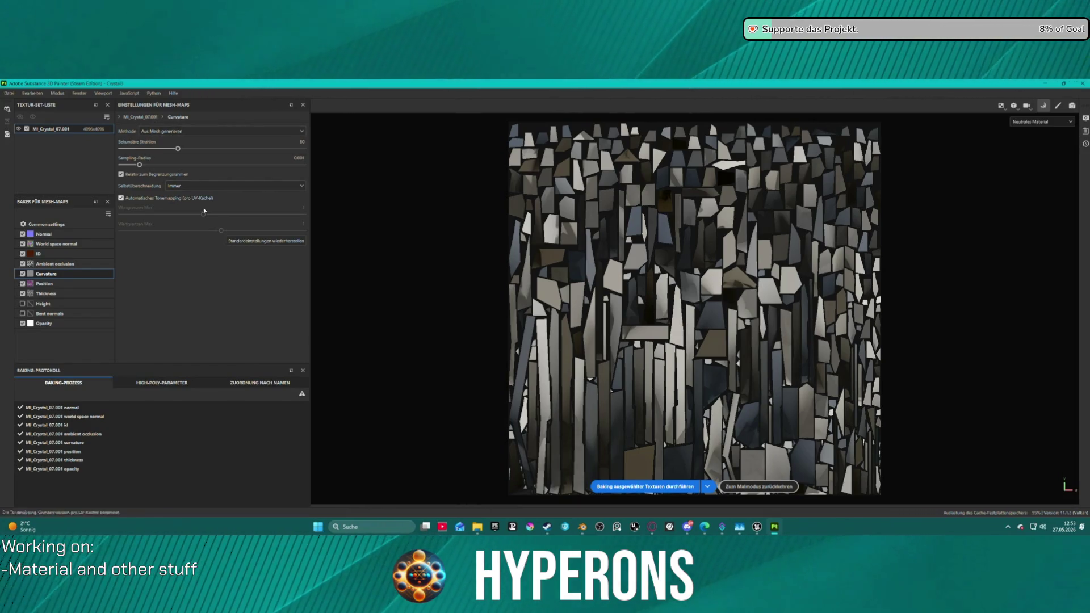
left_click(64, 264)
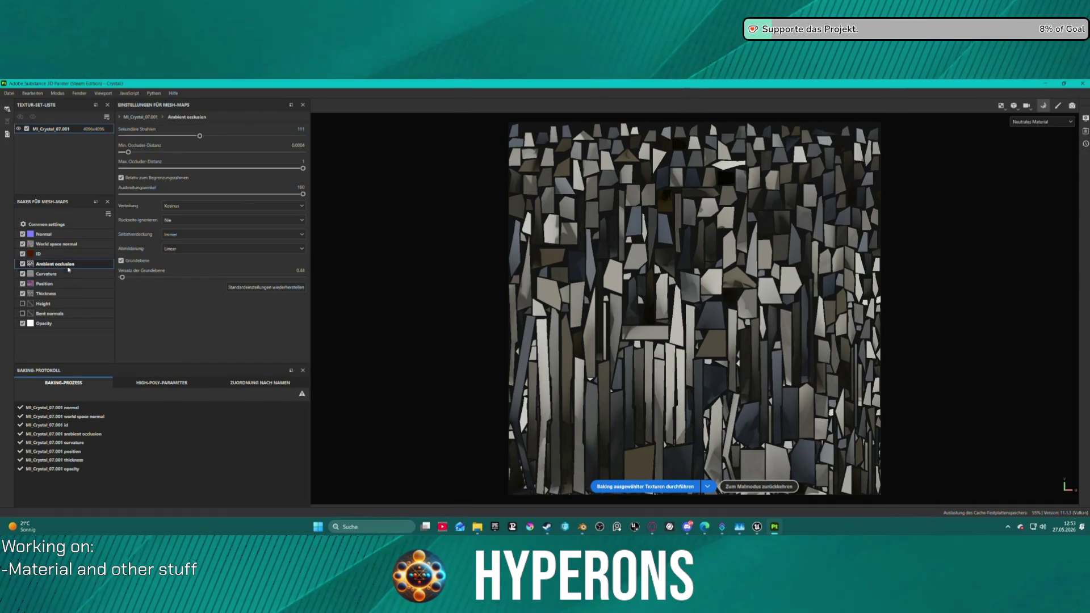
Step: Leave Height normalisation unchanged, rebake the mesh maps, and return to painting
left_click(59, 303)
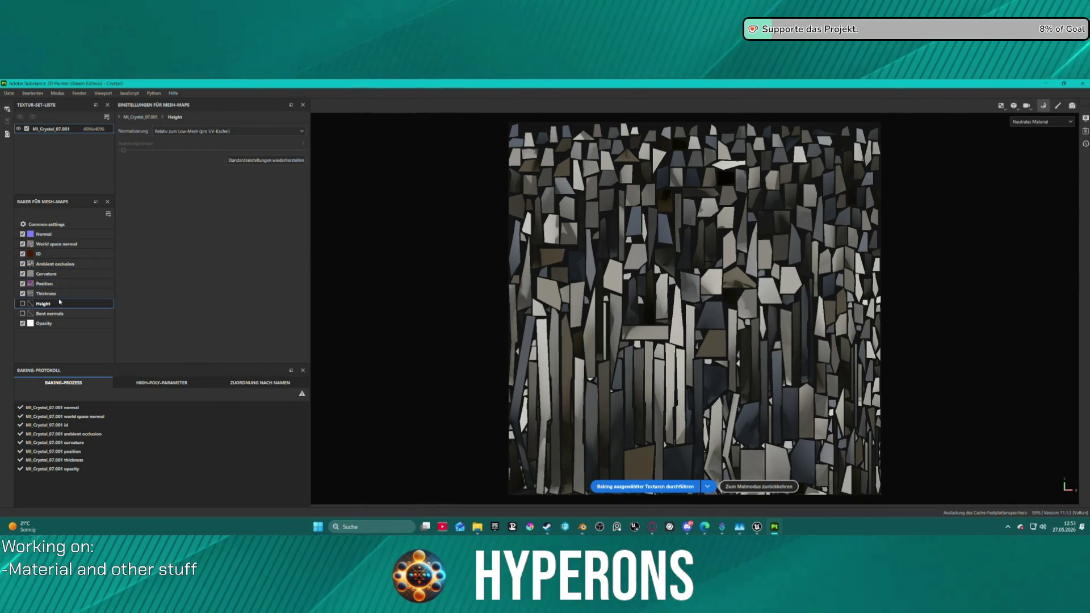
left_click(177, 132)
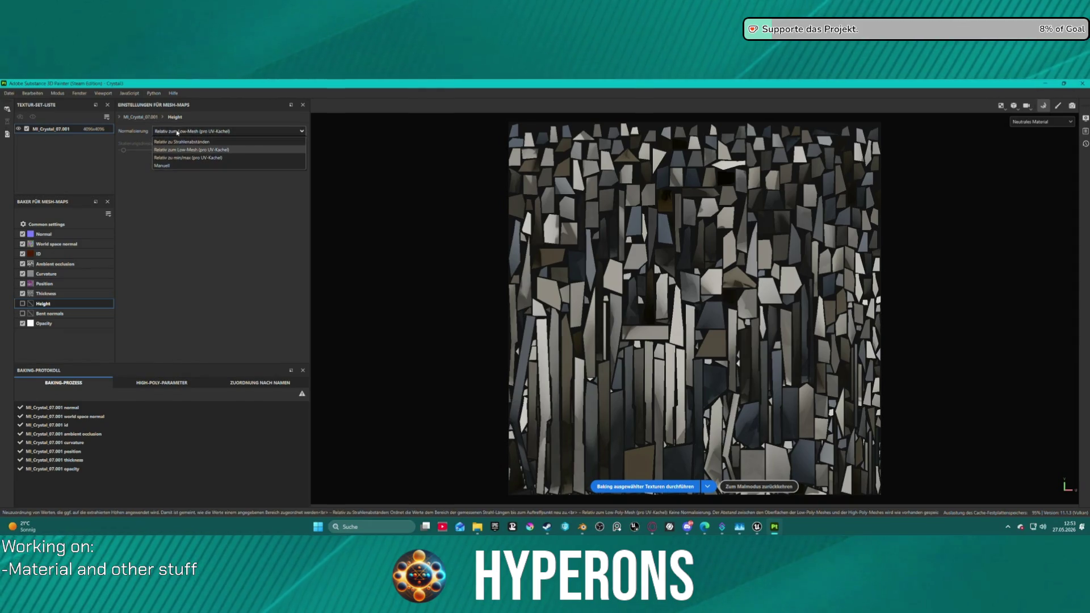
left_click(191, 149)
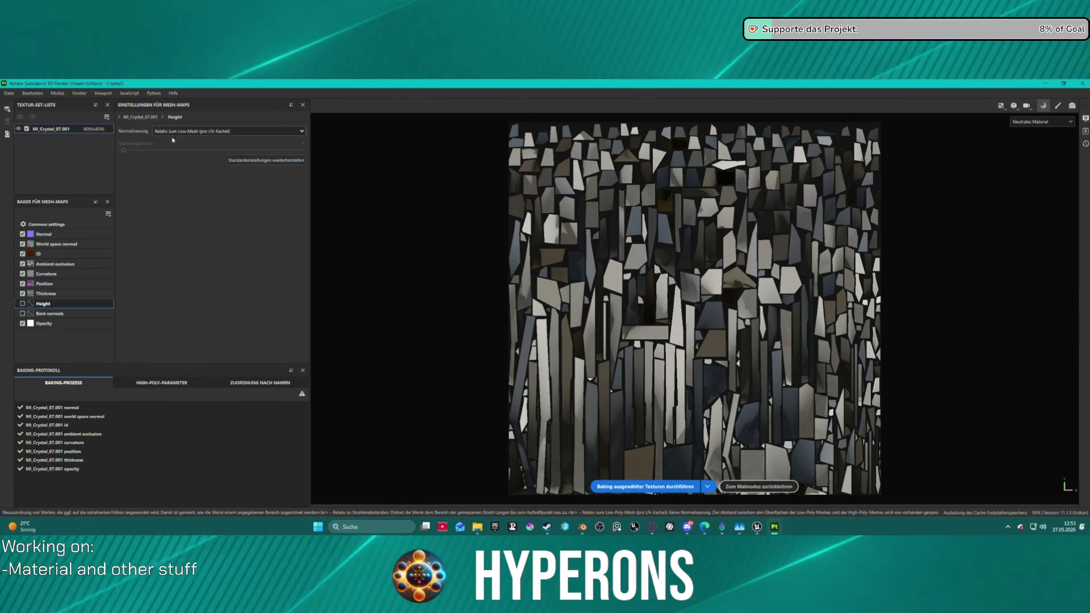
left_click(684, 487)
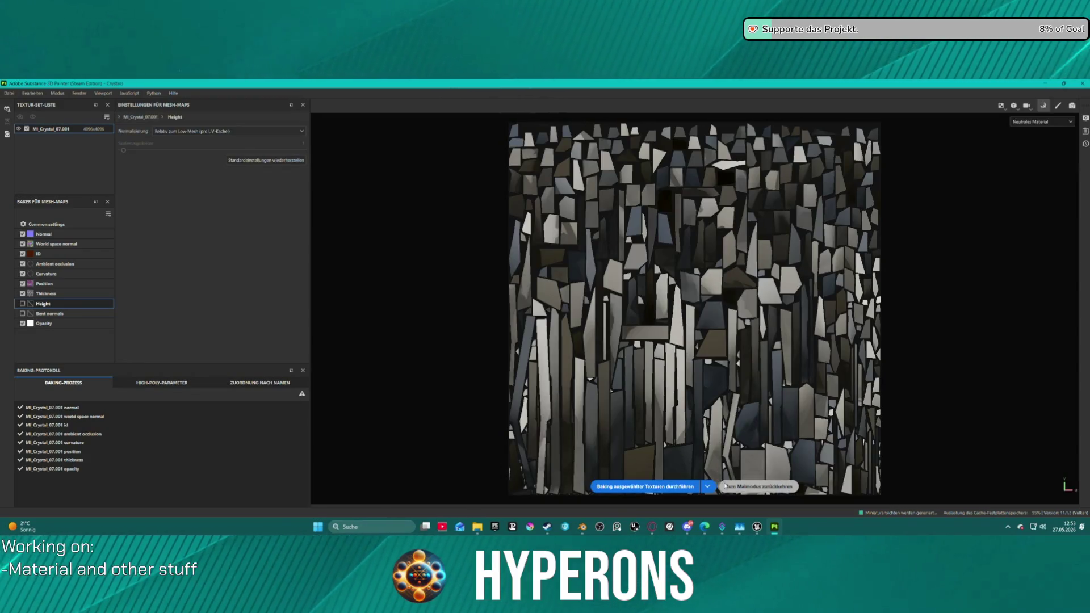
left_click(725, 486)
Step: Expand the Crystal_Hyperons folder and open the Gradient mask's Position generator
scroll(686, 428, "down", 5)
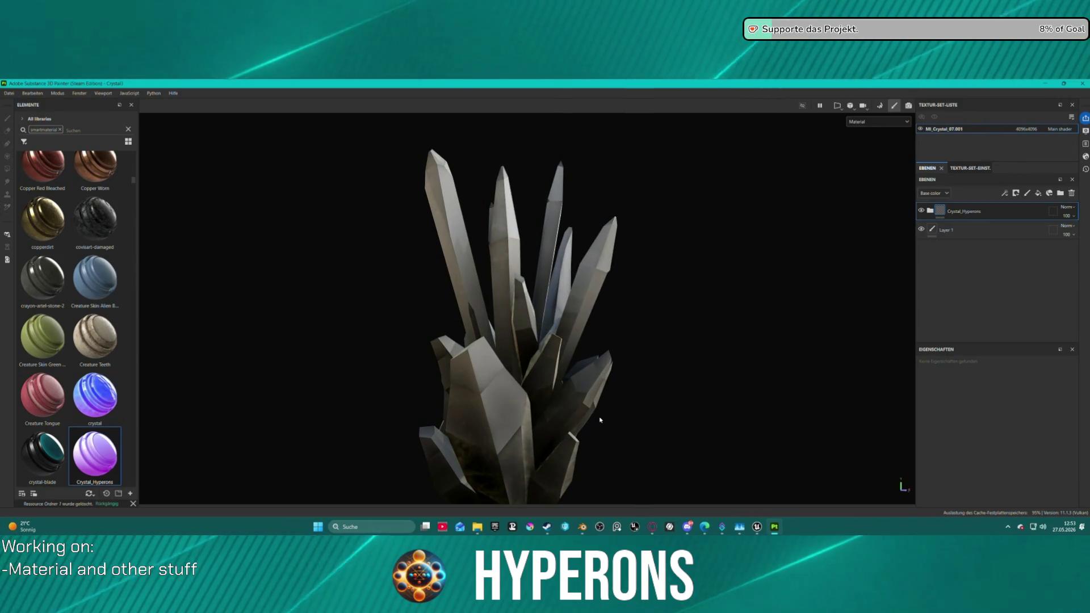
mouse_move(615, 428)
left_mouse_down()
mouse_move(646, 381)
mouse_move(695, 365)
mouse_move(737, 384)
mouse_move(744, 404)
mouse_move(714, 437)
mouse_move(602, 418)
mouse_move(759, 419)
mouse_move(507, 339)
mouse_move(365, 341)
mouse_move(338, 402)
mouse_move(670, 301)
mouse_move(622, 309)
mouse_move(686, 311)
left_mouse_up()
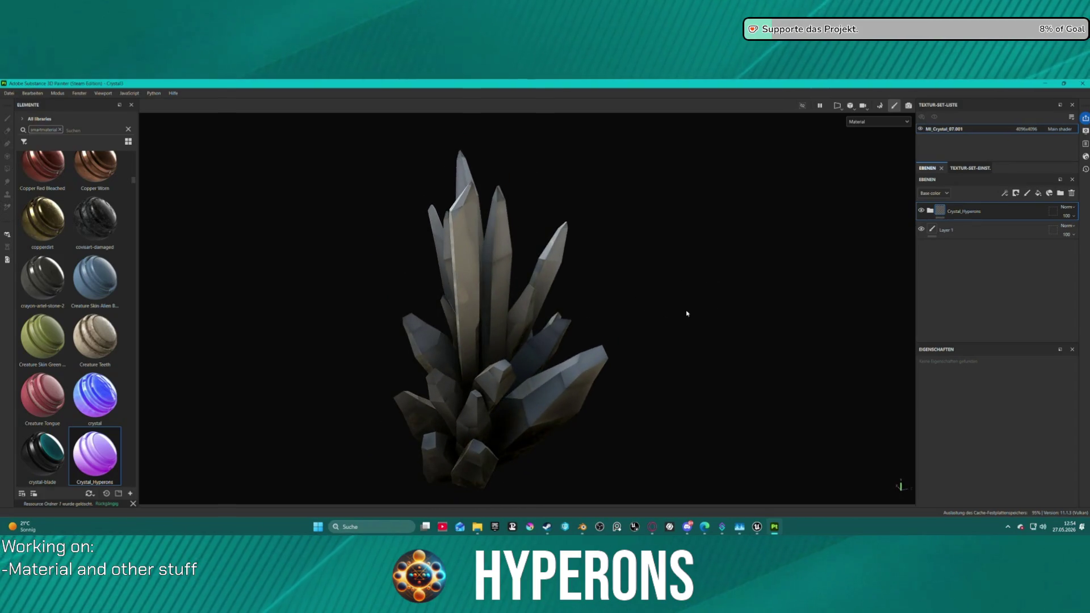
left_click(929, 210)
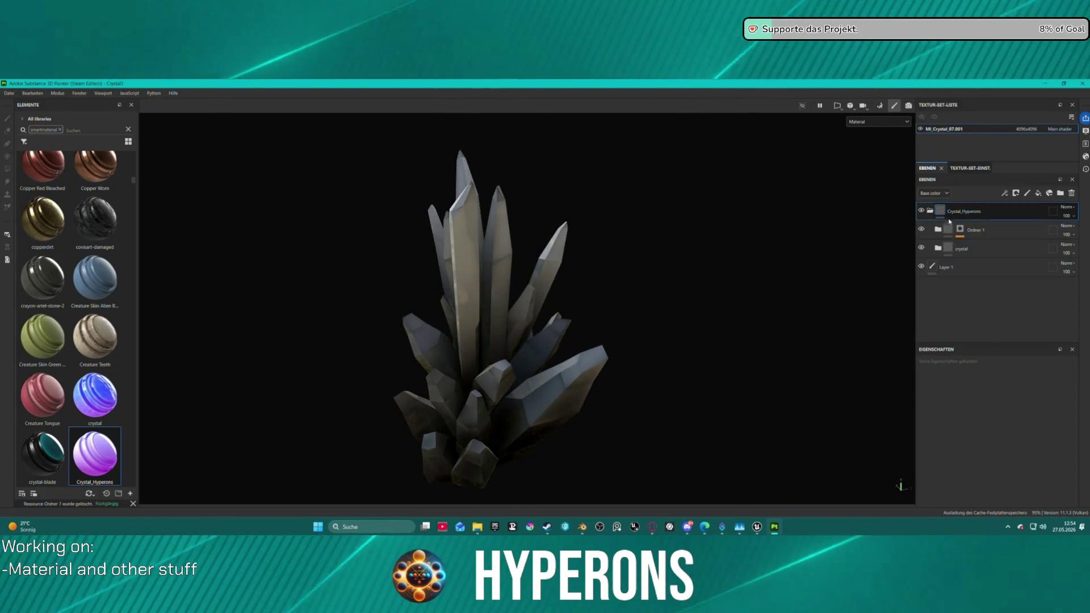
left_click_drag(955, 236, 970, 301)
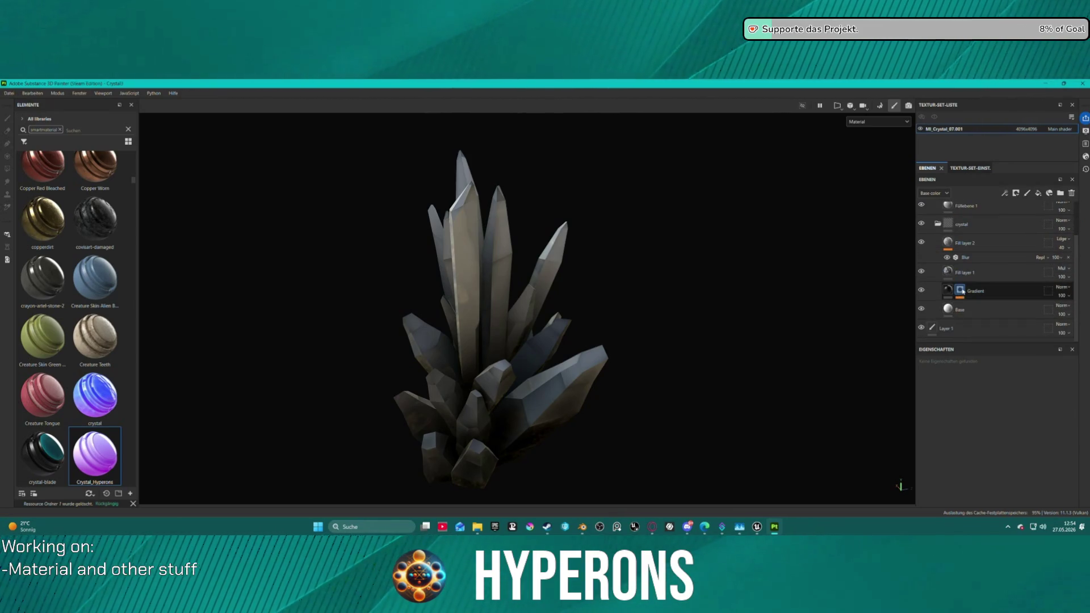
left_click(960, 290)
left_click(980, 306)
Step: Raise the gradient's global blur to 1.1 and lower its global contrast
mouse_move(541, 419)
left_mouse_down()
mouse_move(634, 365)
mouse_move(596, 324)
mouse_move(585, 403)
left_mouse_up()
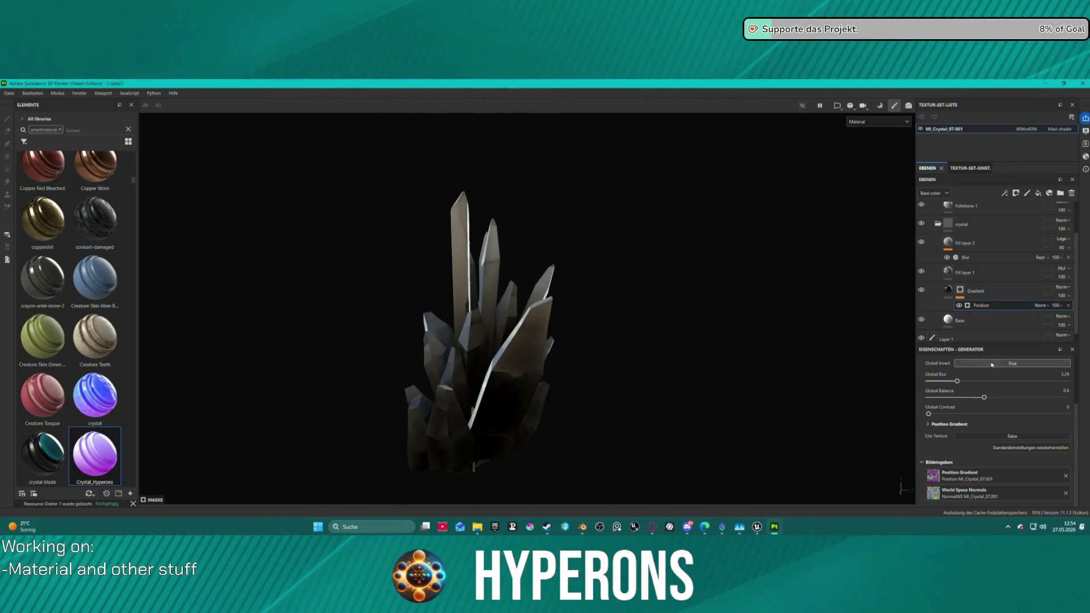
mouse_move(958, 382)
left_mouse_down()
mouse_move(1002, 379)
mouse_move(994, 397)
mouse_move(1076, 383)
left_mouse_up()
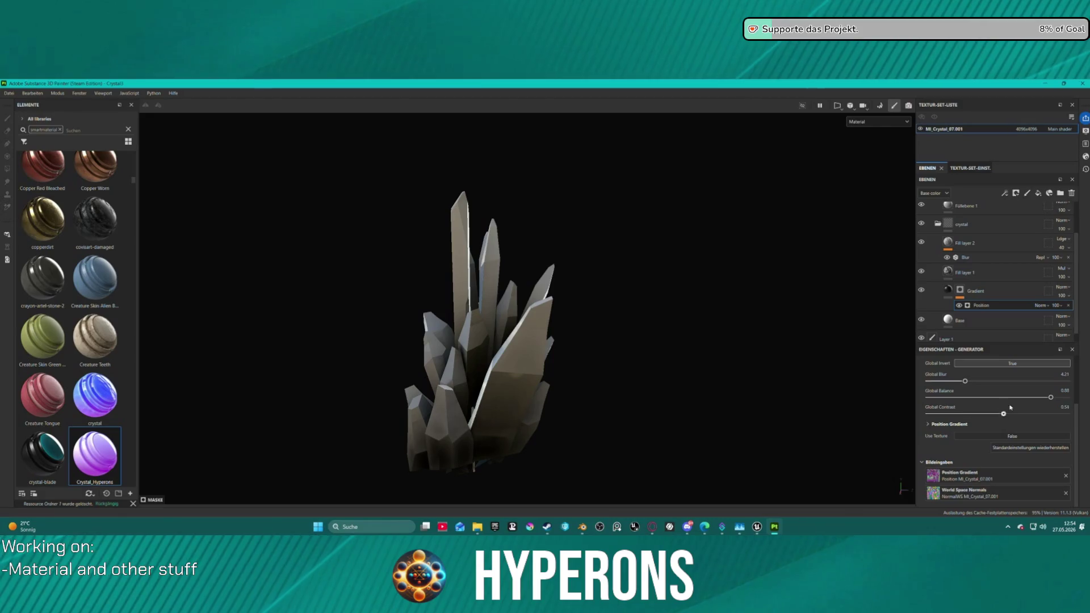
left_click_drag(1036, 413, 1002, 417)
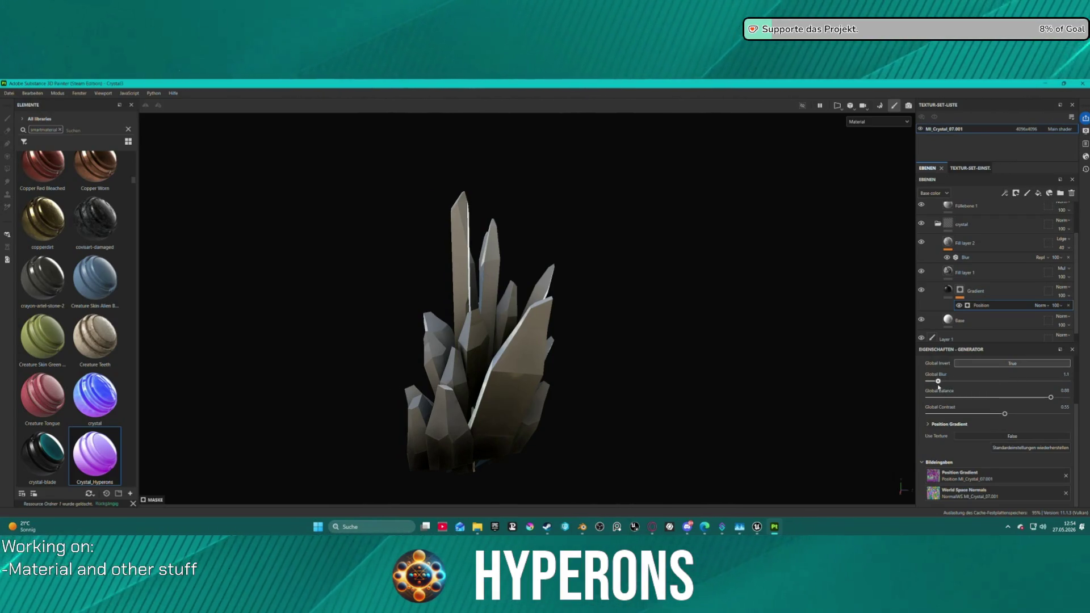
mouse_move(591, 386)
left_mouse_down()
mouse_move(829, 397)
mouse_move(871, 382)
mouse_move(642, 367)
mouse_move(431, 406)
left_mouse_up()
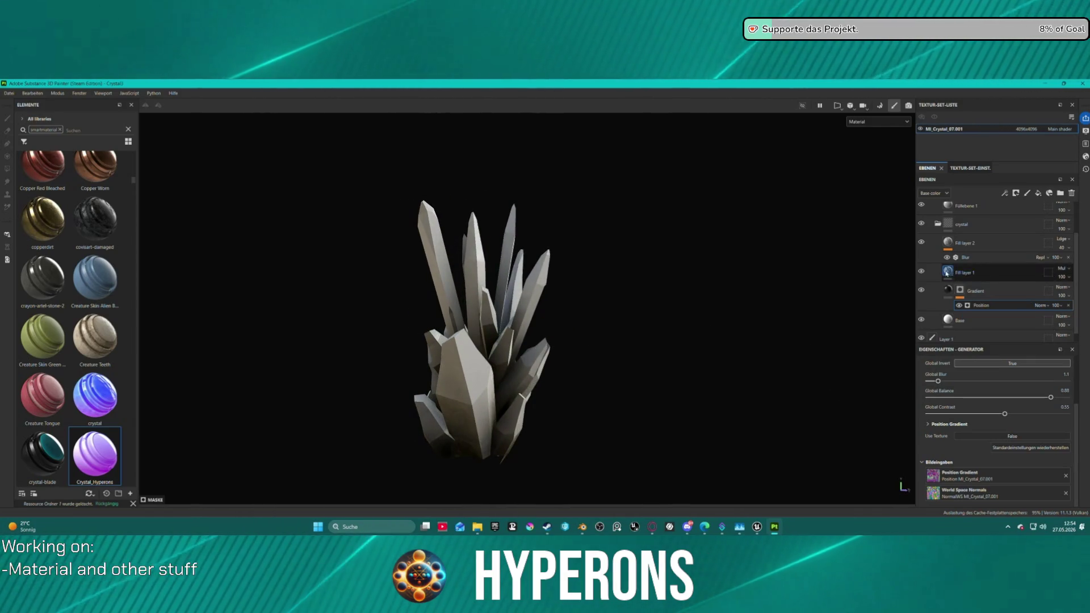
left_click(965, 321)
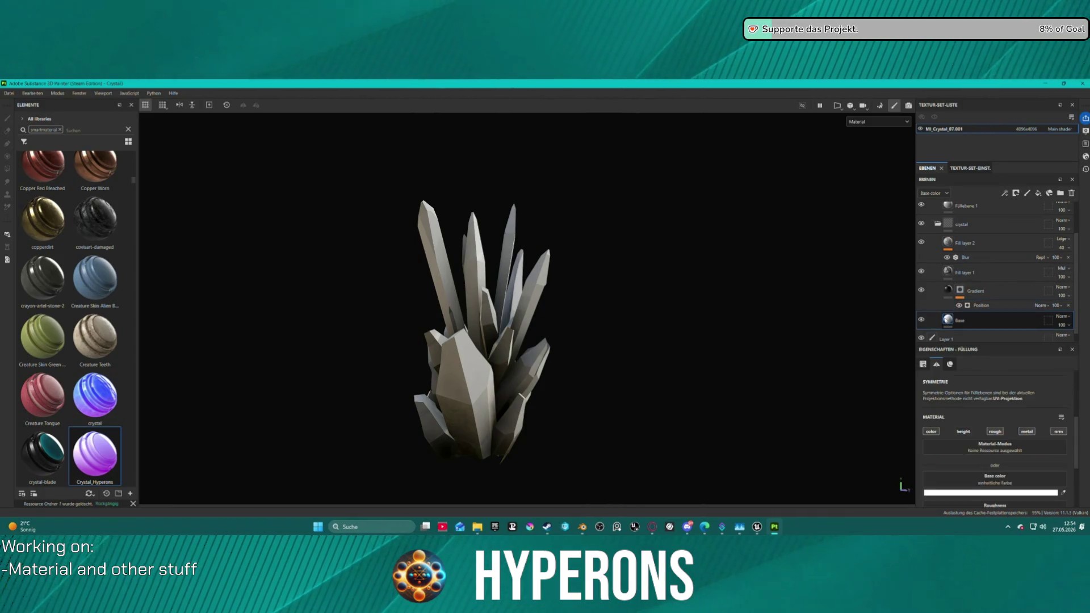
Step: Inspect the Base fill's colour and roughness channel, leaving both unchanged
left_click(1008, 493)
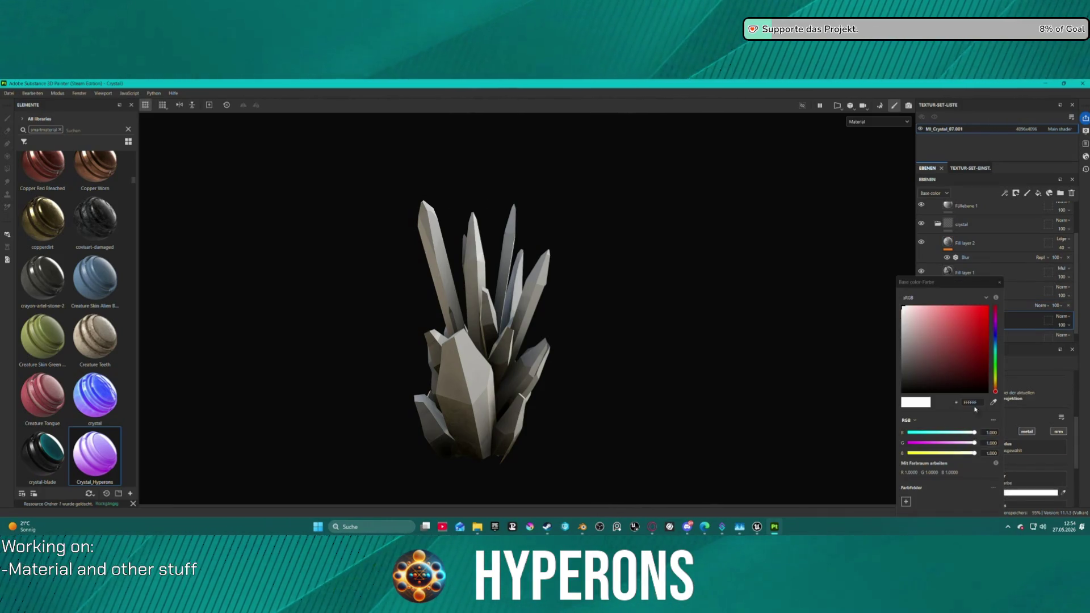
left_click(989, 282)
mouse_move(559, 264)
left_mouse_down()
mouse_move(687, 253)
mouse_move(705, 273)
mouse_move(627, 250)
left_mouse_up()
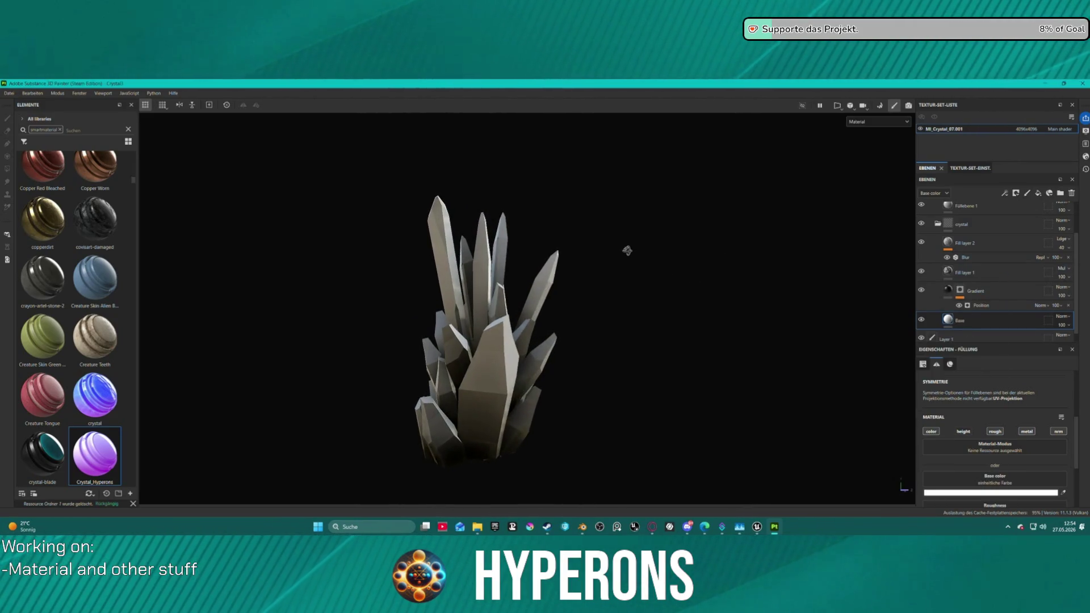
left_click(995, 433)
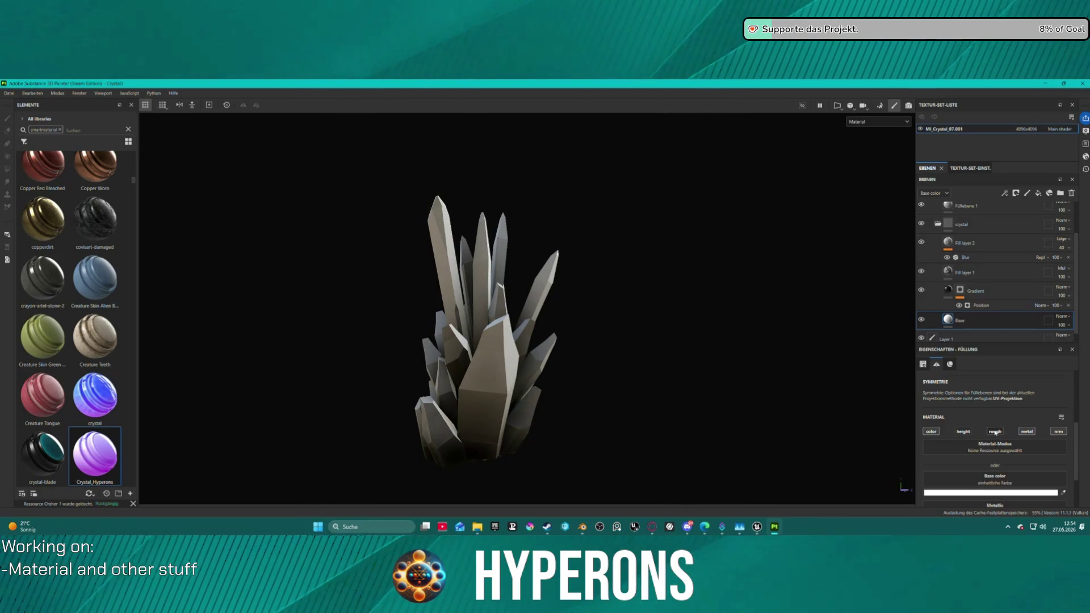
left_click(995, 432)
left_click_drag(601, 308, 669, 361)
scroll(979, 471, "down", 3)
scroll(979, 471, "down", 1)
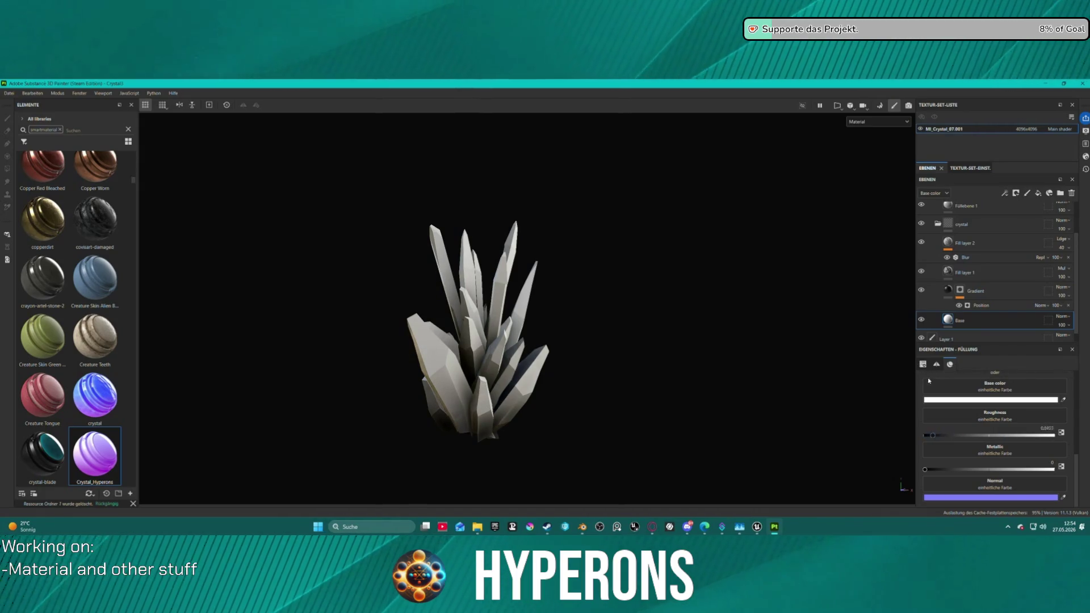
scroll(638, 316, "up", 8)
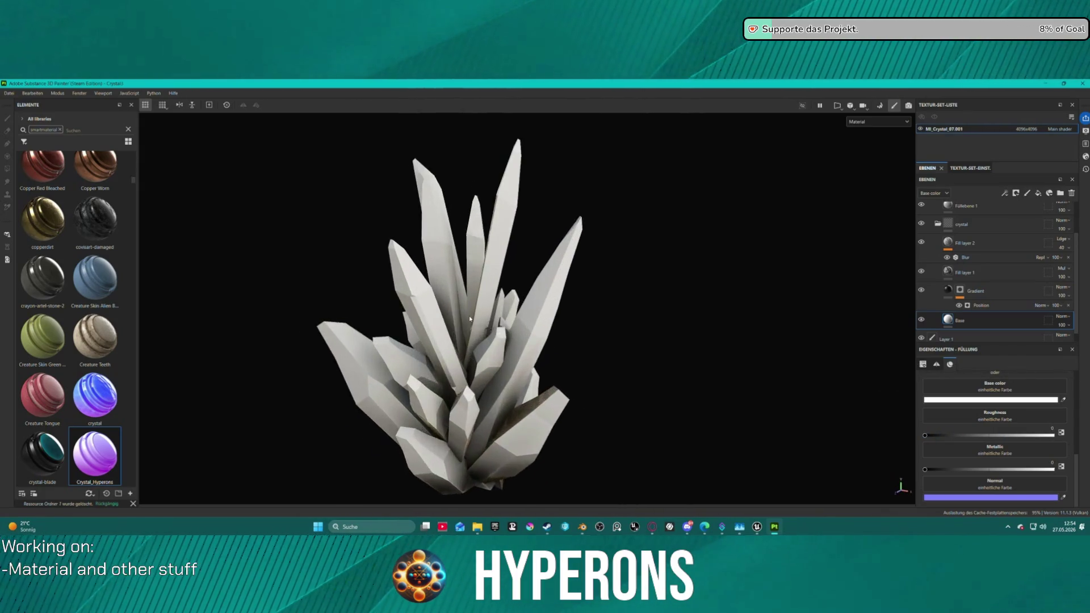
Step: Collapse the crystal folder in the layer stack
mouse_move(335, 236)
left_mouse_down()
mouse_move(275, 214)
mouse_move(180, 246)
mouse_move(189, 284)
mouse_move(411, 271)
left_mouse_up()
scroll(431, 264, "down", 5)
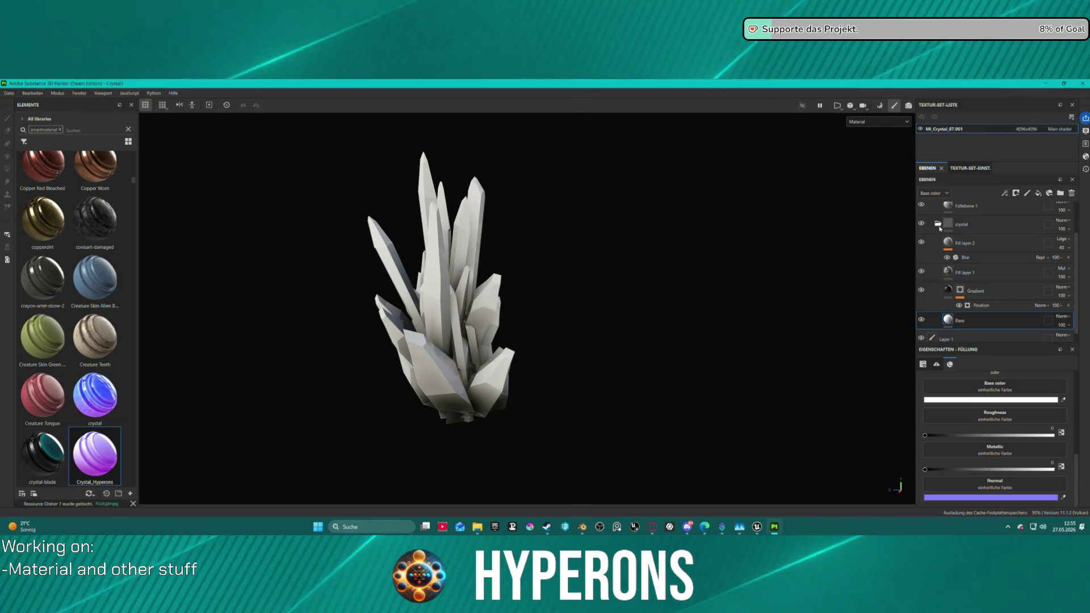
left_click(937, 223)
left_click(878, 121)
scroll(877, 170, "down", 2)
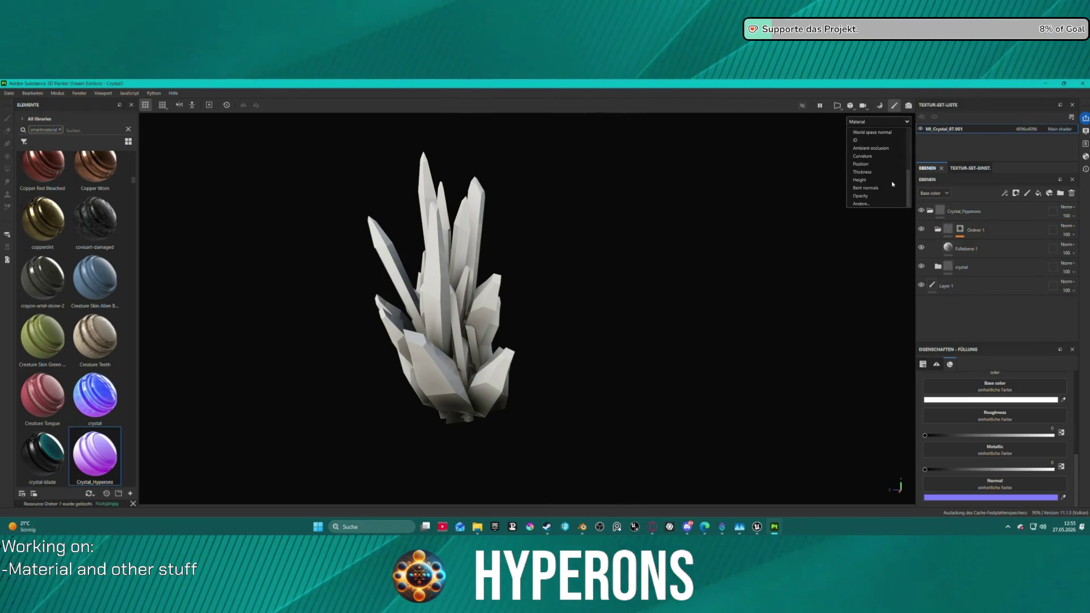
Step: Inspect the crystal's viewport channels and Texture Set Settings channel list, leaving the Normal map displayed
left_click(871, 201)
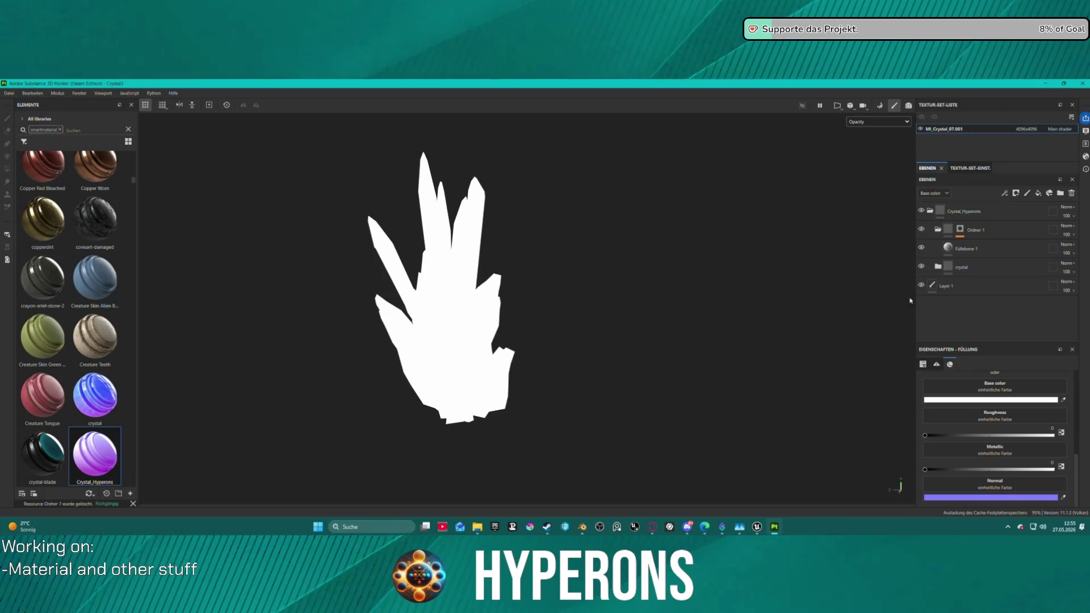
left_click(885, 121)
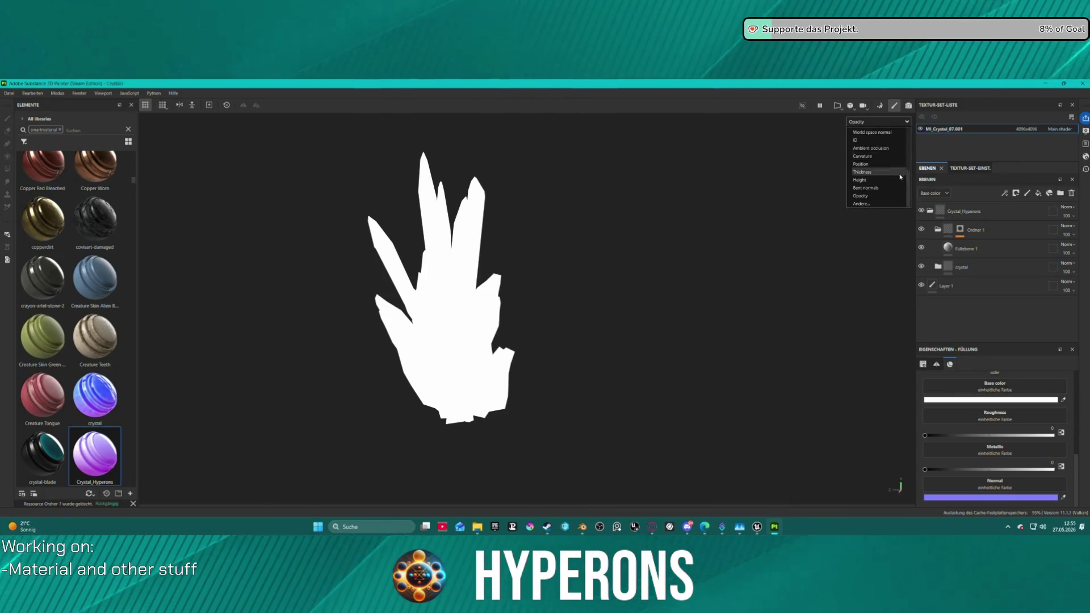
left_click(958, 168)
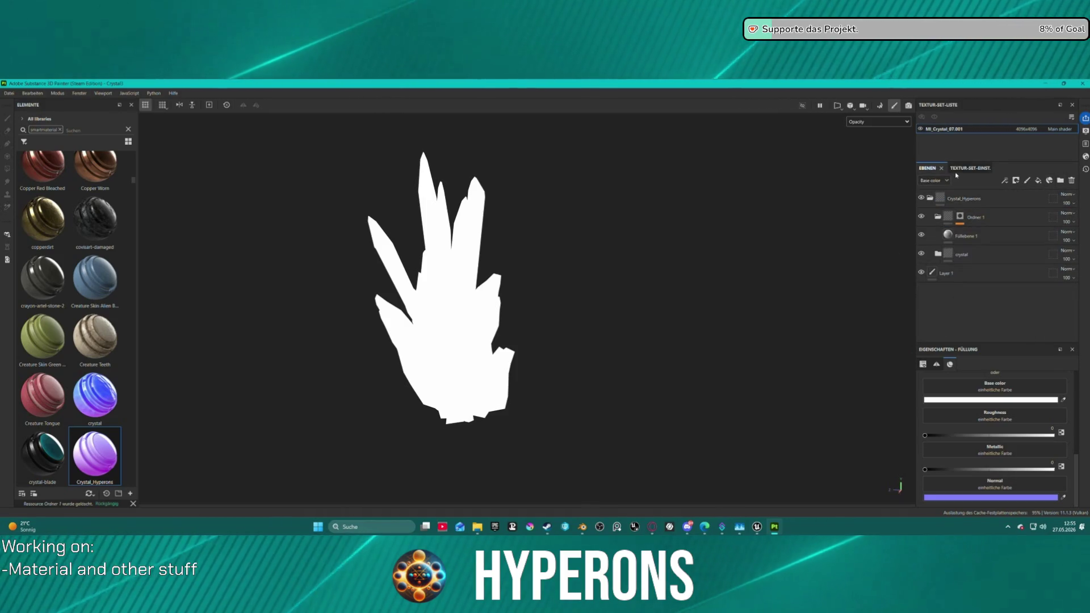
left_click(956, 171)
left_click(1061, 291)
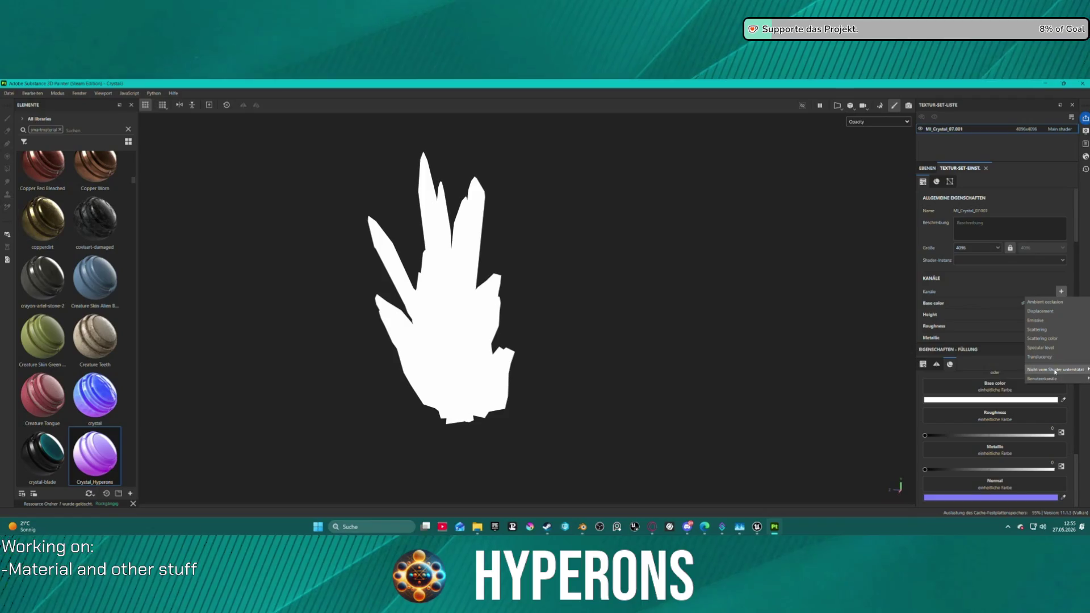
mouse_move(1049, 371)
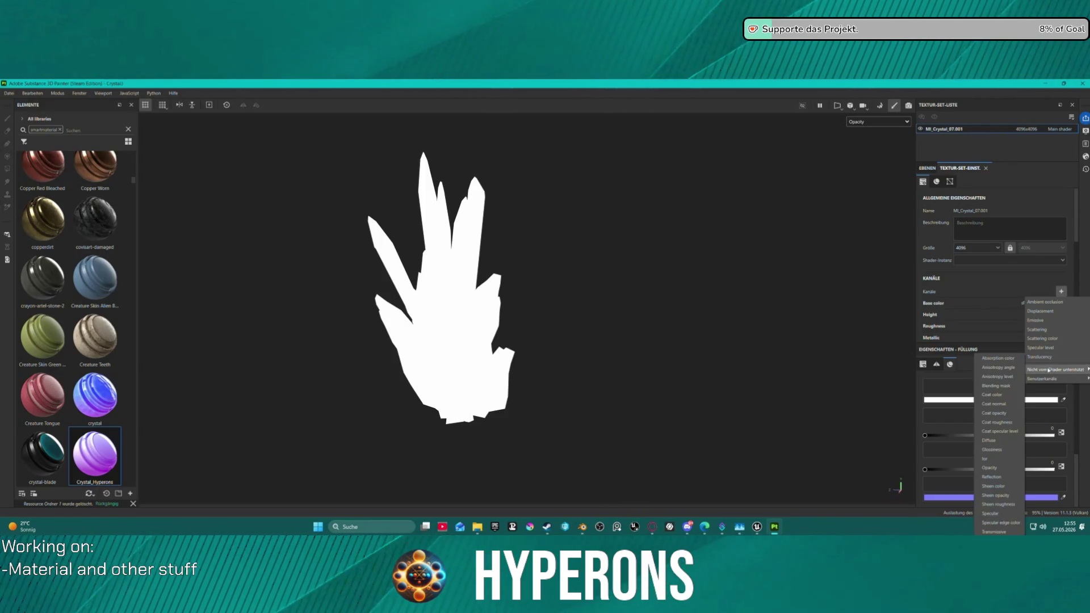
left_click(1000, 469)
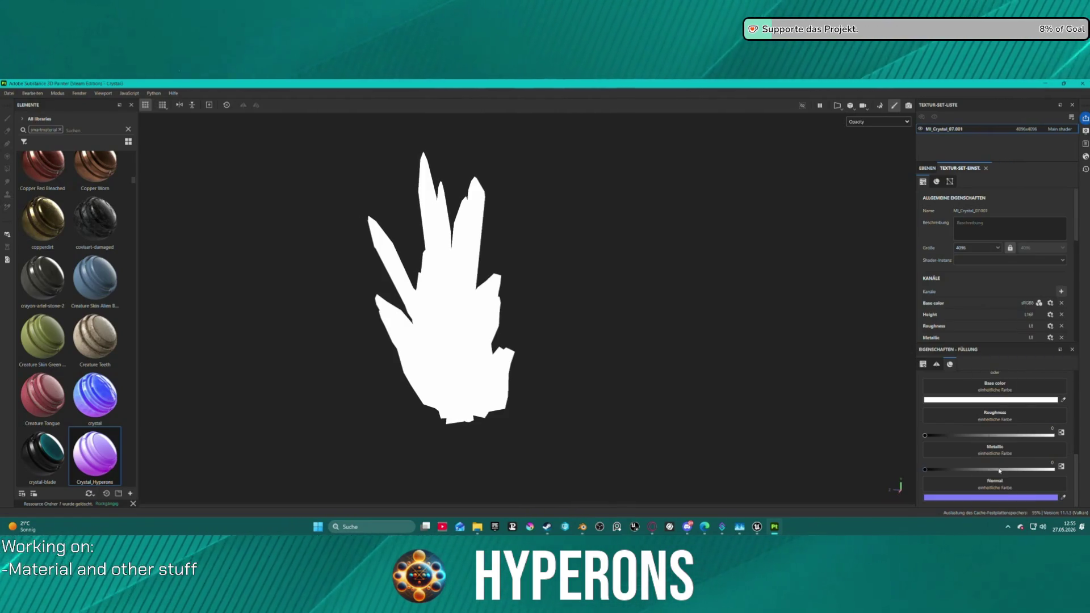
left_click(878, 121)
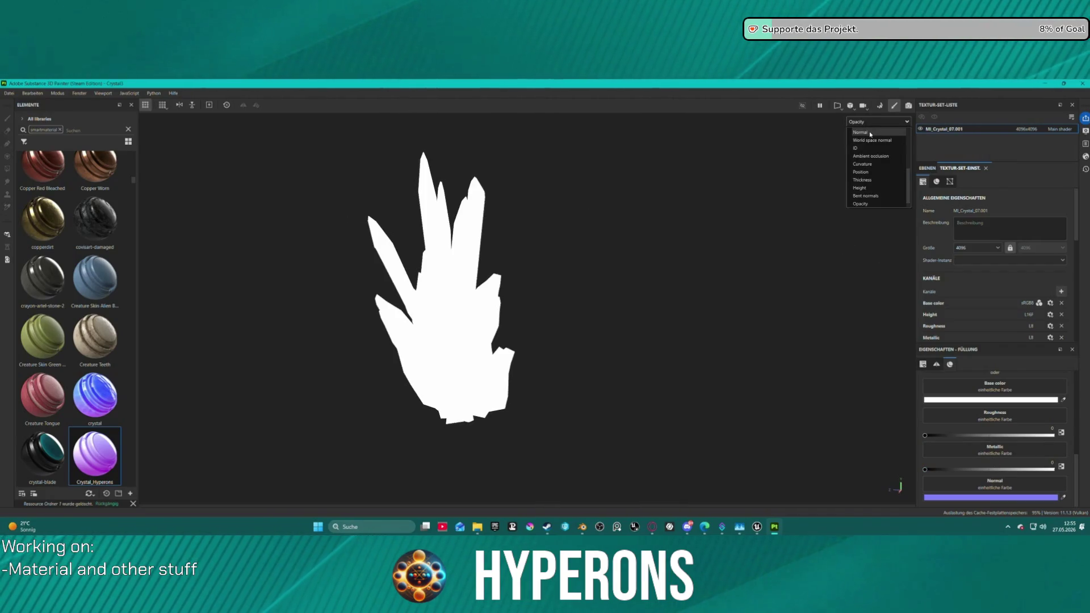
left_click(868, 165)
Step: Rebake the crystal's mesh maps, view Opacity again and select Ordner 1's mask
left_click(879, 106)
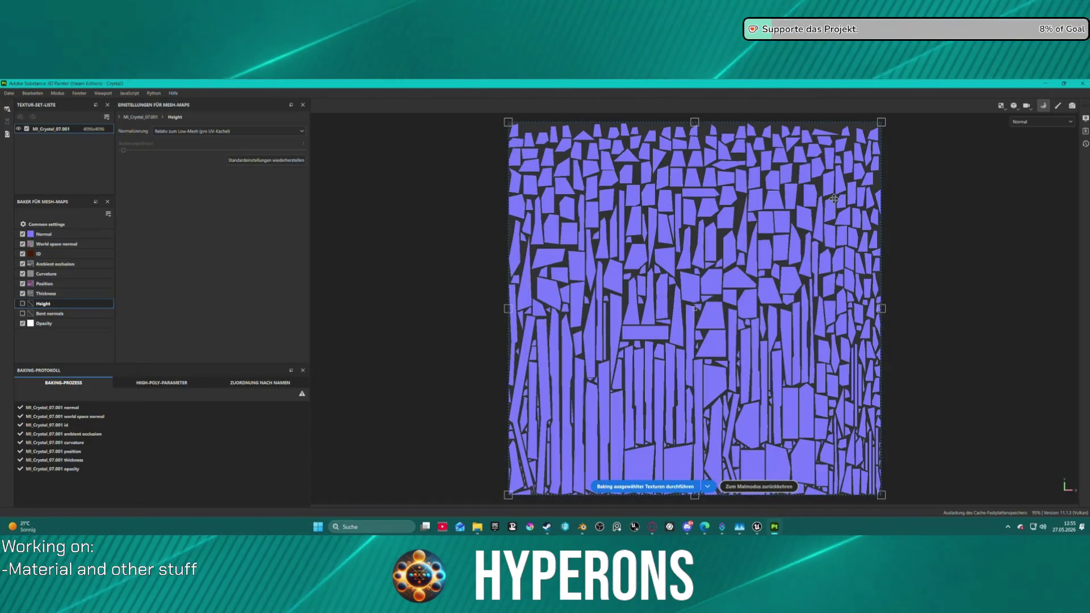
left_click(673, 487)
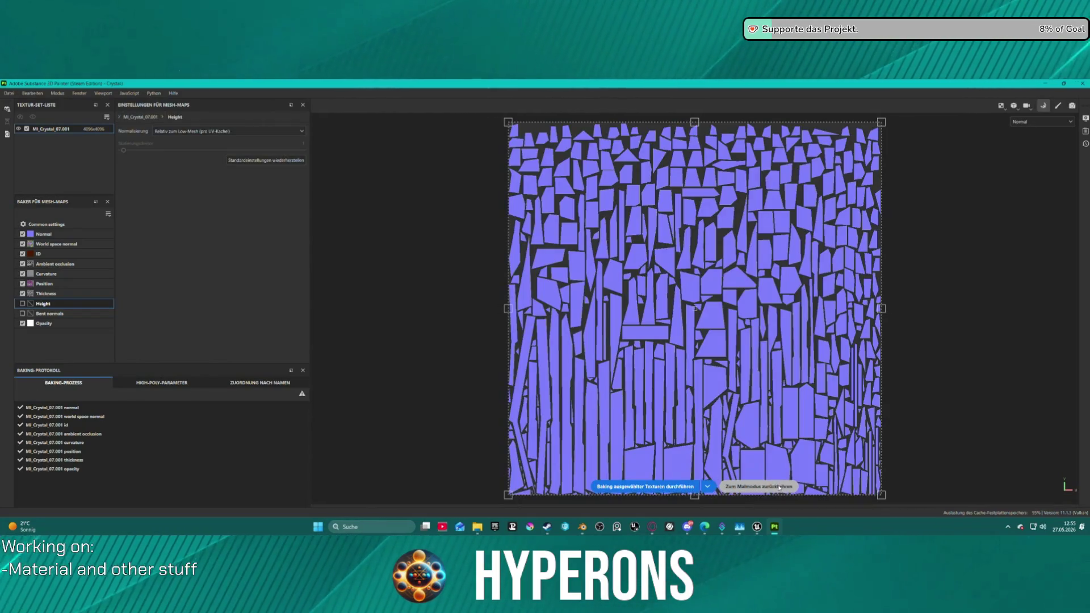
left_click(779, 487)
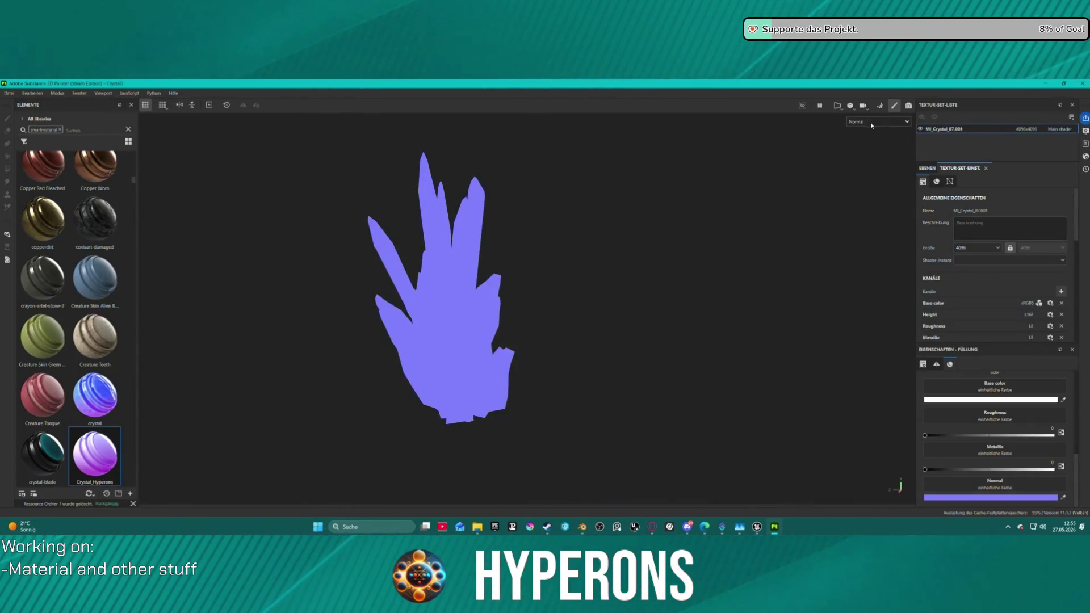
left_click(874, 121)
left_click(860, 203)
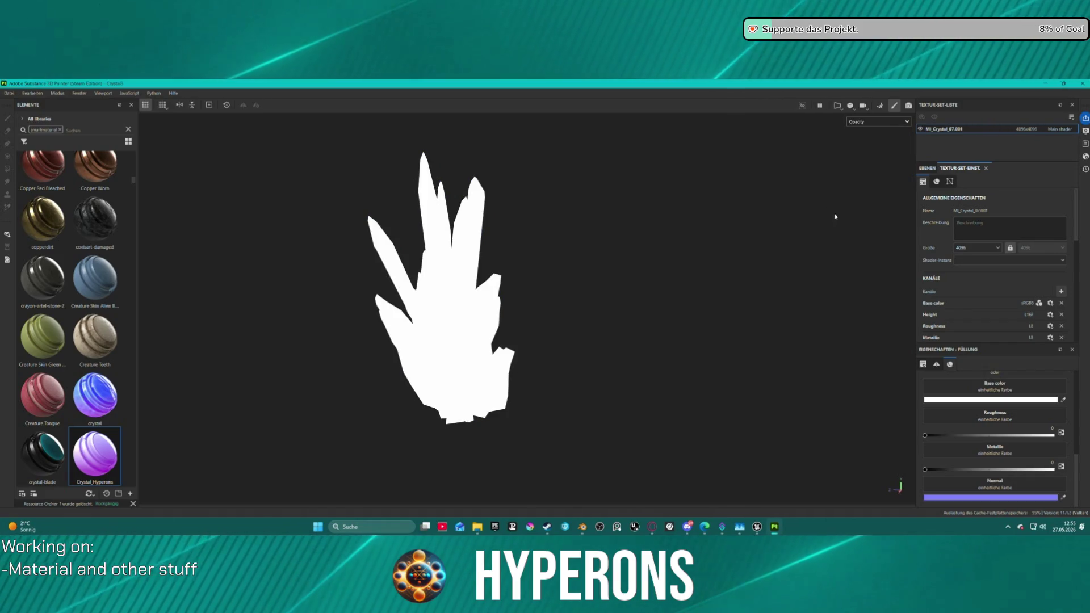
left_click(927, 168)
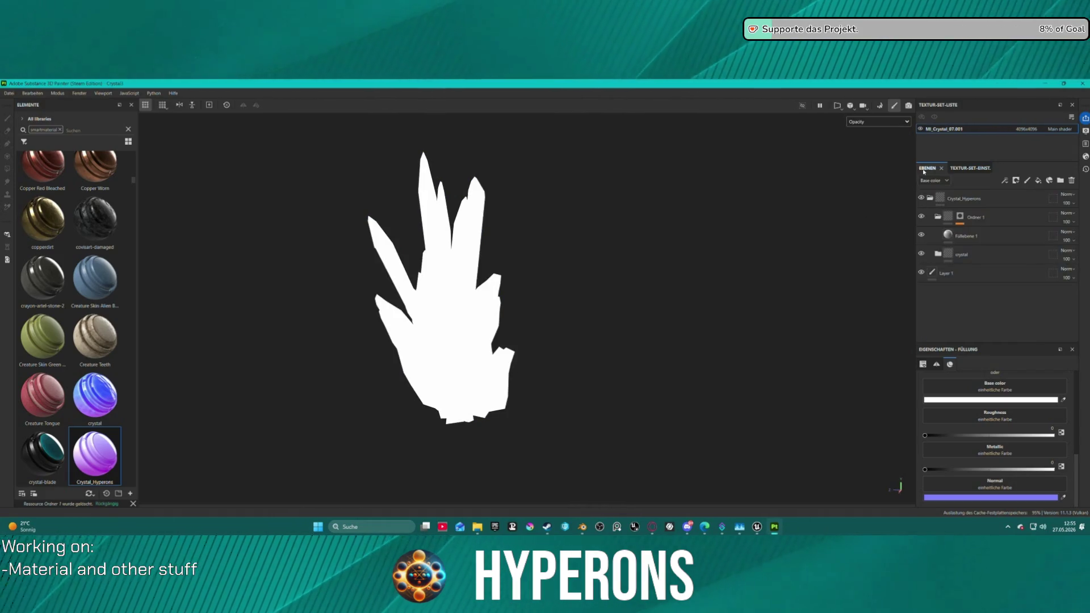
left_click(960, 217)
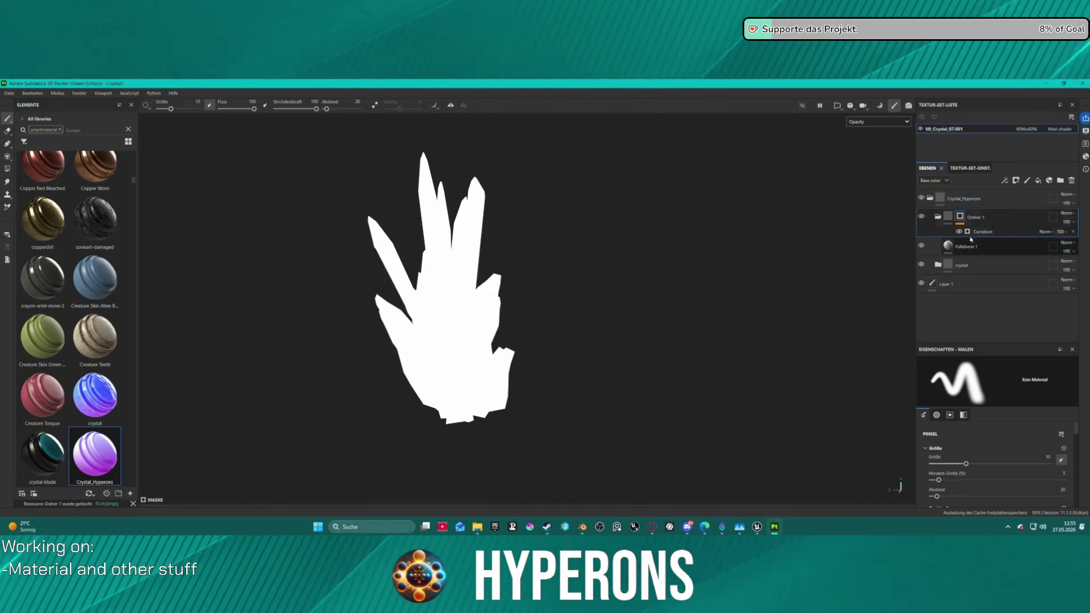
Step: Mask Ordner 1 with a Curvature generator and lower its Global Contrast to 0.47
left_click(970, 239)
left_click(968, 233)
mouse_move(633, 268)
left_mouse_down()
mouse_move(550, 287)
mouse_move(762, 263)
mouse_move(607, 219)
mouse_move(857, 246)
left_mouse_up()
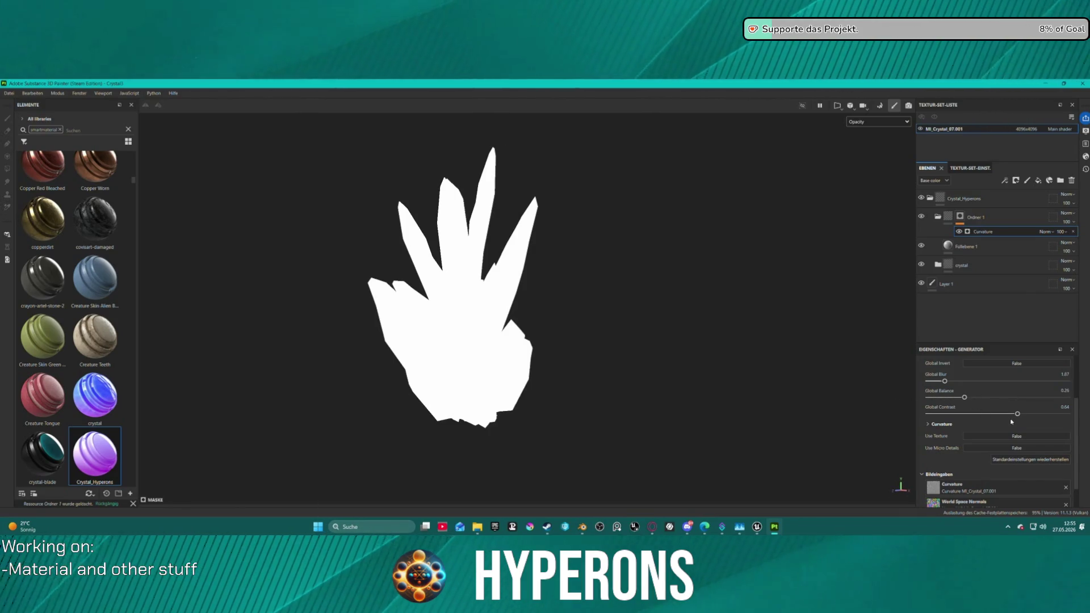
left_click_drag(1017, 413, 993, 414)
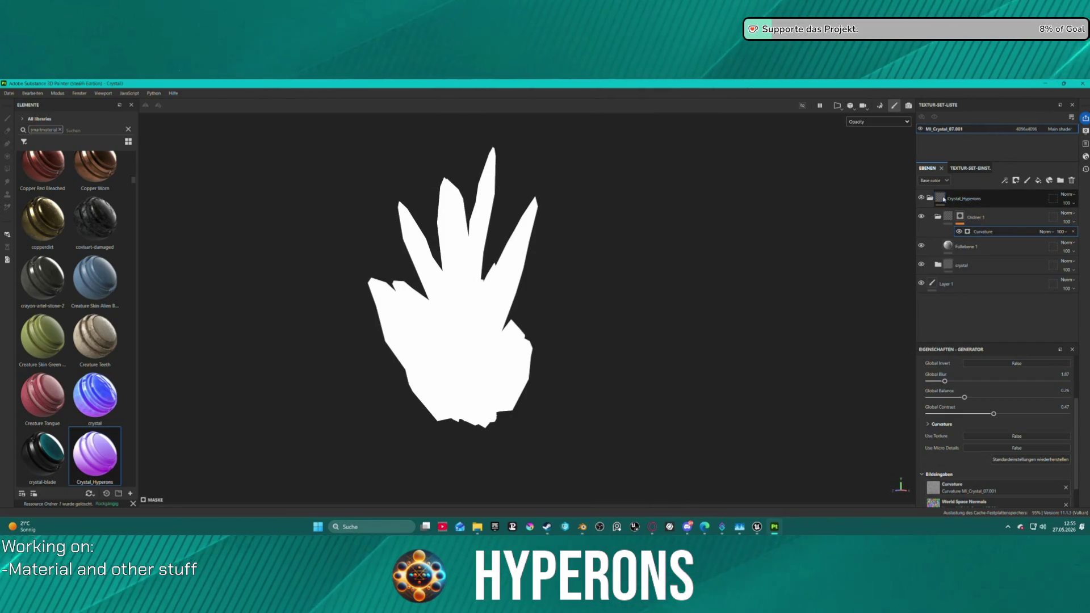
Step: Rearrange Ordner 1 so it stays inside Crystal_Hyperons and view the full shaded material
left_click(930, 197)
left_click(930, 198)
left_click_drag(975, 217, 983, 194)
left_click(1017, 214)
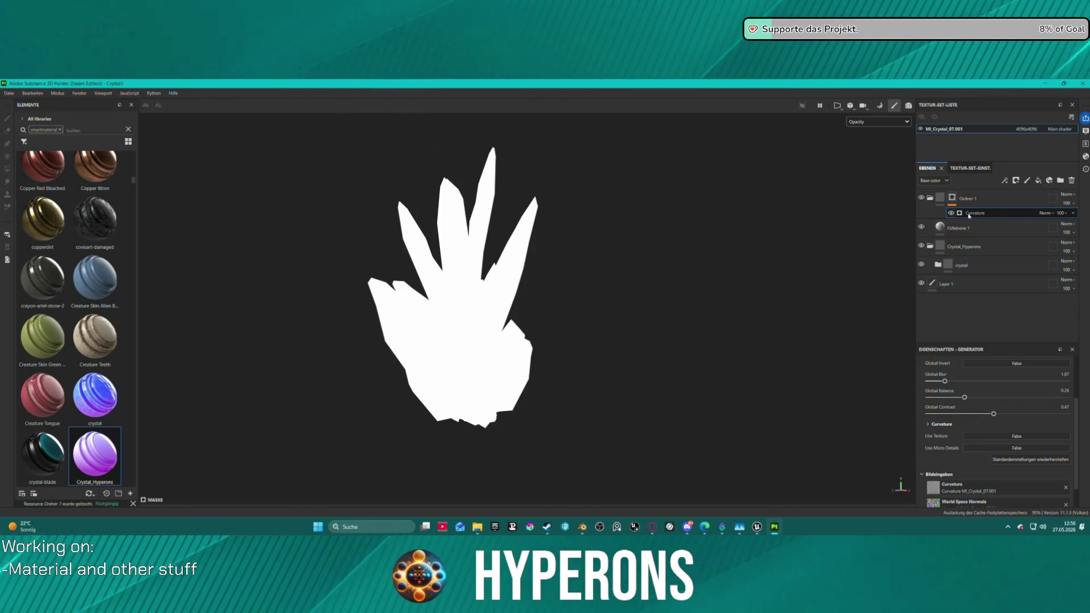
left_click(883, 121)
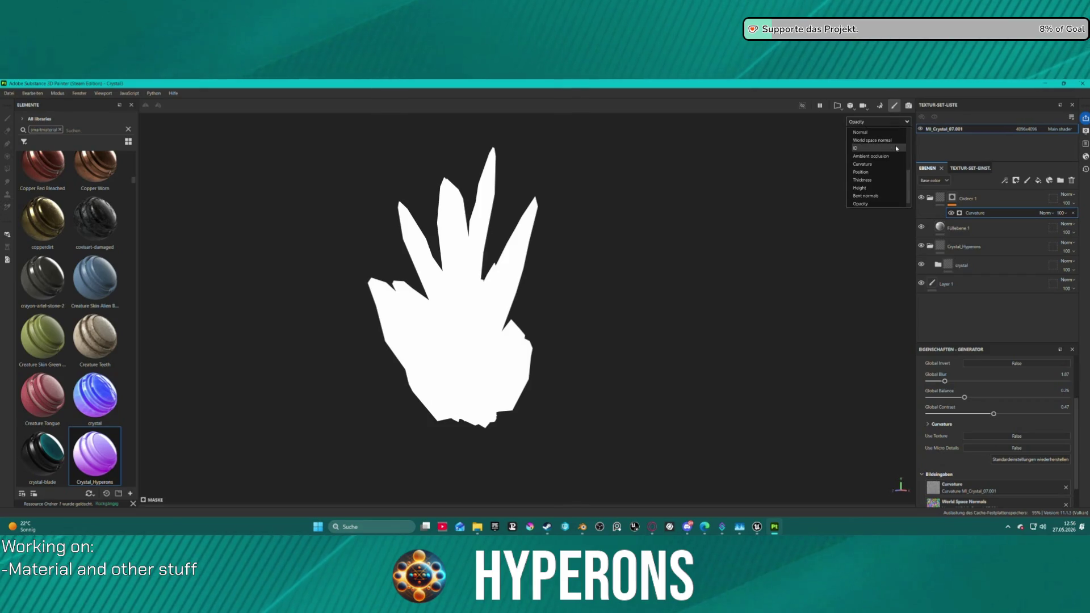
left_click(884, 141)
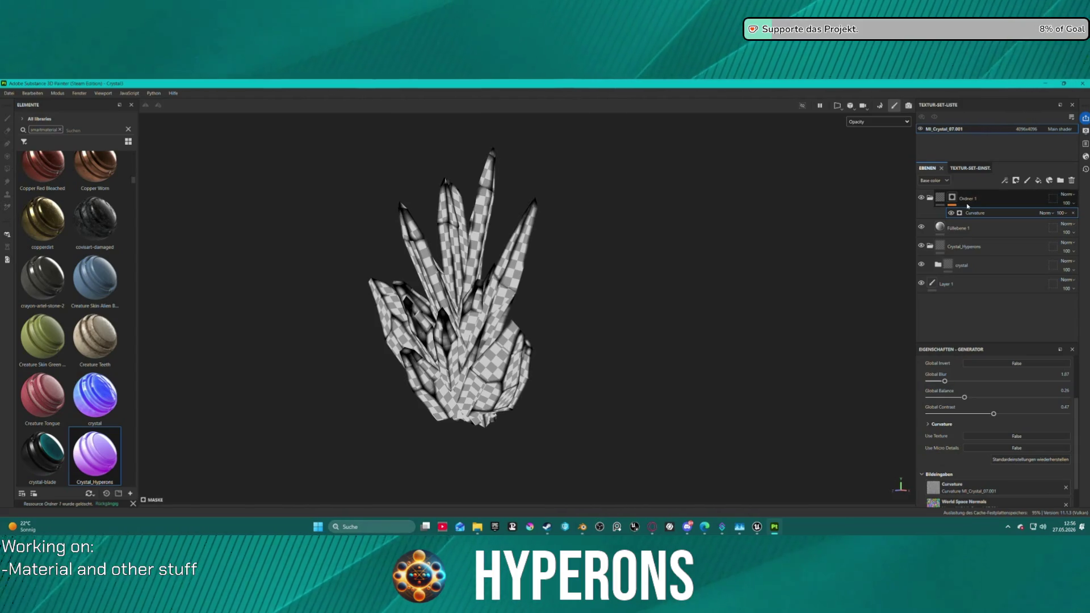
left_click_drag(997, 197, 997, 247)
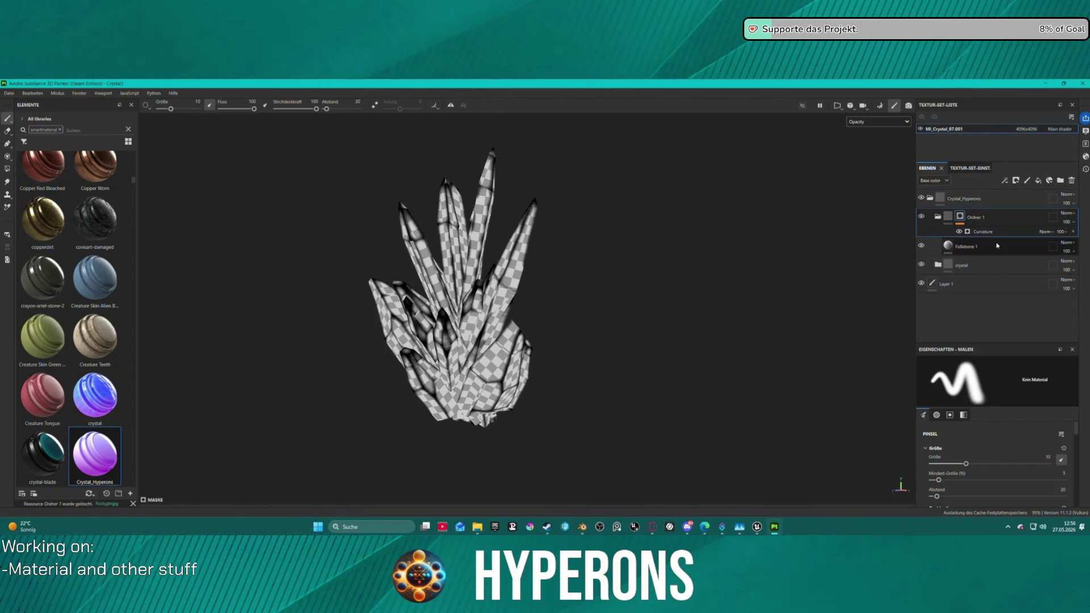
mouse_move(447, 289)
left_mouse_down()
mouse_move(545, 287)
mouse_move(671, 317)
left_mouse_up()
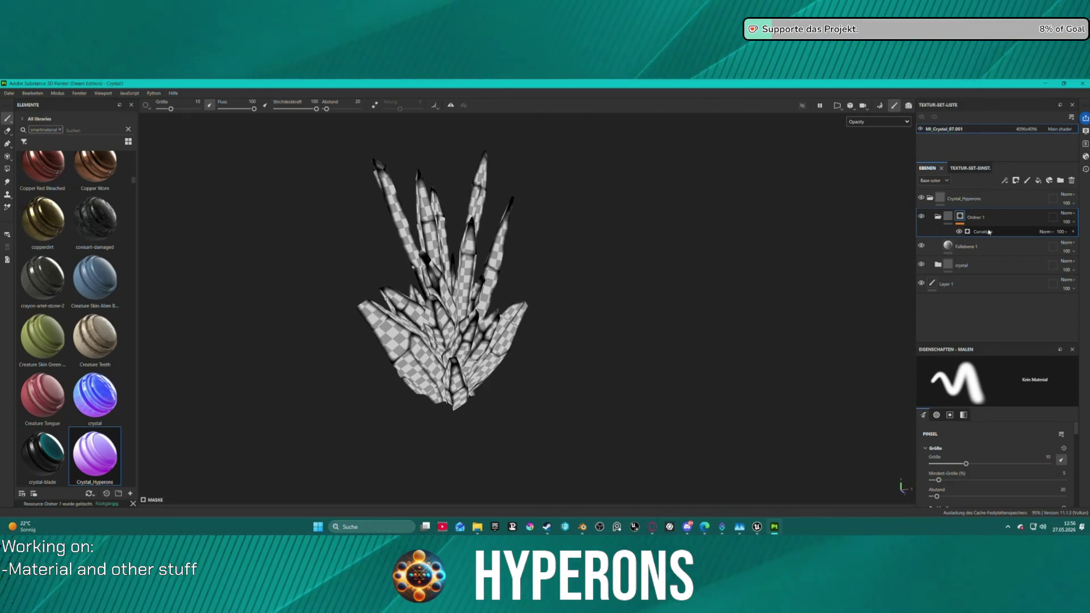
key("ctrl+z")
key("ctrl+y")
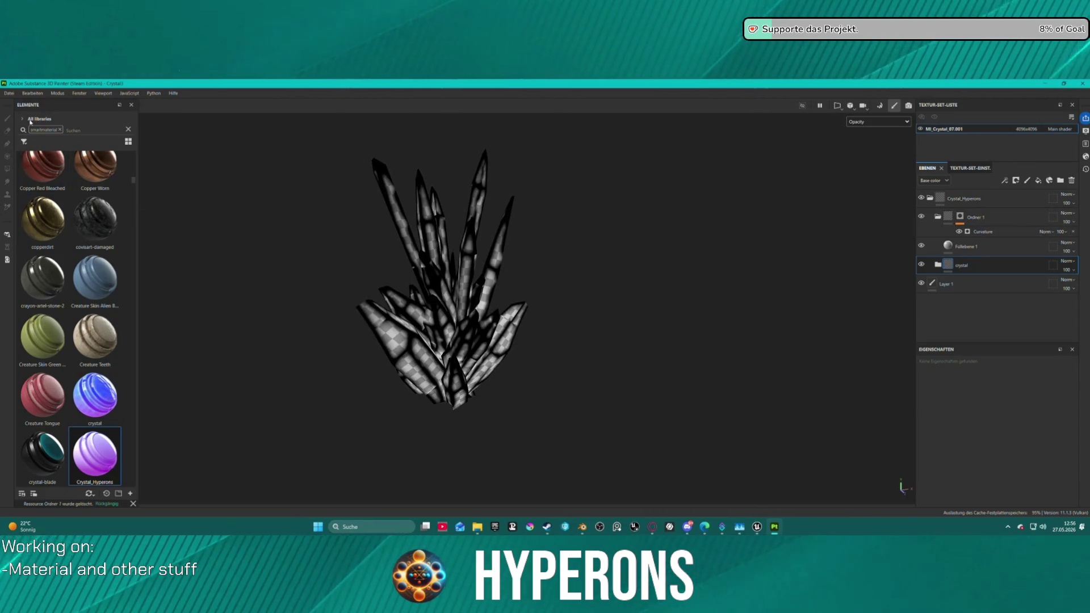
left_click(2, 93)
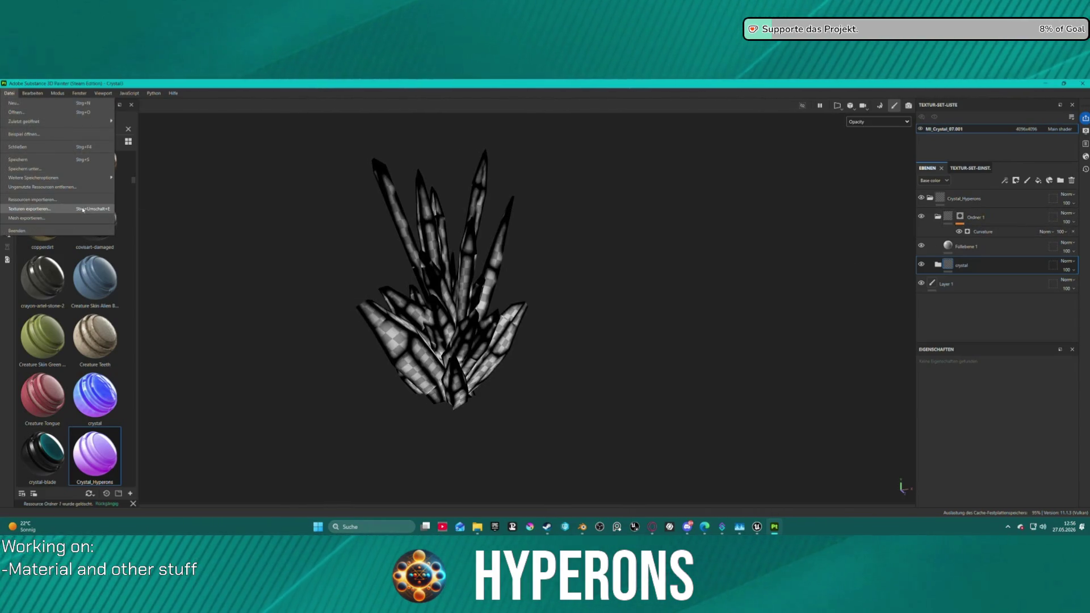
Step: Export ACH, Alpha, Color, Height and Normal textures as 4096 PNGs with the custom ACH preset
left_click(88, 209)
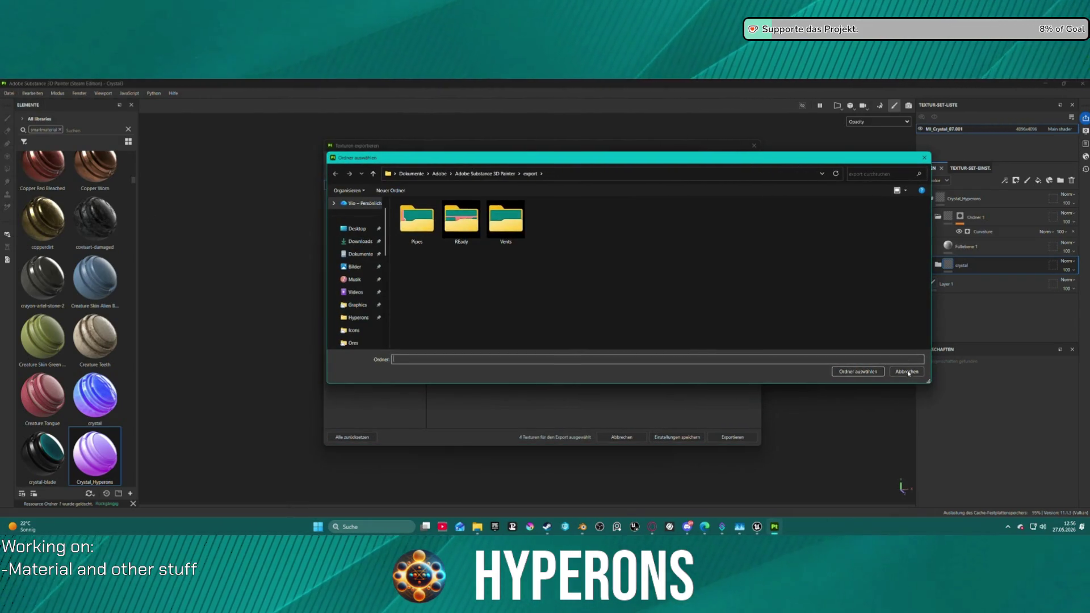
left_click(907, 372)
left_click(575, 212)
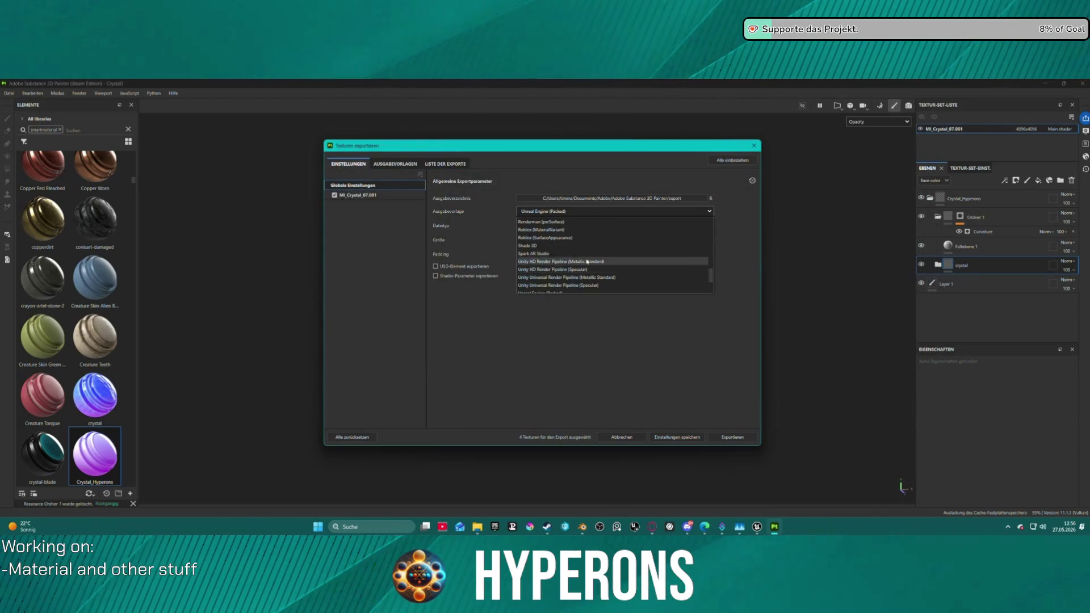
left_click(540, 289)
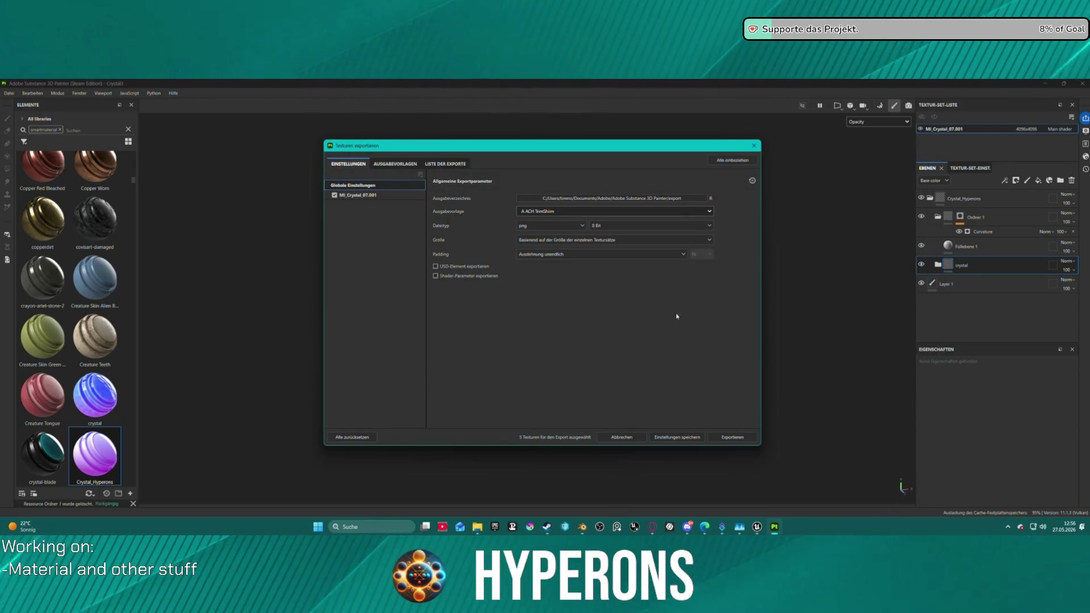
left_click(726, 435)
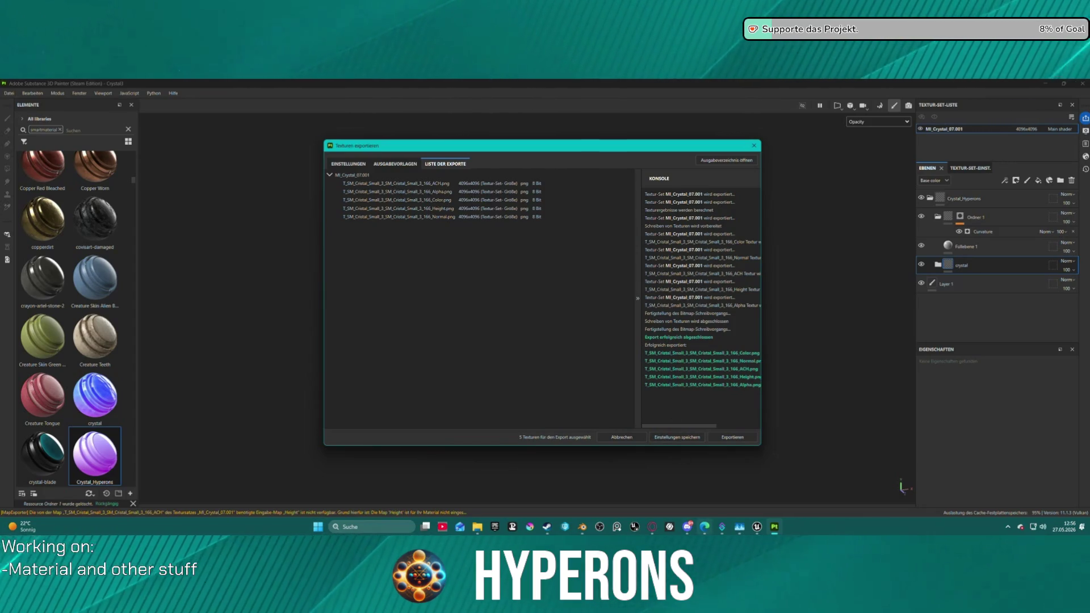
Step: In Unreal's Crystals folder, append _Alpha to the imported crystal alpha texture's name, then return to Painter
mouse_move(757, 529)
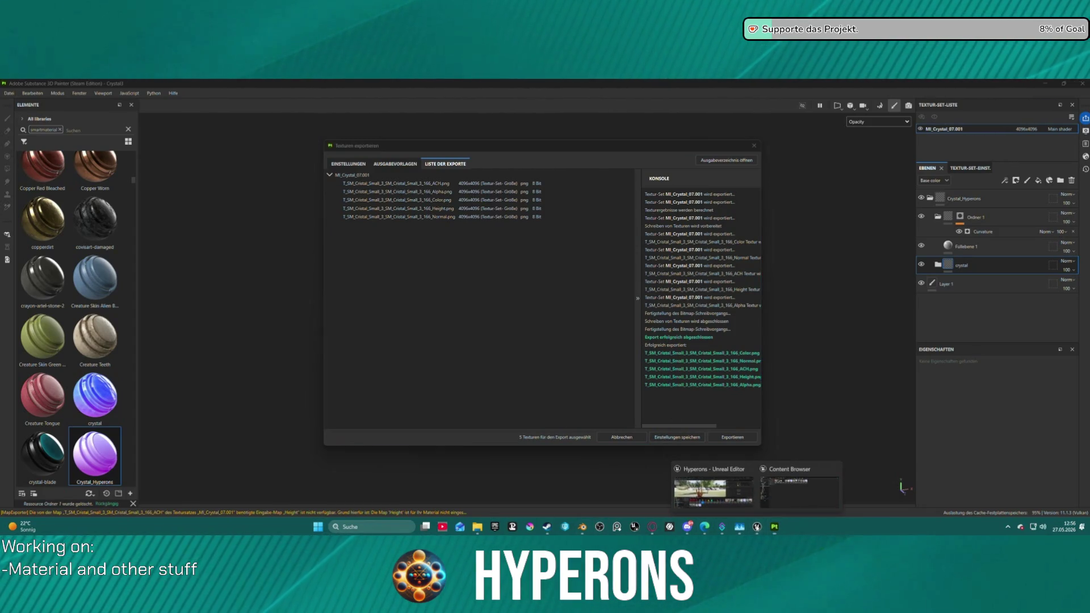
left_click(741, 467)
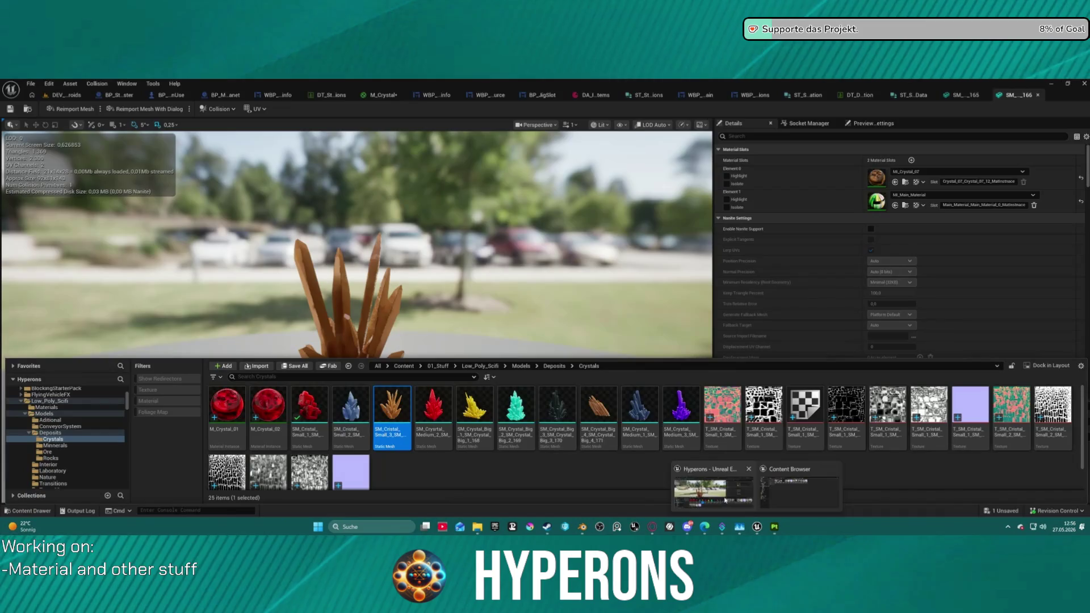
left_click(732, 455)
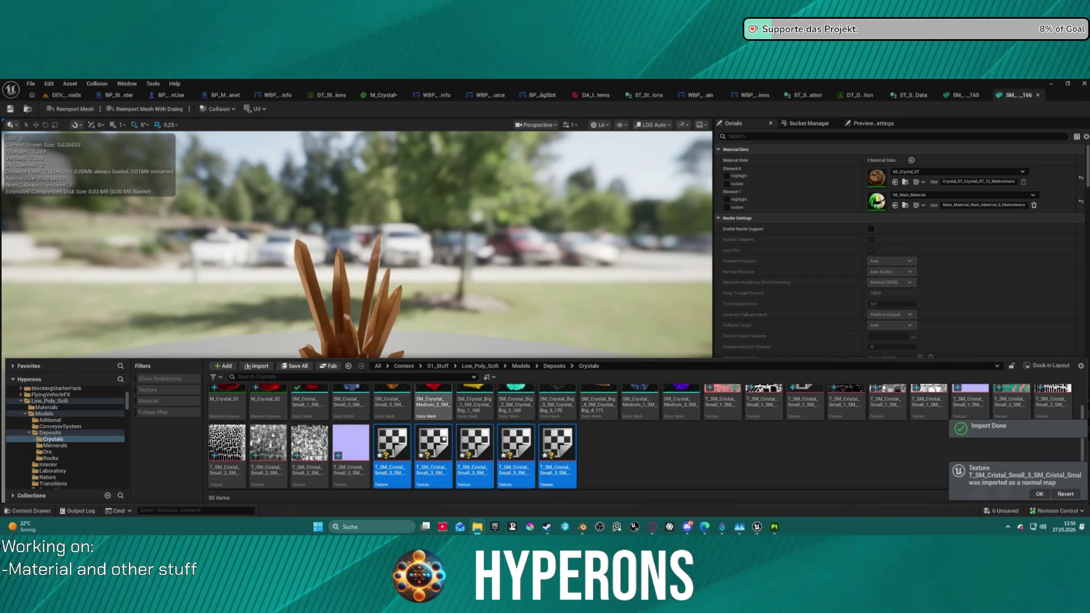
left_click(471, 470)
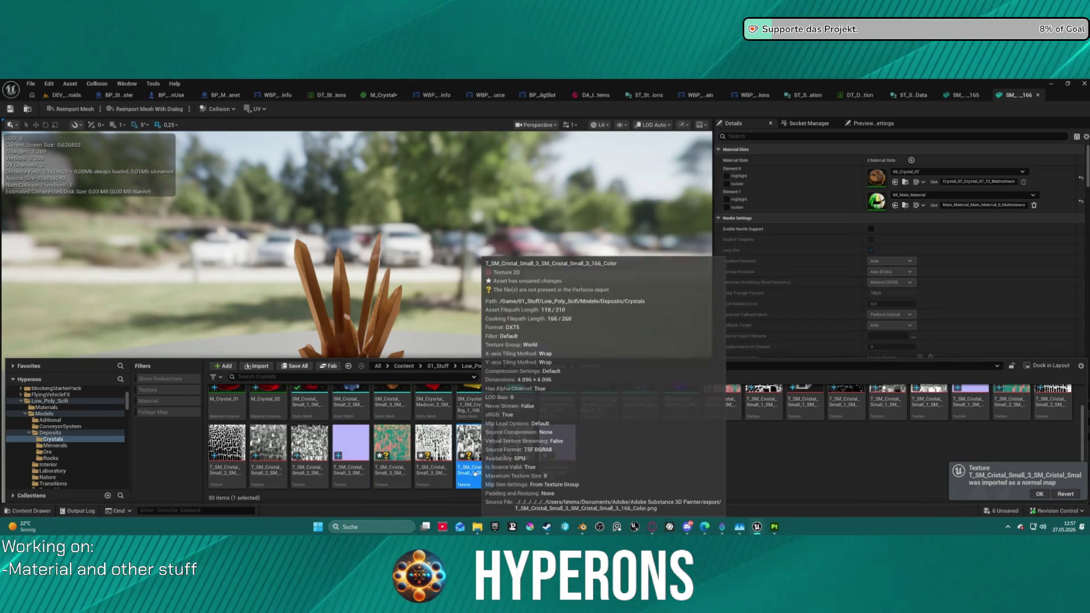
left_click(429, 473)
left_click(433, 476)
key("End")
type("_Alpha")
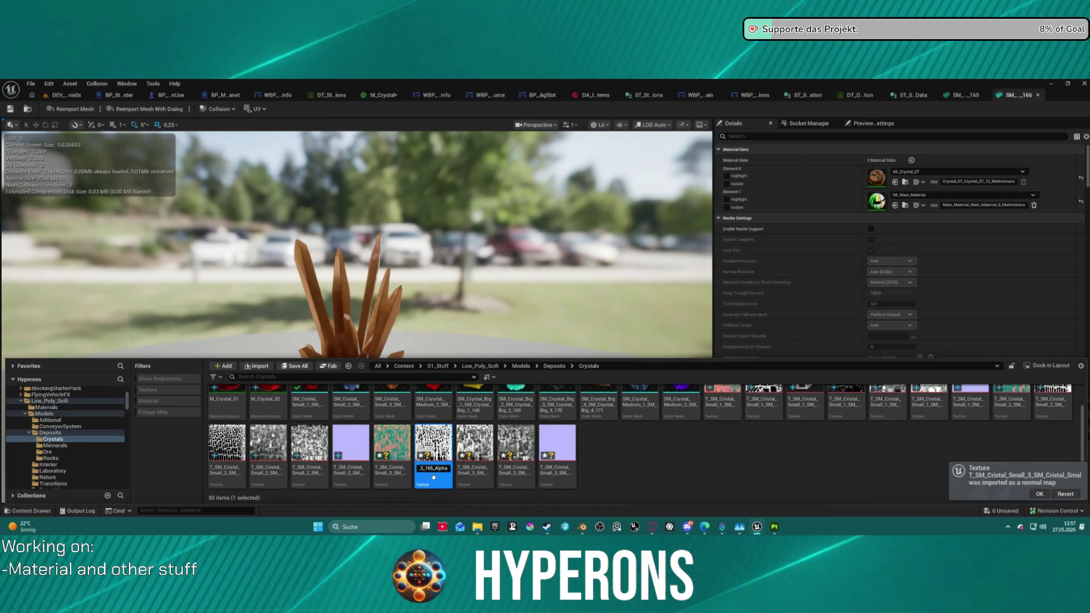
key("Return")
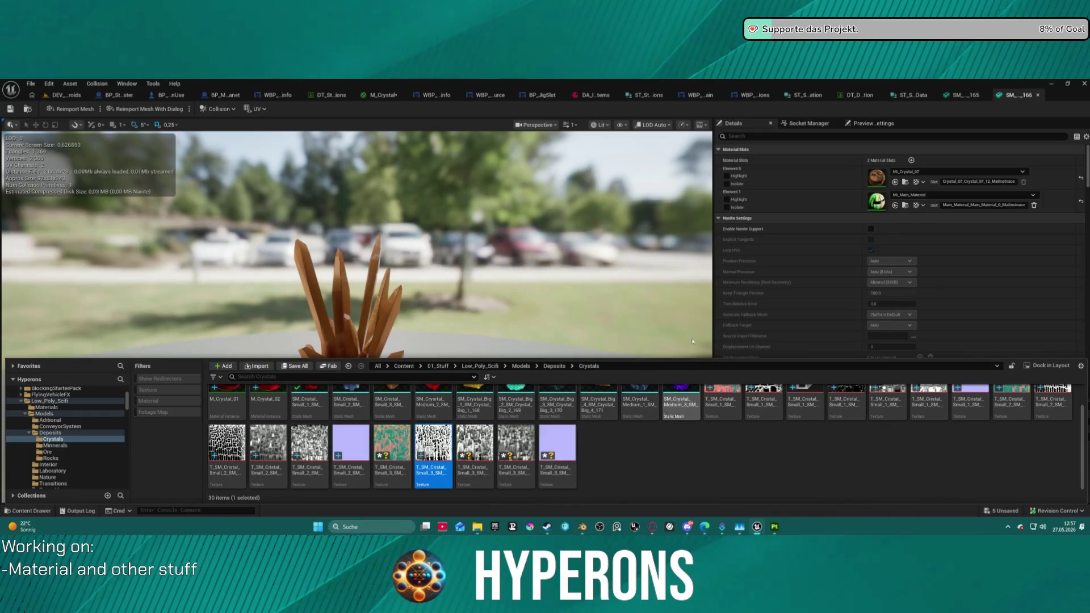
left_click(774, 529)
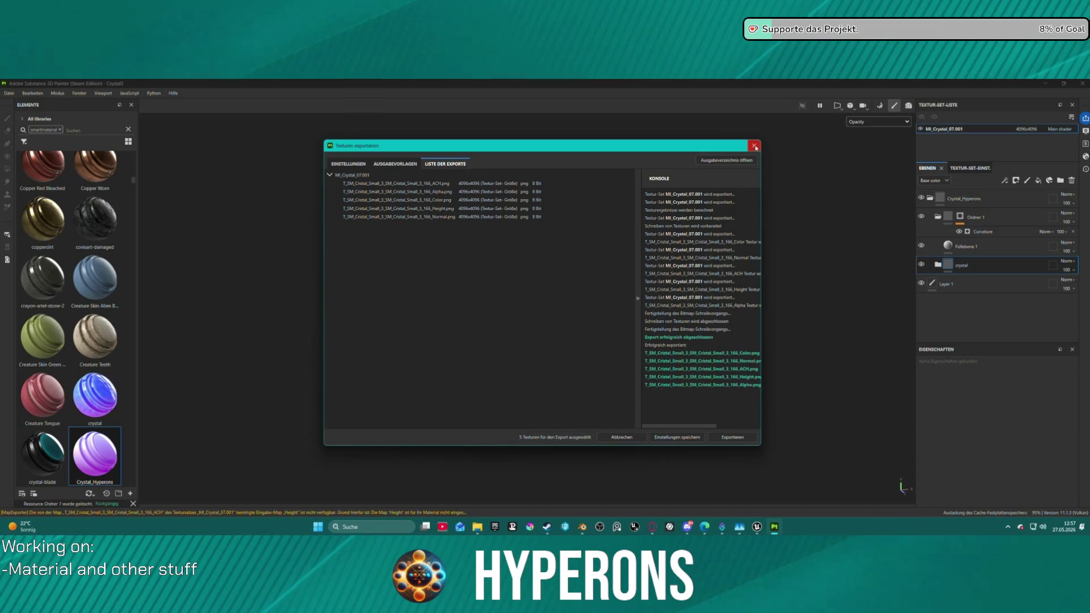
Step: Lower the Curvature generator's Global Balance and Global Blur for sharper crystal edges
left_click(755, 147)
left_click(988, 232)
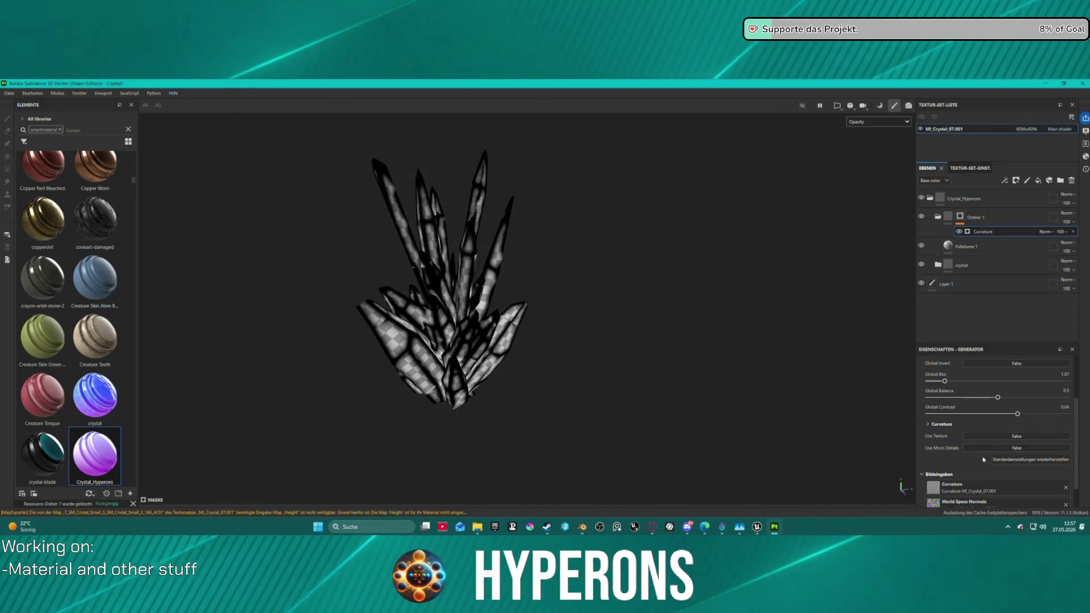
left_click_drag(999, 400, 955, 404)
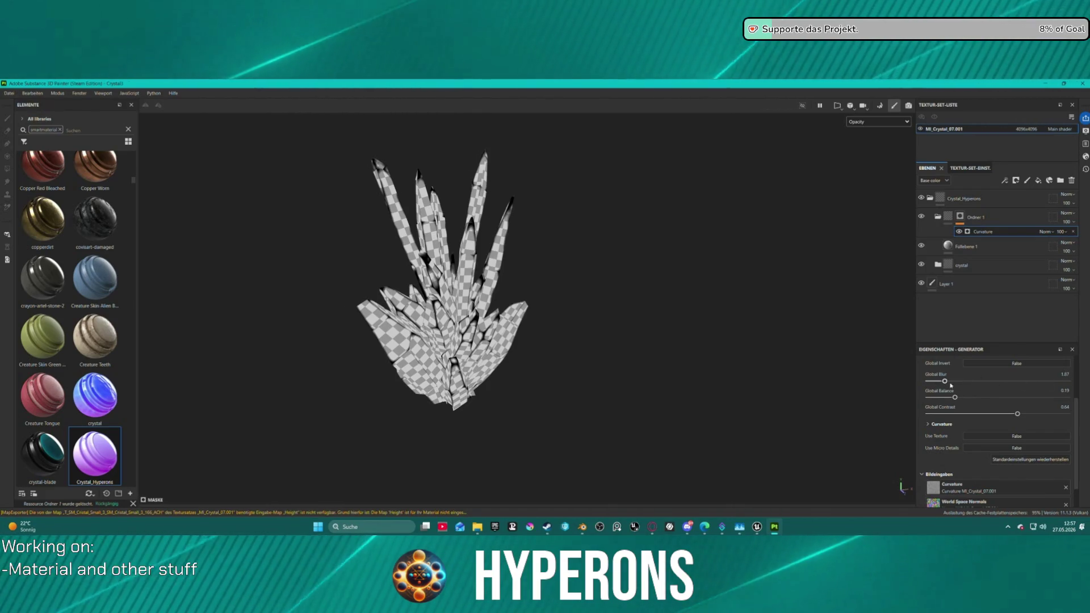
left_click_drag(945, 381, 938, 388)
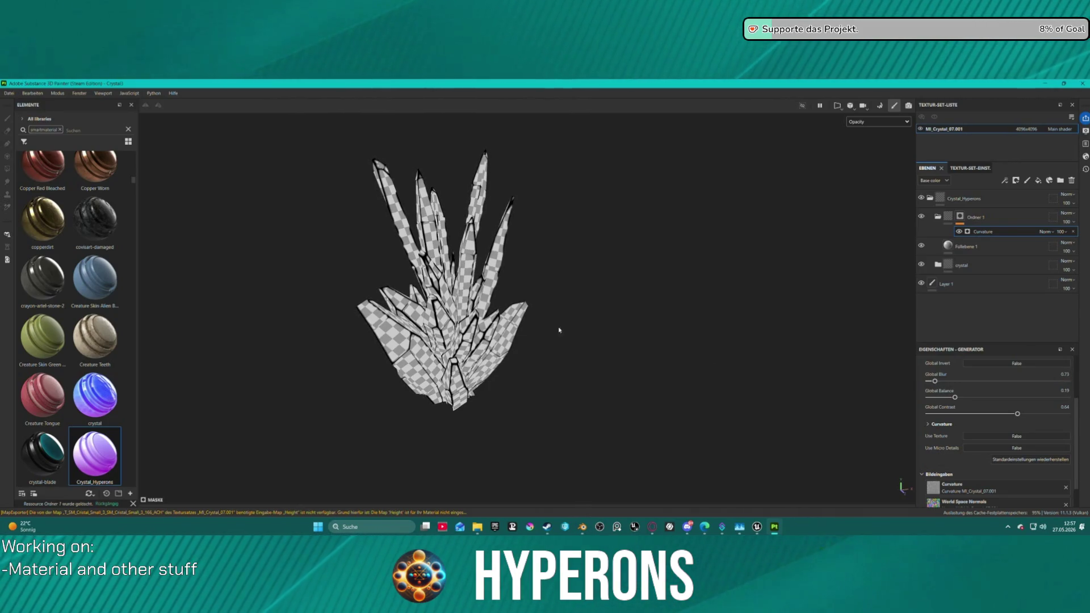
Step: Re-export the updated crystal textures and go back to Unreal Engine
left_click(9, 93)
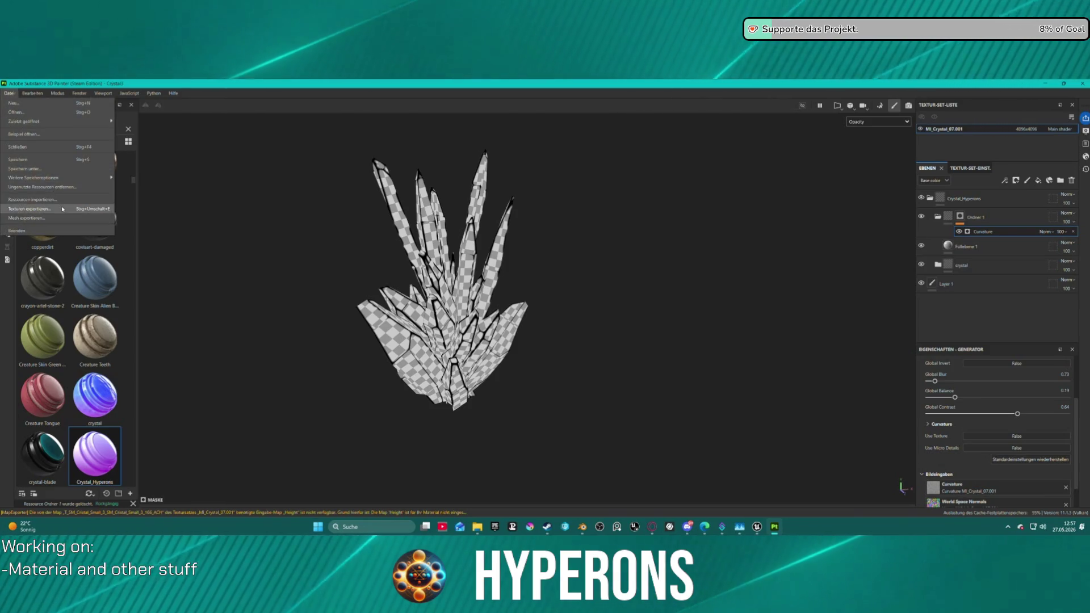
left_click(23, 210)
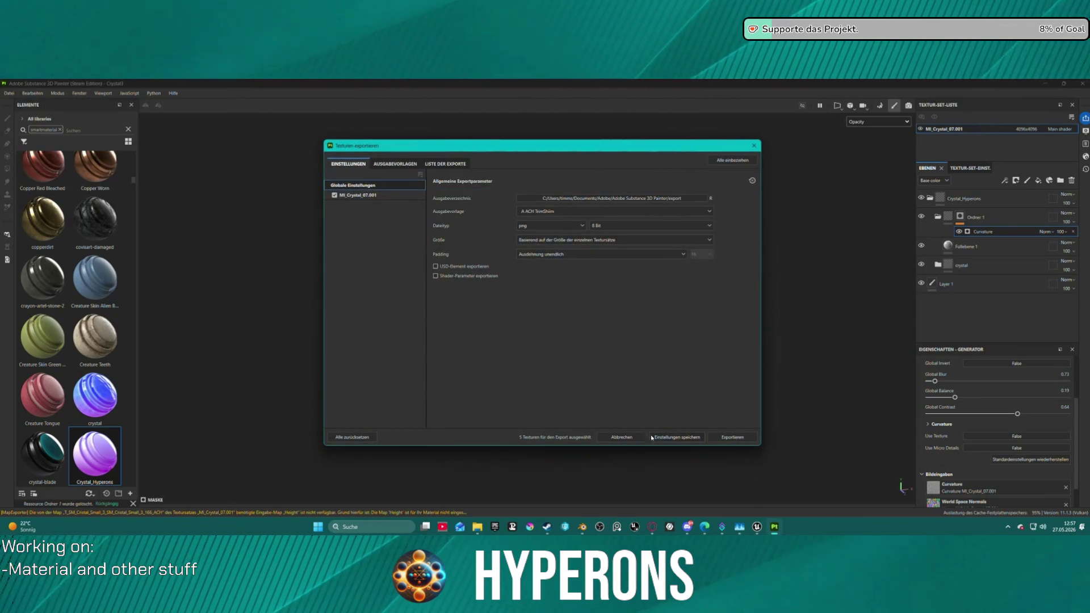
left_click(731, 437)
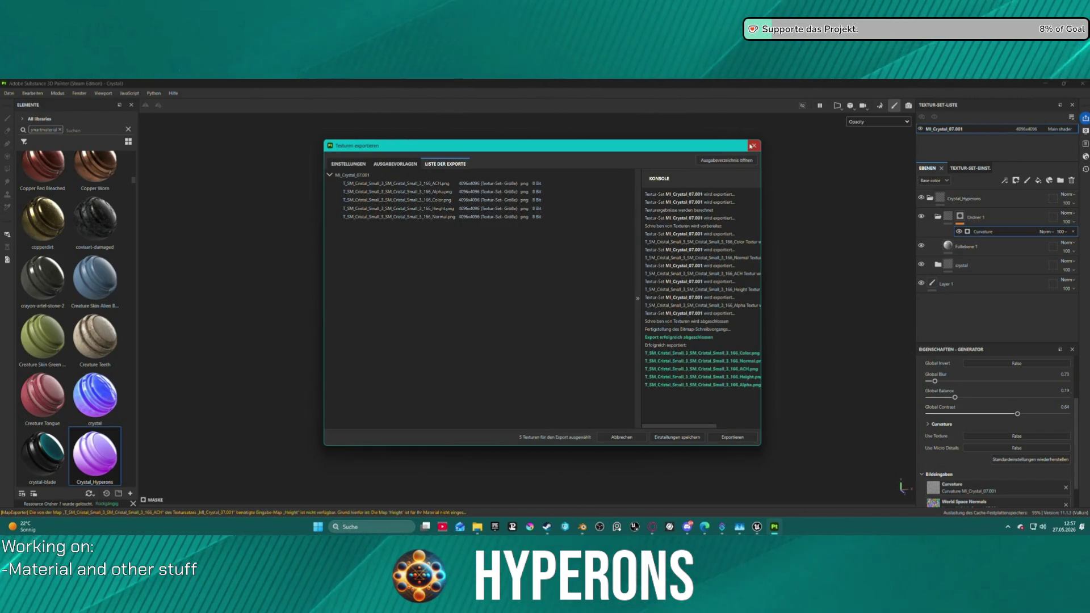
left_click(752, 146)
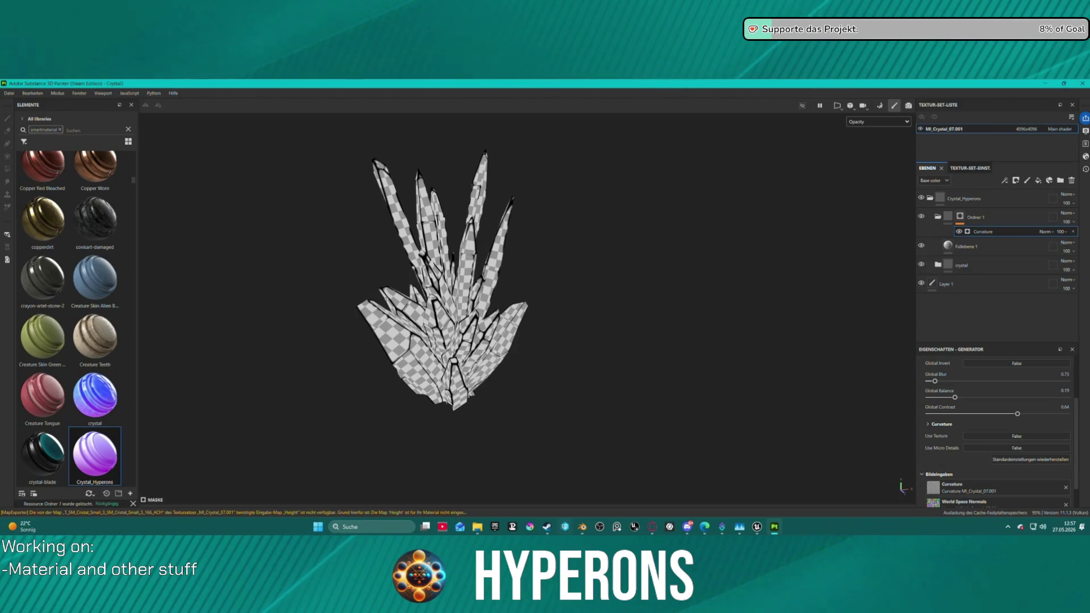
mouse_move(757, 527)
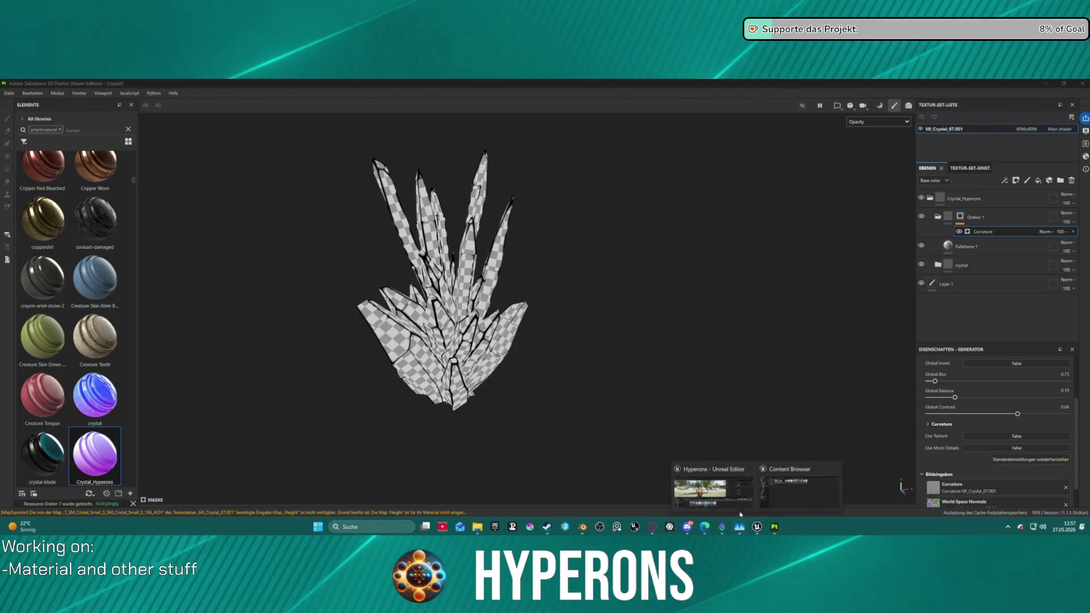
left_click(761, 492)
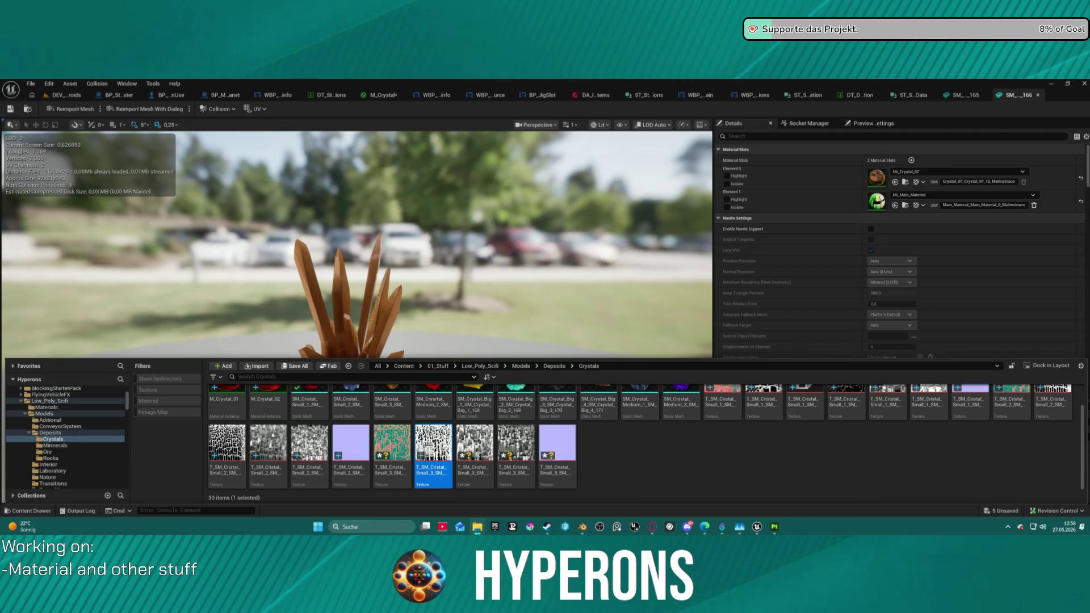
Step: Rename the newly imported textures to end in 166_Normal and 166_Alpha02
left_click(610, 472)
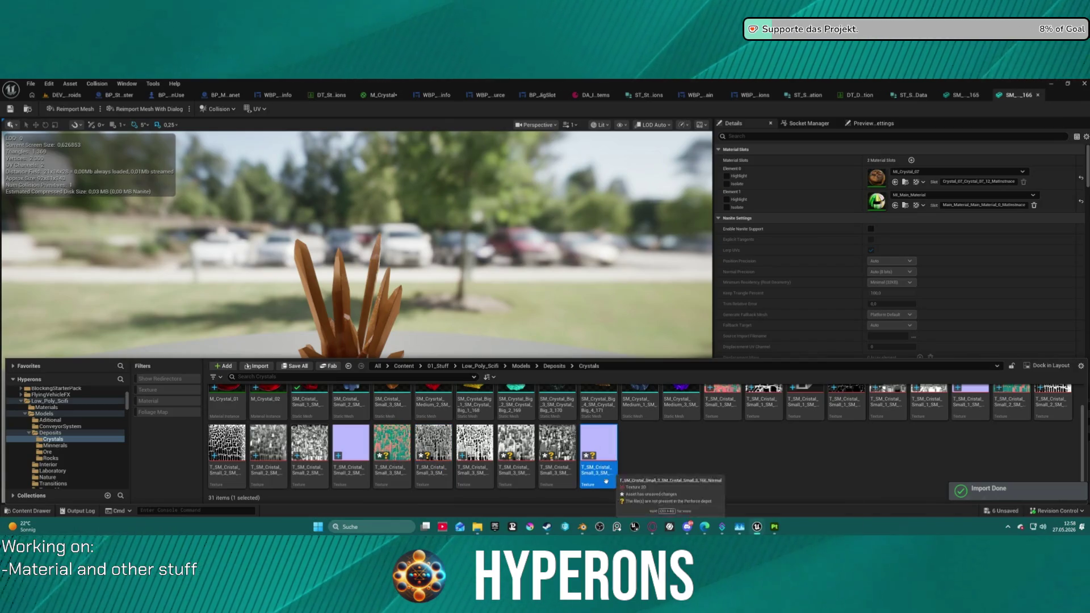
key("F2")
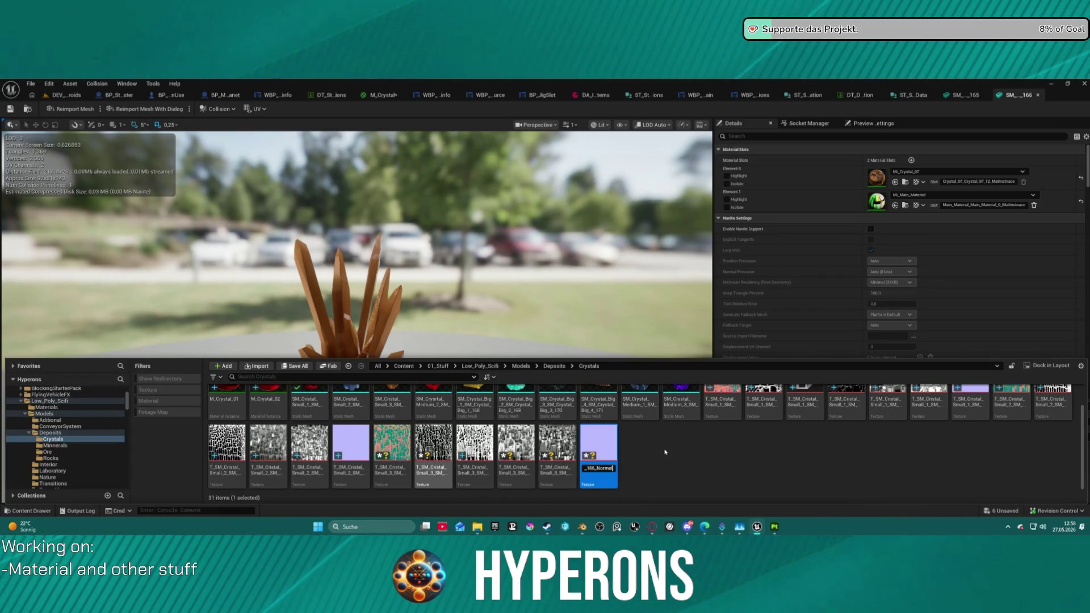
left_click(673, 466)
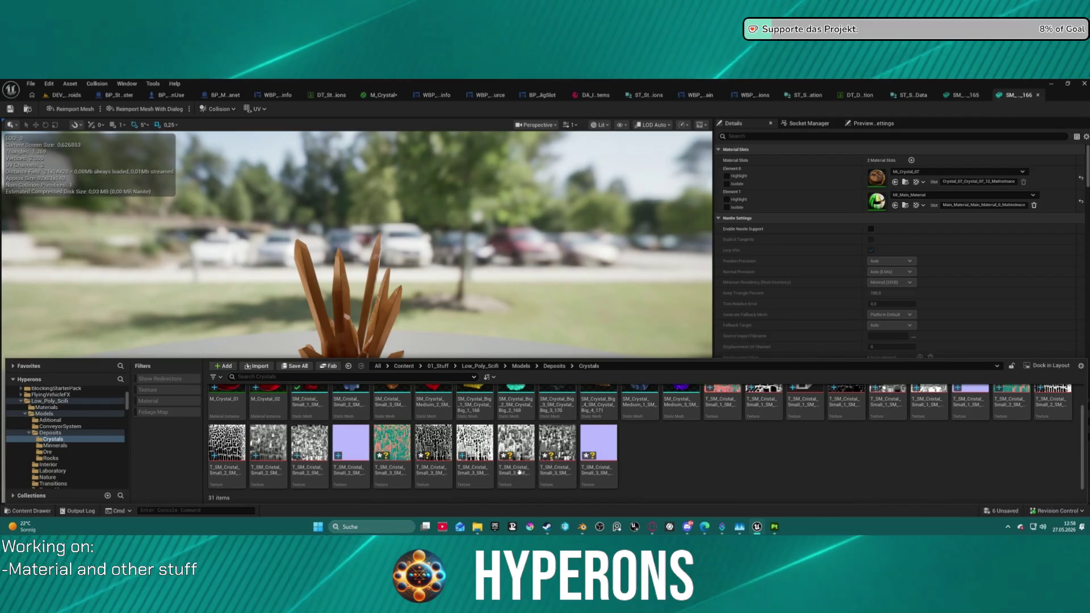
left_click(403, 446)
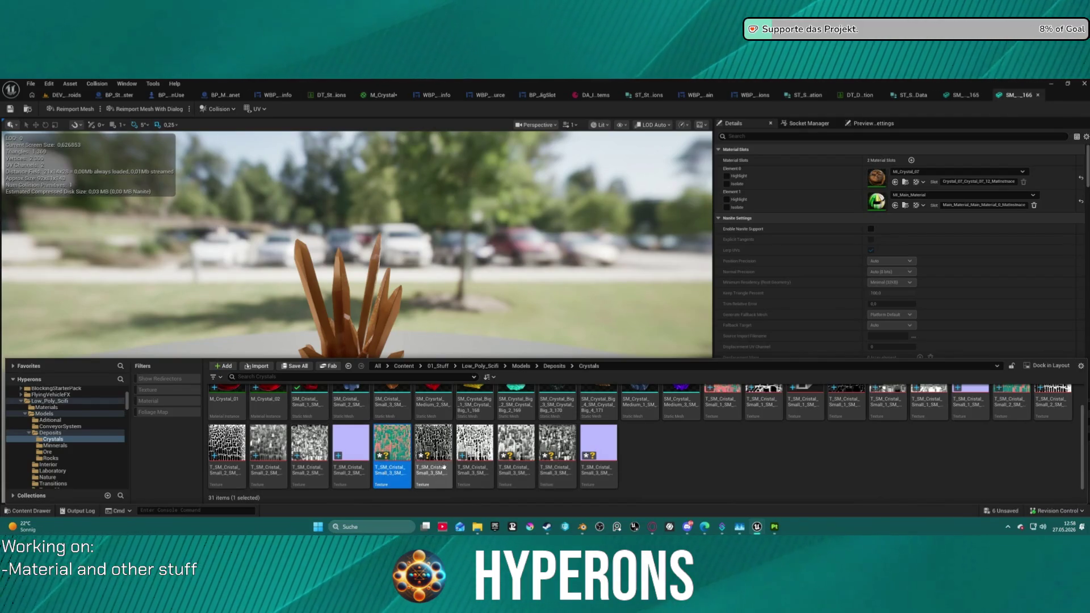
left_click(443, 454)
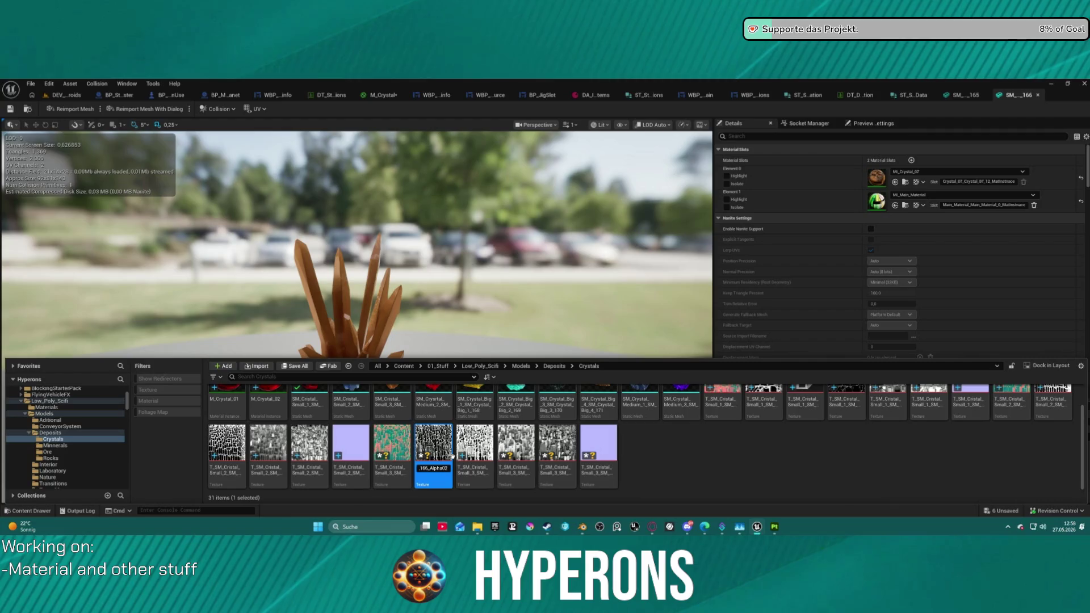
key("Return")
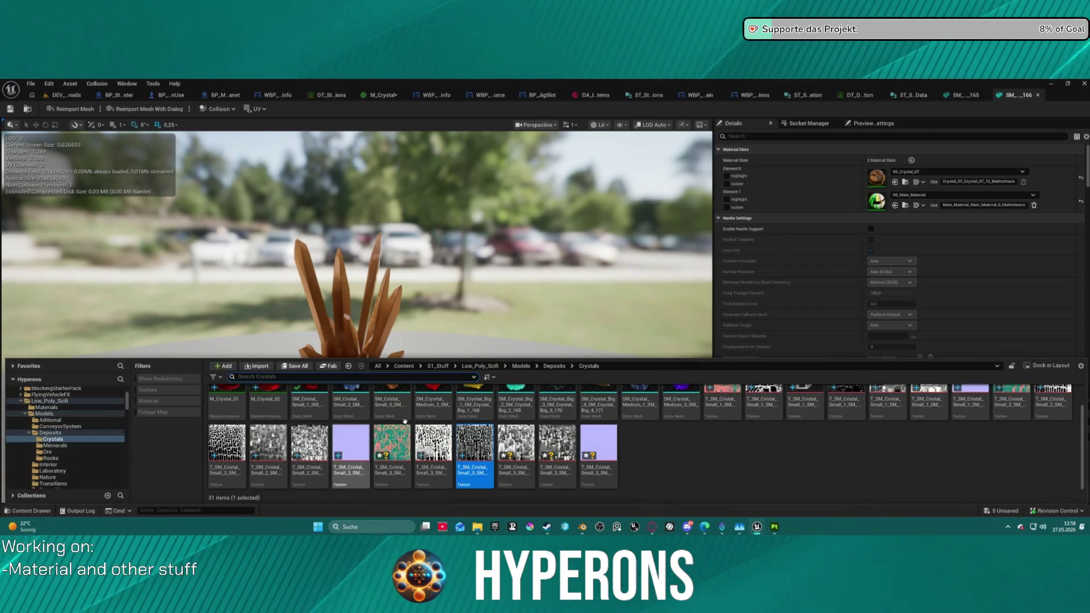
Step: Select the crystal static mesh, hide the Content Drawer and show the blue crystal mesh
left_click(397, 413)
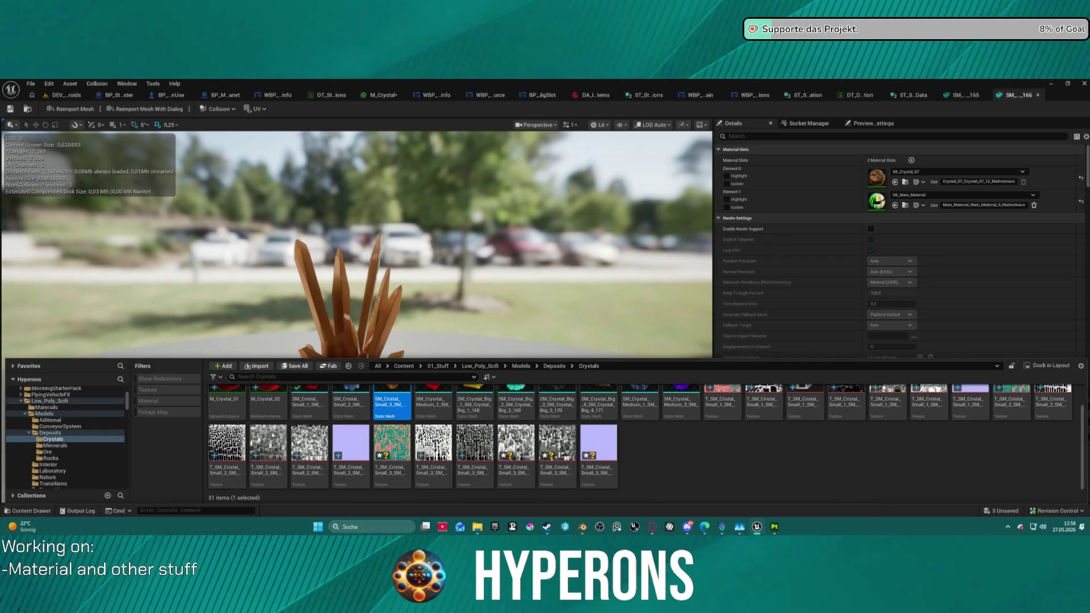
key("ctrl+space")
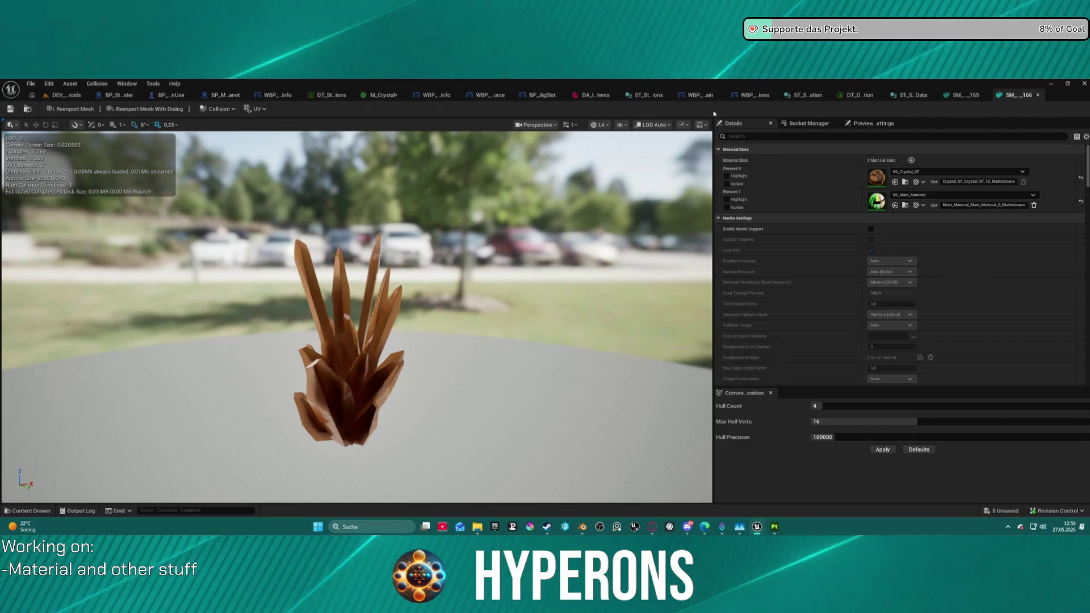
left_click(969, 95)
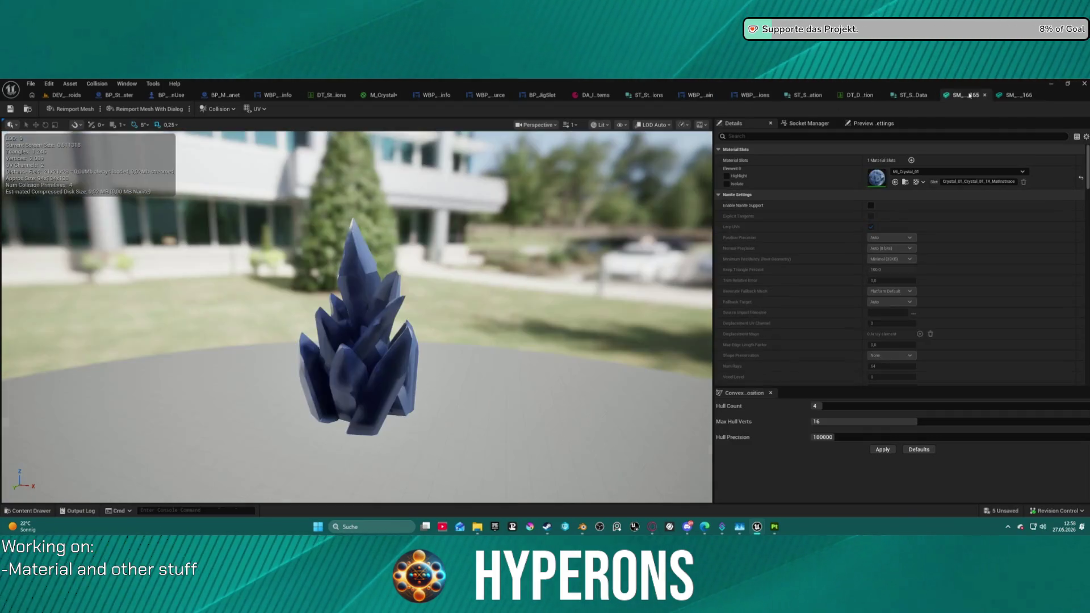
Step: Switch to the DEV_Asteroids level and select the MI_Crystal_08 material instance
left_click(906, 182)
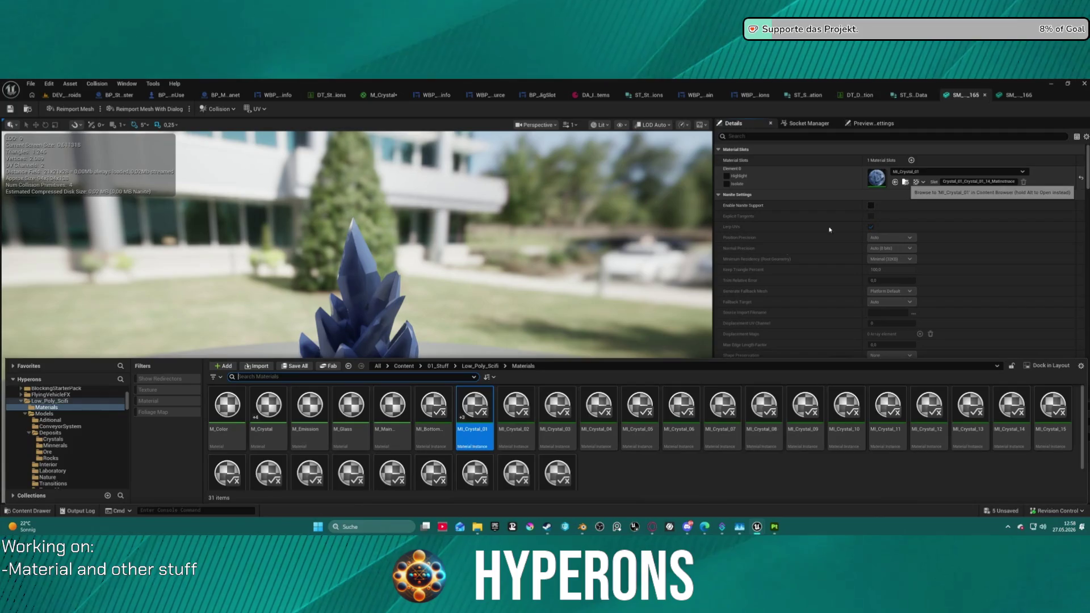
left_click(636, 481)
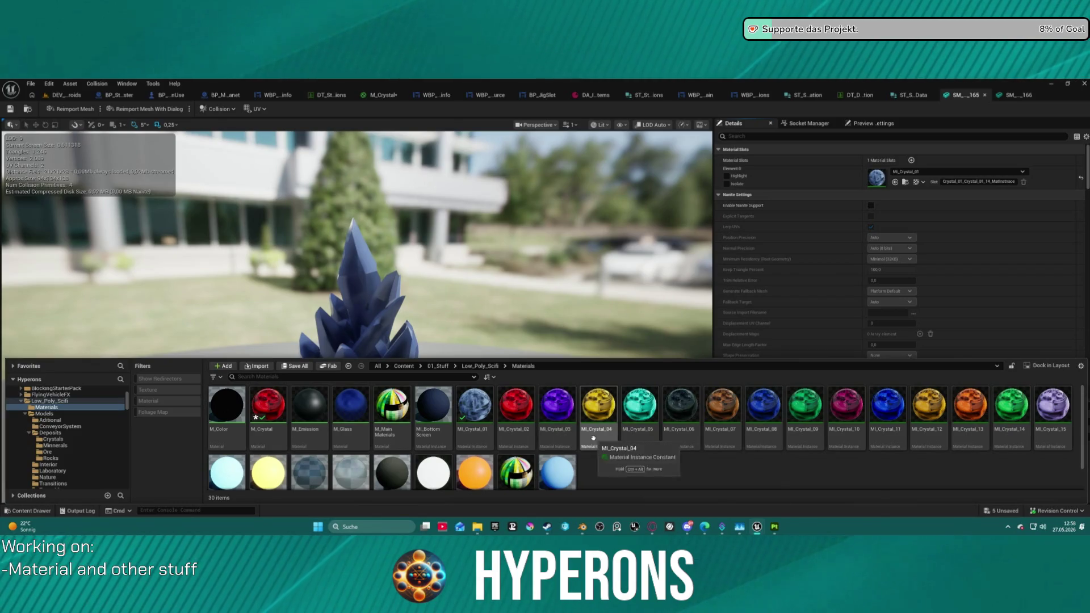
left_click(67, 96)
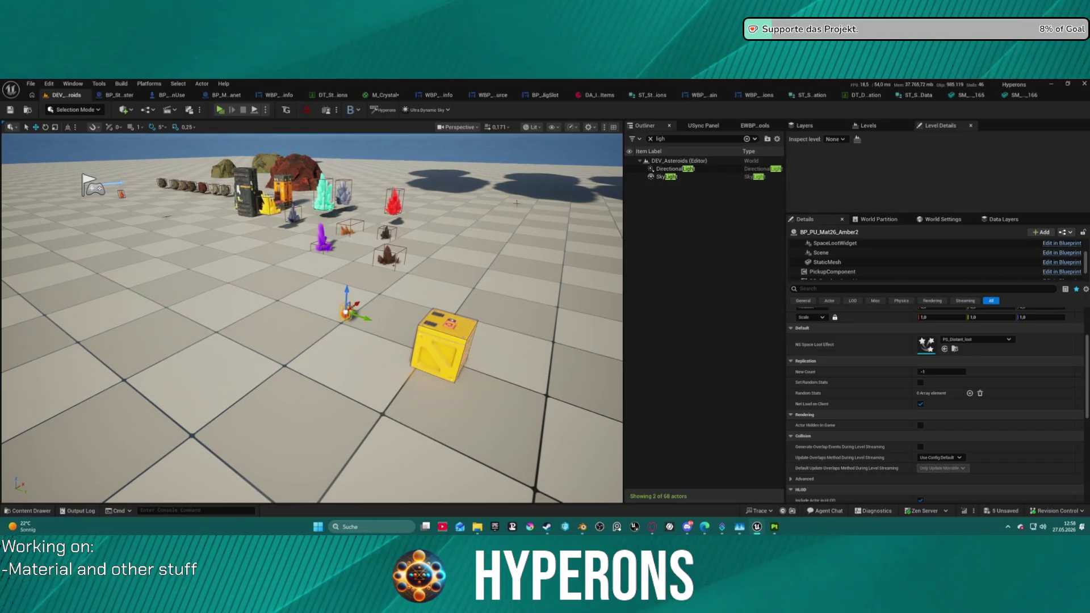
key("e")
key("ctrl+space")
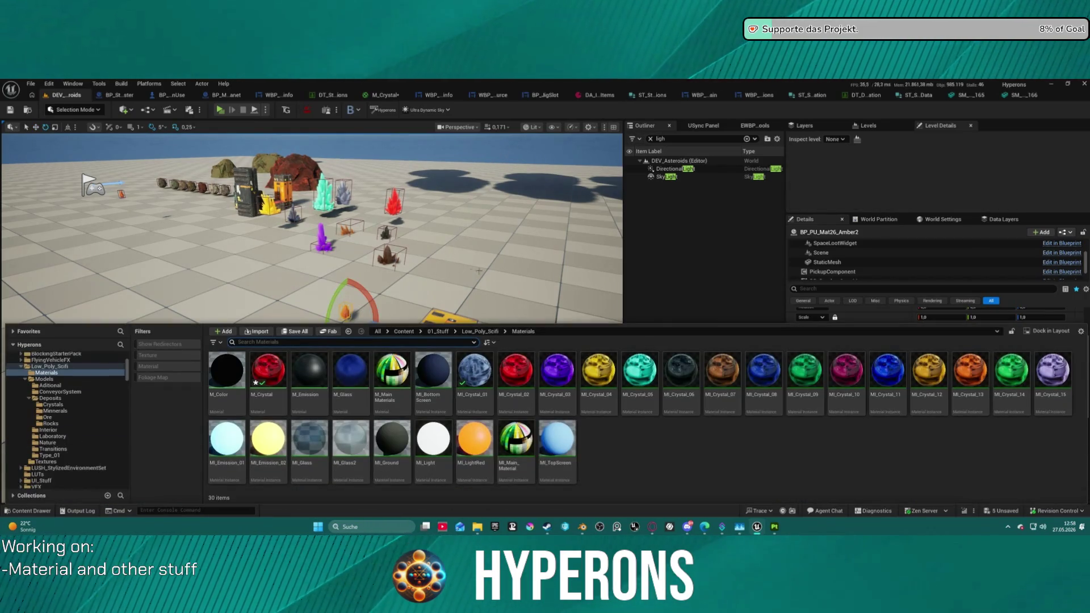
left_click(683, 458)
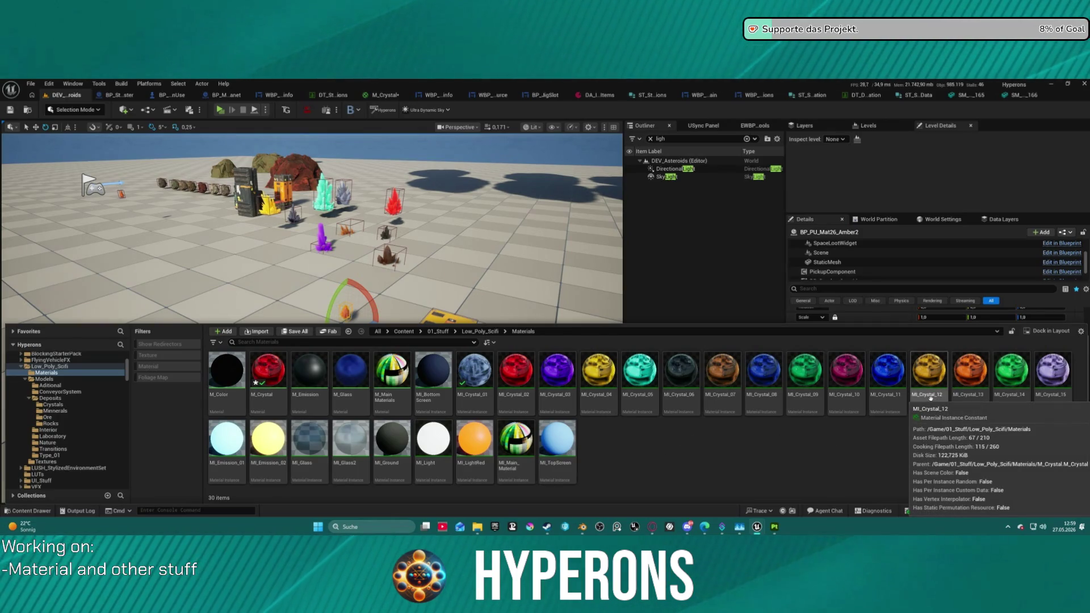
left_click(763, 375)
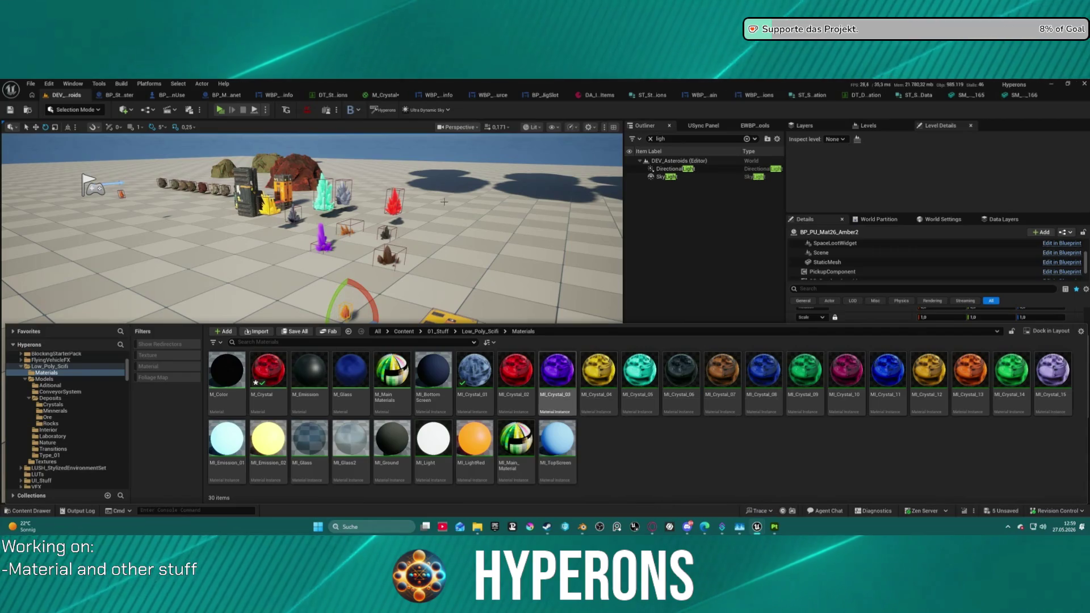
key("ctrl+space")
Step: Fly the camera to the crystals, select the dark Electrumite pickup, and open the orange small crystal mesh
key("w")
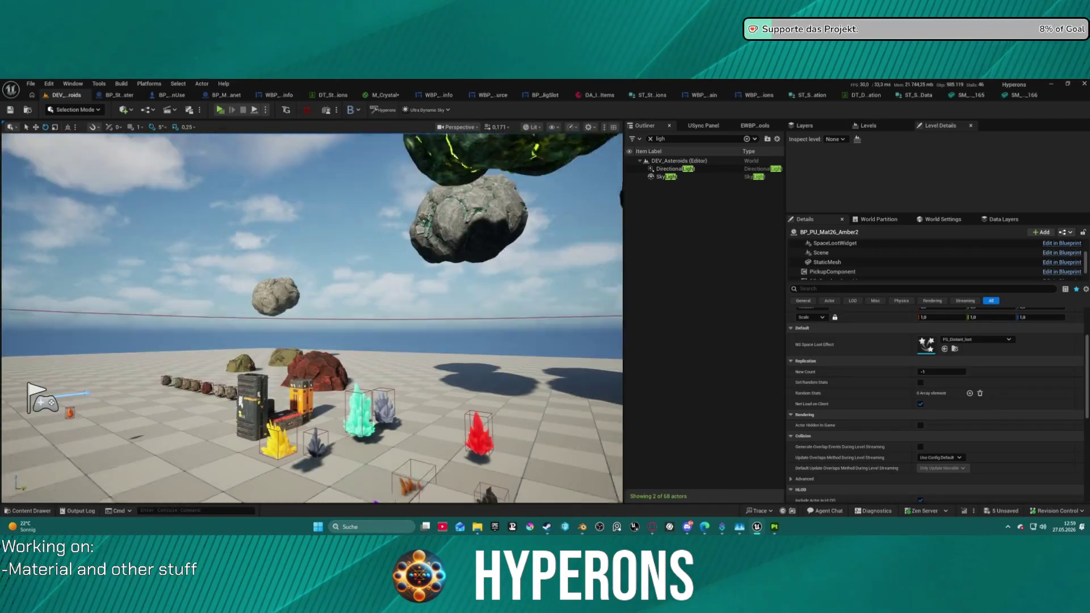
key("s")
key("ctrl+space")
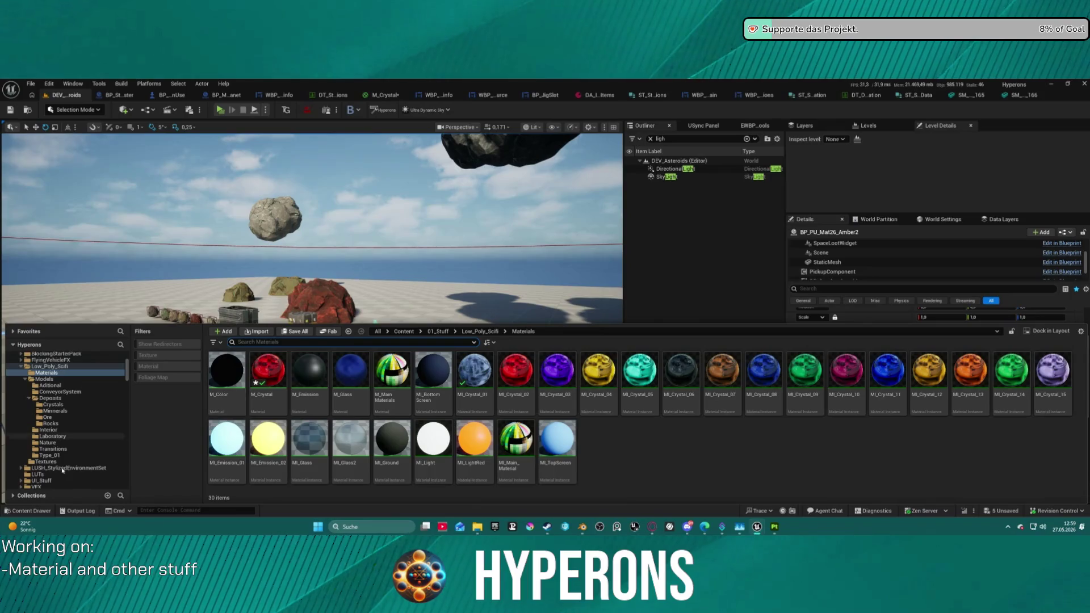
scroll(56, 451, "down", 3)
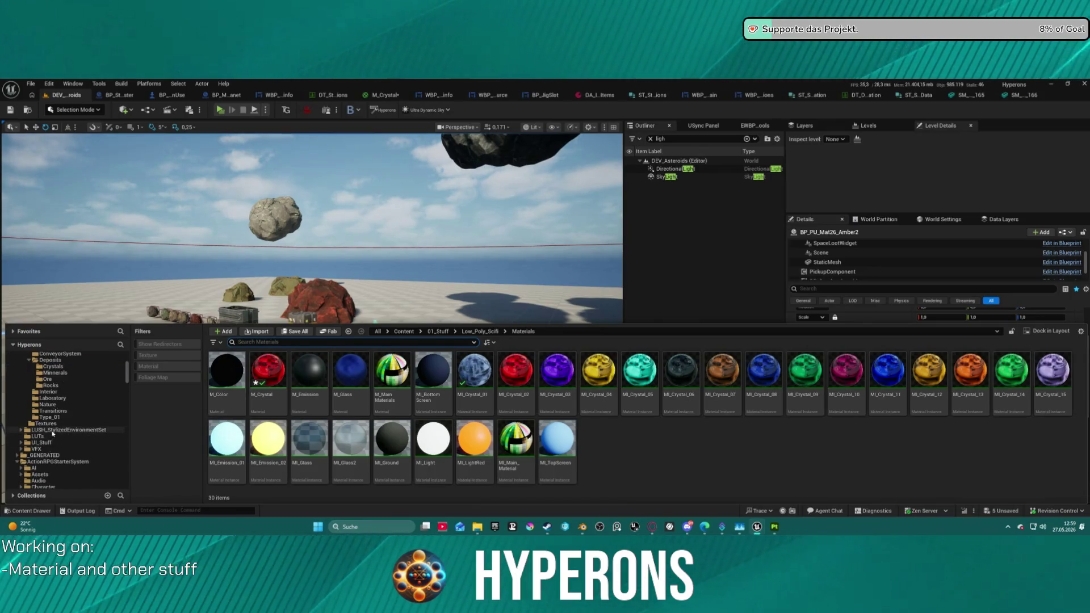
scroll(52, 433, "up", 5)
left_click_drag(397, 229, 397, 229)
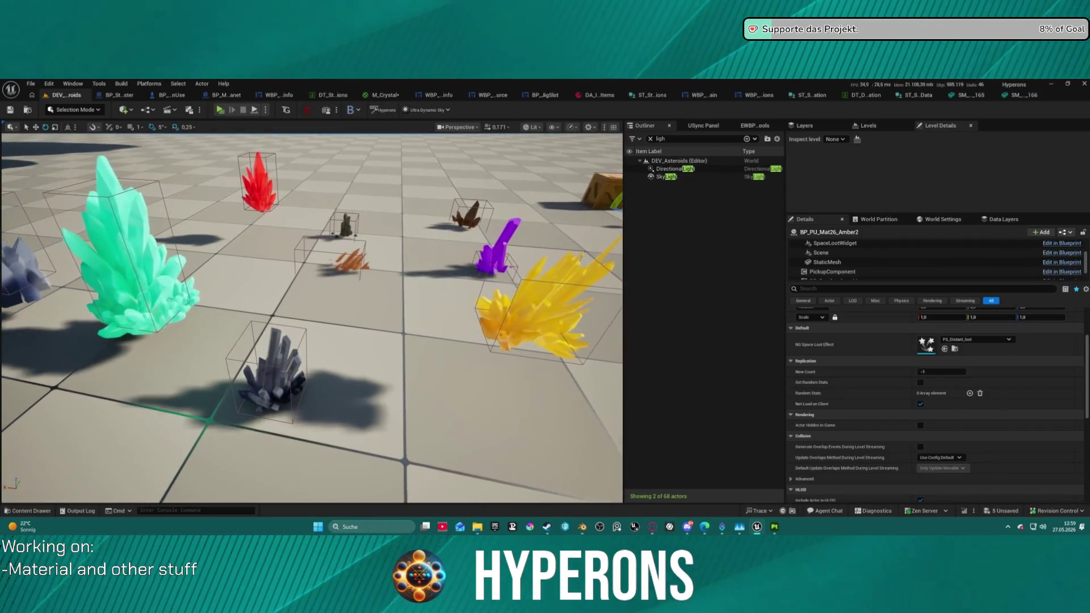
left_click(275, 348)
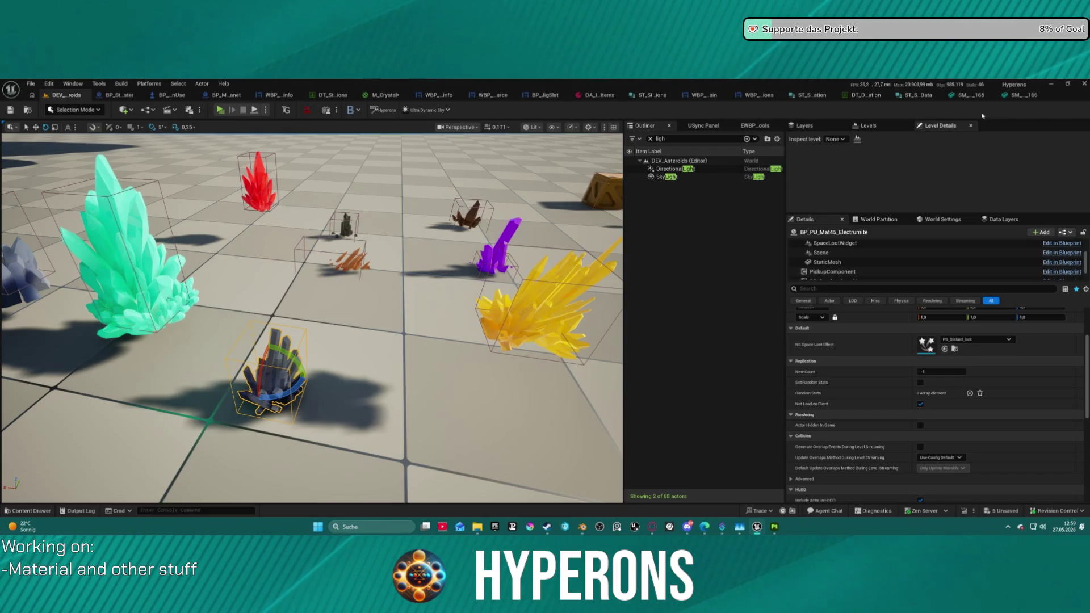
left_click(1019, 96)
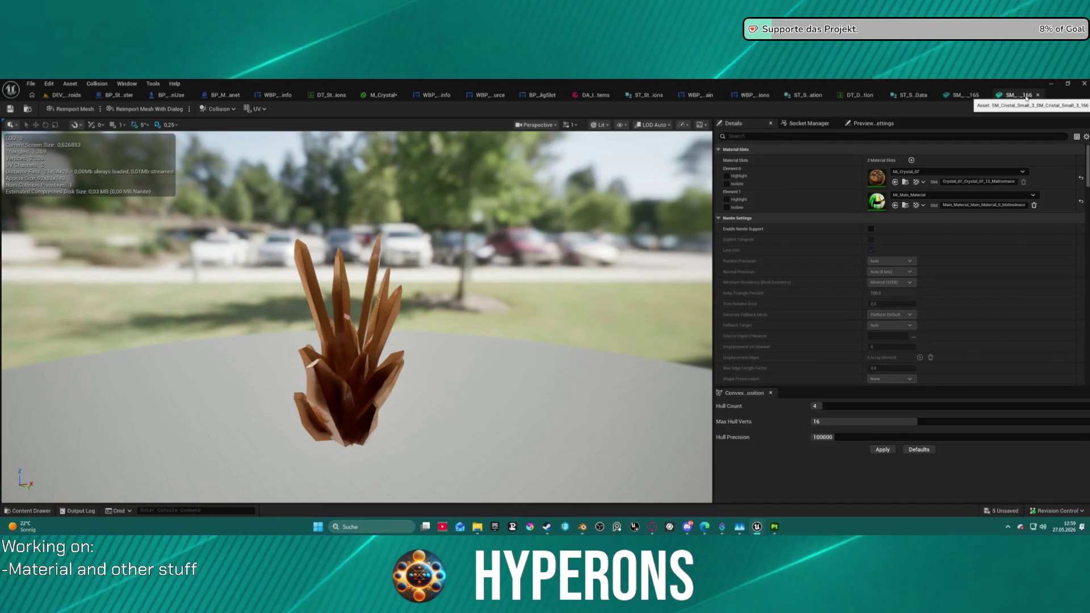
Step: Bring the blue SM_..165 crystal mesh back into view, briefly checking the Content Drawer, then move to Blender
left_click(964, 97)
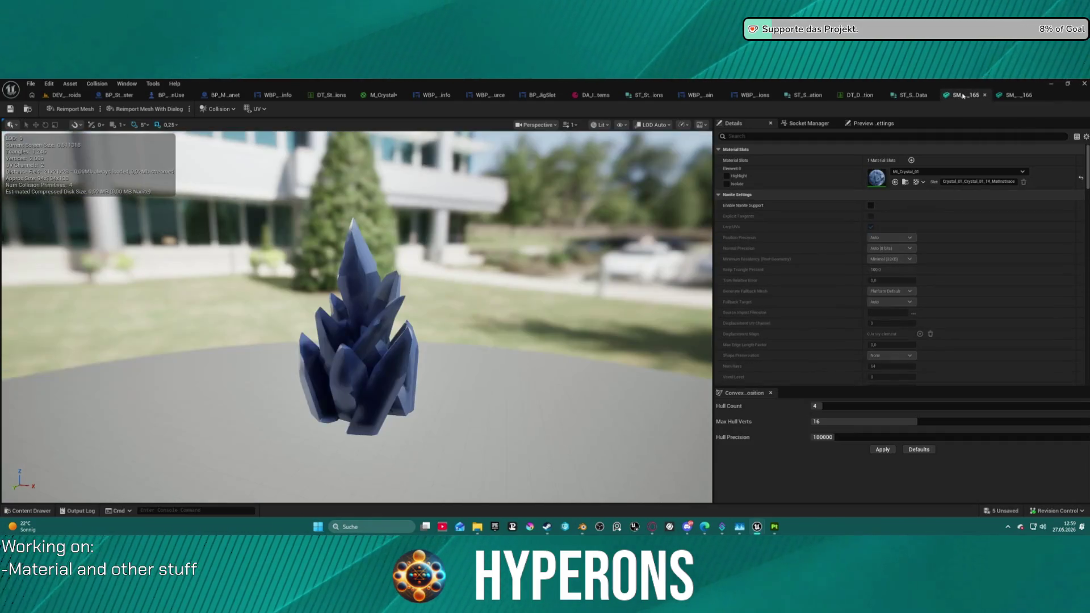
key("ctrl+space")
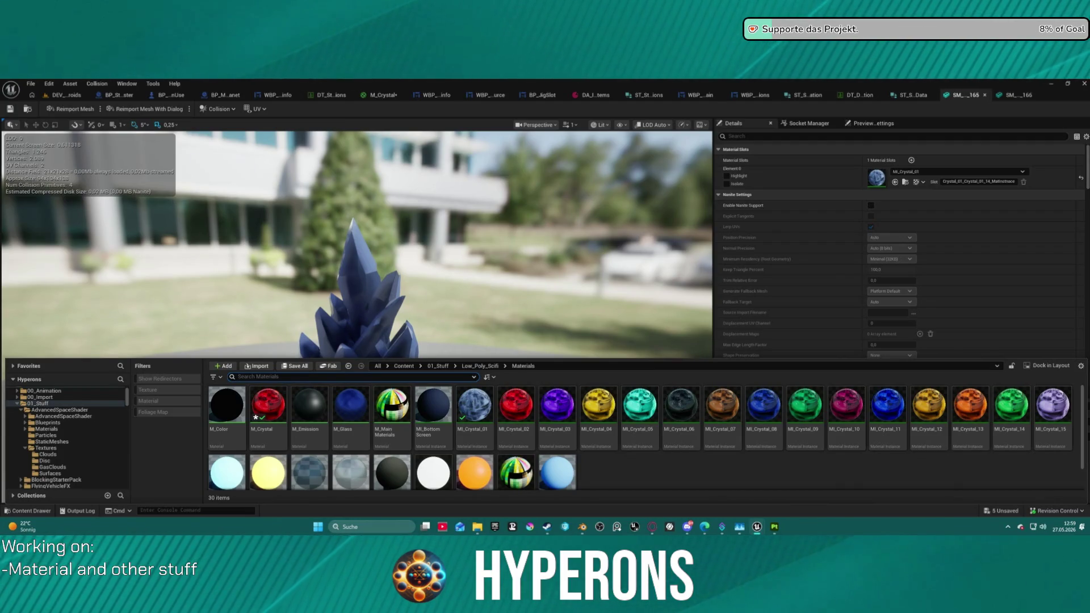
key("ctrl+space")
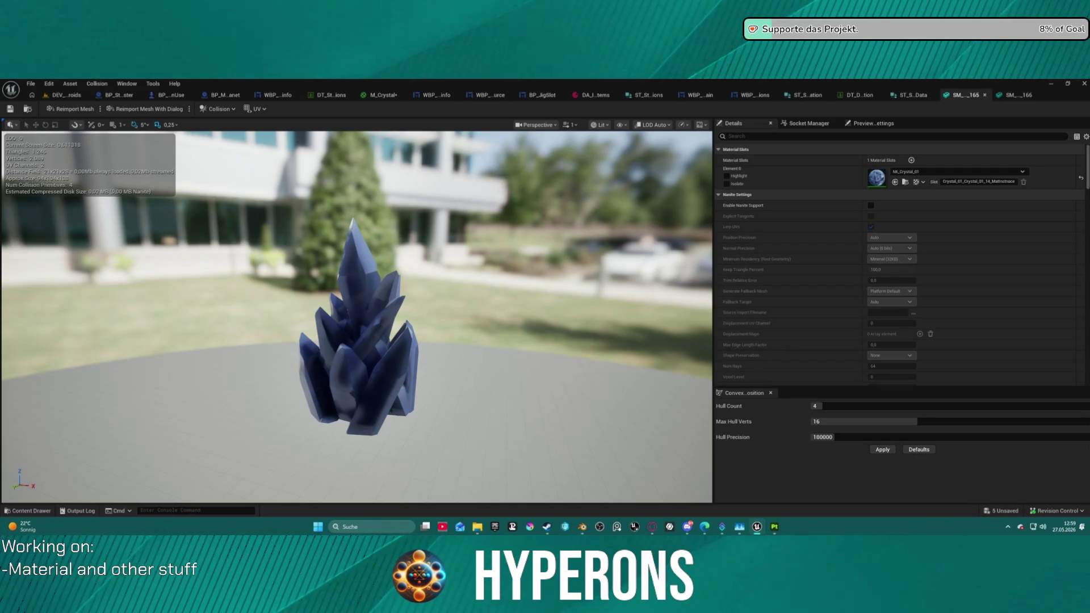
left_click(585, 528)
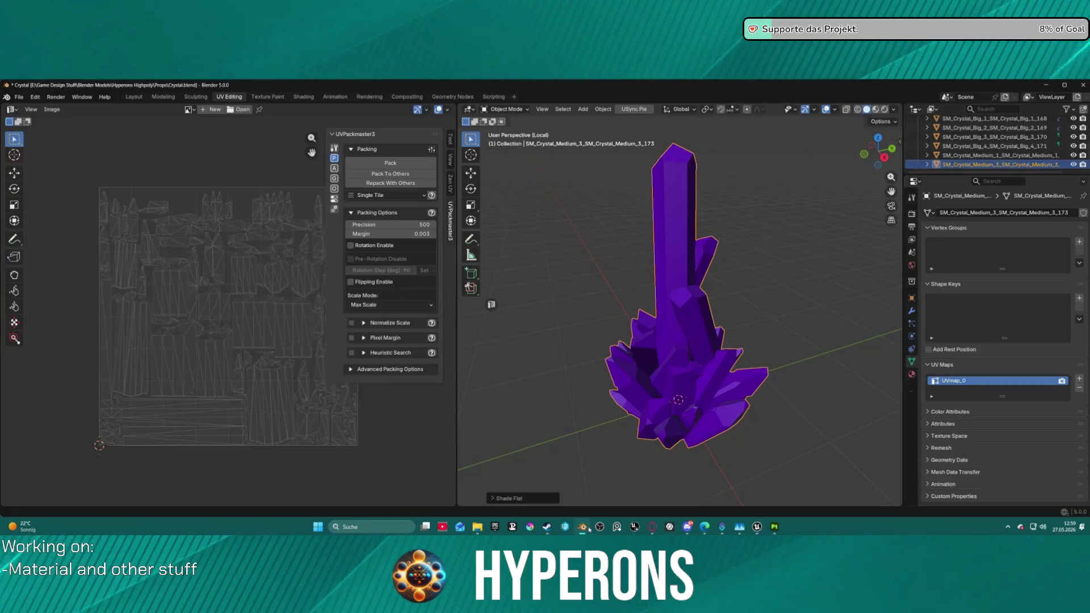
Step: Hide SM_Cristal_Small_2 in Blender's Outliner and minimise Blender to return to Unreal
left_click(995, 148)
left_click(1074, 149)
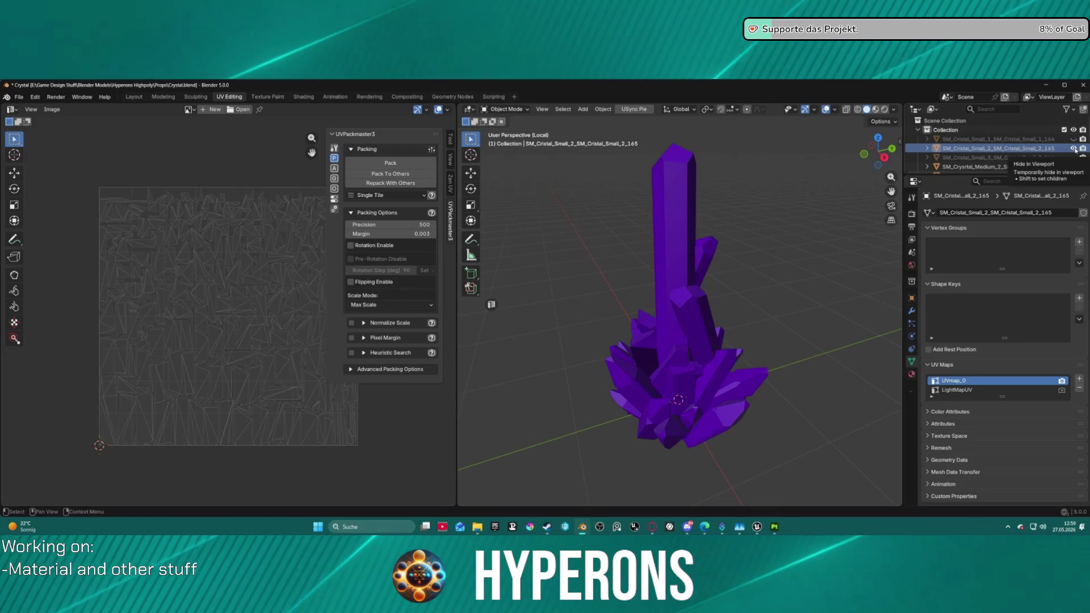
left_click(1074, 148)
left_click(1074, 149)
left_click(1074, 149)
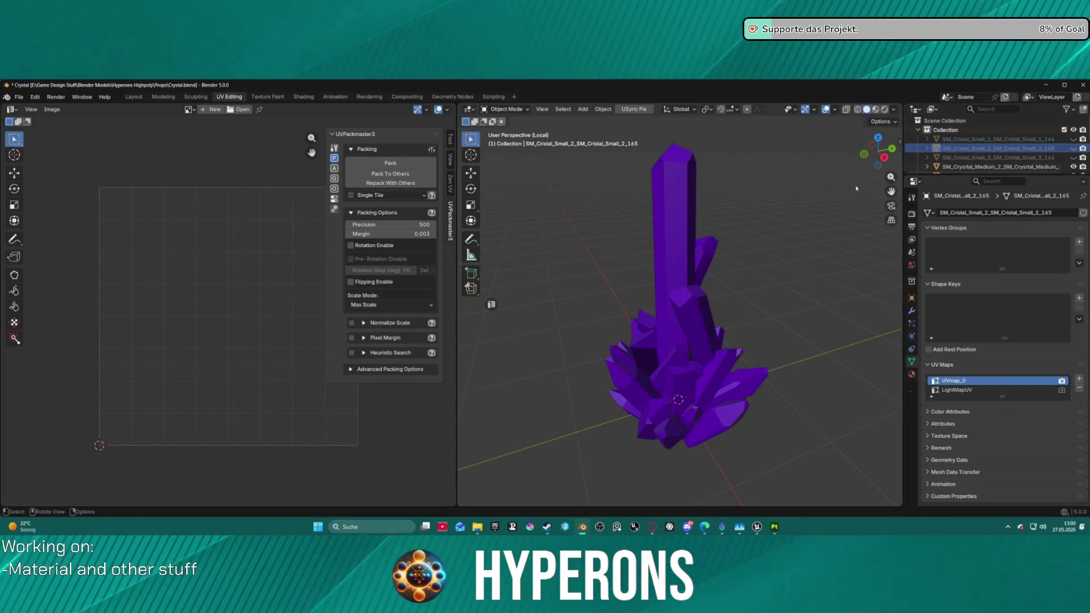
key("ctrl+space")
key("ctrl+space")
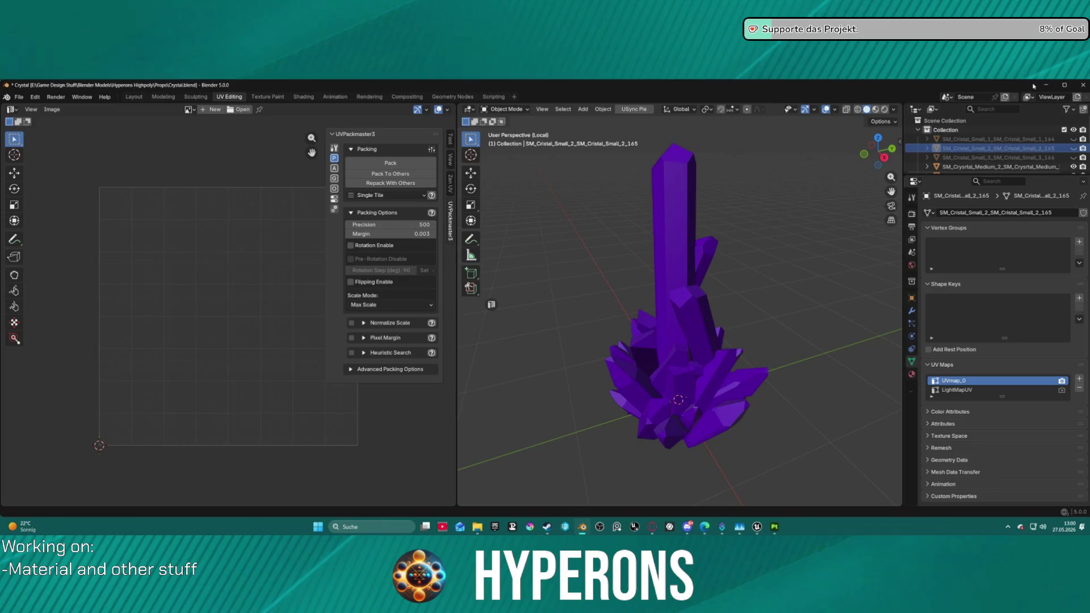
left_click(1046, 84)
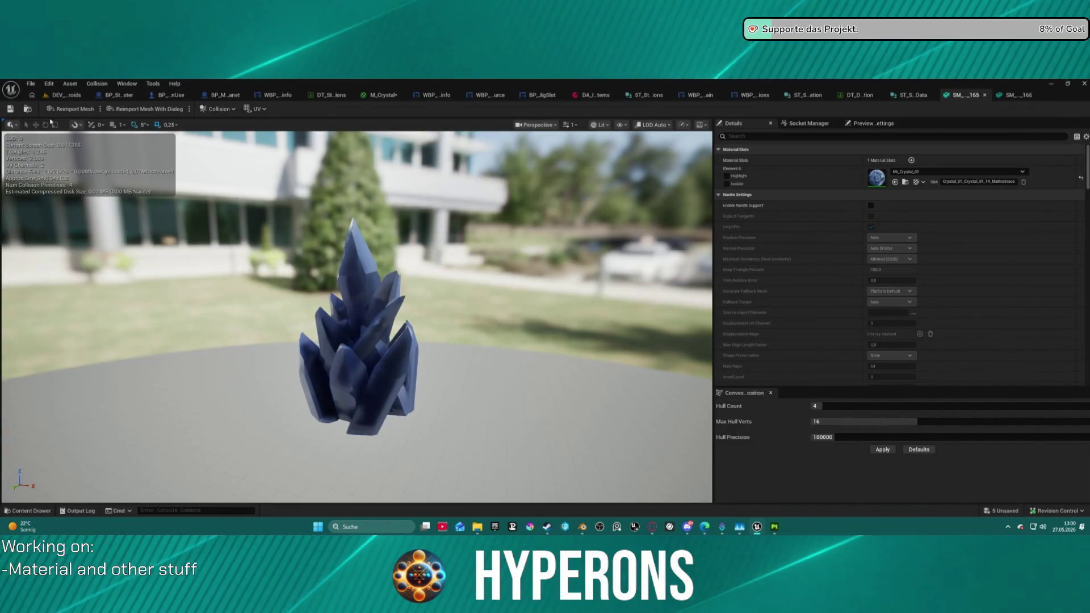
Step: Open SM_Cristal_Small_3 from the Crystals folder and orbit out to see the whole crystal
key("ctrl+space")
left_click(404, 433)
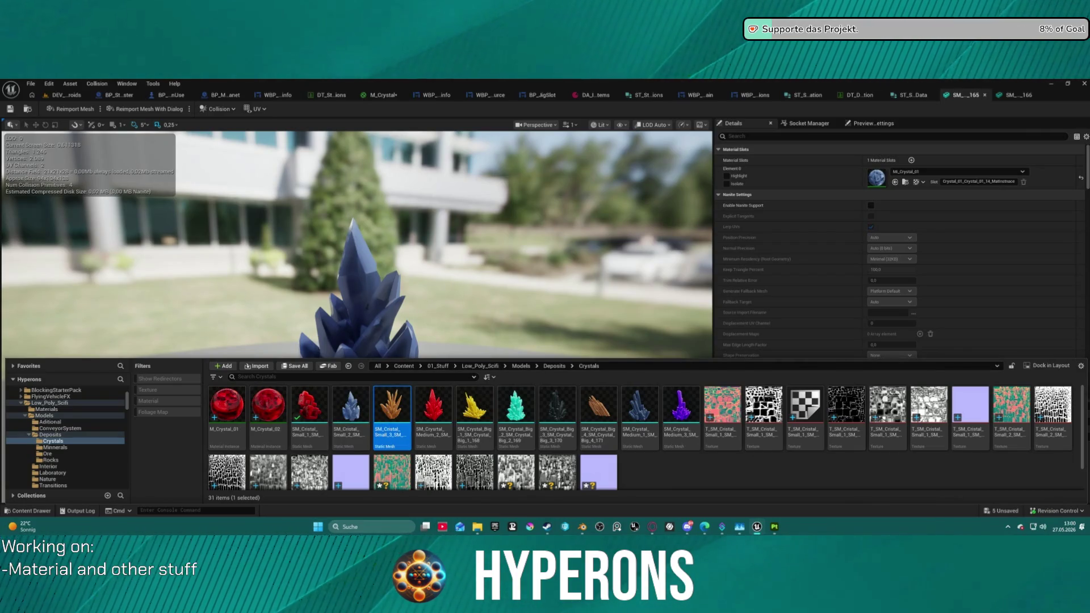
double_click(401, 413)
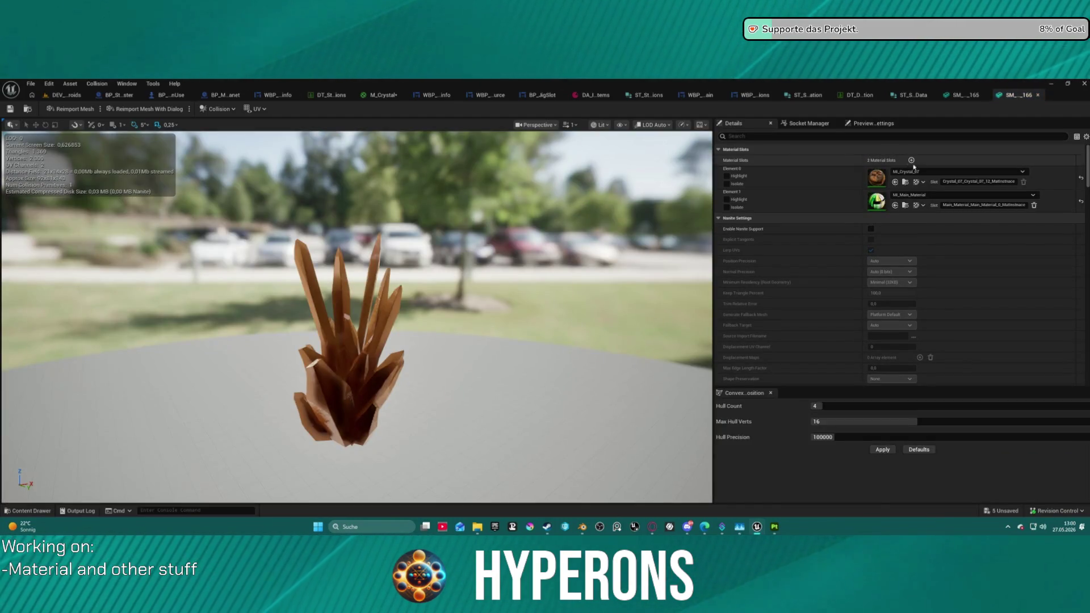
mouse_move(363, 318)
left_mouse_down()
mouse_move(272, 318)
mouse_move(260, 270)
left_mouse_up()
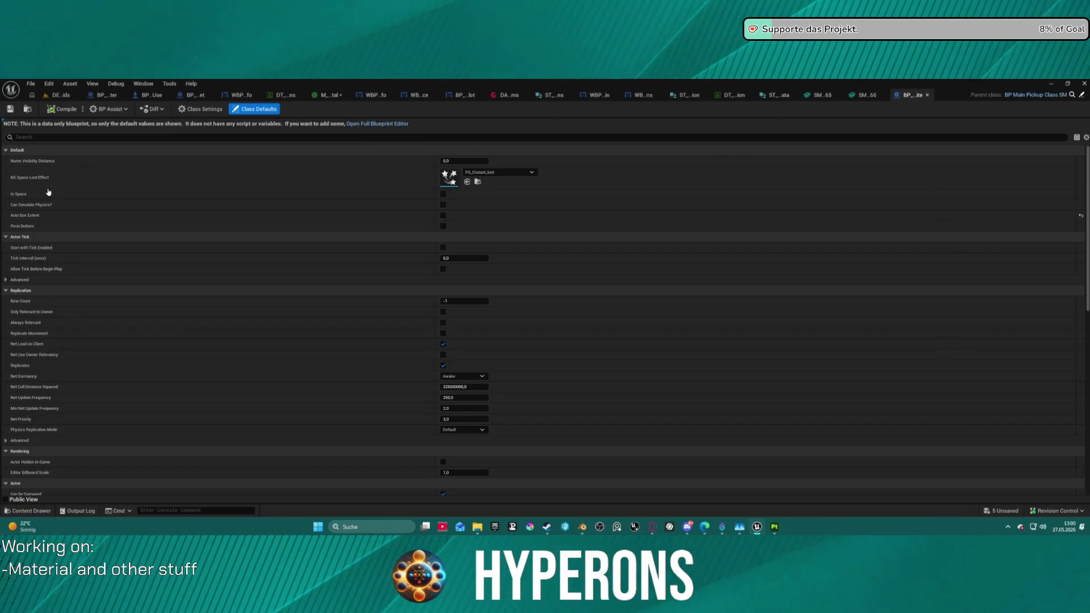
Step: Open the pickup's full Blueprint editor, select its StaticMesh component, and show the Crystals folder
left_click(377, 123)
left_click(41, 216)
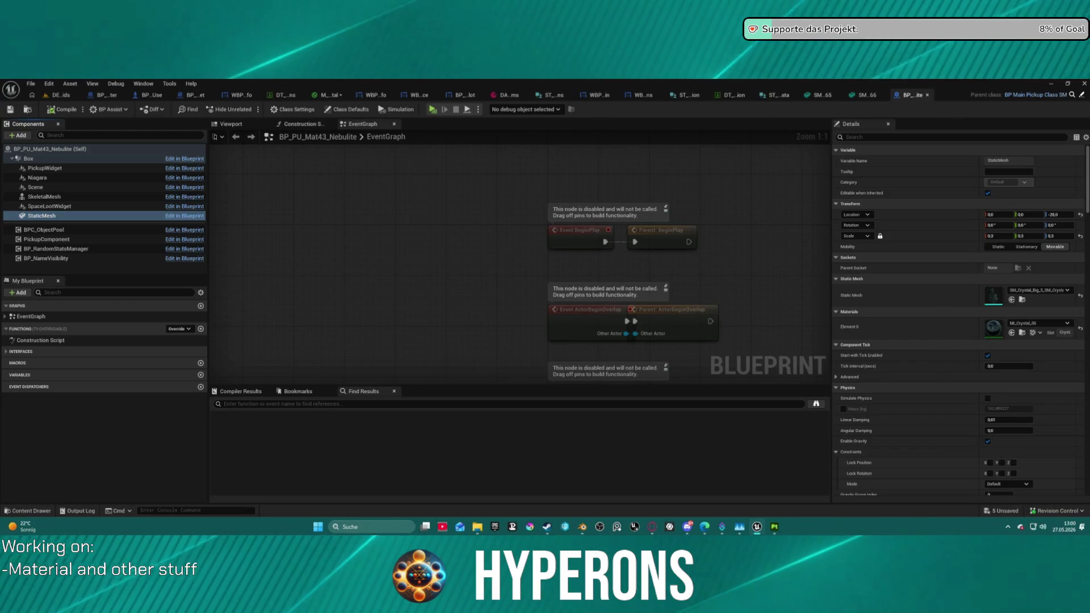
left_click(874, 96)
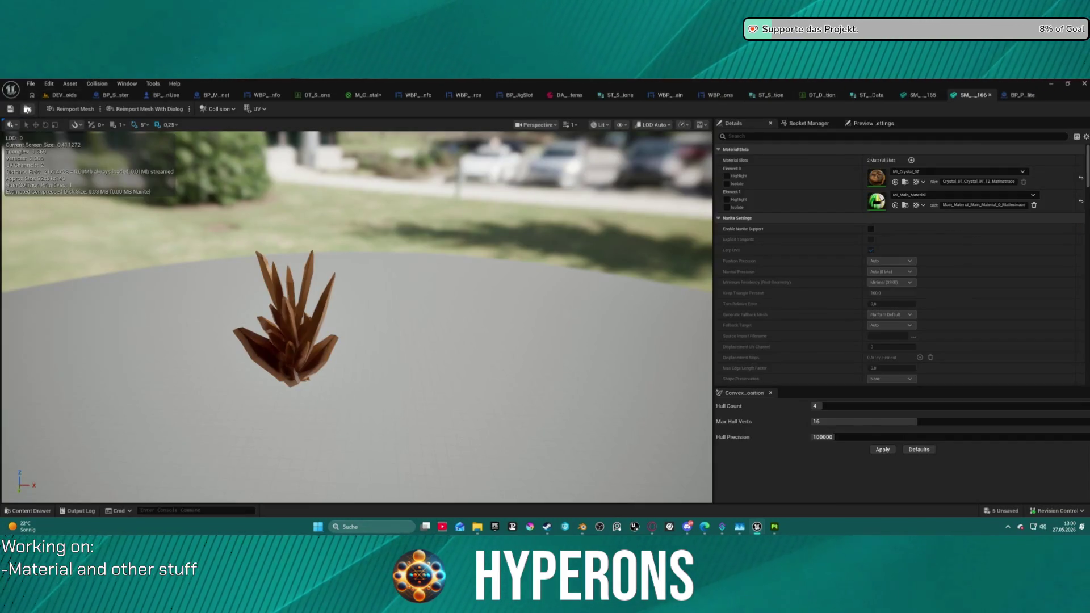
left_click(31, 510)
Step: Check SM_Cristal_Small_3's referencers, focusing on BPChild_HO_Crystal03_Lumindra, then close the Reference Viewer
right_click(392, 415)
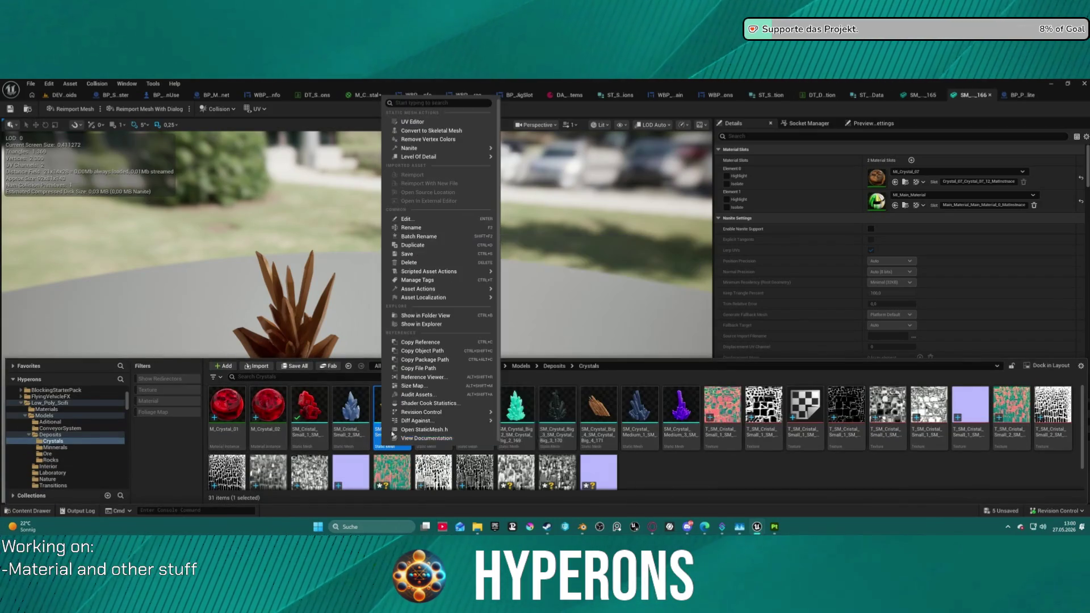
left_click(441, 378)
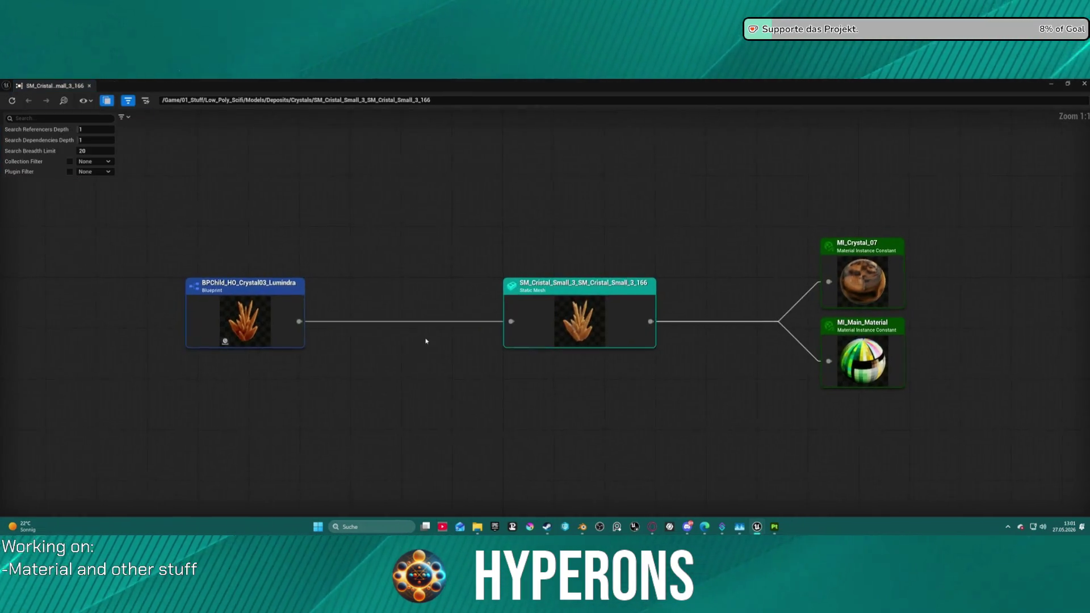
double_click(269, 312)
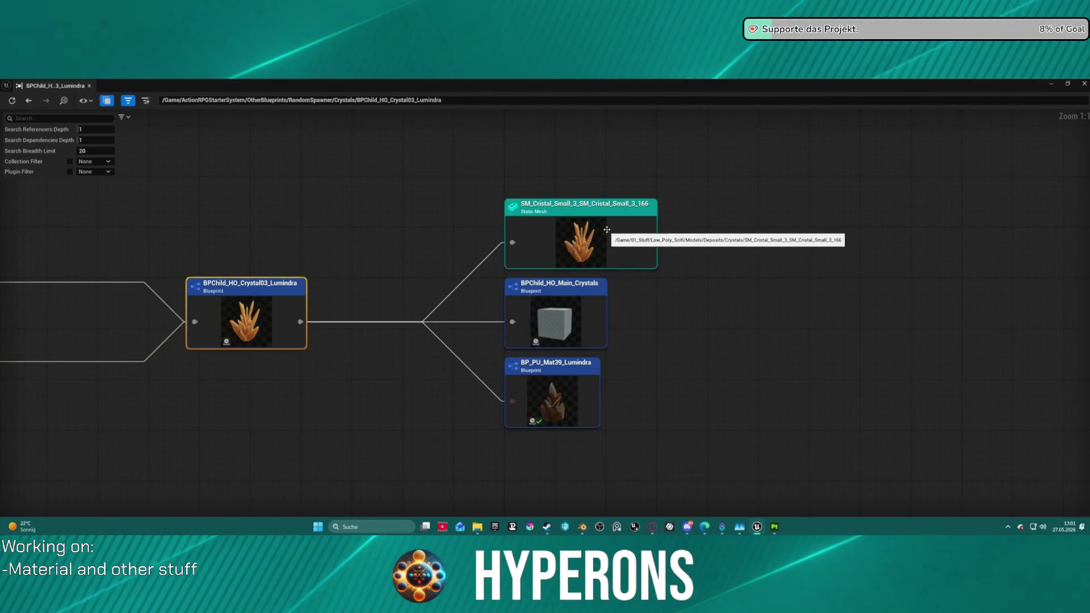
scroll(730, 137, "down", 1)
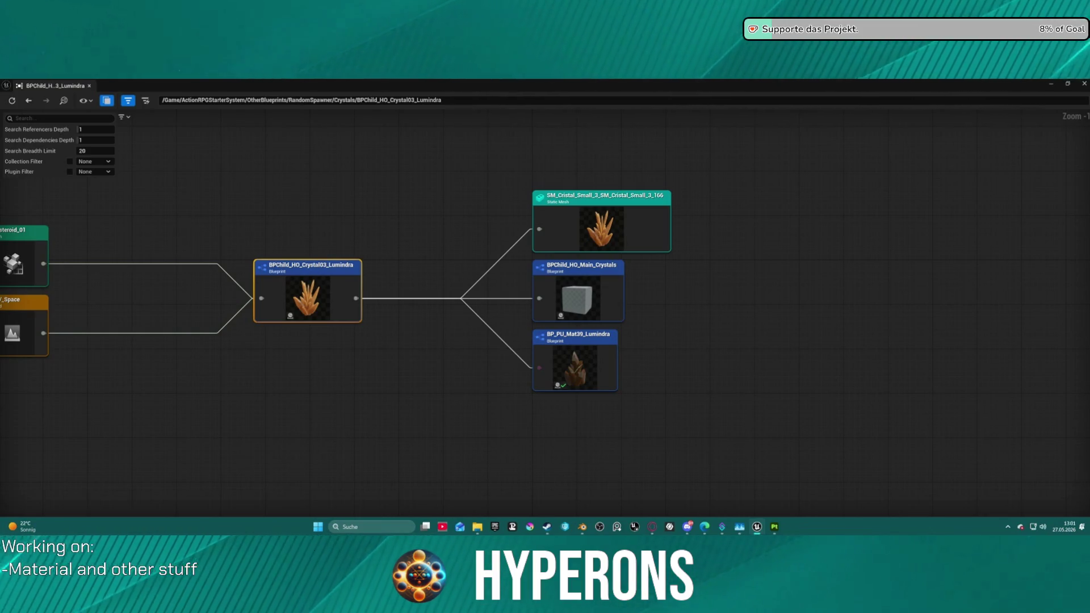
key("ctrl+b")
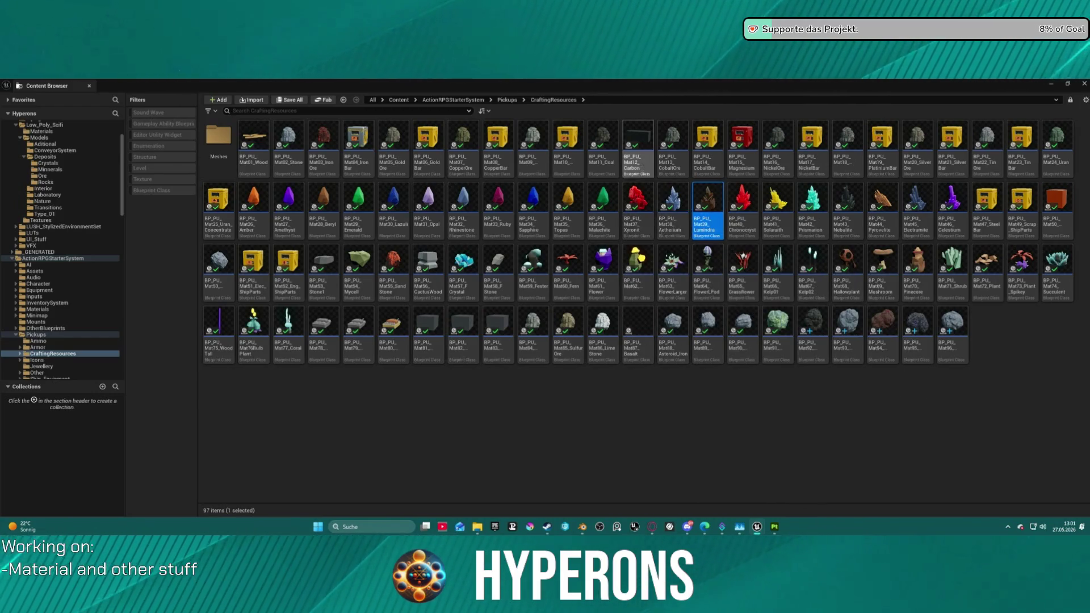
key("alt+Tab")
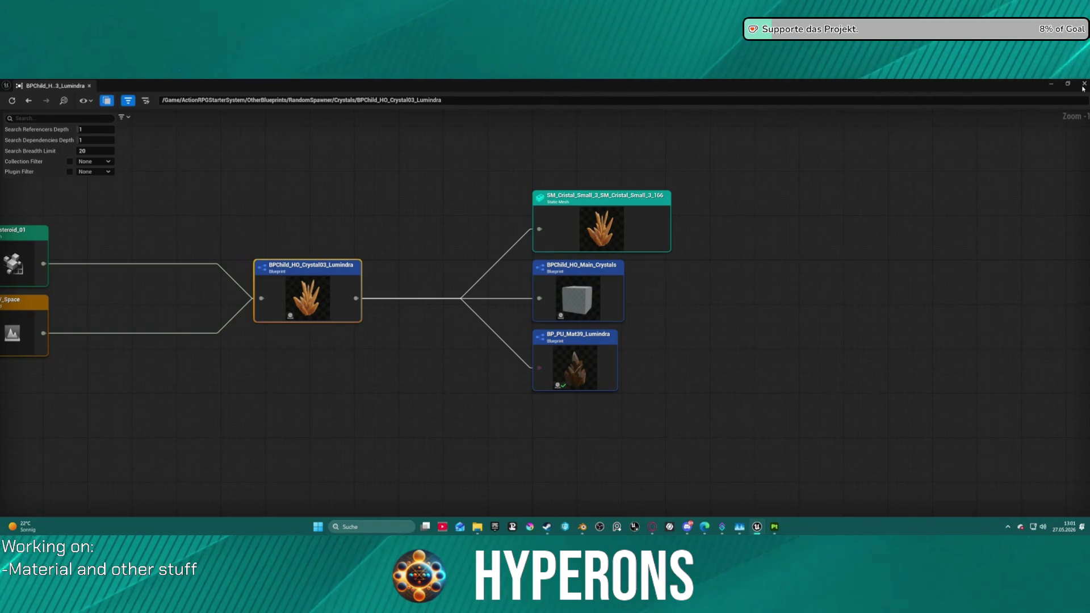
left_click(1054, 85)
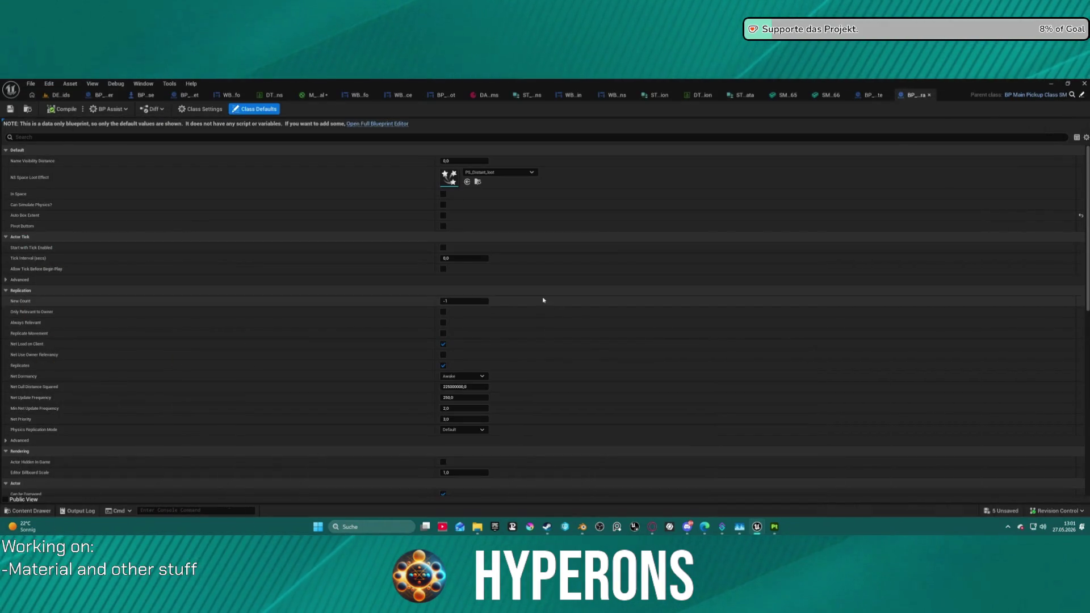
Step: Set BP_PU_Mat39_Lumindra's StaticMesh to the orange SM_Cristal_Small_3 and open that mesh
left_click(348, 125)
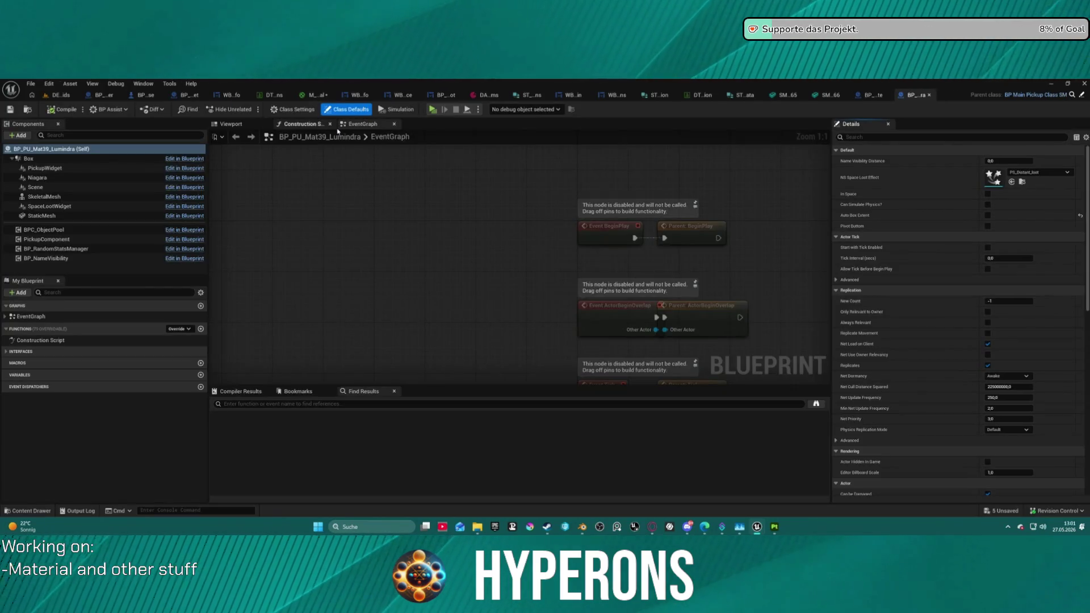
left_click(42, 216)
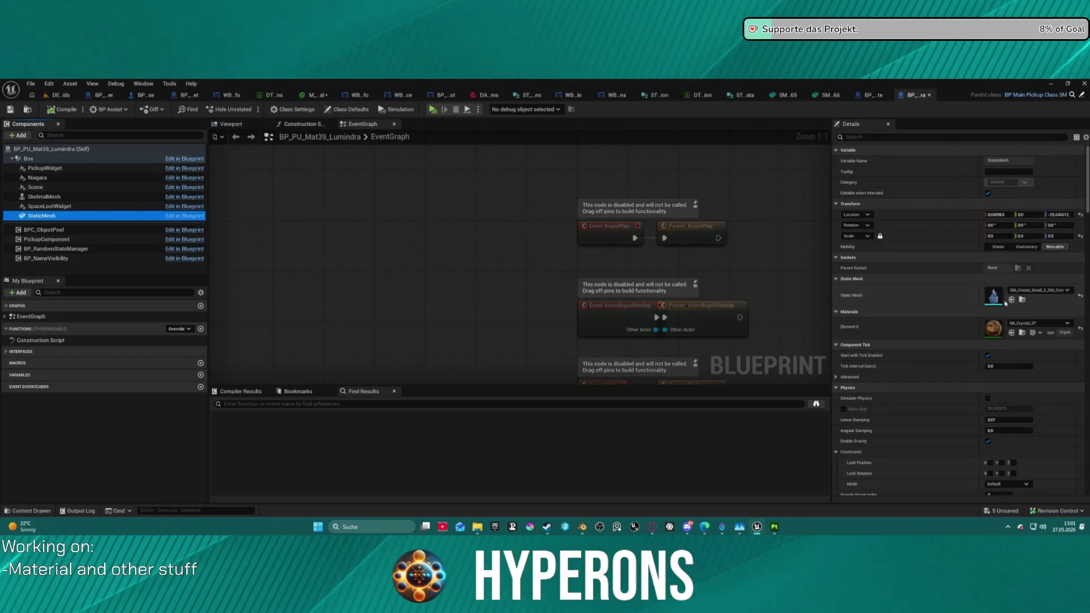
left_click(1022, 300)
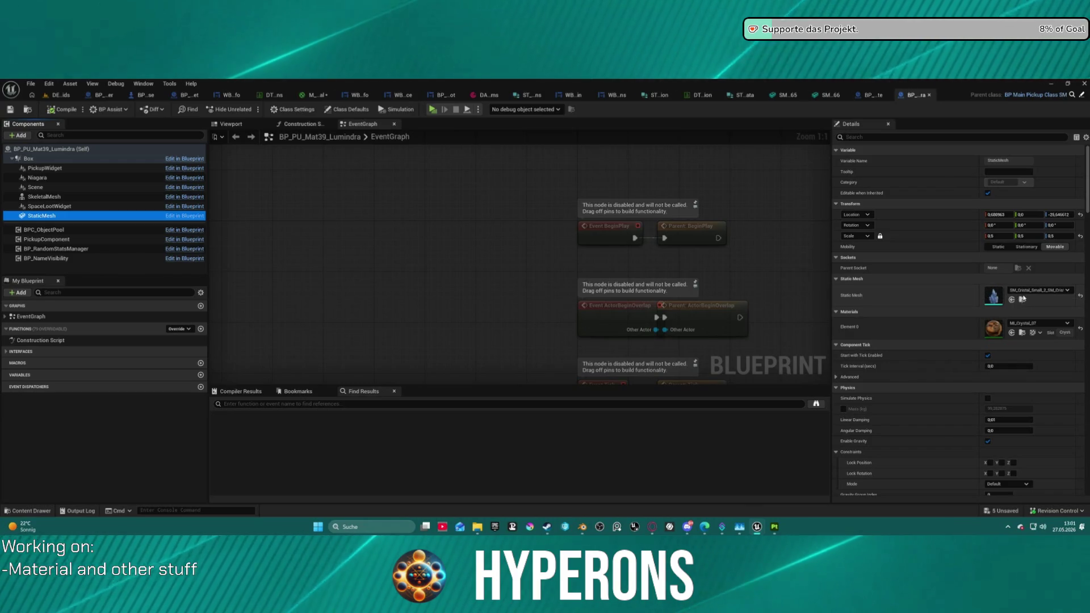
left_click(1066, 289)
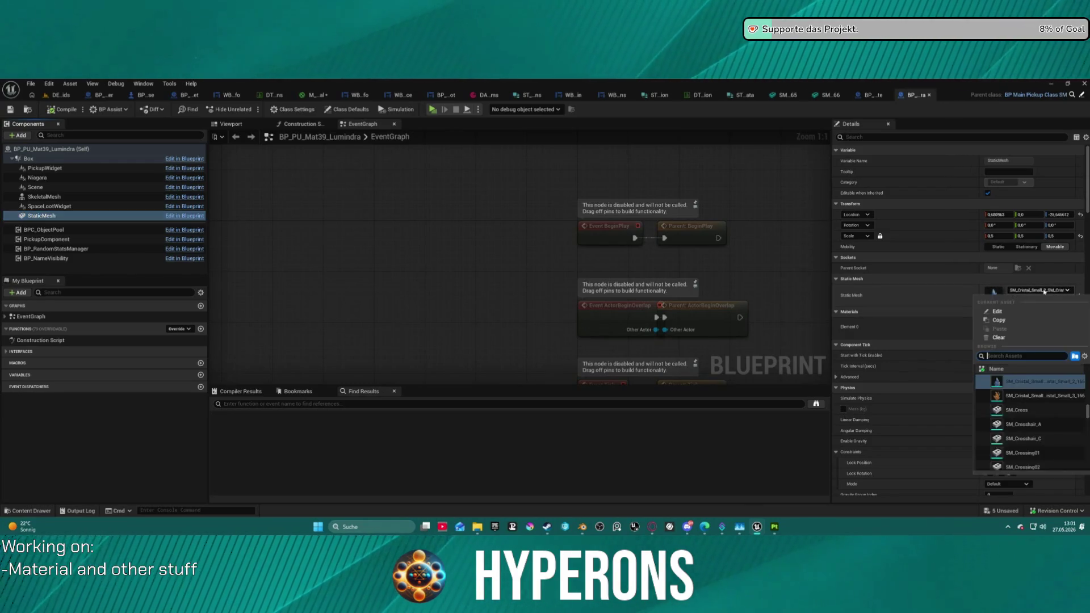
left_click(1019, 395)
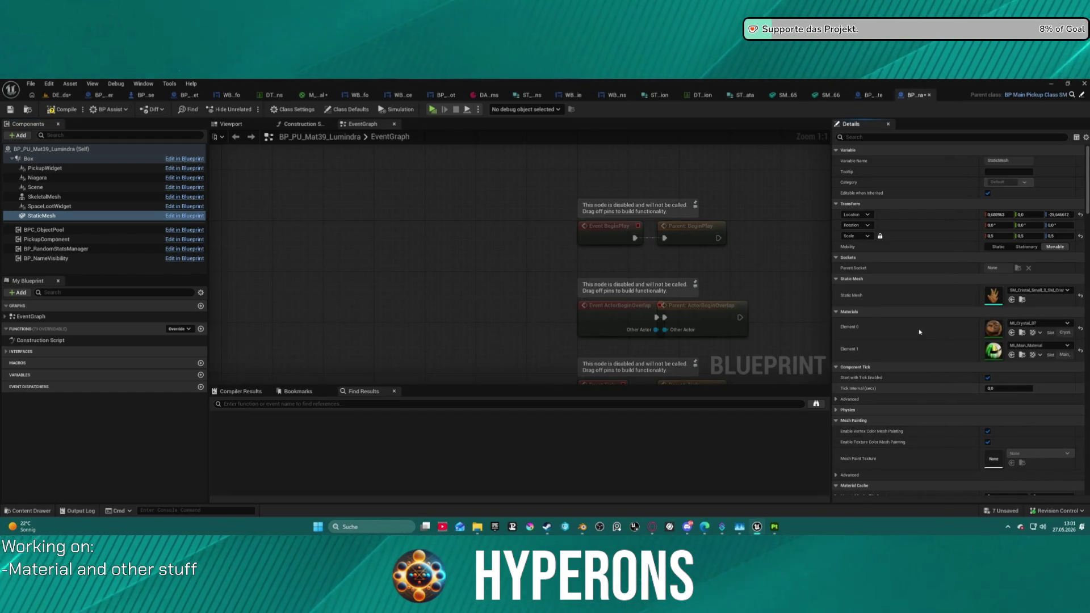
left_click(1023, 300)
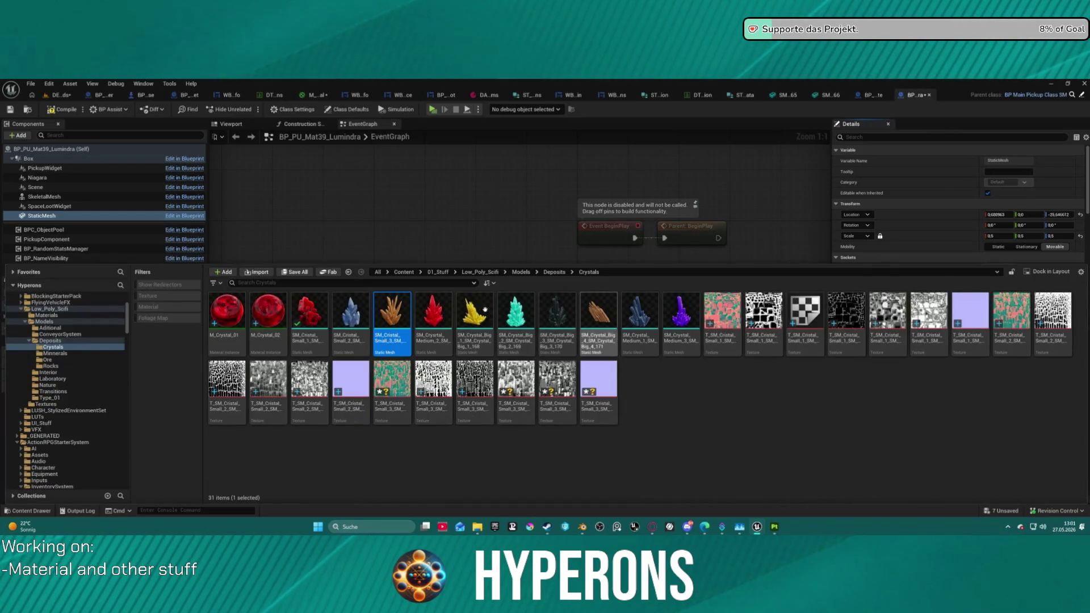
double_click(395, 301)
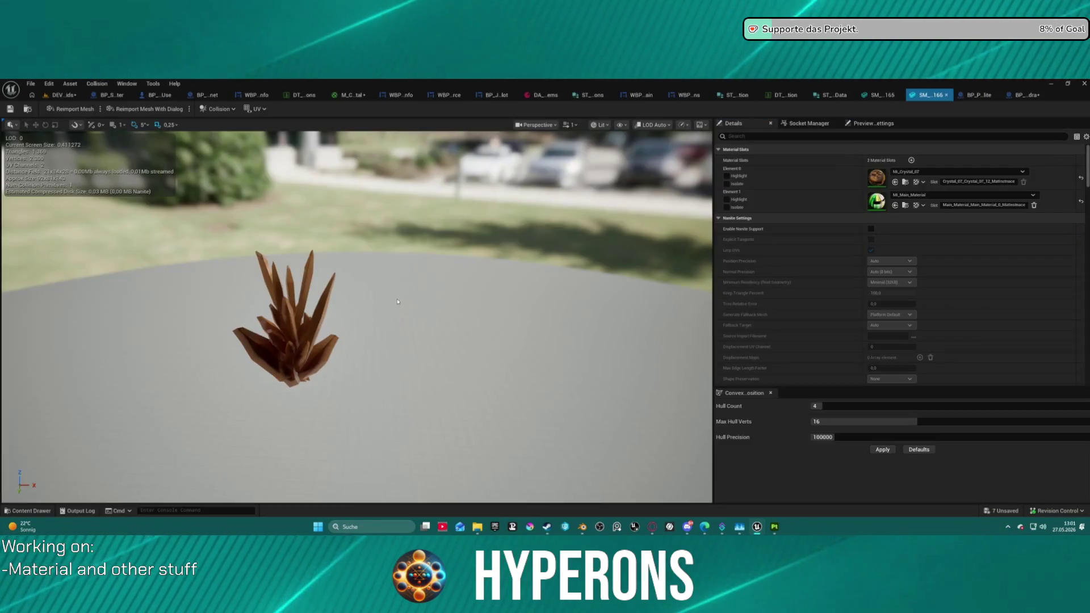
Step: Reimport SM_Cristal_Small_3 from its FBX and check its single WorldGridMaterial slot
left_click(136, 109)
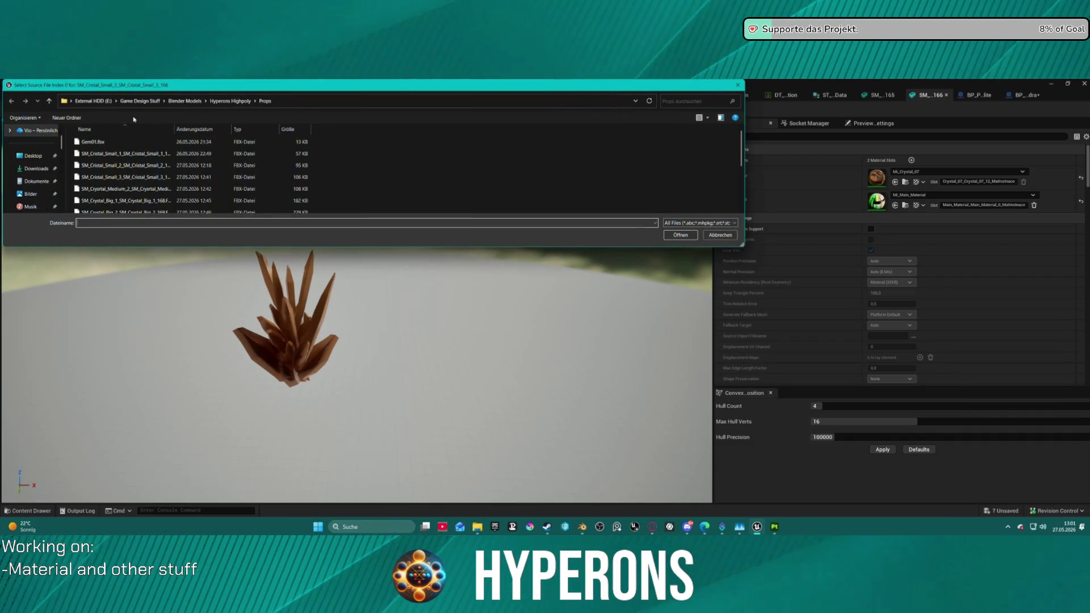
left_click(125, 176)
double_click(125, 176)
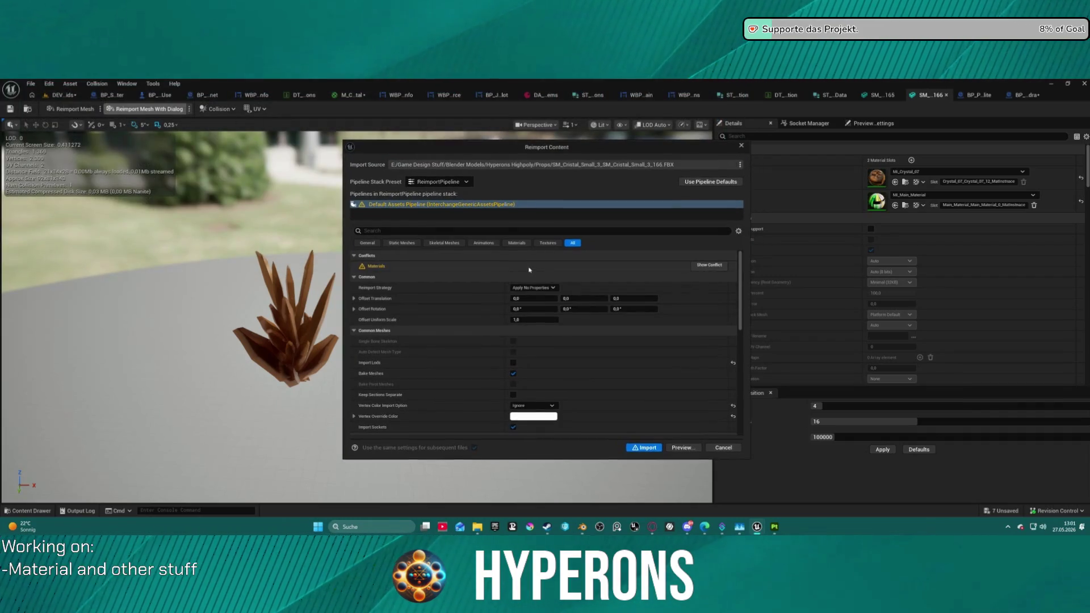
left_click(646, 448)
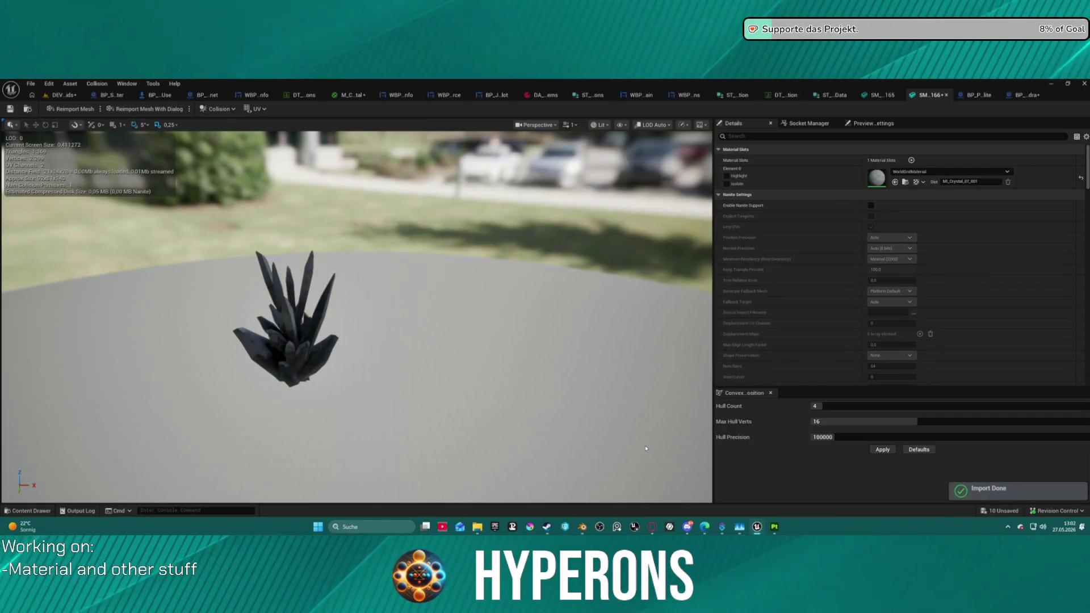
left_click(931, 170)
left_click(884, 177)
key("ctrl+space")
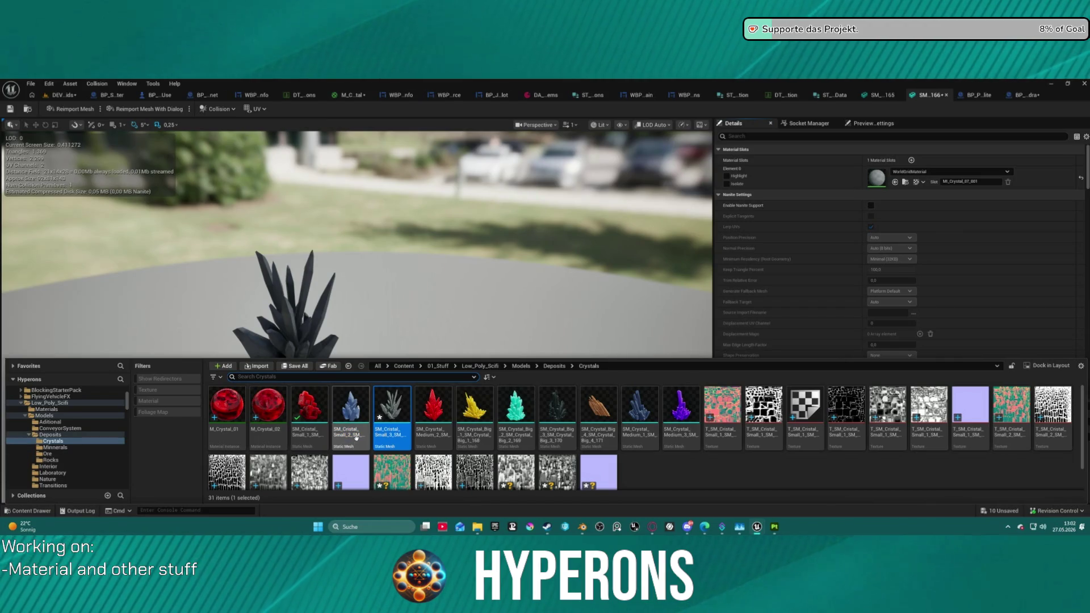
Step: Search the Crystals folder and open BPChild_HO_Crystal03_Lumindra's components and event graph
mouse_move(348, 433)
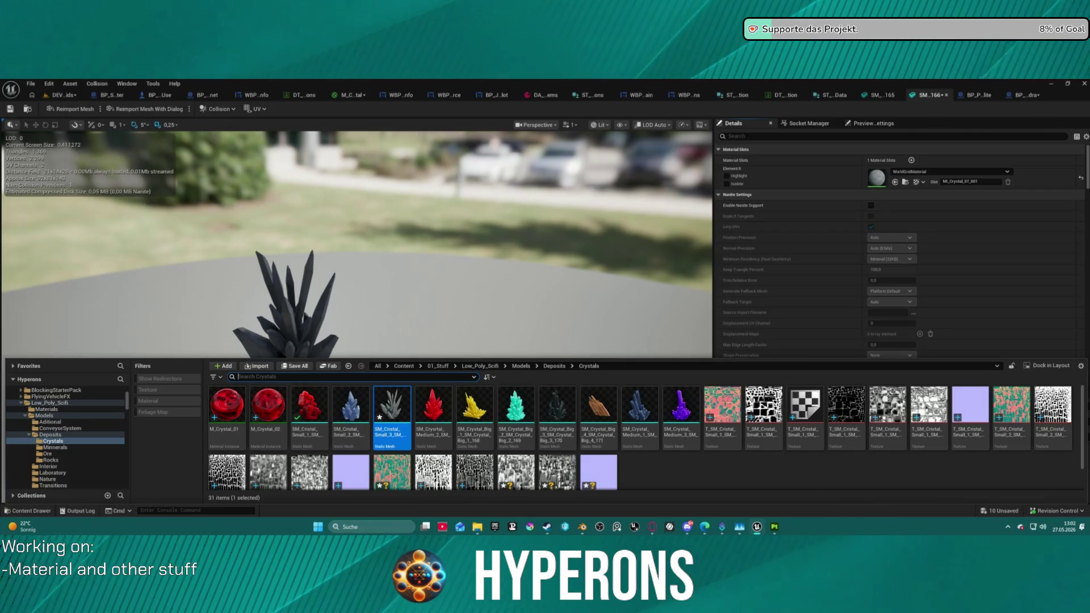
left_click(238, 377)
scroll(111, 474, "down", 3)
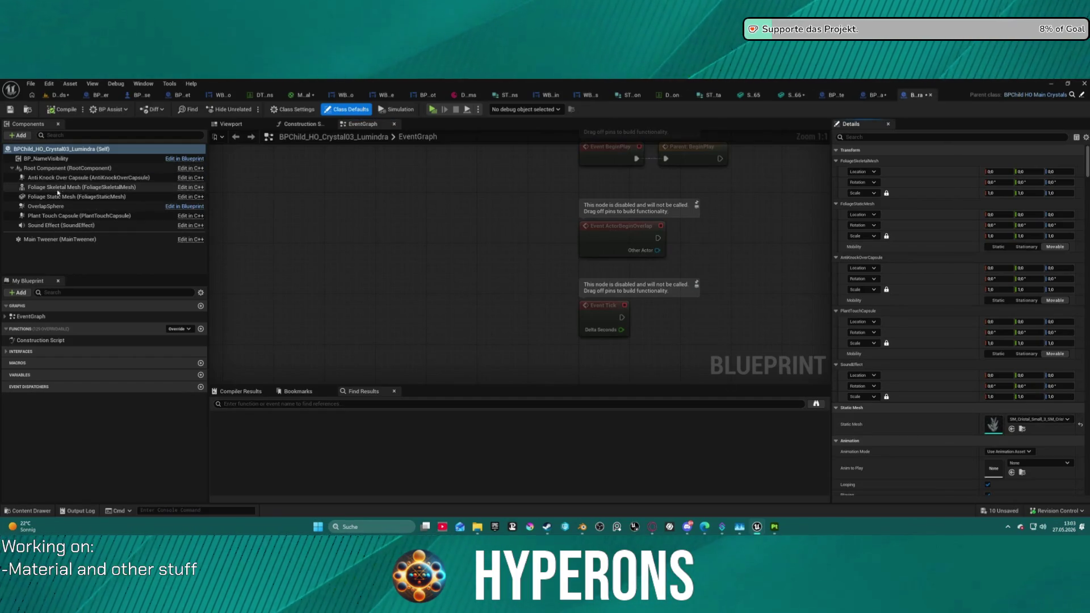
Step: Open the Foliage Static Mesh's blue crystal mesh and browse to MI_Crystal_01 in Materials
left_click(58, 195)
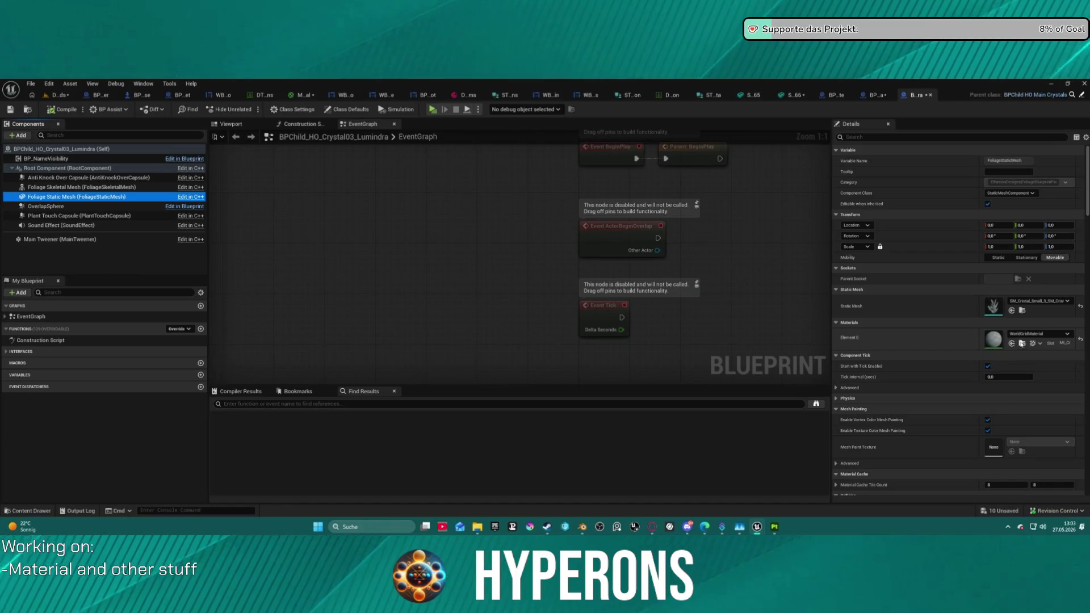
left_click(1021, 343)
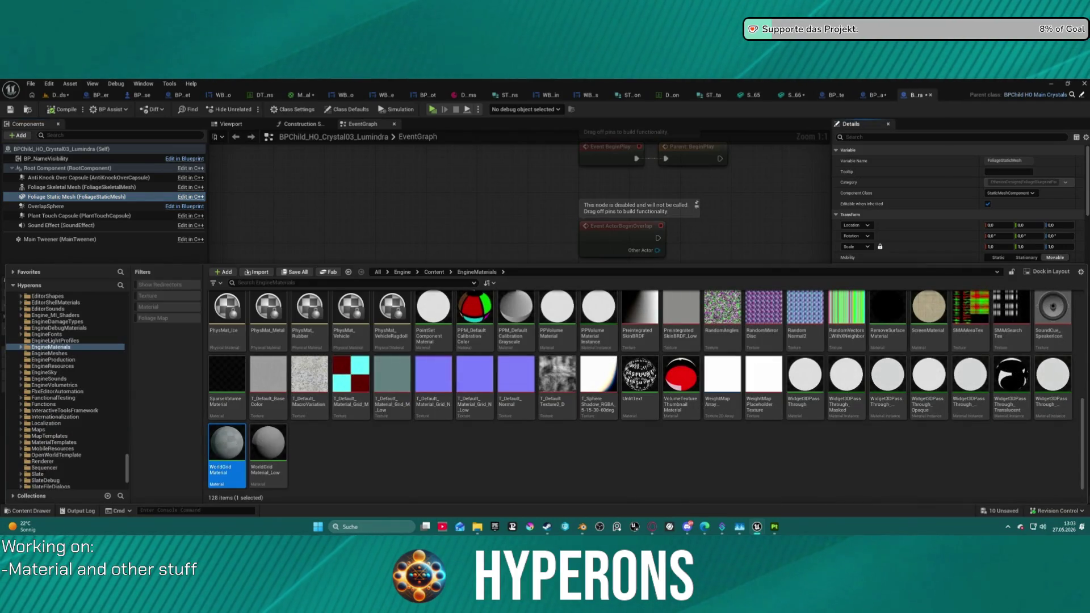
key("ctrl+space")
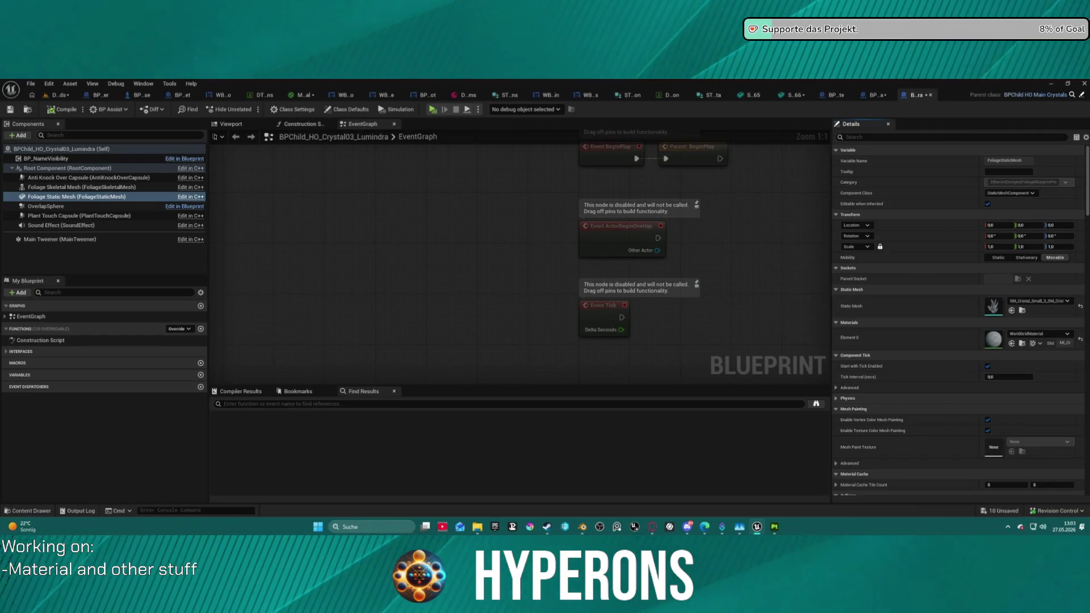
double_click(993, 307)
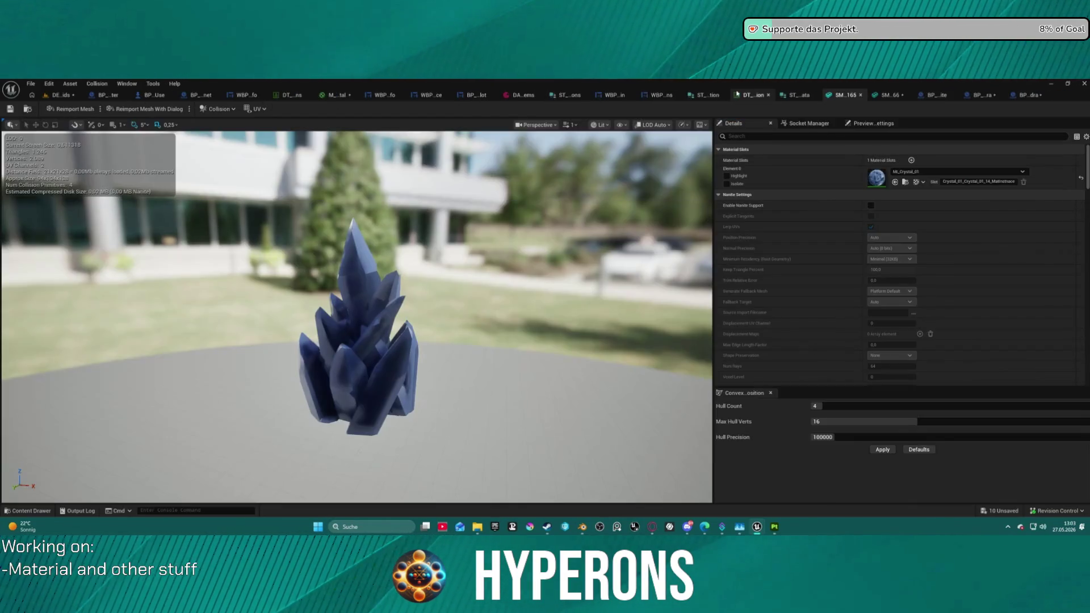
left_click(908, 183)
left_click(682, 468)
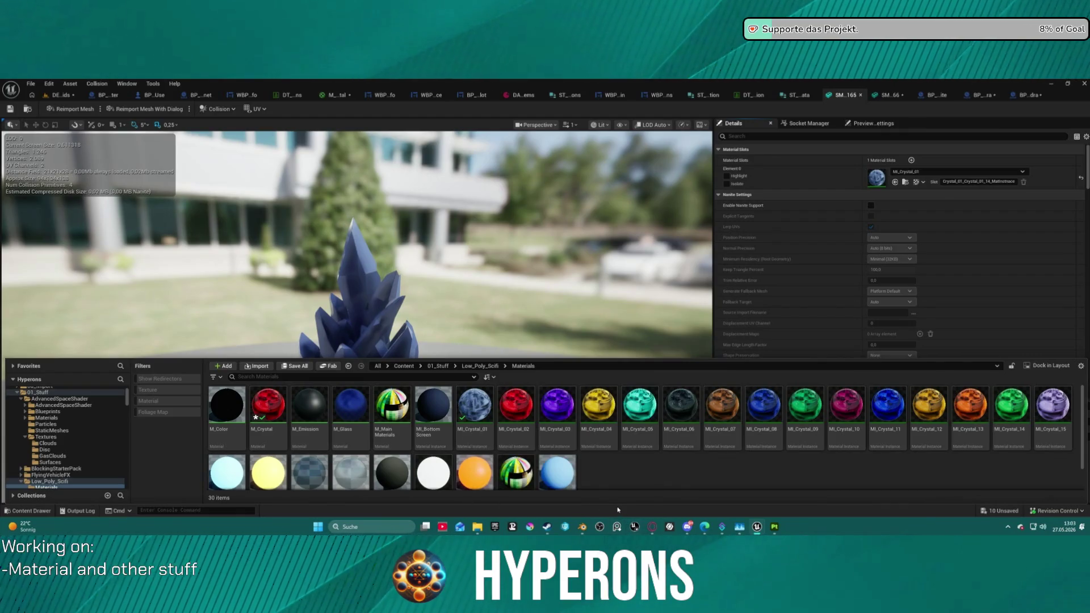
Step: Duplicate MI_Crystal_02 as MI_Crystal_Lumindra and save it
left_click(566, 438)
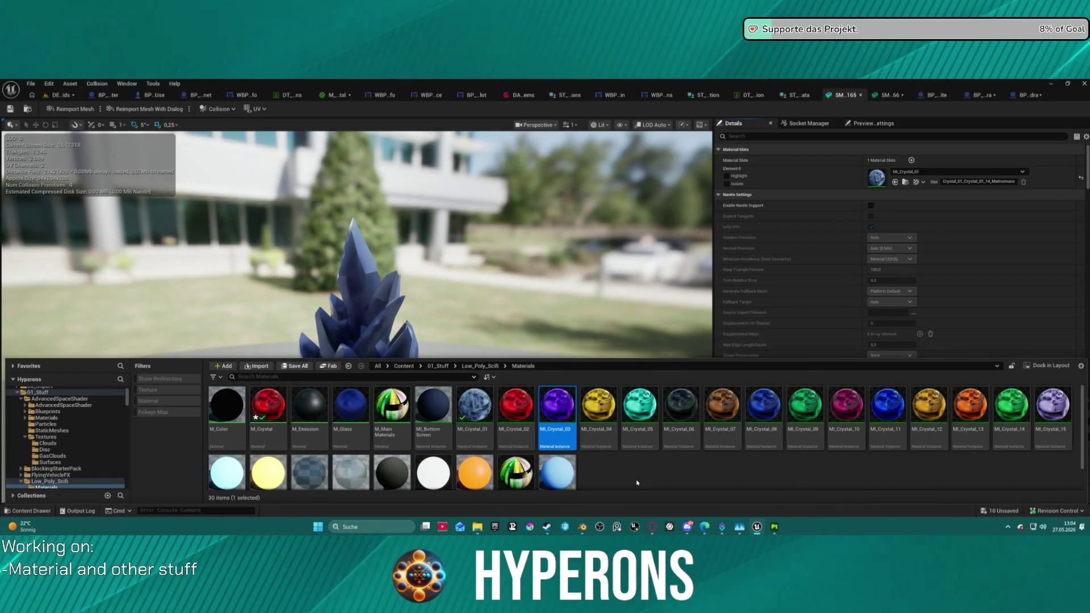
key("ctrl+space")
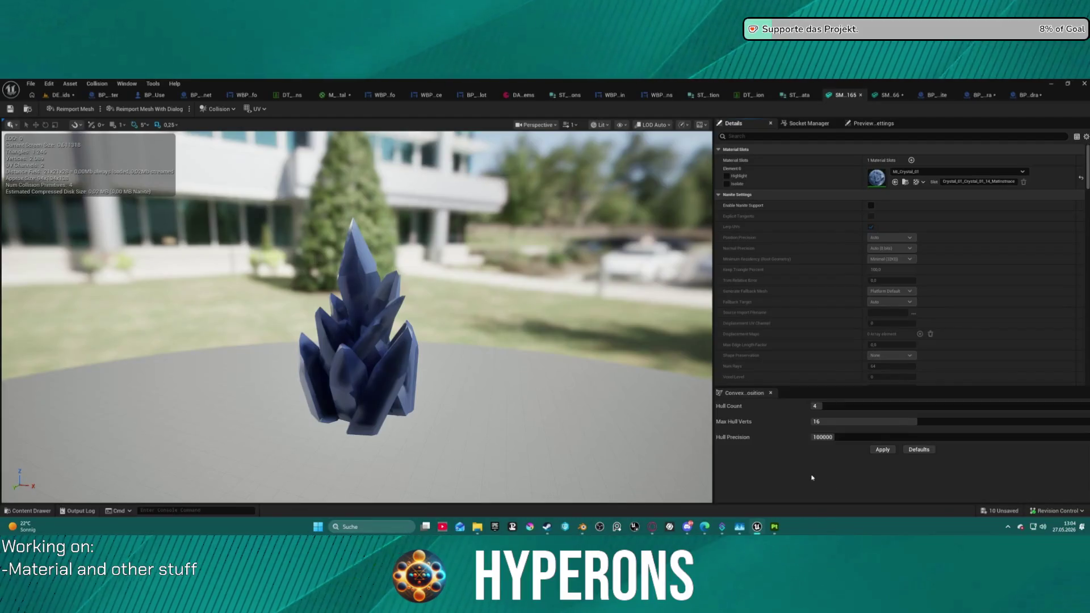
key("ctrl+space")
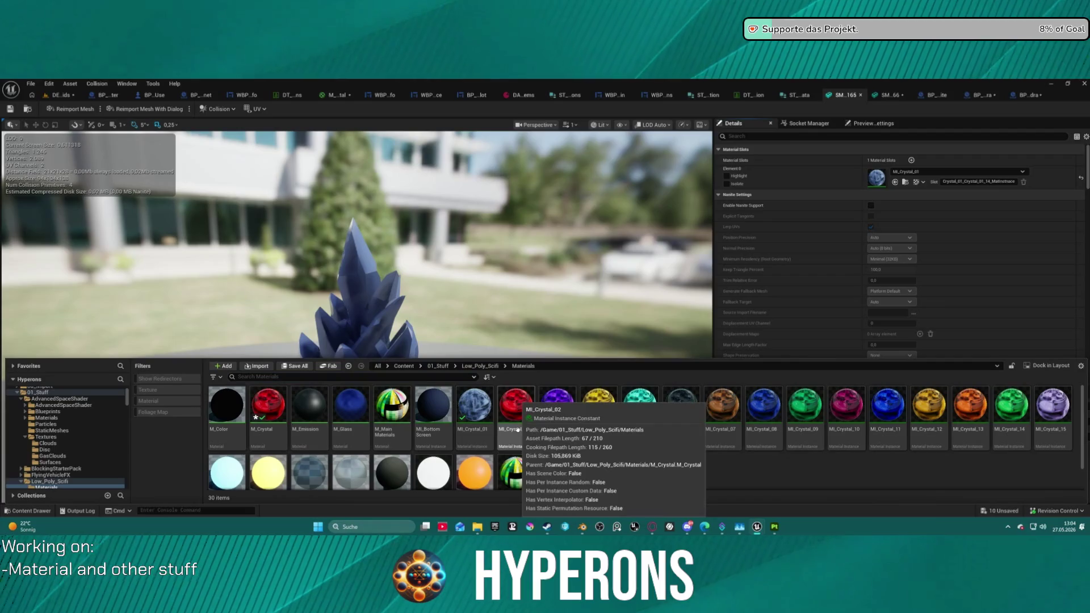
right_click(515, 414)
left_click(549, 229)
type("MI_Crystal_Lo")
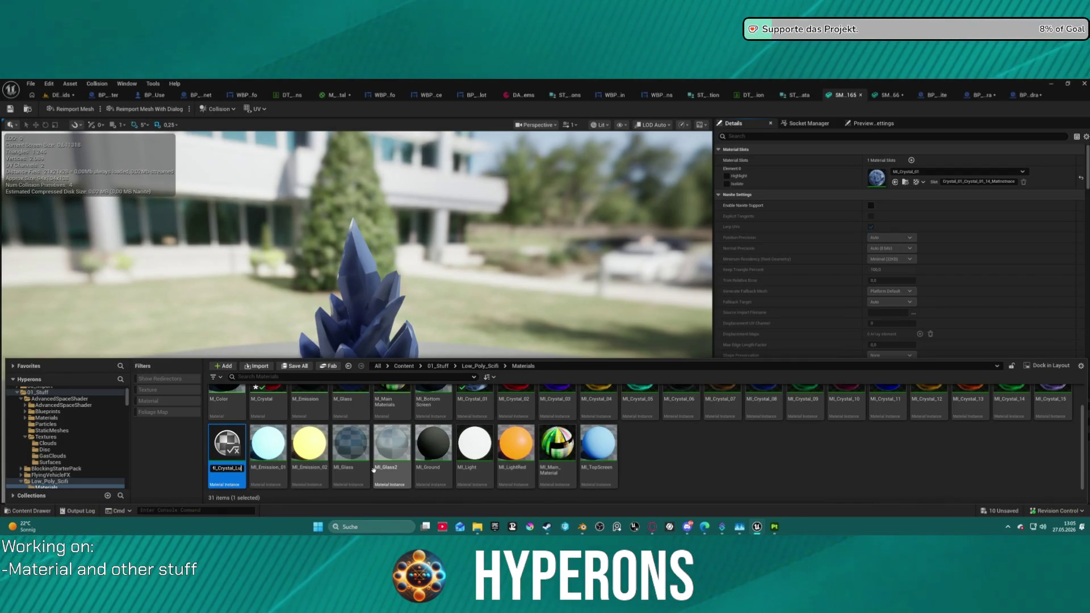
type("mindra")
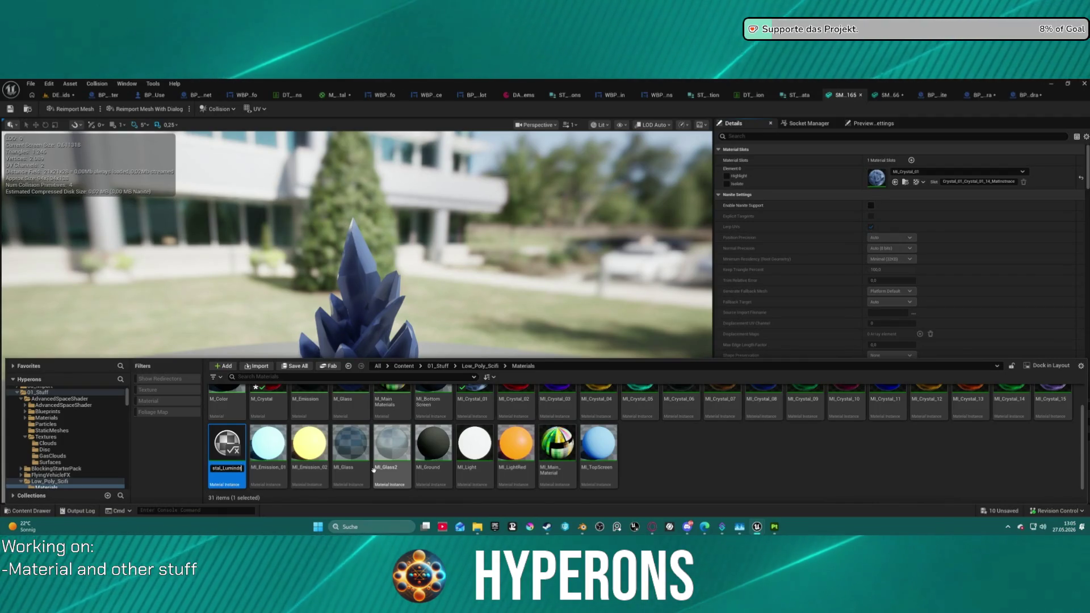
key("ctrl+s")
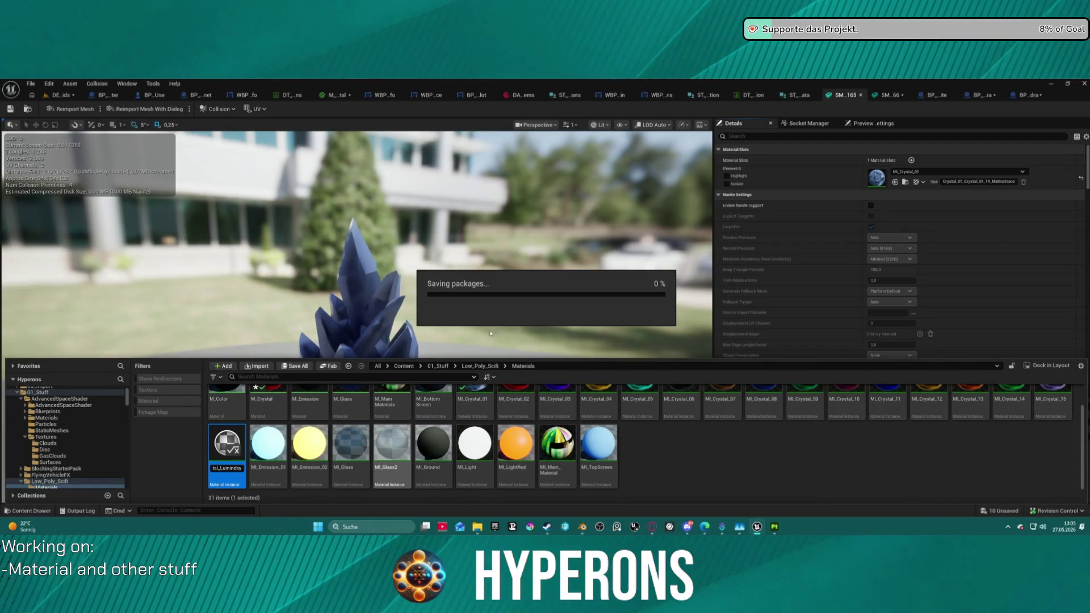
left_click(898, 96)
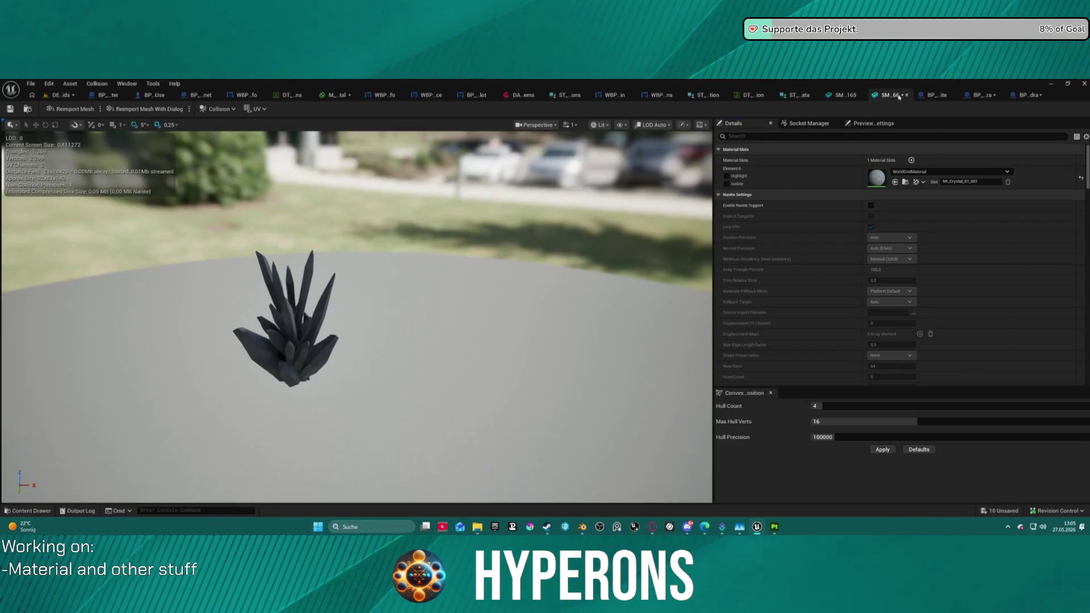
Step: Assign MI_Crystal_Lumindra to the small crystal's Element 0 material slot
left_click(895, 182)
scroll(274, 289, "up", 5)
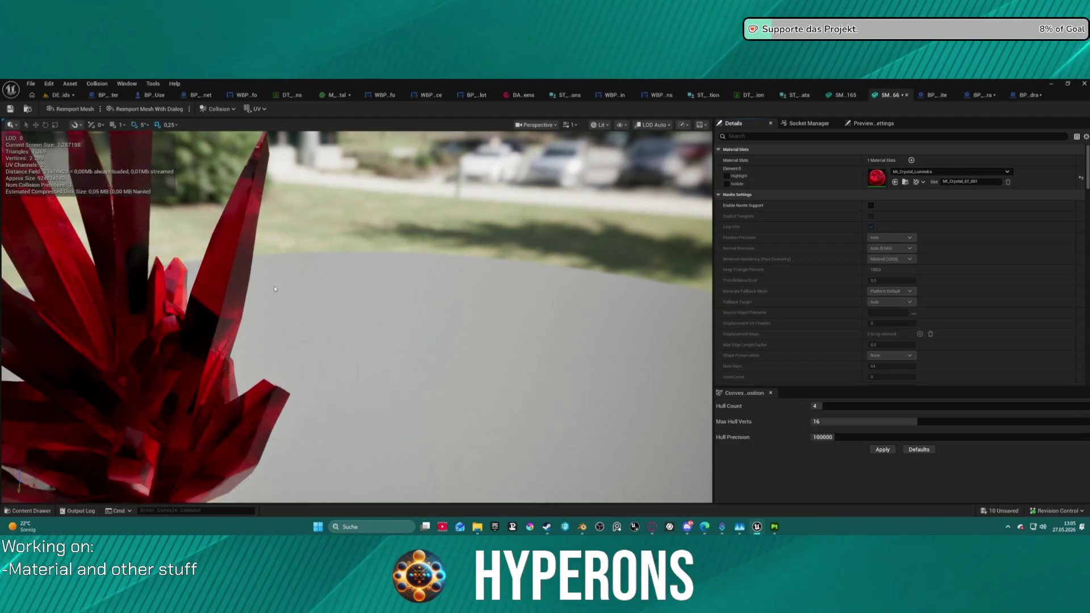
scroll(274, 289, "down", 5)
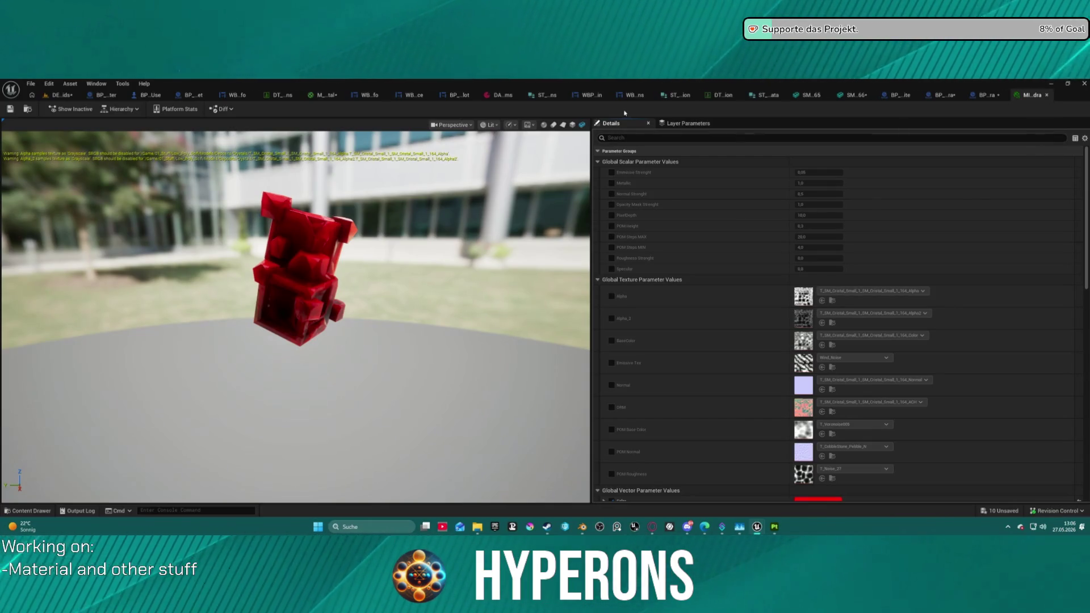
key("ctrl+space")
left_click(843, 97)
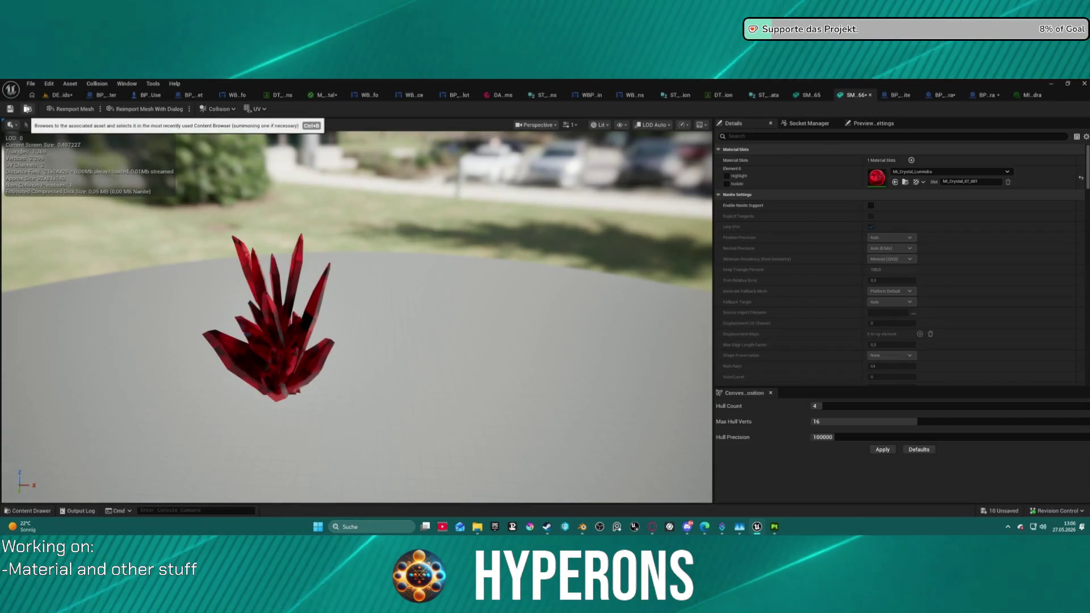
Step: Set the material instance's preview mesh to the selected crystal mesh instead of the cube
left_click(32, 110)
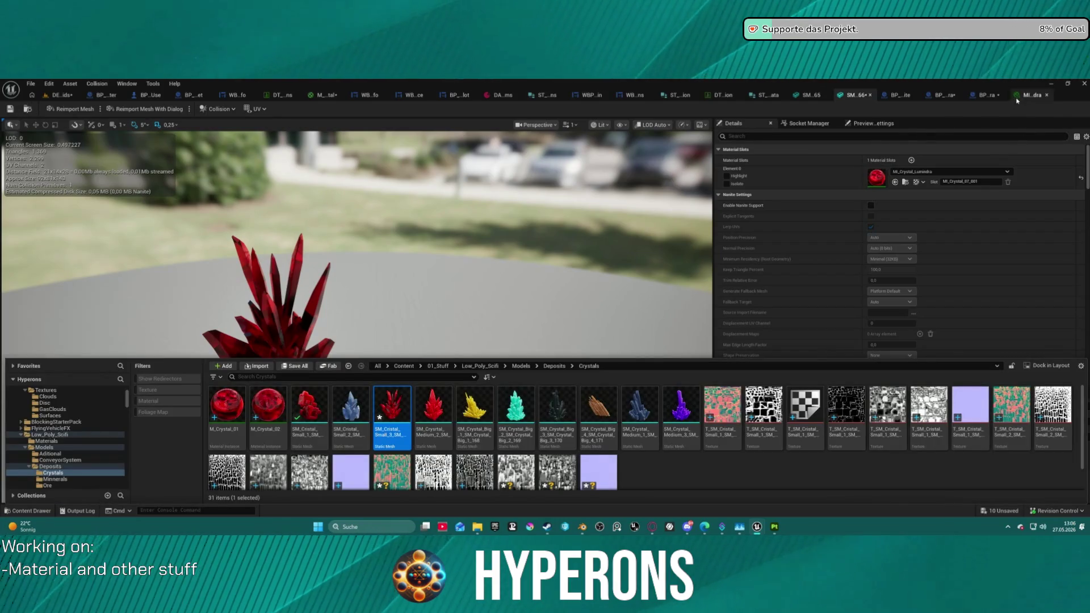
left_click(1022, 96)
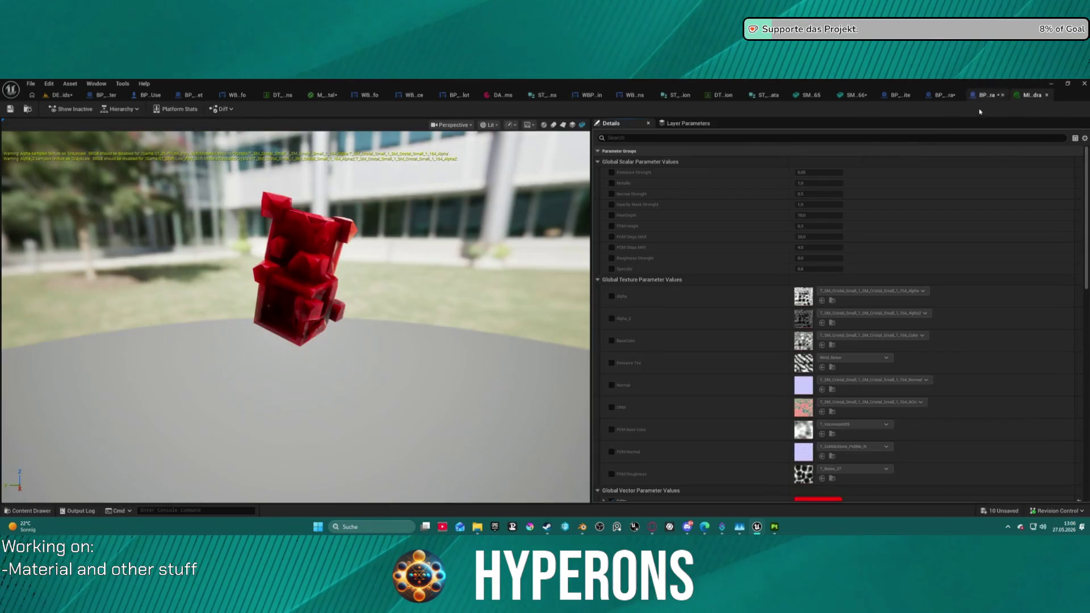
left_click(581, 128)
mouse_move(295, 318)
left_mouse_down()
mouse_move(341, 249)
mouse_move(364, 238)
left_mouse_up()
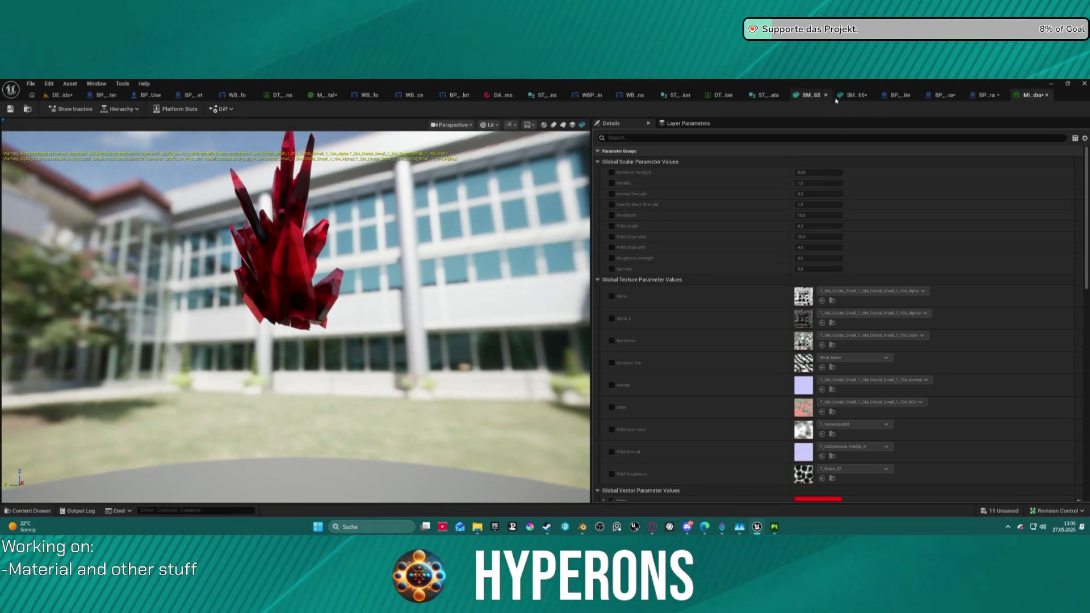
Step: Select the small crystal texture in the Crystals folder and return to the material instance editor
left_click(841, 96)
key("ctrl+space")
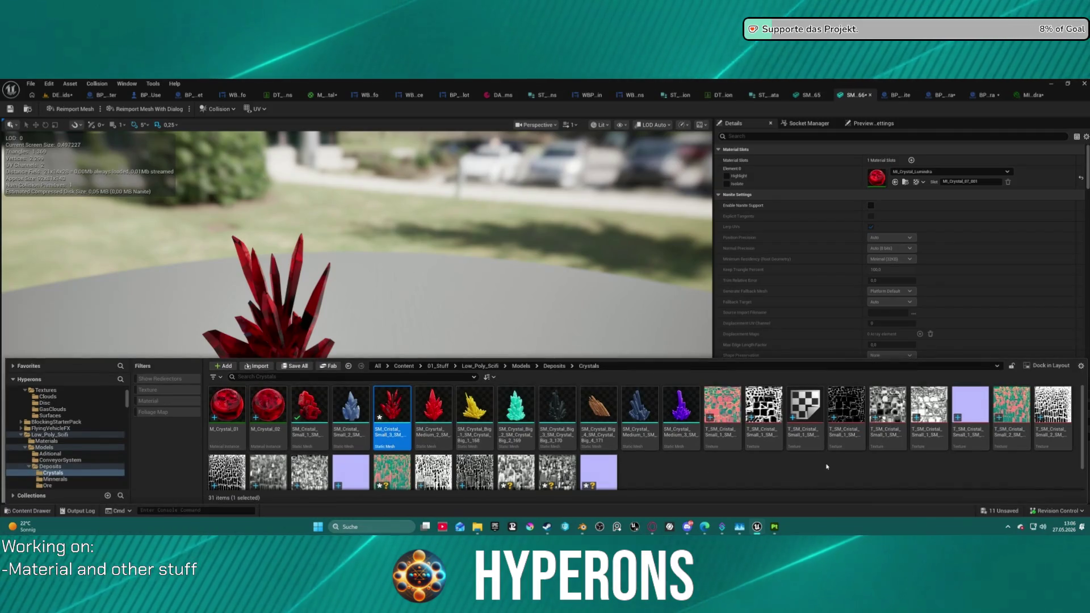
scroll(496, 475, "down", 1)
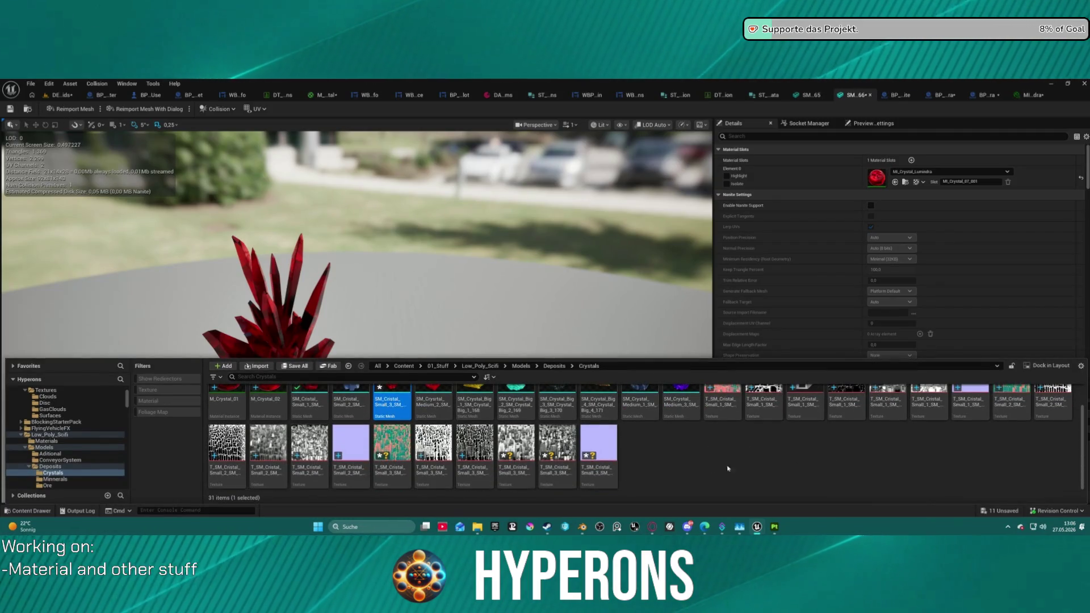
left_click(391, 451)
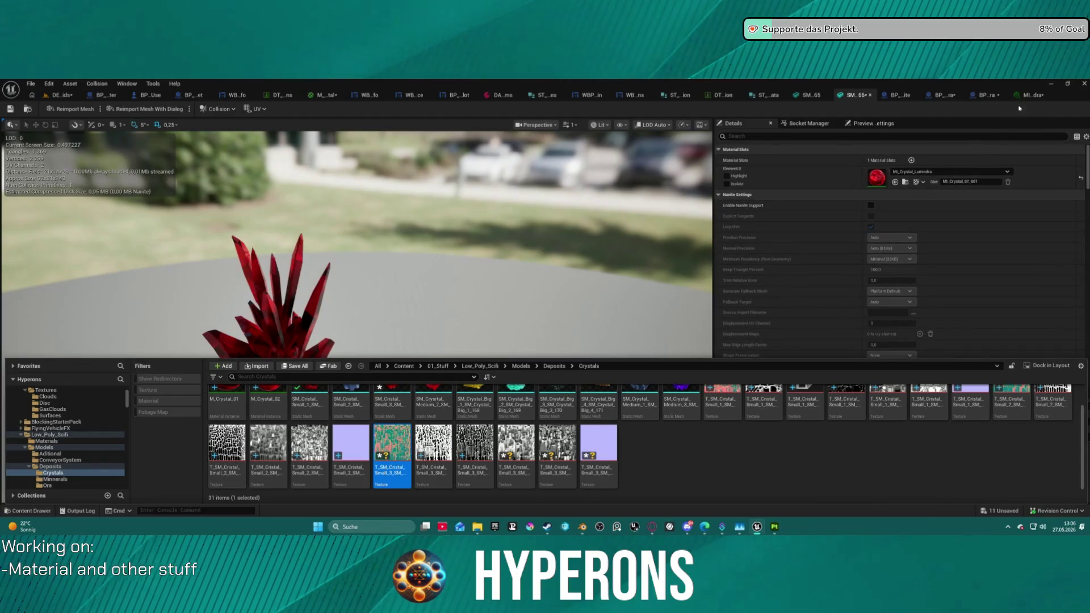
double_click(877, 177)
left_click(613, 298)
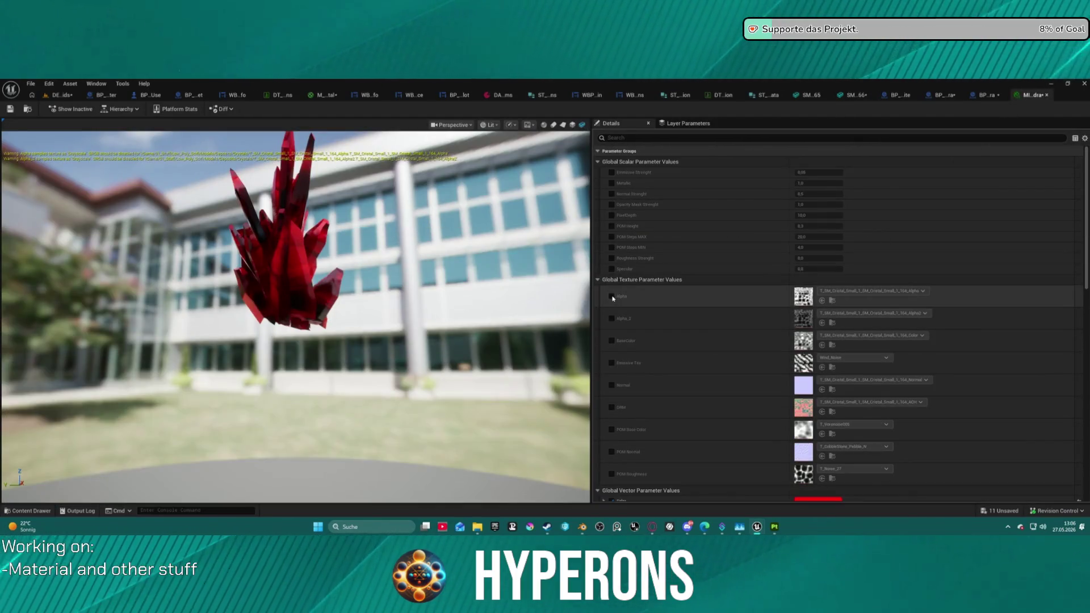
Step: Enable overrides for Alpha, Alpha_2, BaseColor, Emissive Tex, Normal, ORM and the three POM textures
left_click(611, 296)
left_click(612, 318)
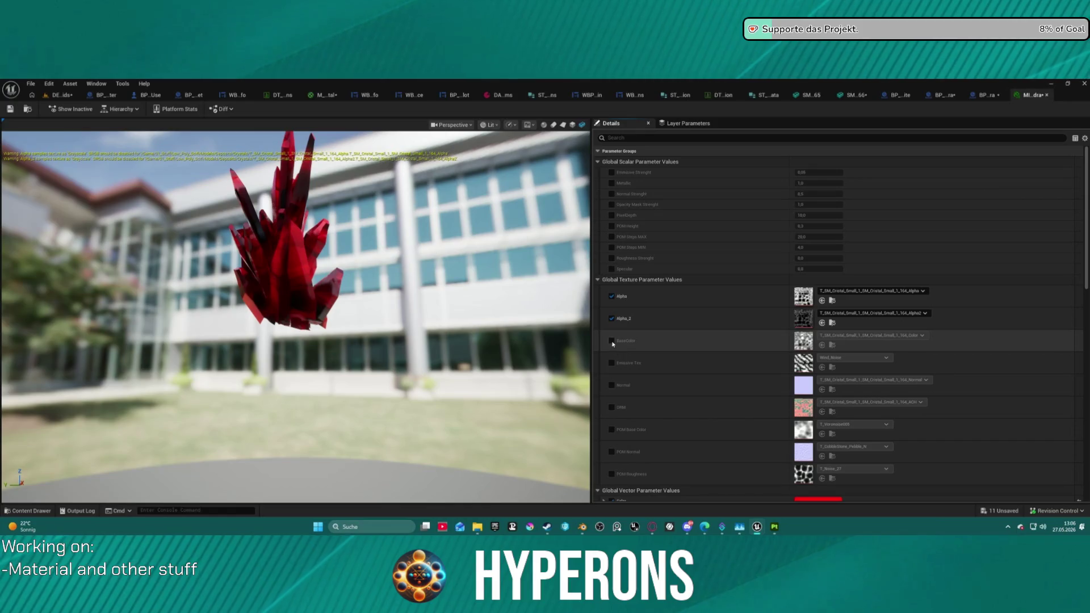
left_click(611, 341)
left_click(611, 363)
left_click(611, 384)
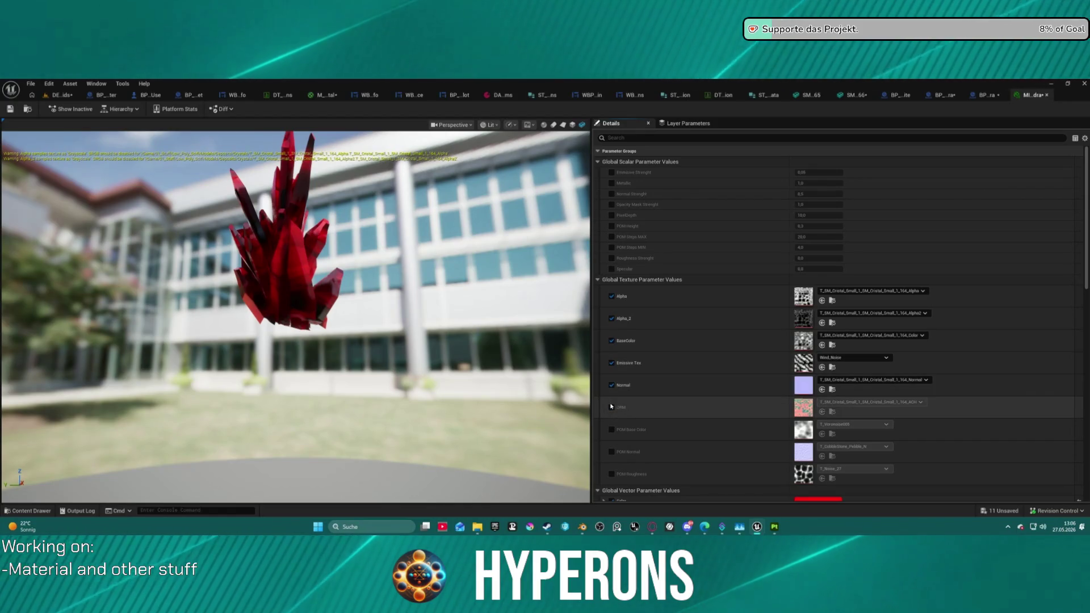
left_click(612, 407)
left_click(611, 429)
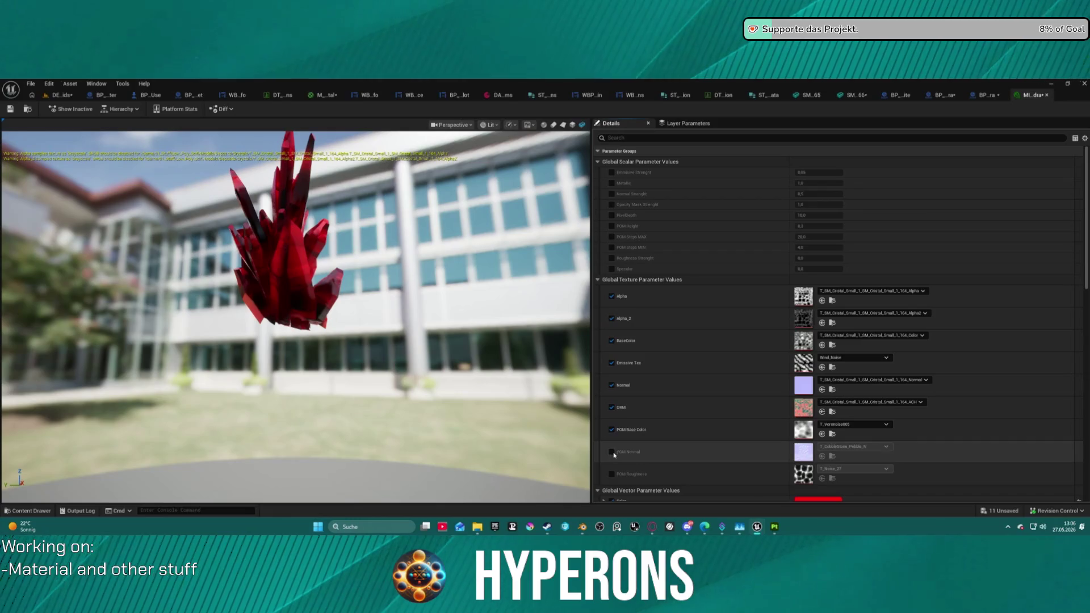
left_click(612, 452)
left_click(611, 473)
scroll(611, 474, "down", 1)
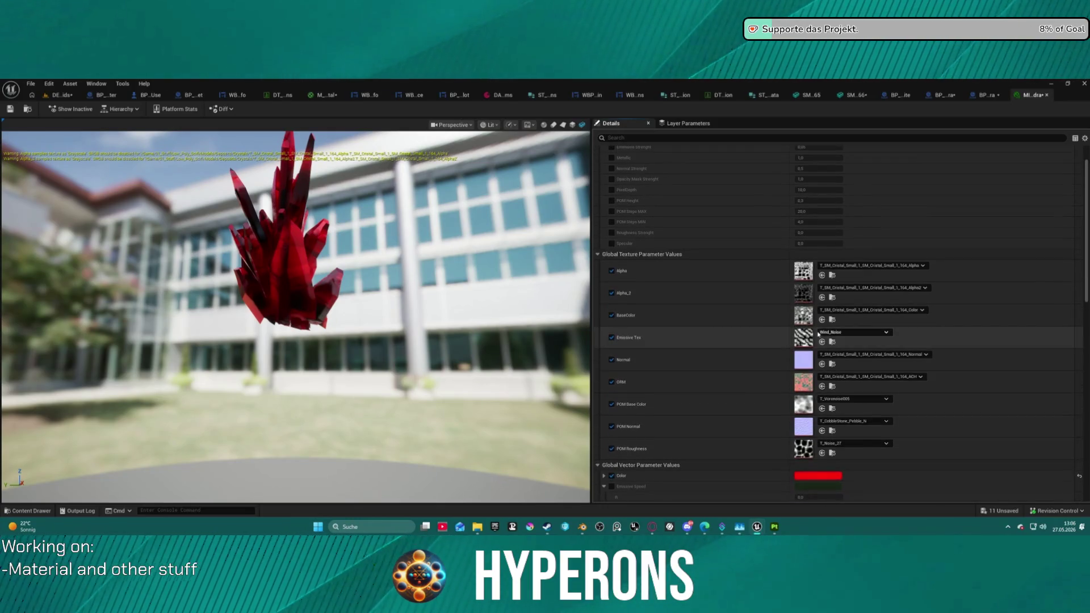
scroll(818, 334, "down", 1)
Step: Assign crystal textures to ORM, Alpha, Alpha_2, BaseColor and Normal, and set Color to 499FEF
left_click(834, 451)
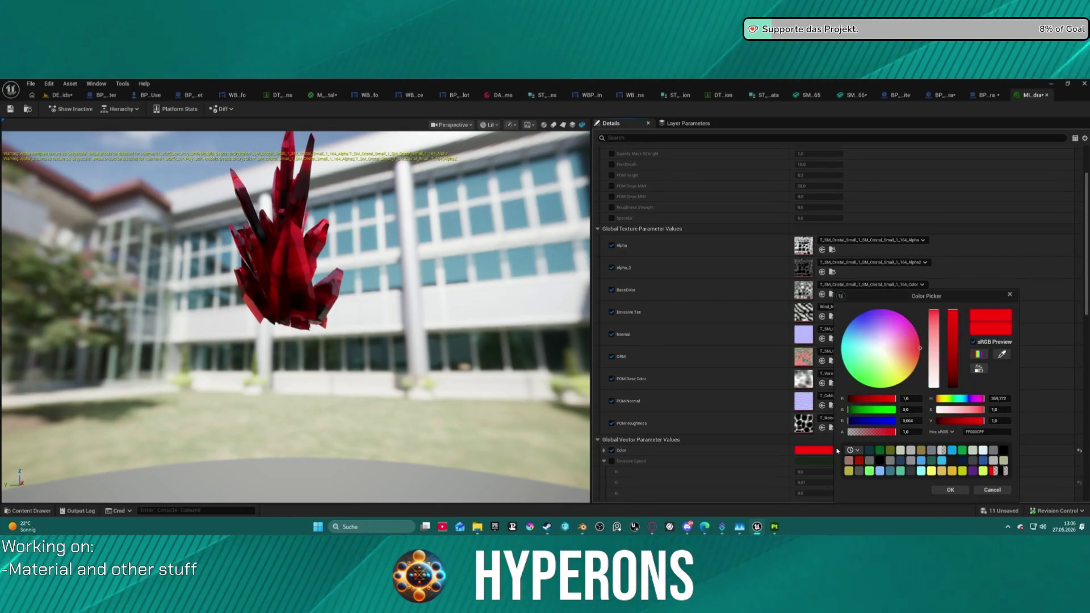
left_click(922, 462)
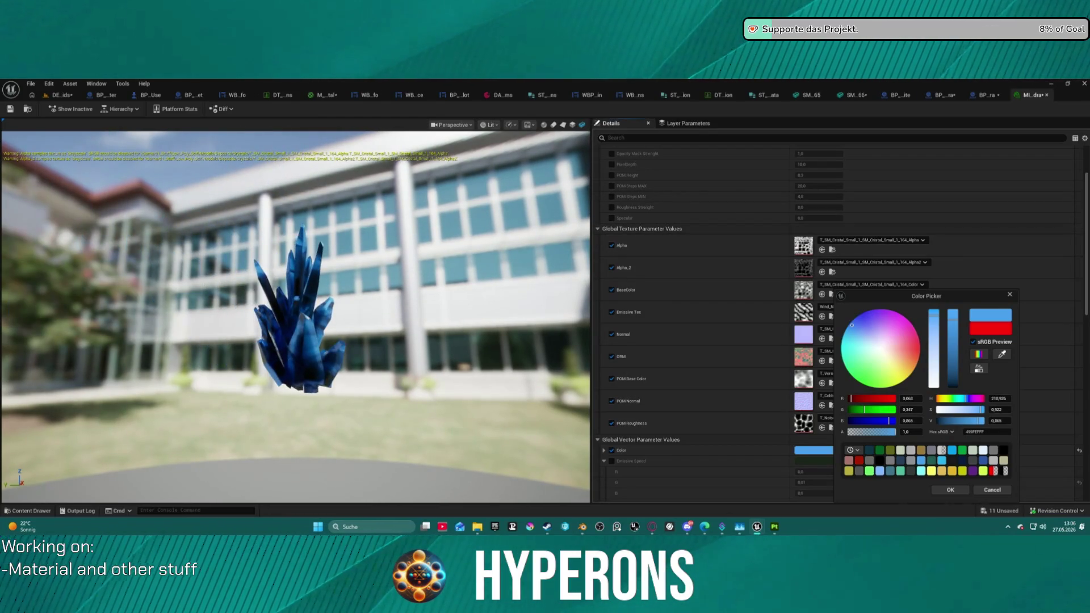
key("ctrl+space")
mouse_move(391, 457)
left_mouse_down()
mouse_move(536, 369)
mouse_move(804, 354)
left_mouse_up()
key("ctrl+space")
left_click_drag(474, 439, 801, 241)
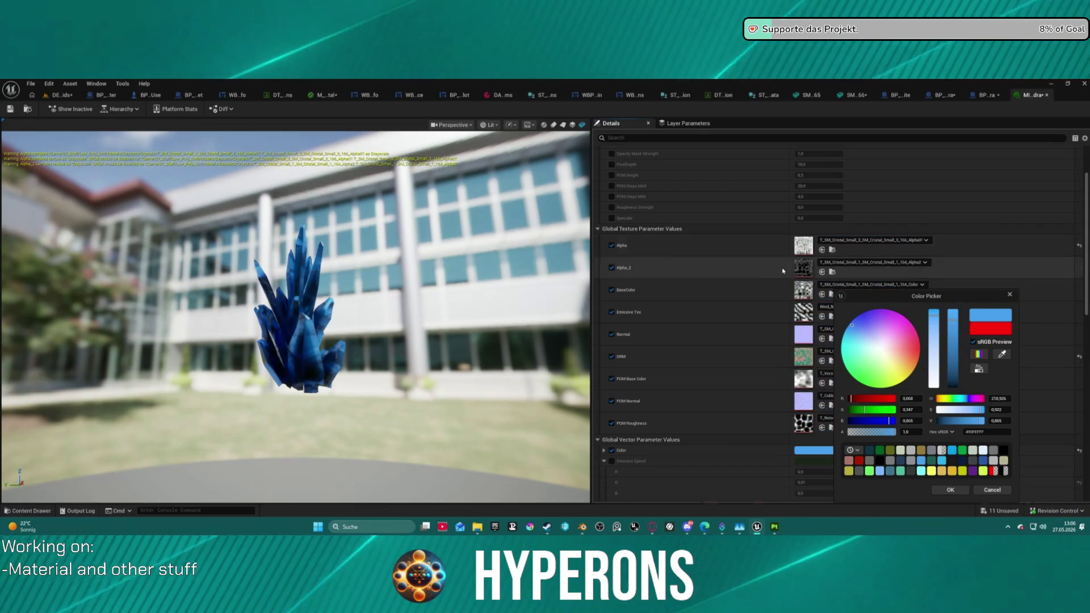
key("ctrl+space")
left_click_drag(475, 454, 800, 267)
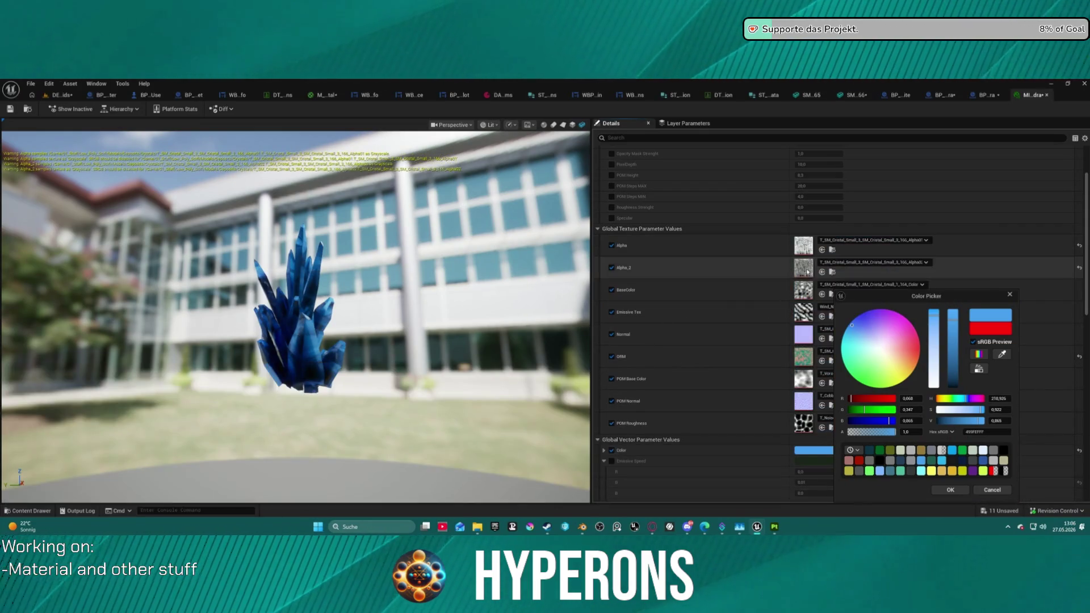
key("ctrl+space")
mouse_move(475, 448)
left_mouse_down()
mouse_move(657, 389)
mouse_move(802, 290)
mouse_move(784, 298)
left_mouse_up()
key("ctrl+space")
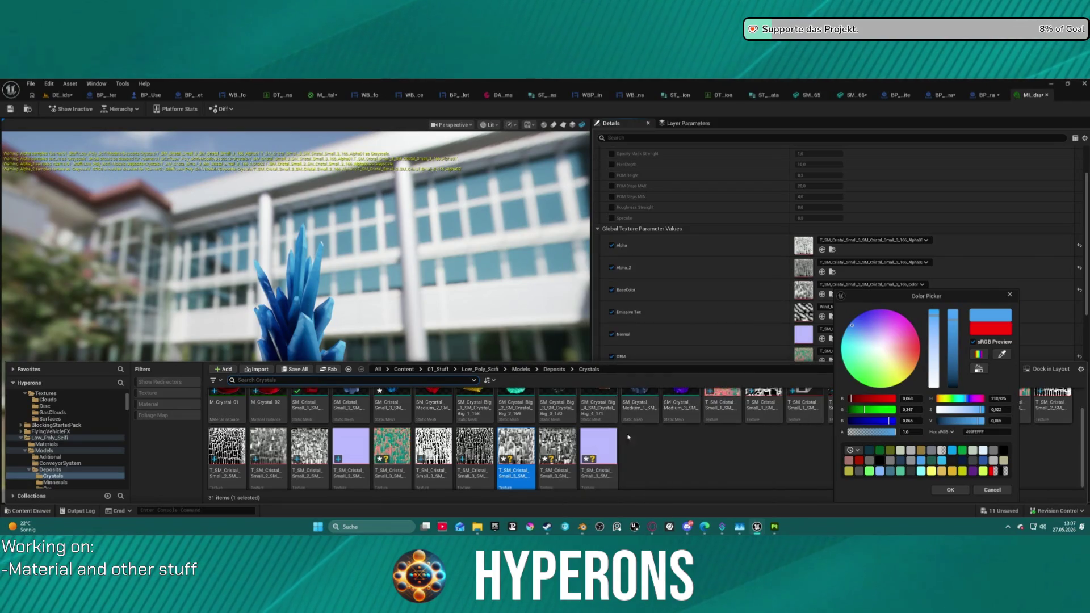
left_click_drag(598, 449, 801, 342)
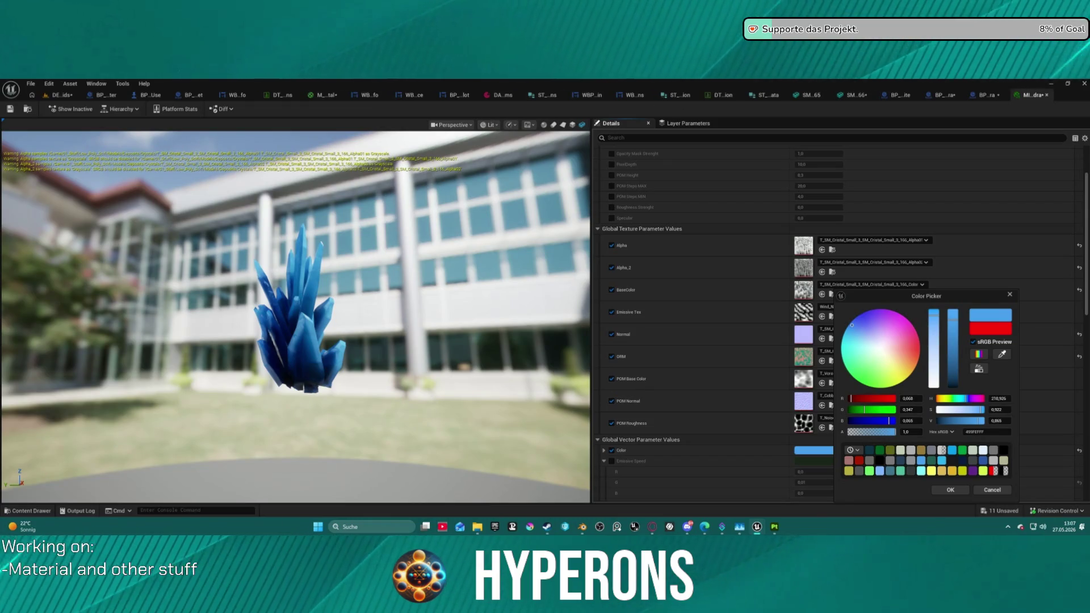
left_click(958, 489)
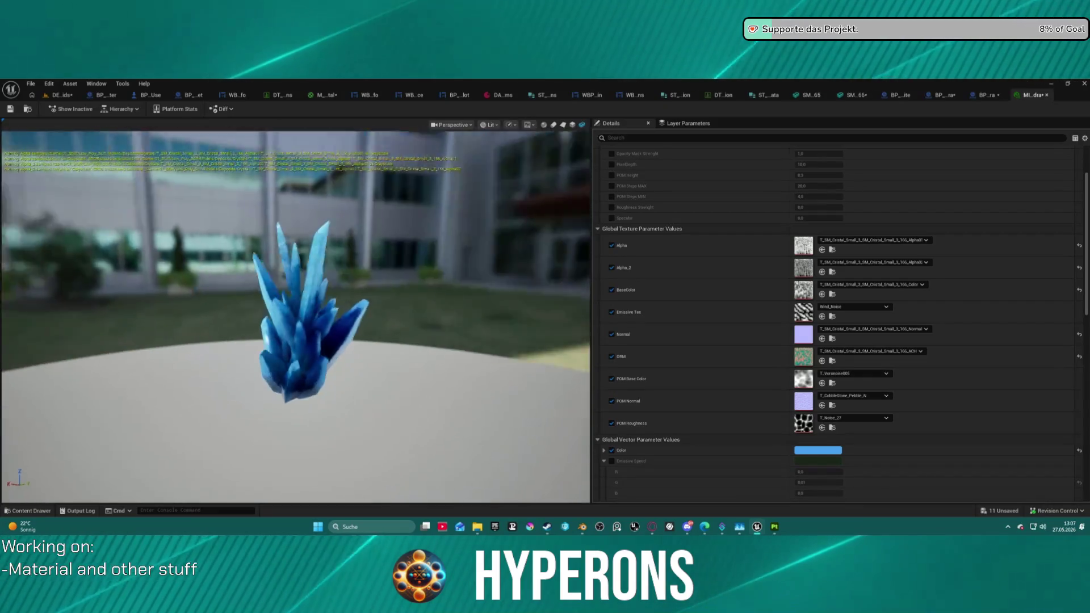
Step: Set PixelDepth to 30 and POM Steps MAX to 10 on the crystal material
mouse_move(259, 282)
left_mouse_down()
mouse_move(335, 284)
mouse_move(259, 282)
left_mouse_up()
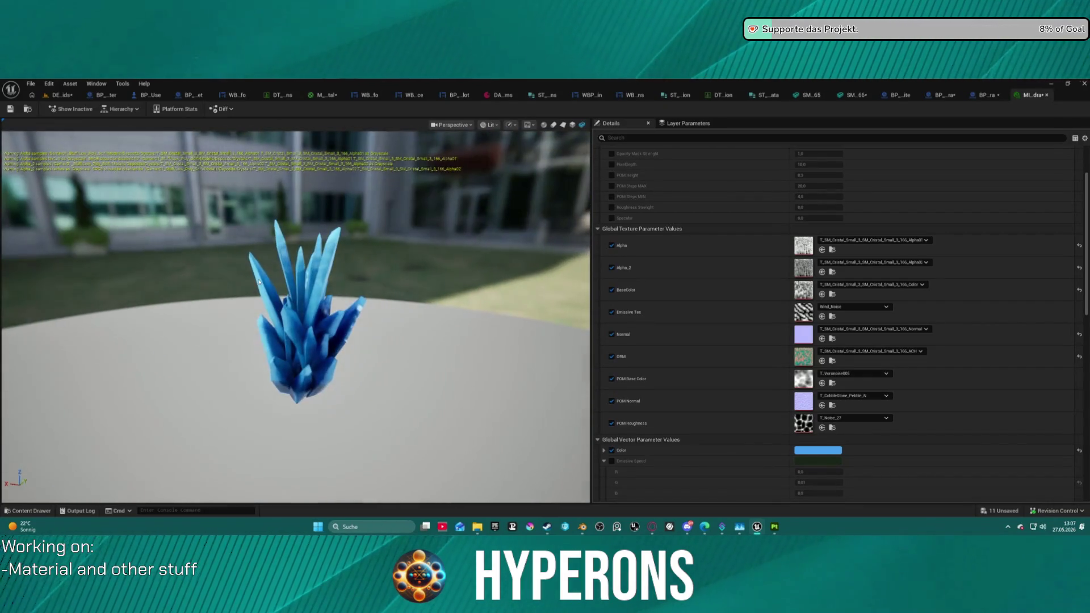
scroll(738, 173, "up", 3)
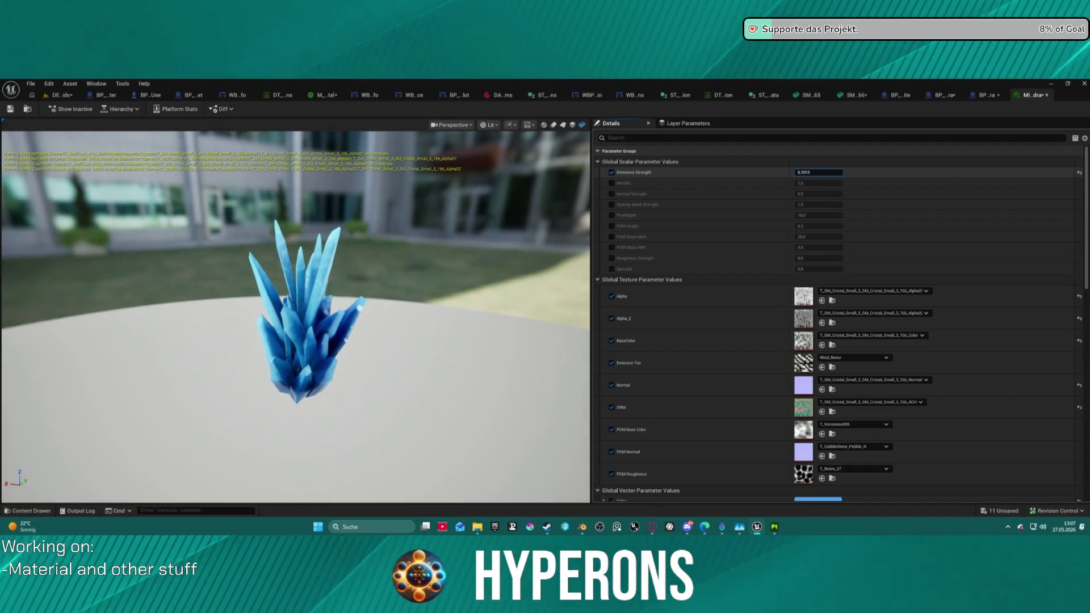
left_click_drag(295, 284, 414, 274)
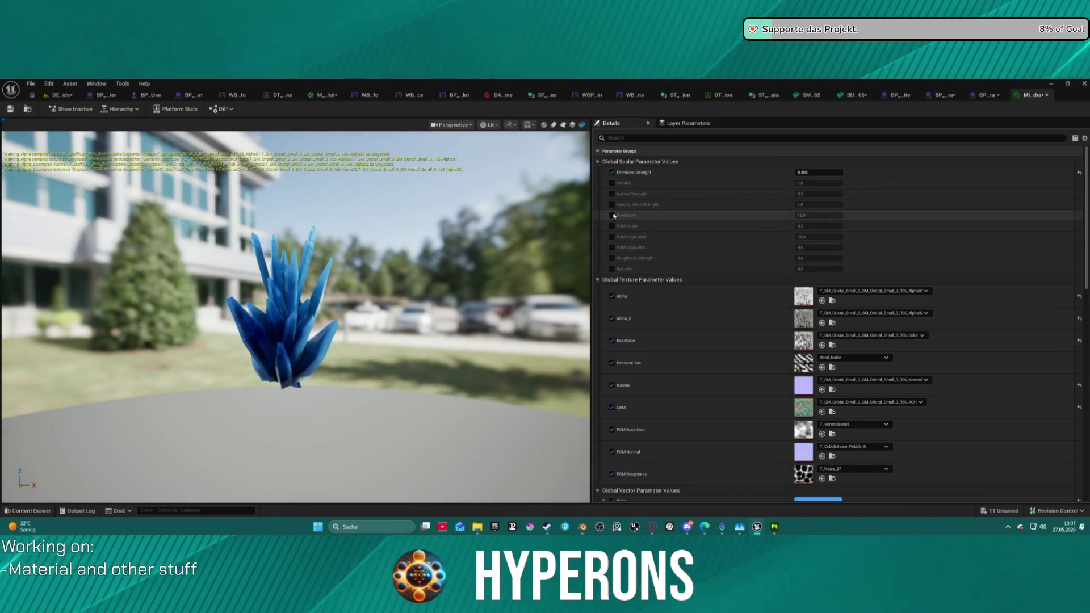
left_click_drag(341, 284, 261, 283)
mouse_move(817, 216)
left_mouse_down()
mouse_move(852, 216)
mouse_move(806, 215)
left_mouse_up()
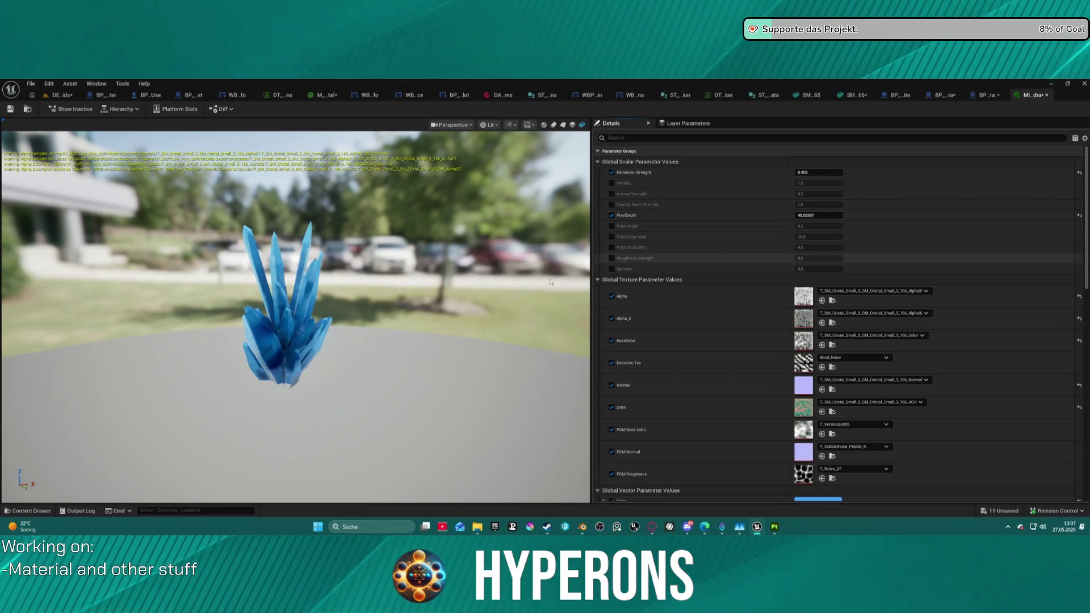
left_click_drag(295, 283, 210, 288)
scroll(278, 287, "up", 5)
scroll(278, 288, "down", 5)
left_click_drag(279, 287, 74, 288)
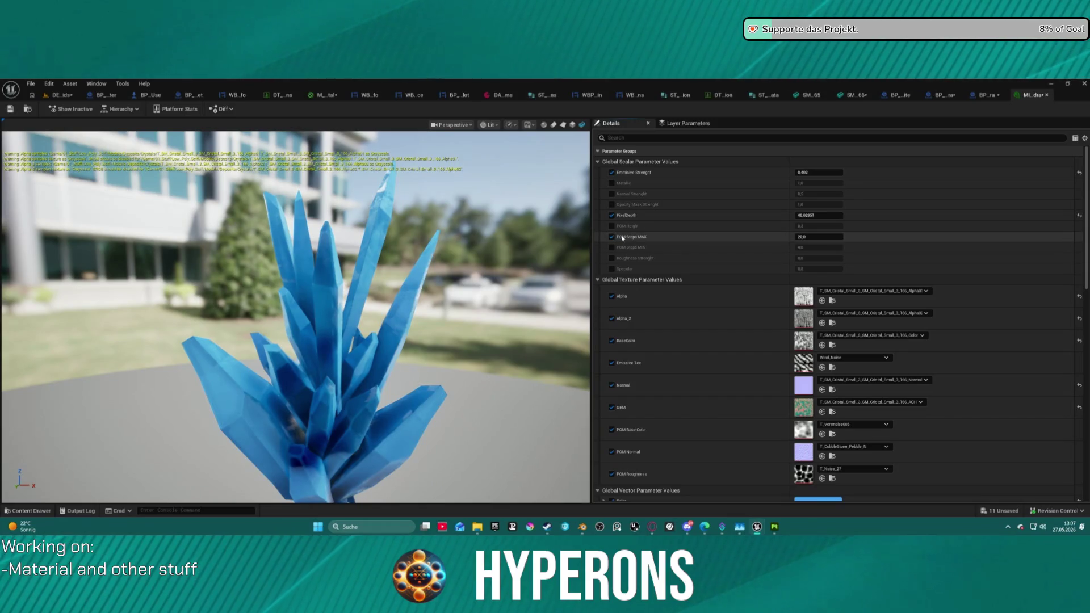
type("10")
key("Return")
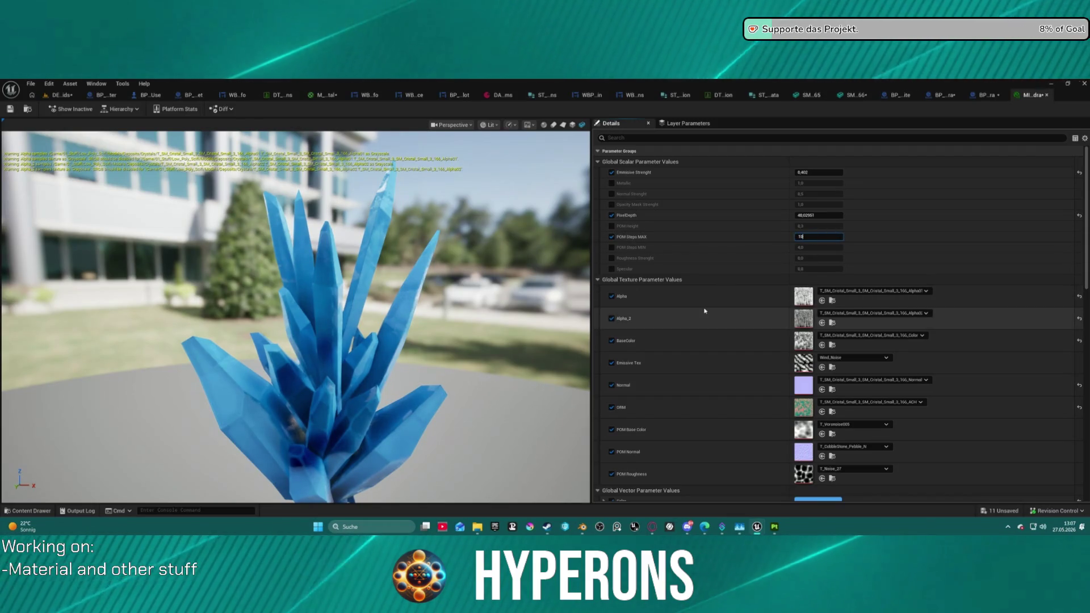
Step: Hide the preview environment so the blue crystal shows against black
mouse_move(352, 232)
left_mouse_down()
mouse_move(193, 232)
mouse_move(193, 210)
mouse_move(193, 233)
mouse_move(142, 233)
left_mouse_up()
scroll(318, 233, "up", 3)
scroll(318, 233, "down", 2)
left_click_drag(413, 250, 412, 224)
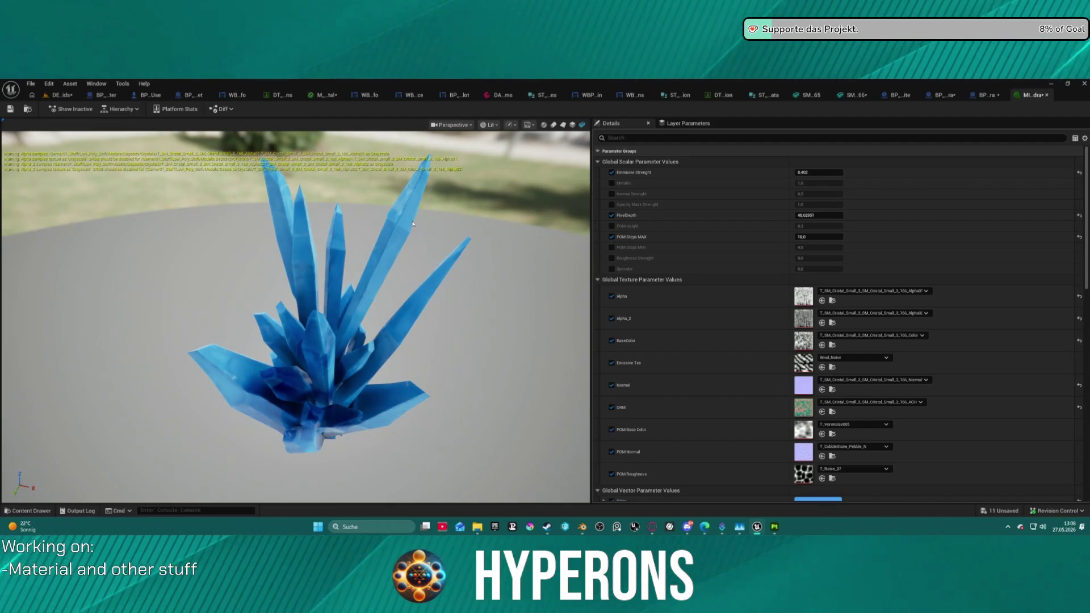
mouse_move(335, 380)
left_mouse_down()
mouse_move(318, 341)
mouse_move(343, 451)
mouse_move(374, 386)
mouse_move(378, 414)
mouse_move(420, 417)
mouse_move(425, 386)
mouse_move(365, 254)
left_mouse_up()
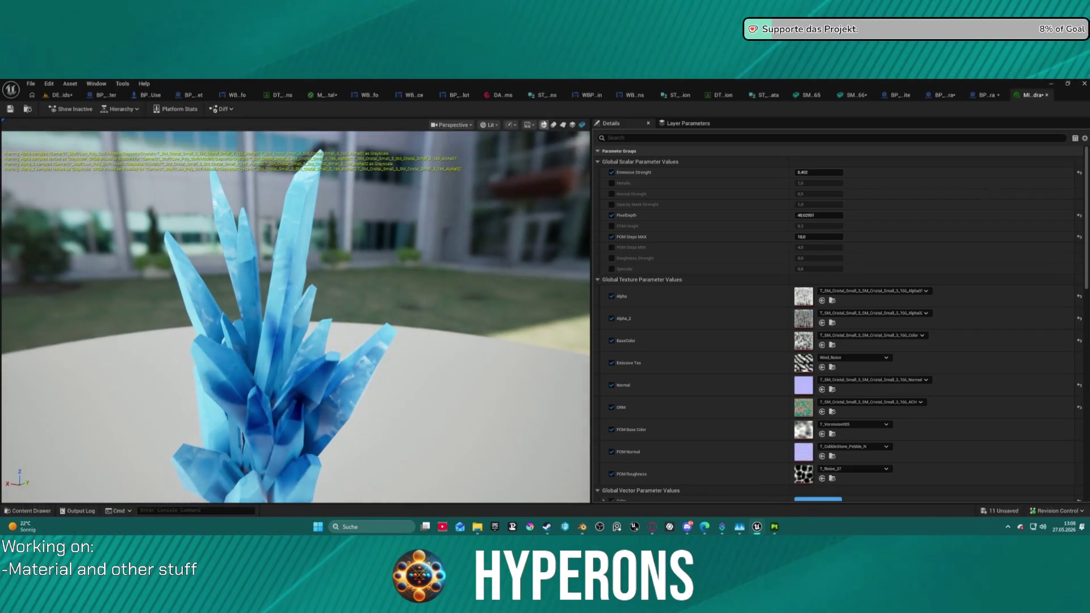
left_click(531, 125)
left_click(545, 177)
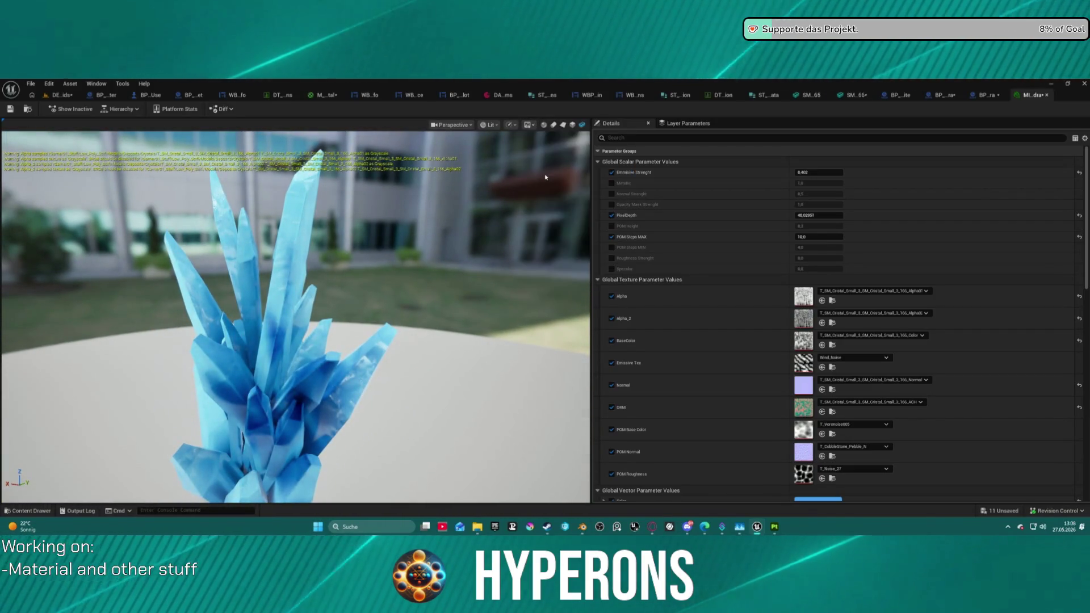
left_click_drag(303, 289, 270, 347)
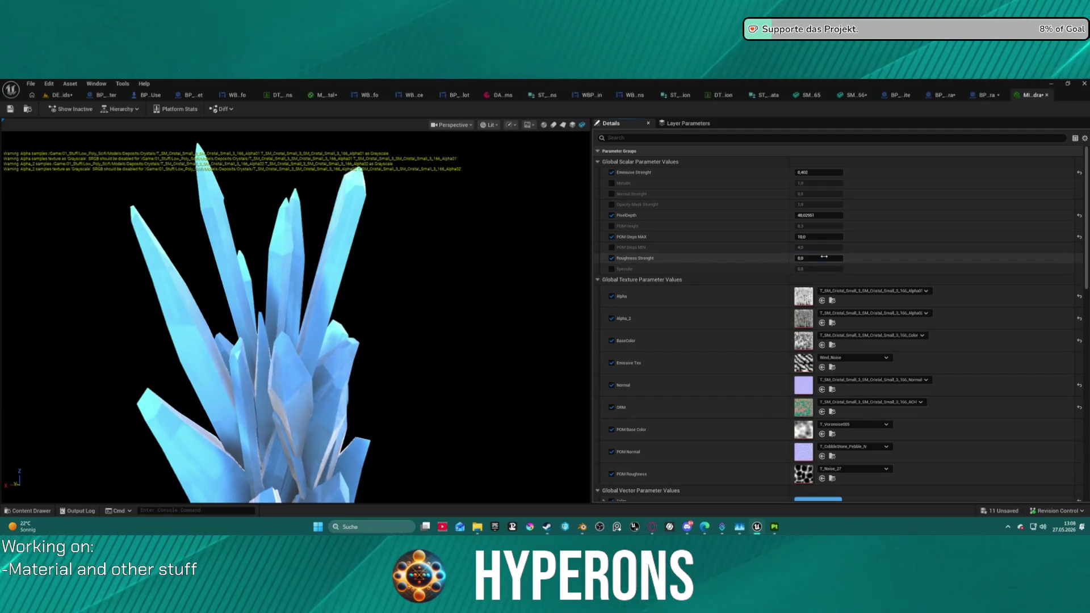
Step: Set Roughness Strength to 0.3 and orbit the preview to inspect the crystal
left_click(823, 257)
type("1")
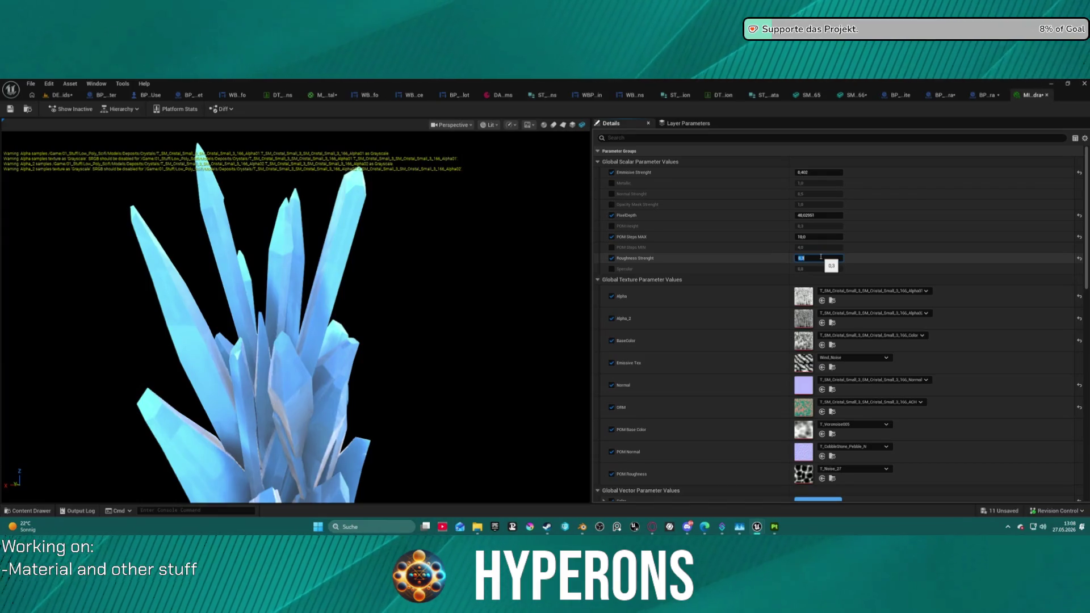
key("Return")
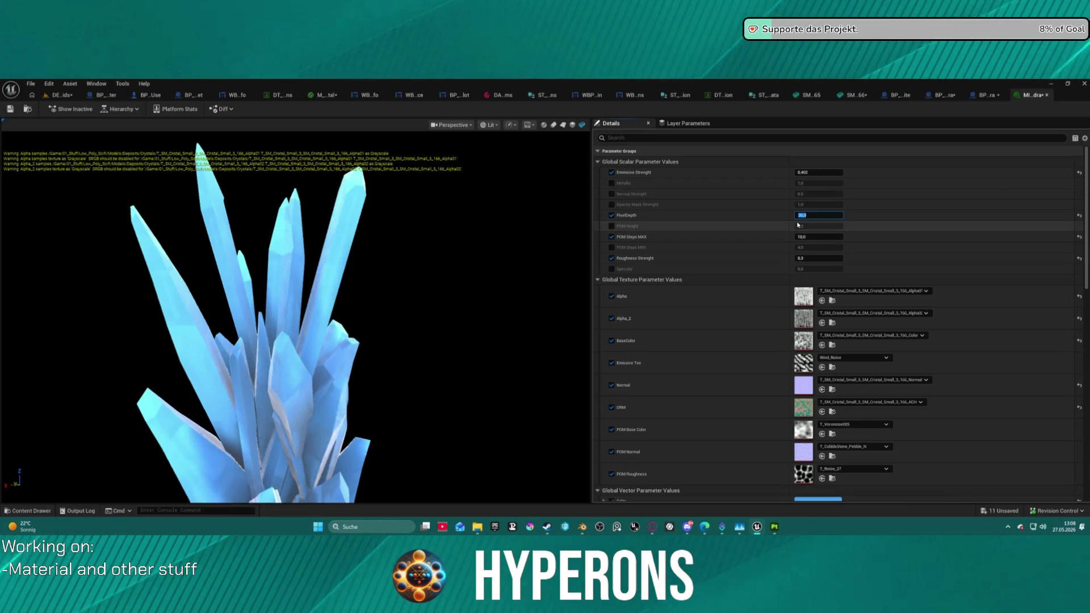
mouse_move(455, 226)
left_mouse_down()
mouse_move(284, 230)
mouse_move(261, 272)
mouse_move(261, 227)
left_mouse_up()
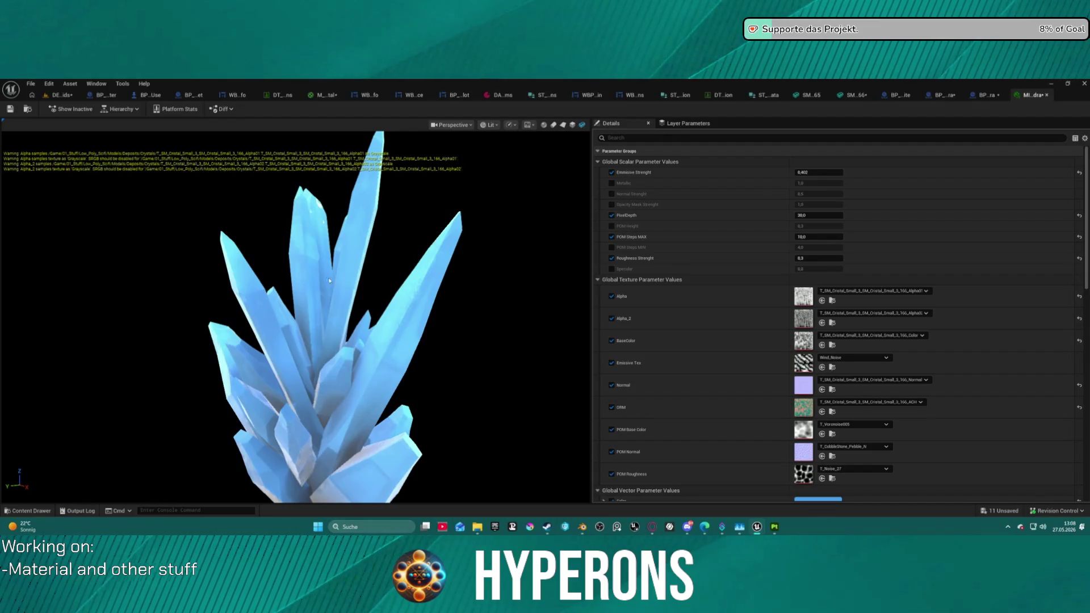
scroll(329, 281, "down", 5)
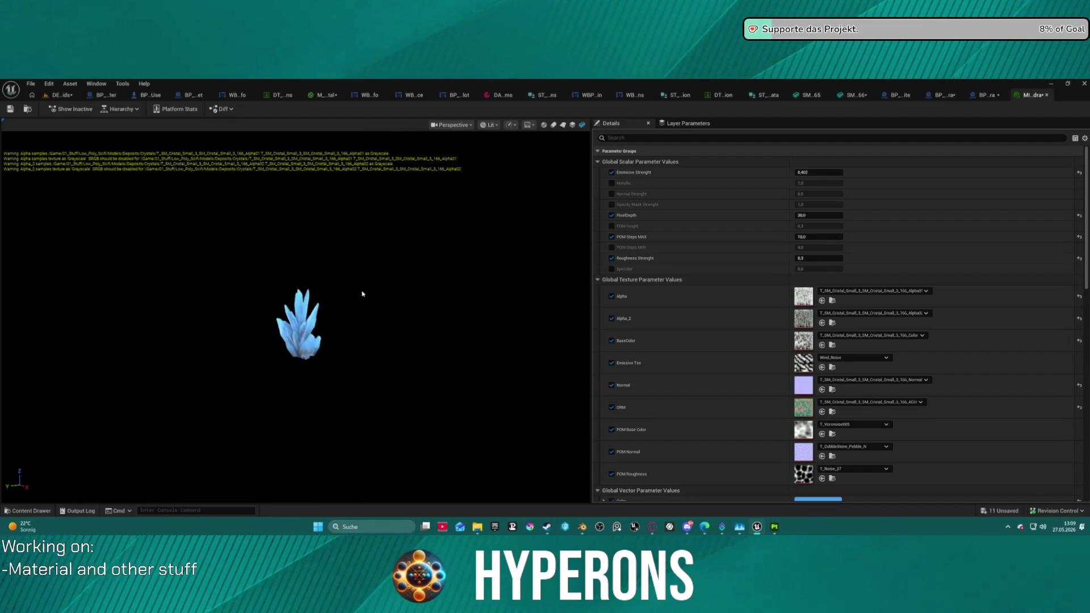
scroll(362, 293, "up", 3)
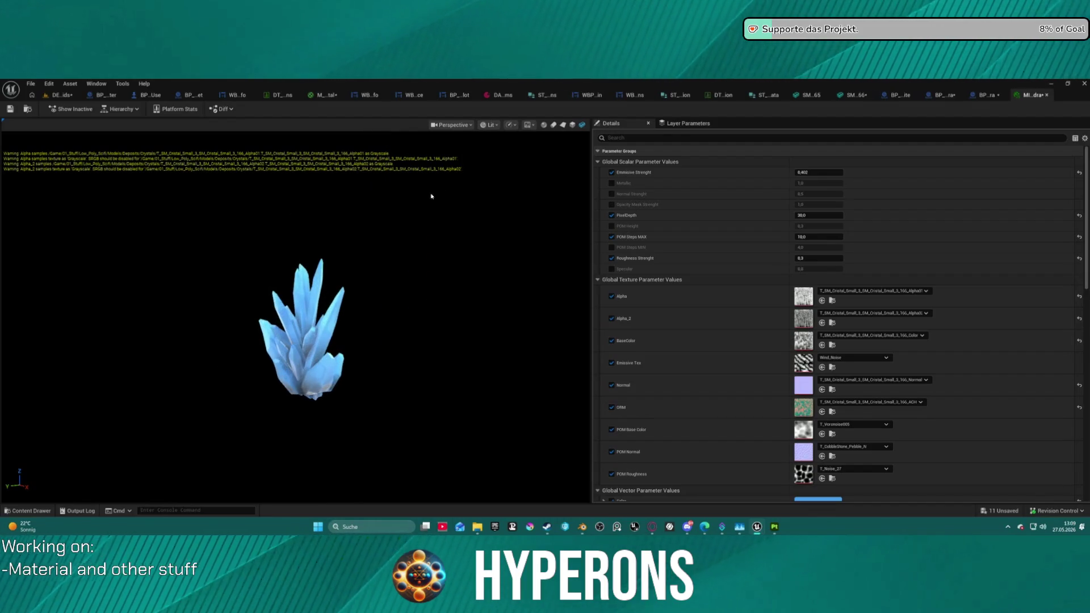
Step: Toggle post processing in the material preview and orbit around the crystal cluster
left_click(527, 125)
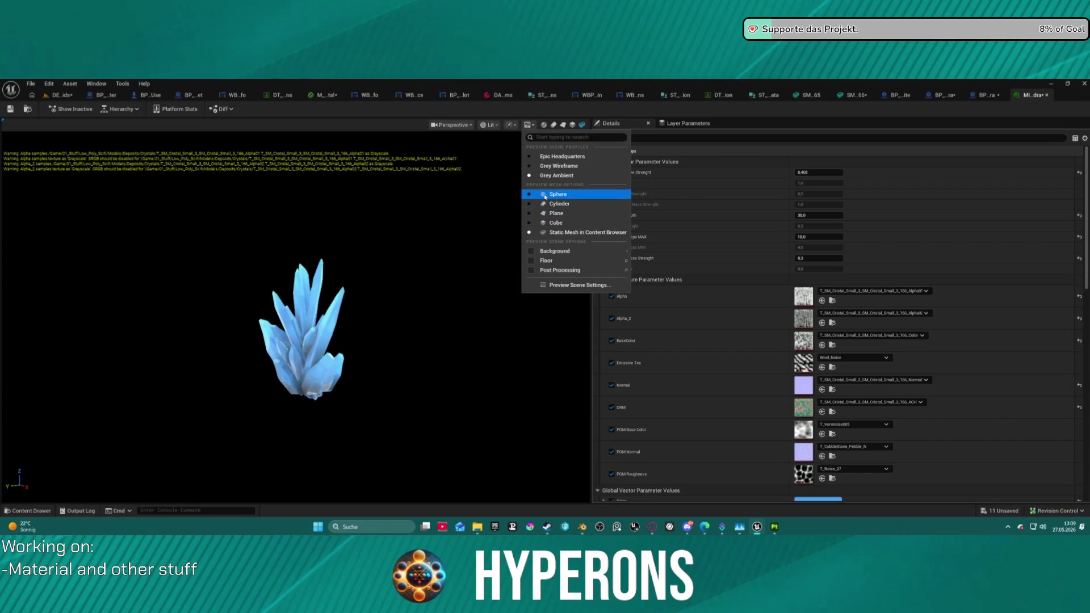
left_click(531, 271)
left_click(532, 271)
left_click(532, 270)
left_click(327, 324)
scroll(327, 324, "up", 10)
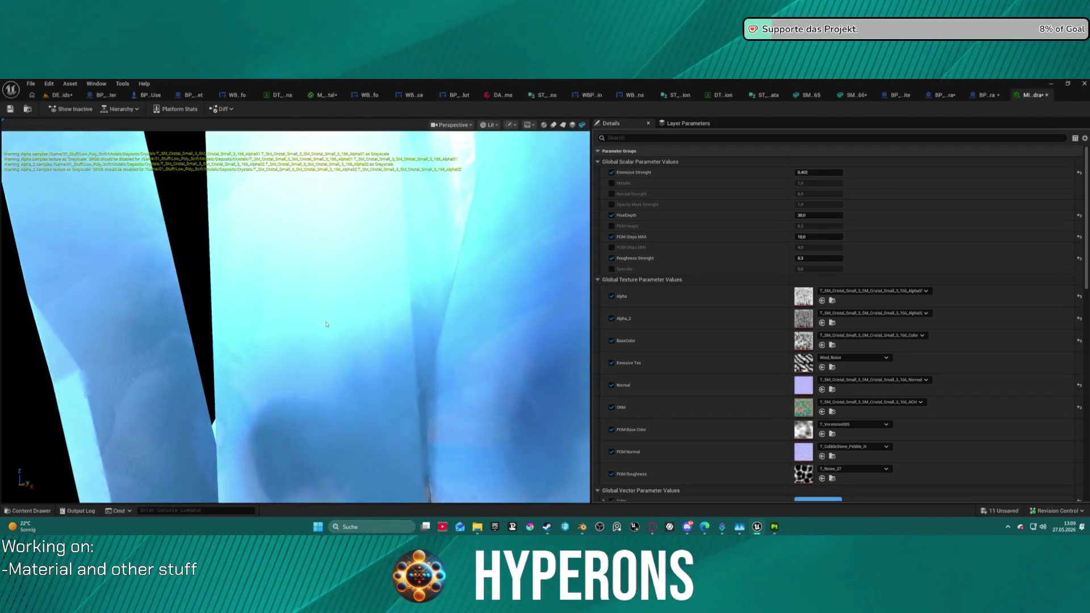
scroll(326, 324, "down", 10)
left_click_drag(327, 324, 335, 315)
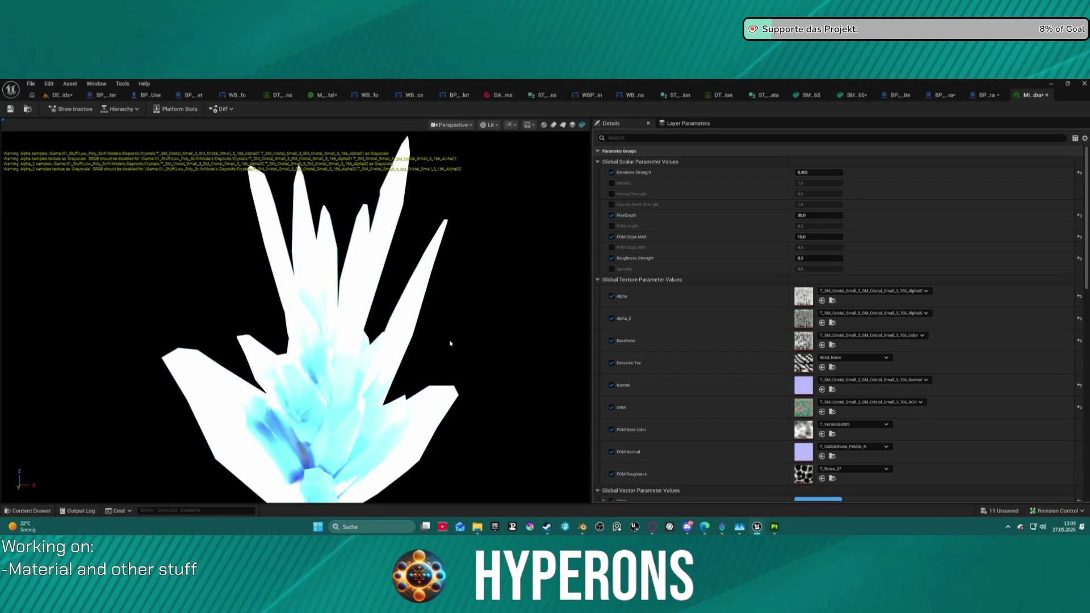
Step: Set Emissive Strenght to 0.1768 and preview the crystal in the Epic Headquarters outdoor scene
mouse_move(818, 172)
left_mouse_down()
mouse_move(806, 172)
mouse_move(826, 175)
left_mouse_up()
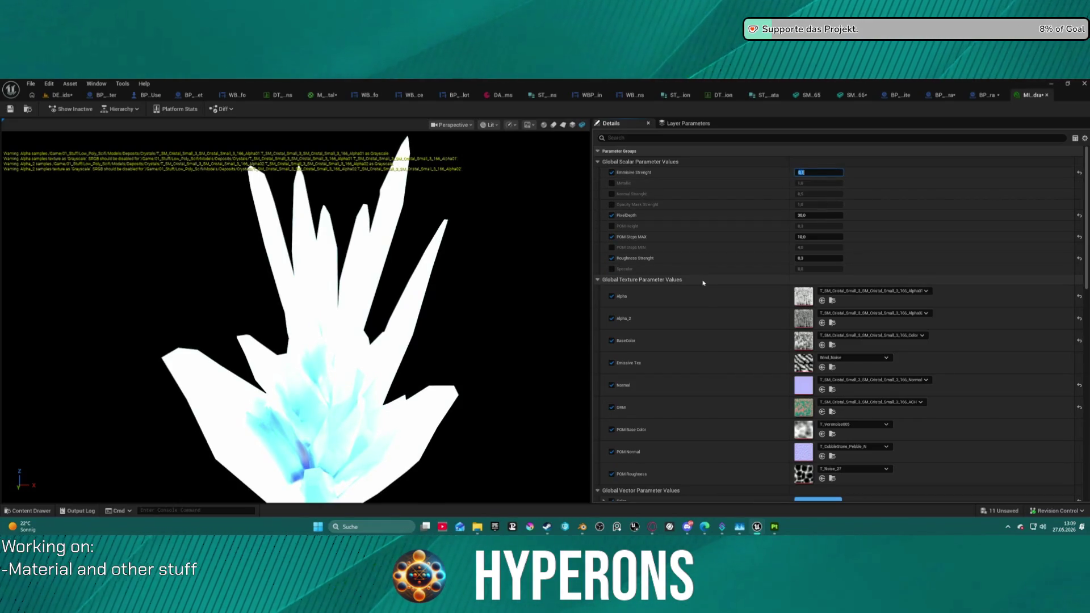
scroll(462, 136, "down", 2)
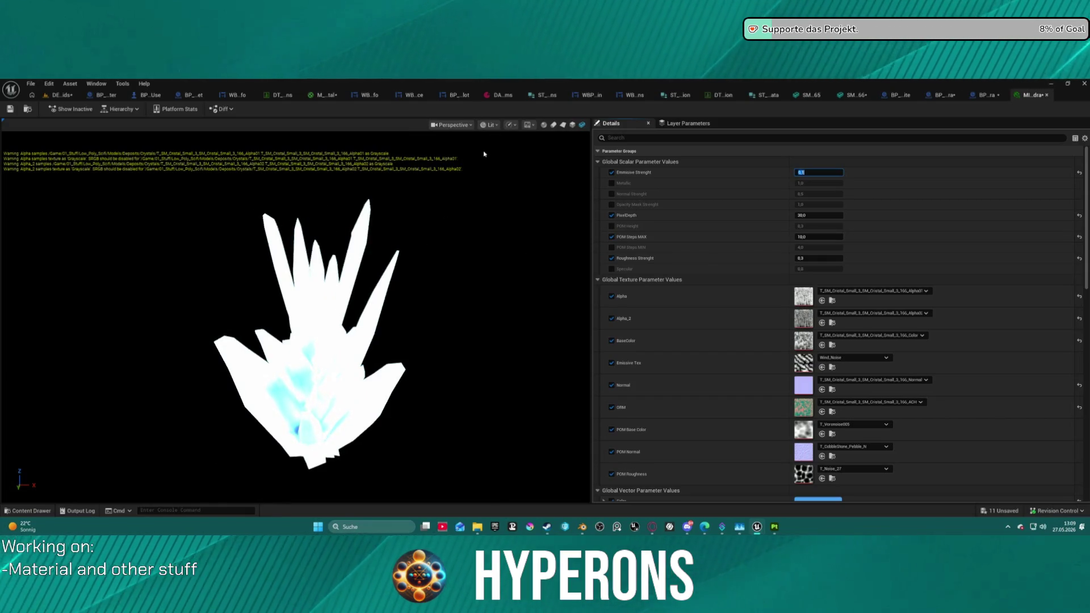
left_click(529, 126)
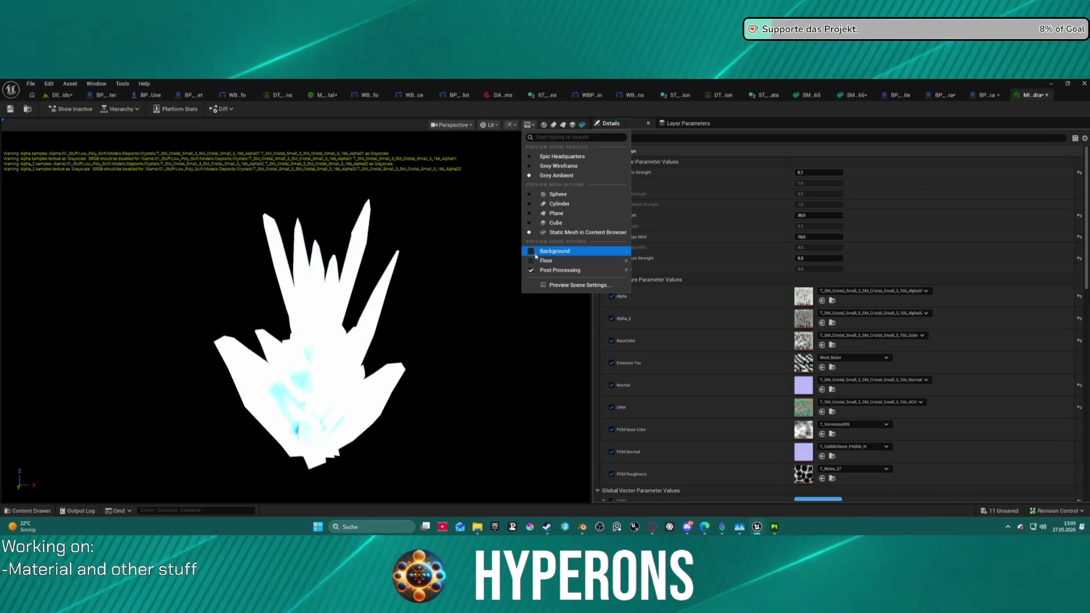
left_click(531, 156)
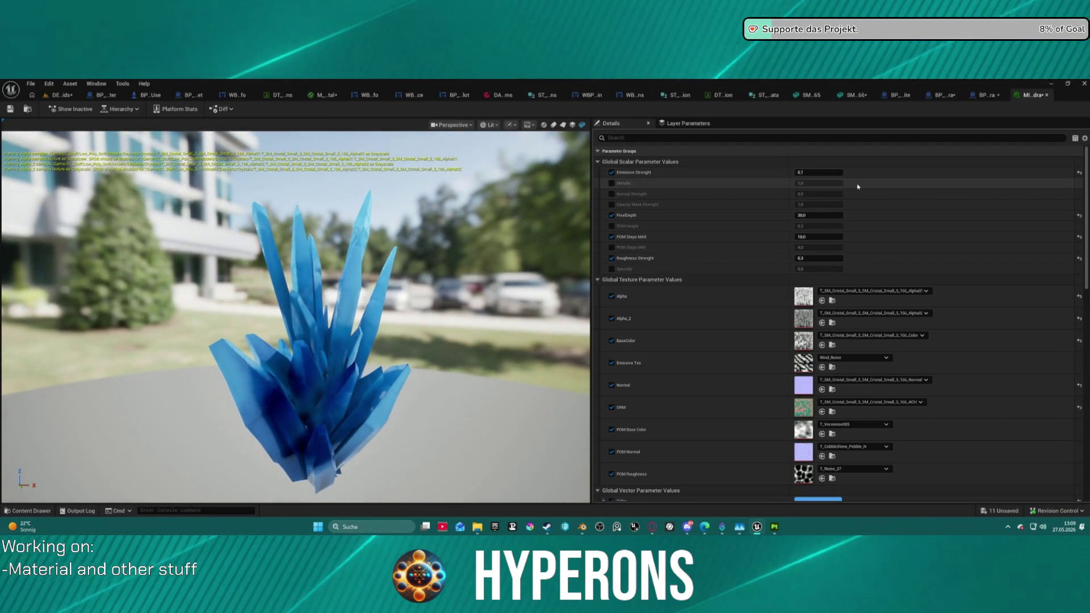
left_click_drag(818, 171, 835, 172)
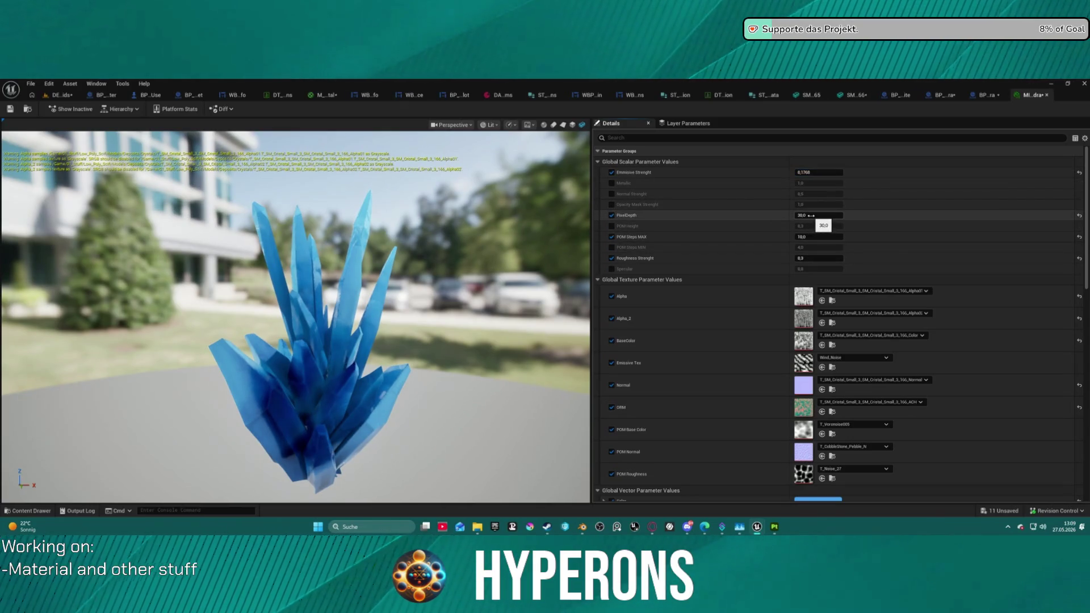
left_click(51, 98)
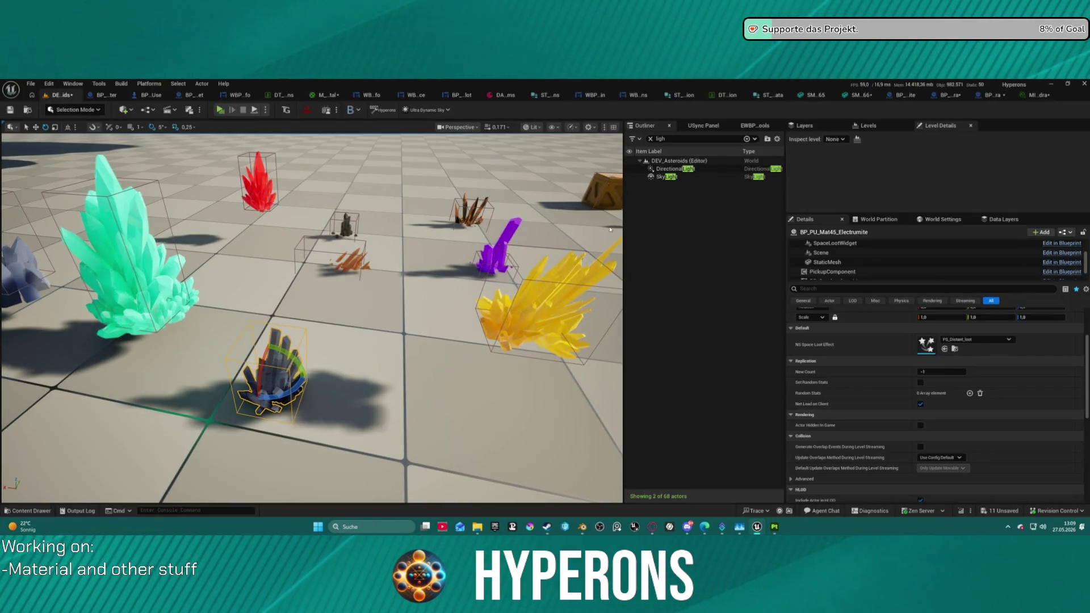
Step: Orbit the level and select the Aetherium, Nebulite, Pyrovelite and Celestium pickups in turn
mouse_move(438, 302)
left_mouse_down()
mouse_move(386, 352)
mouse_move(386, 307)
mouse_move(409, 318)
mouse_move(307, 319)
left_mouse_up()
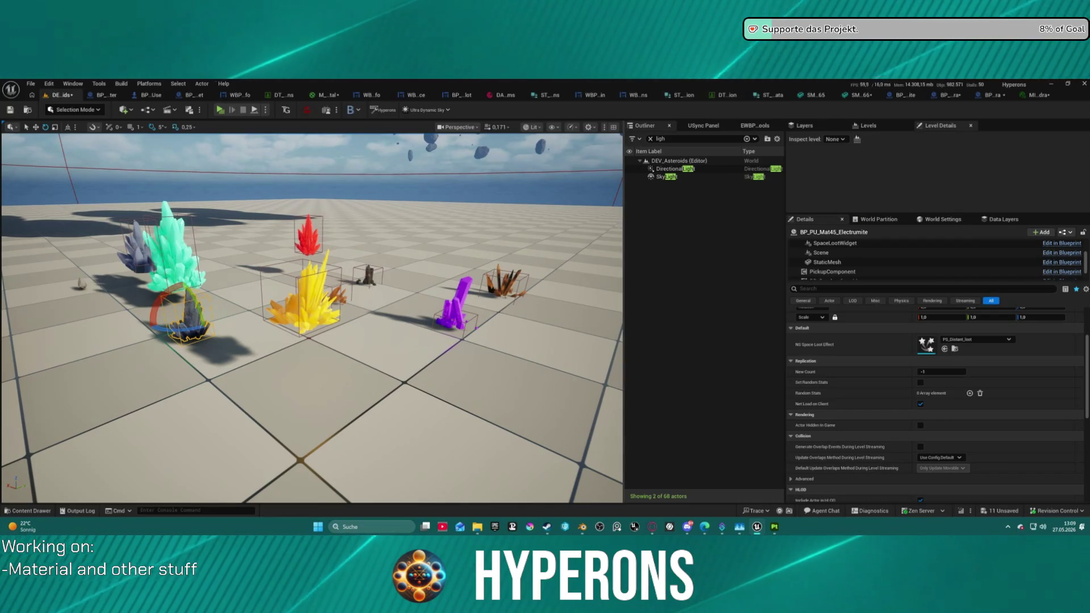
left_click(139, 253)
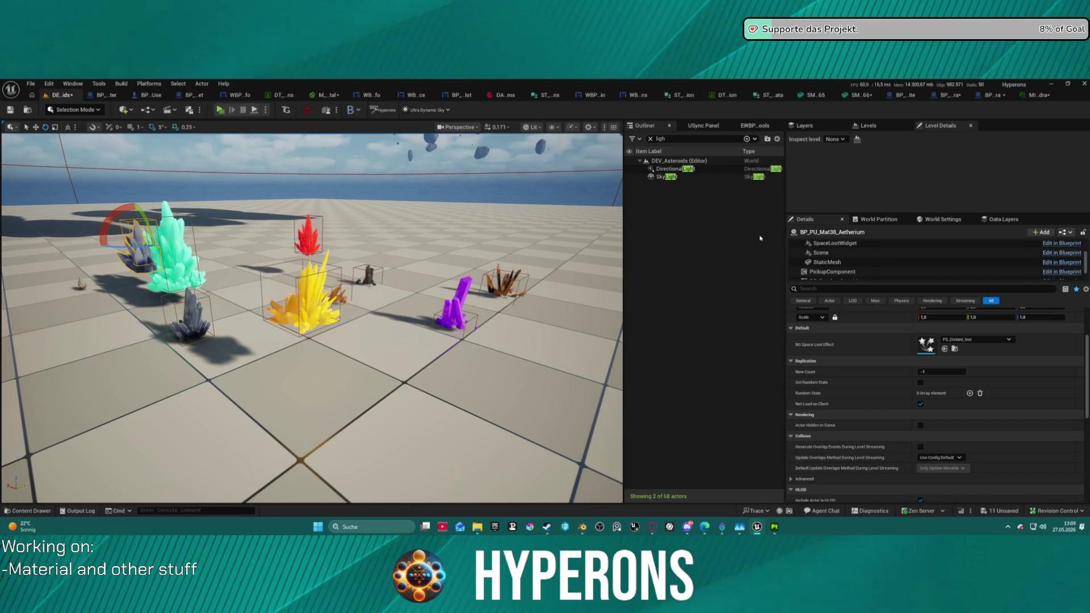
left_click(366, 277)
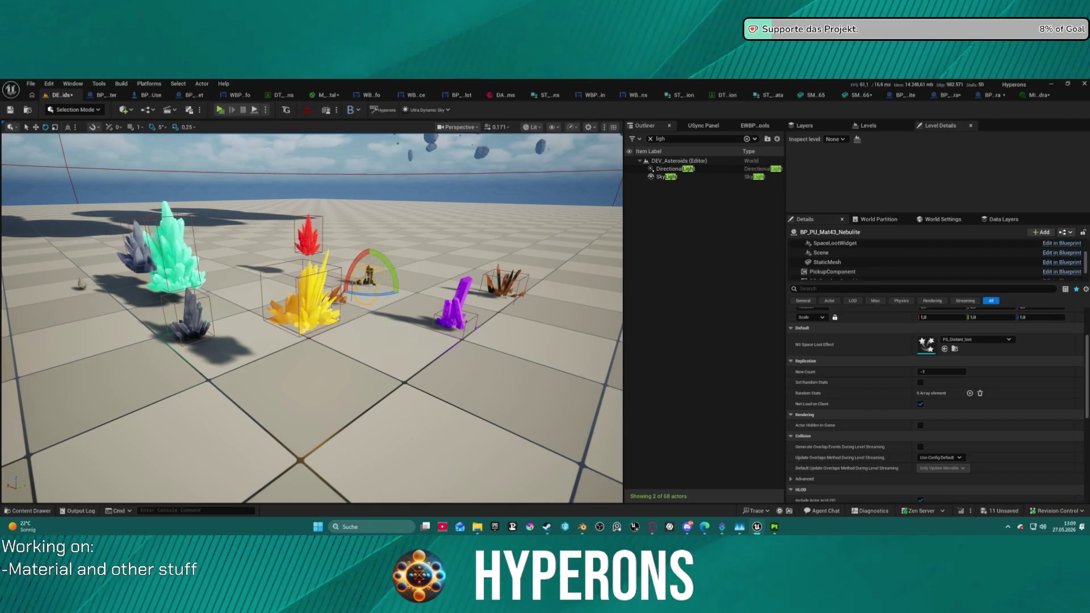
left_click(337, 294)
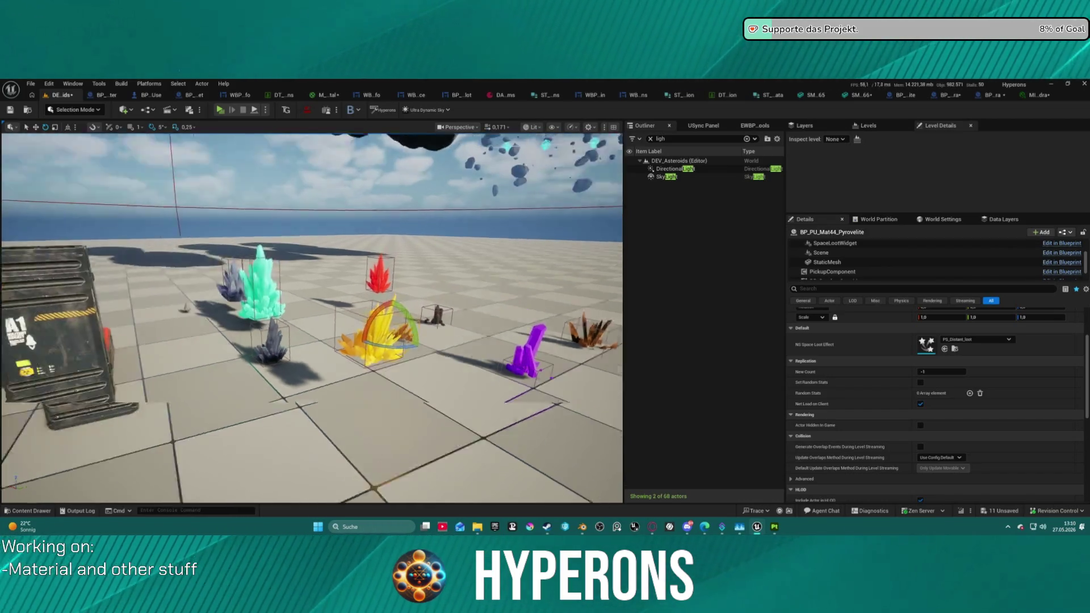
scroll(360, 353, "down", 5)
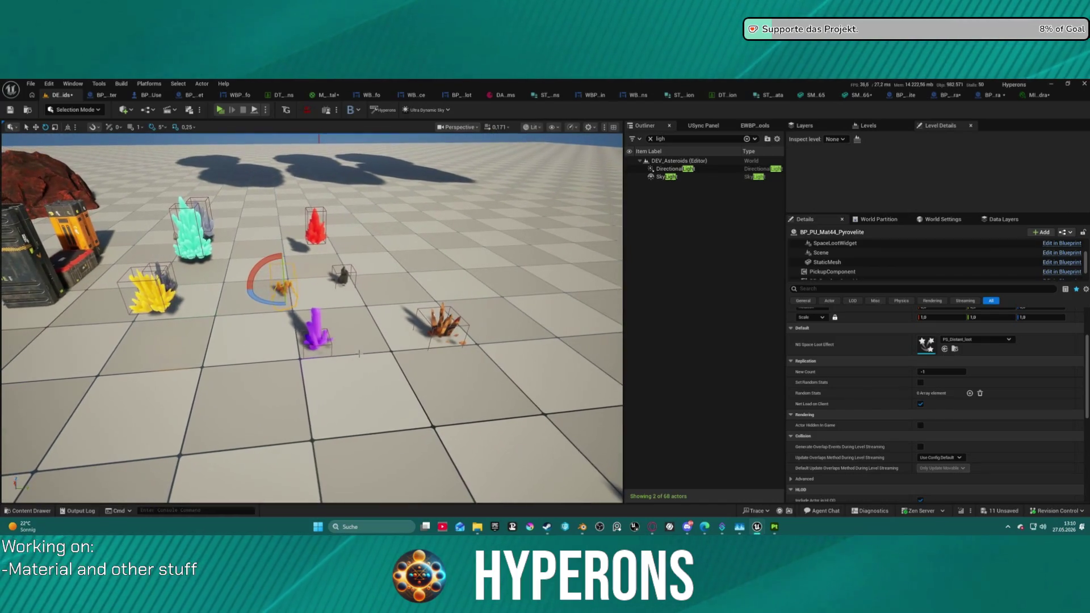
left_click(314, 332)
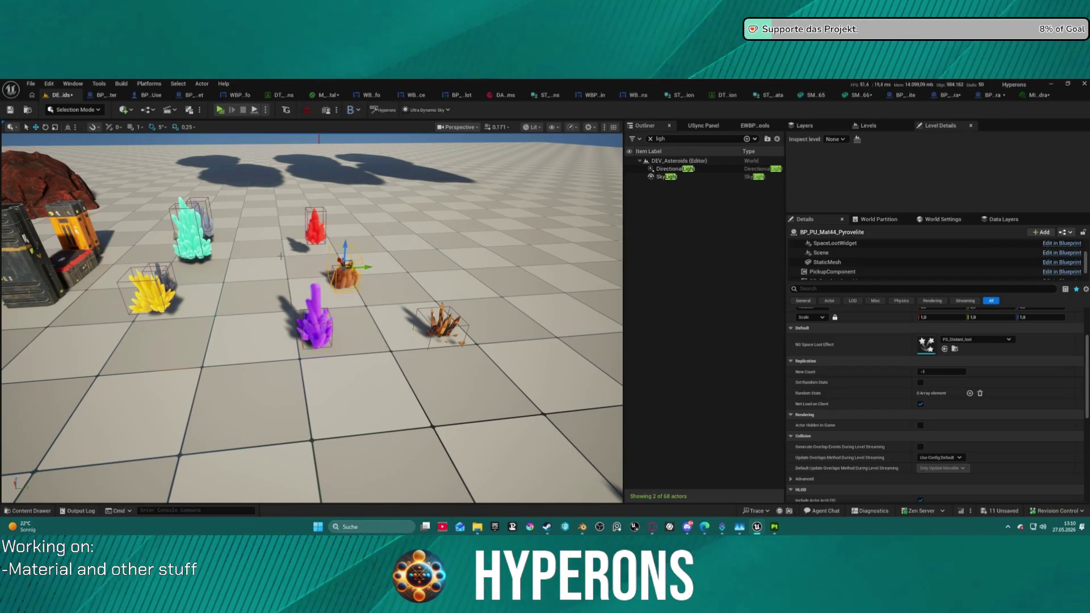
Step: Select the cyan Electrumite pickup and tilt the view down onto the floor objects
scroll(311, 319, "up", 15)
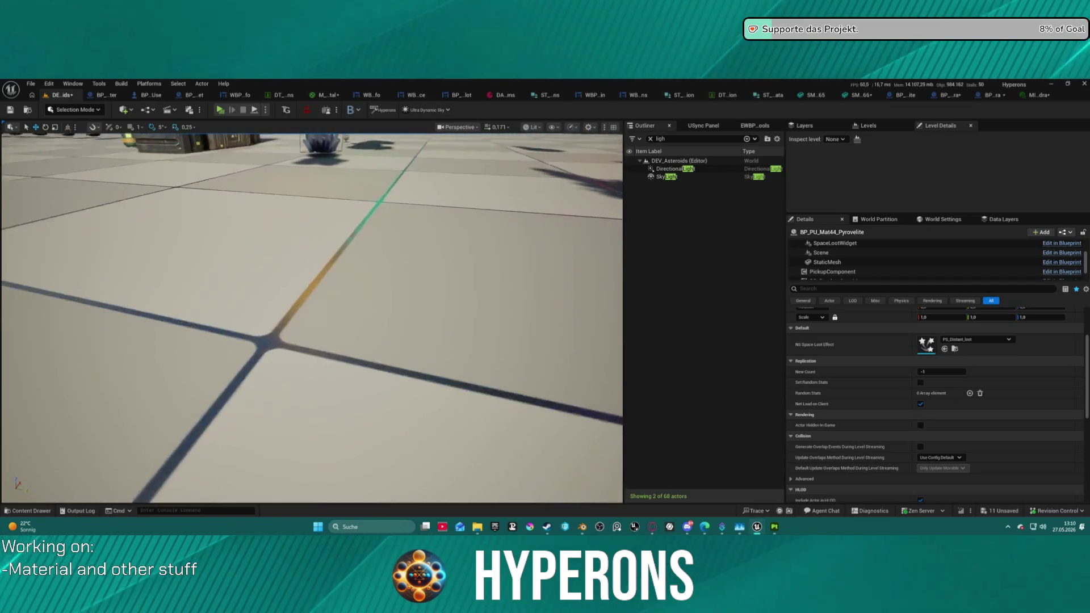
scroll(312, 319, "down", 10)
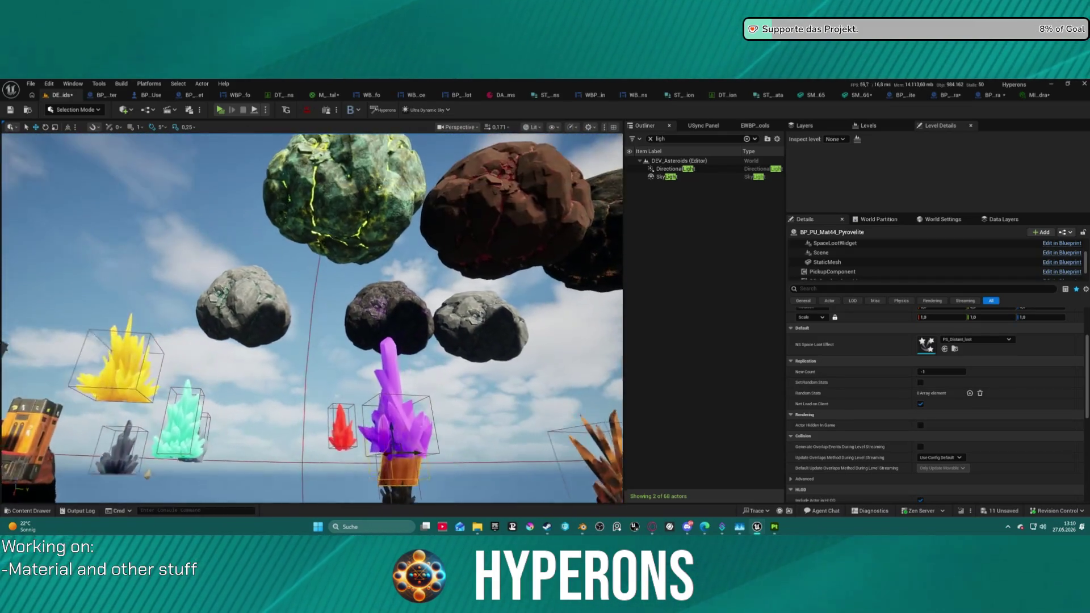
scroll(312, 318, "down", 10)
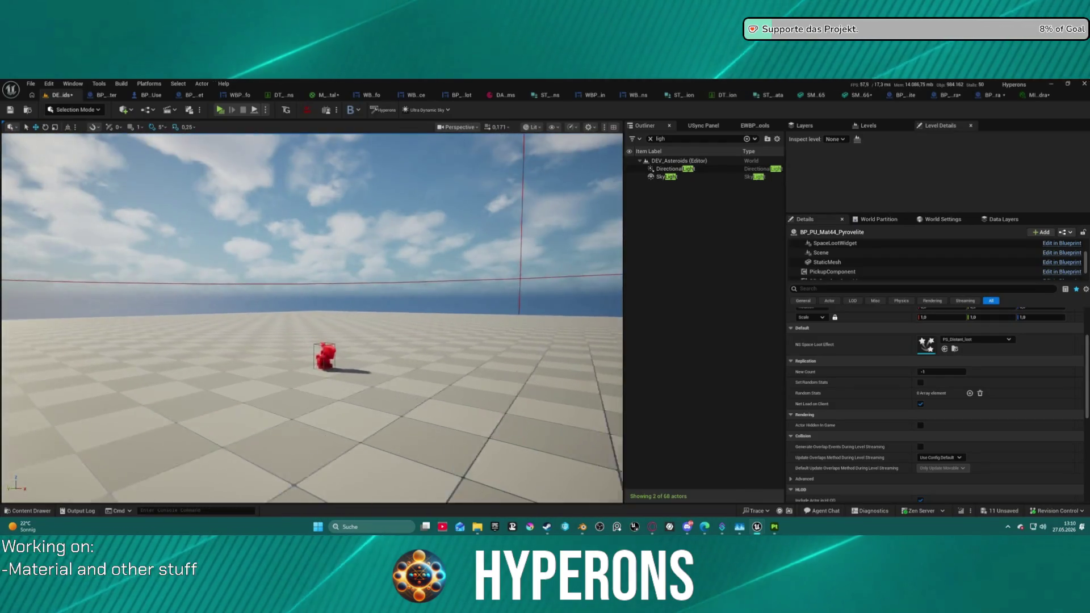
scroll(311, 319, "down", 10)
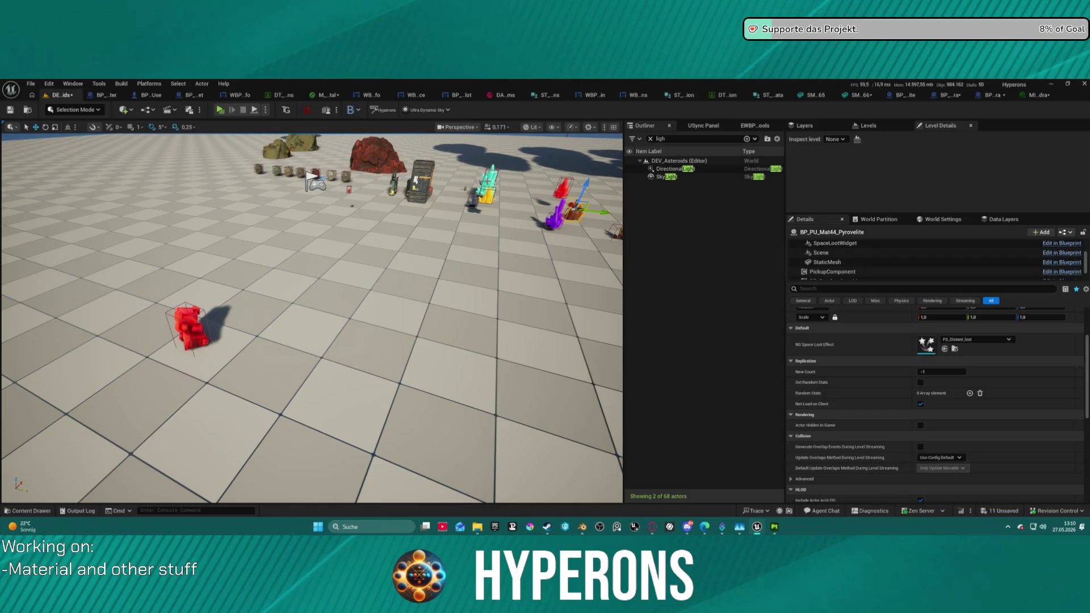
left_click(488, 190)
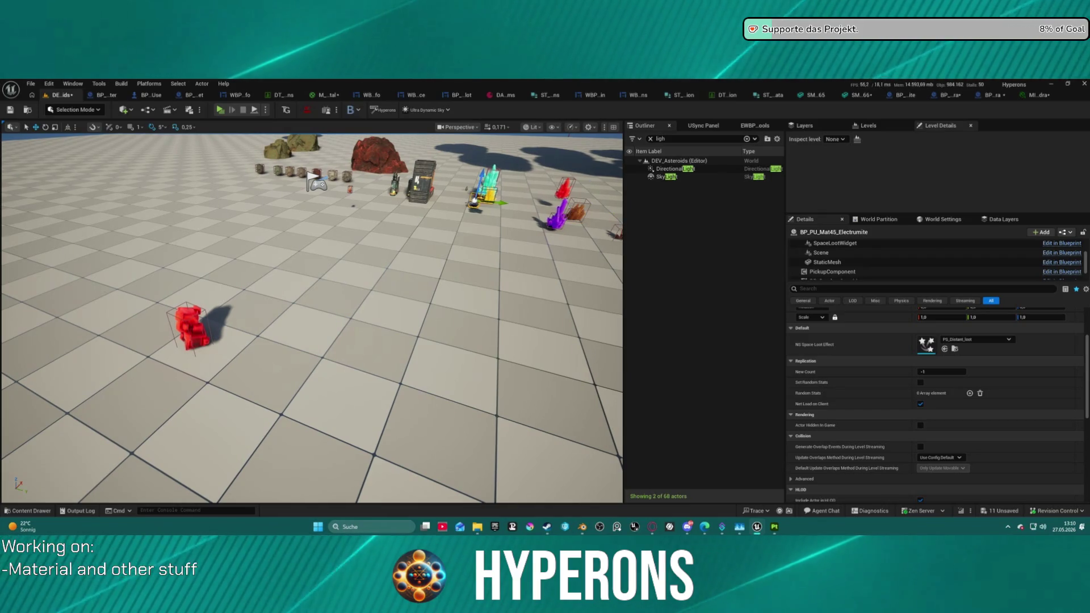
left_click_drag(492, 183, 493, 183)
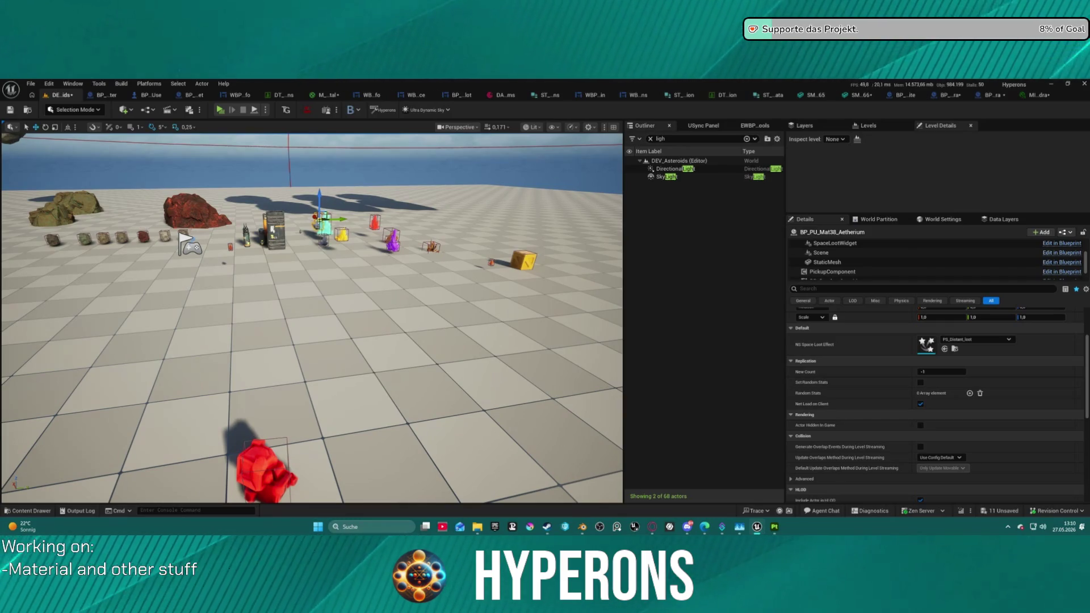
mouse_move(371, 463)
left_mouse_down()
mouse_move(365, 420)
mouse_move(318, 425)
left_mouse_up()
left_click(91, 128)
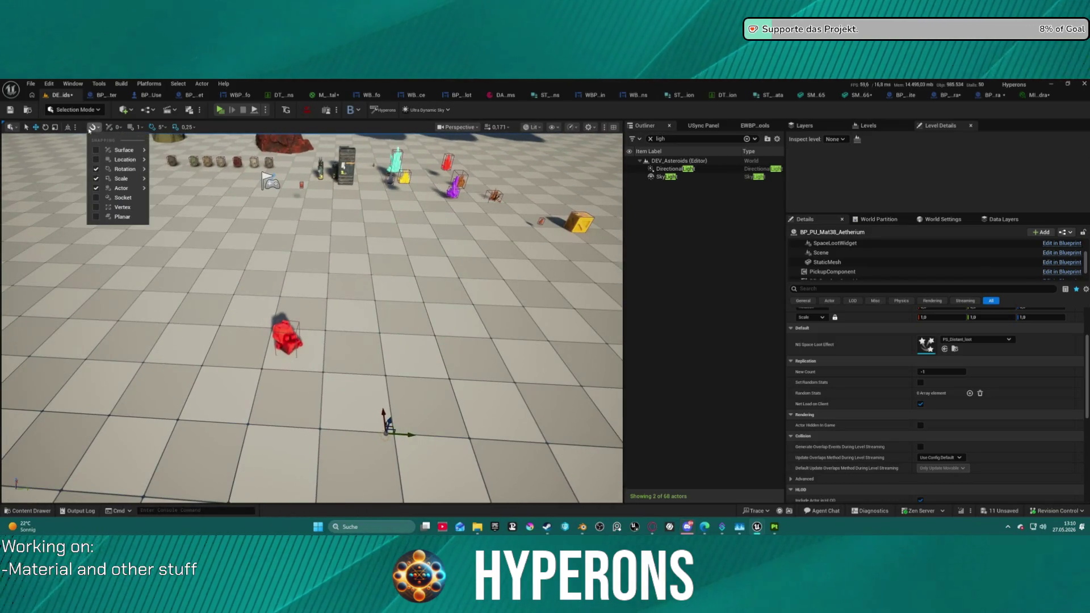
Step: Enable rotation snapping, frame the selected pickup, and show the Deposits/Crystals assets
left_click(164, 171)
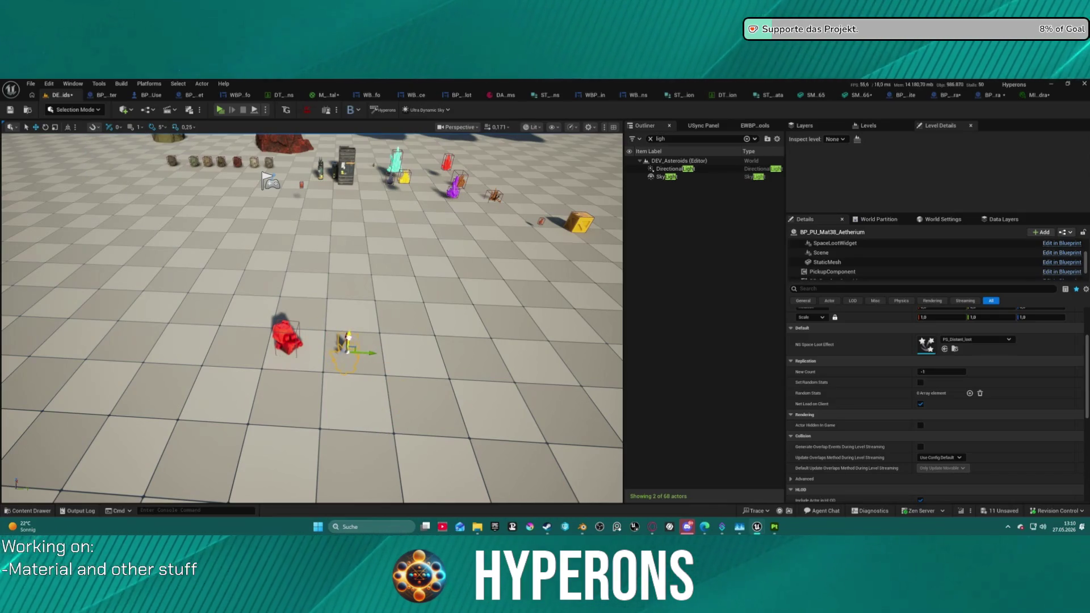
key("f")
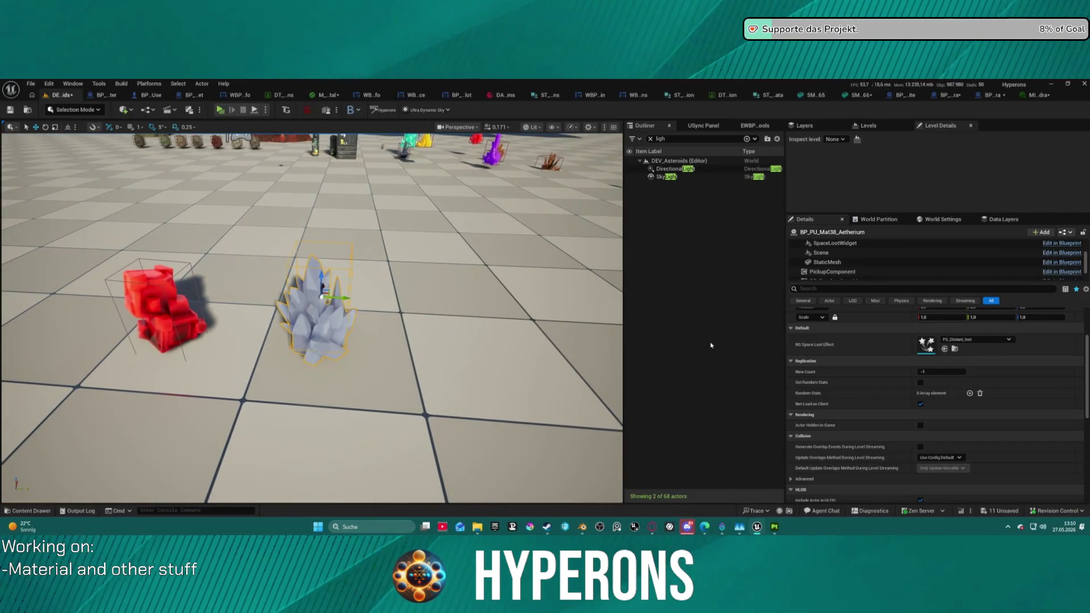
key("ctrl+space")
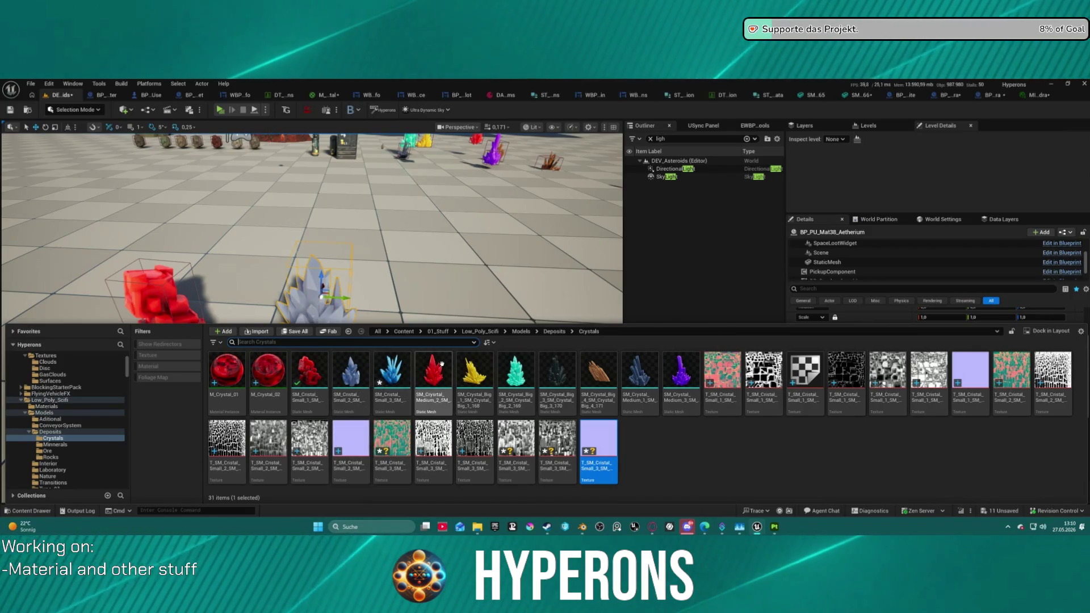
Step: Place the blue SM_Cristal_Small_3 crystal and delete the grey Aetherium pickup and red object
mouse_move(379, 360)
left_mouse_down()
mouse_move(398, 352)
mouse_move(466, 362)
left_mouse_up()
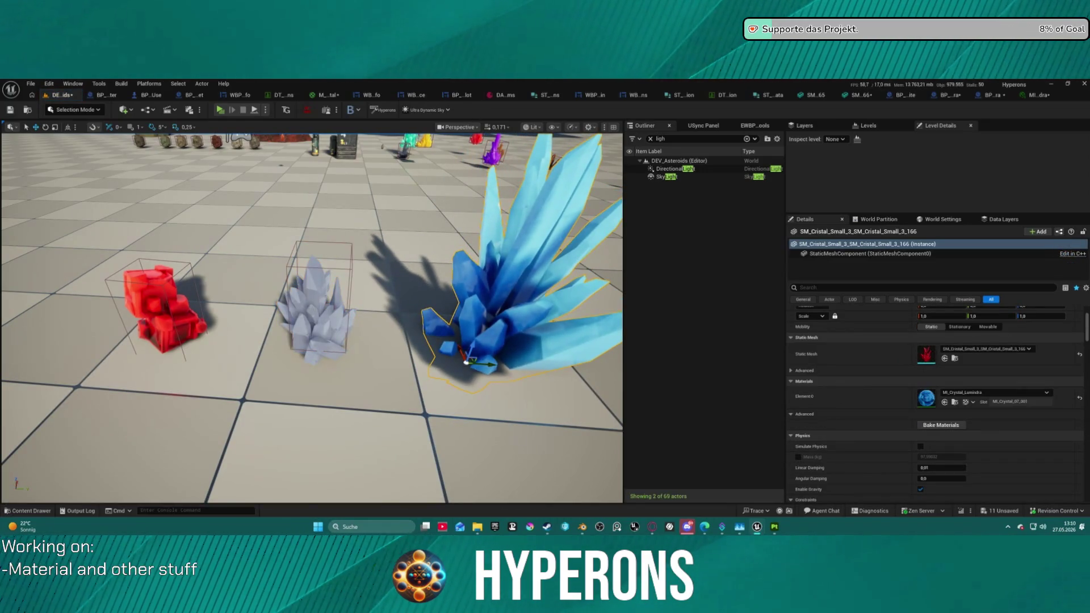
left_click(318, 324)
key("Delete")
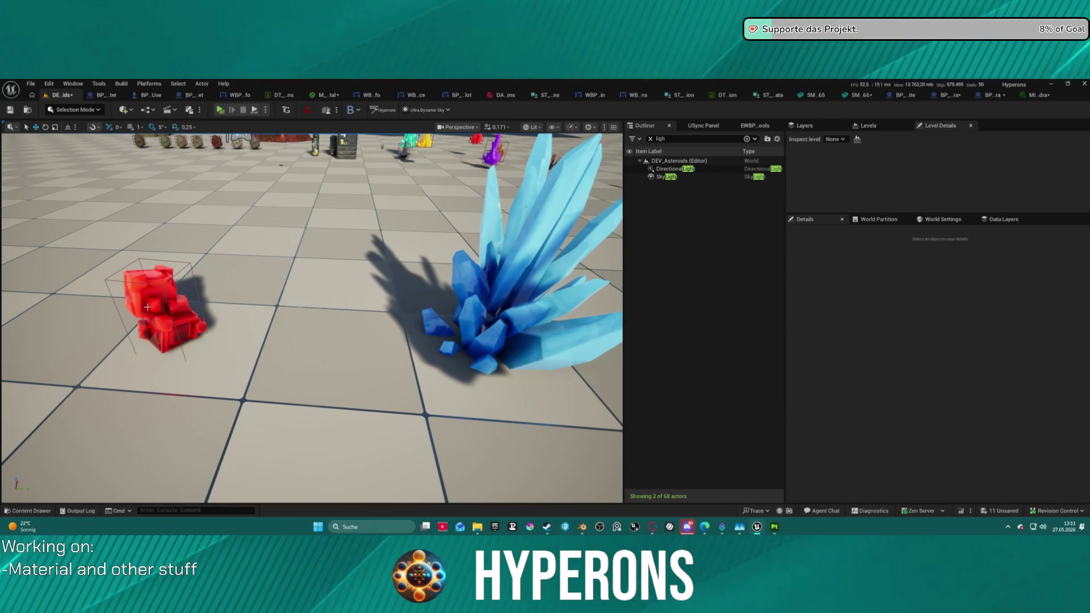
left_click(171, 301)
key("Delete")
Step: Place SM_Cristal_Small_1, SM_Cristal_Small_2 and a red medium crystal in the level
key("ctrl+space")
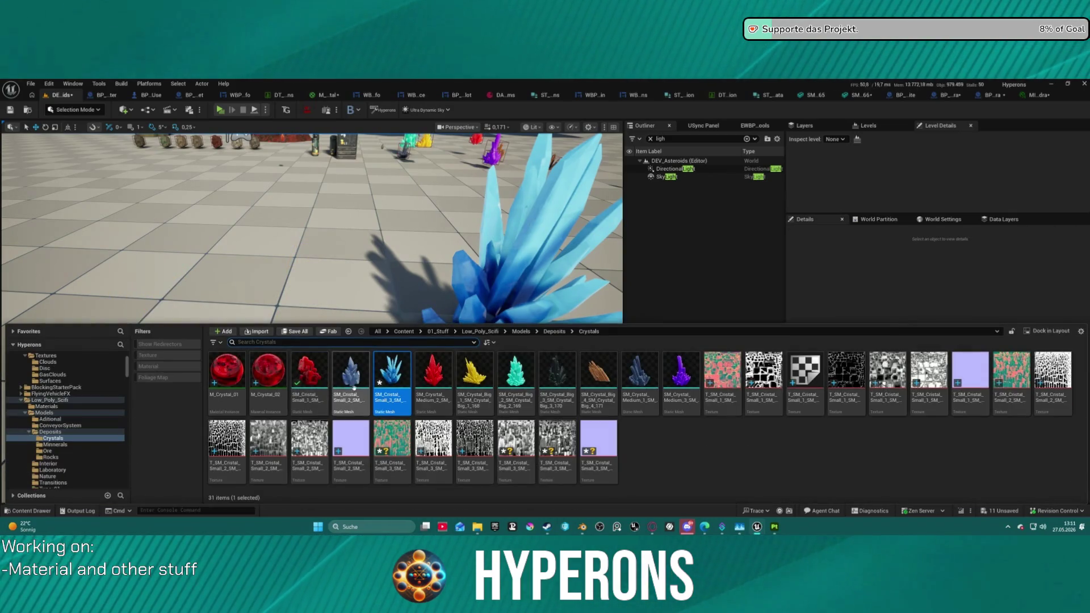
mouse_move(326, 391)
left_mouse_down()
mouse_move(124, 250)
mouse_move(74, 267)
left_mouse_up()
key("ctrl+space")
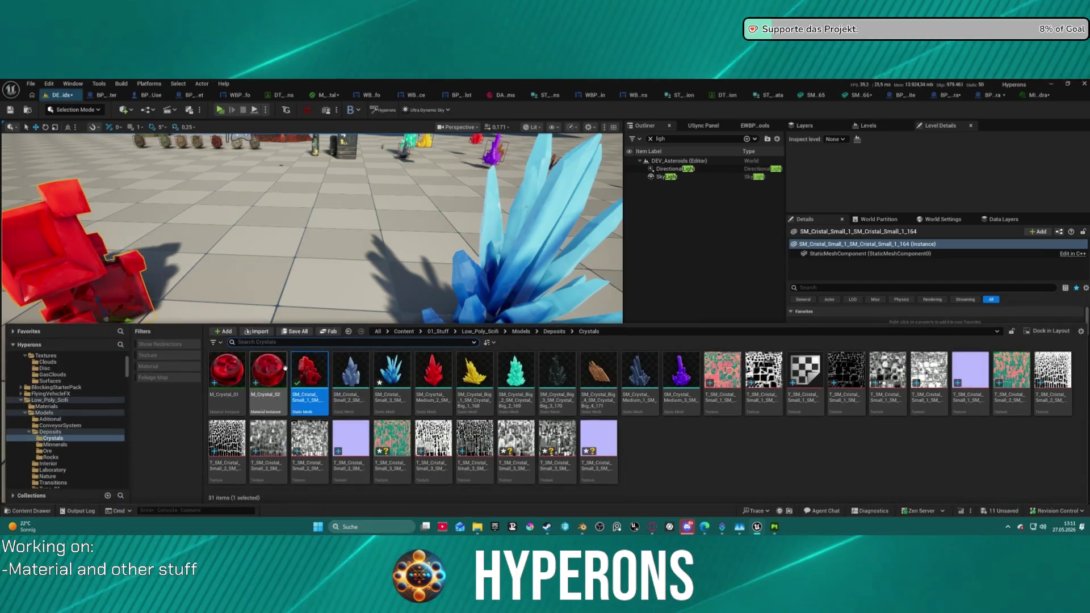
left_click(350, 371)
left_click_drag(350, 372, 244, 250)
scroll(160, 157, "down", 5)
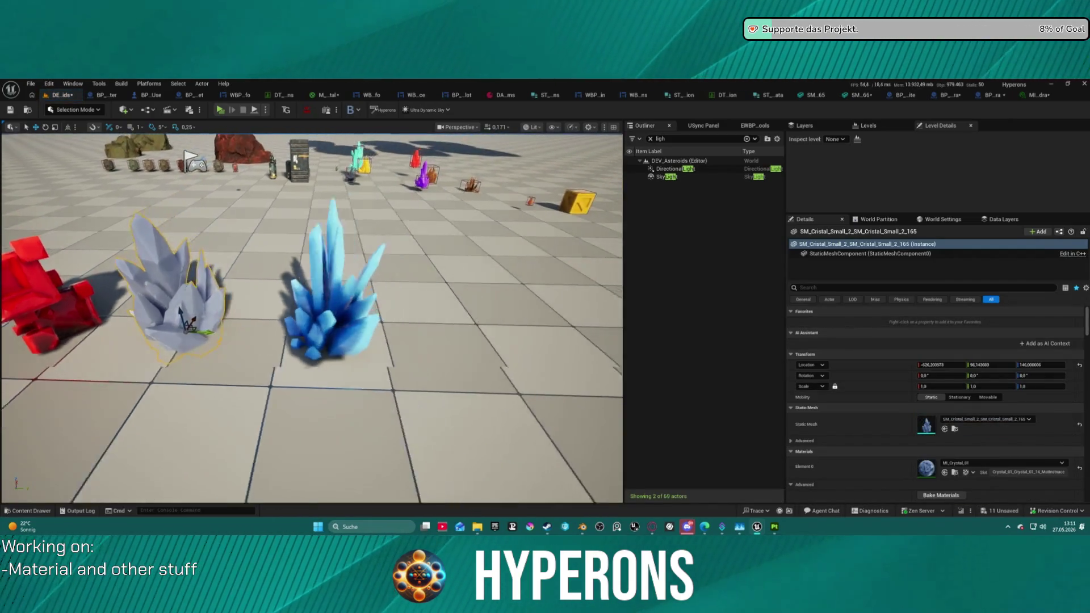
key("ctrl+space")
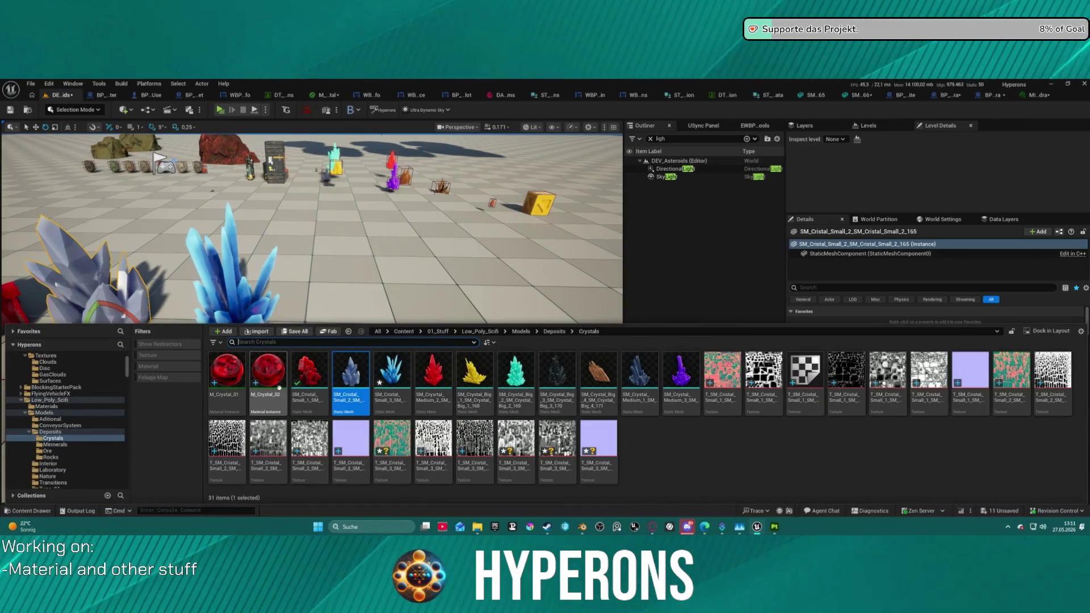
mouse_move(432, 371)
left_mouse_down()
mouse_move(397, 272)
mouse_move(468, 349)
mouse_move(562, 343)
left_mouse_up()
key("ctrl+space")
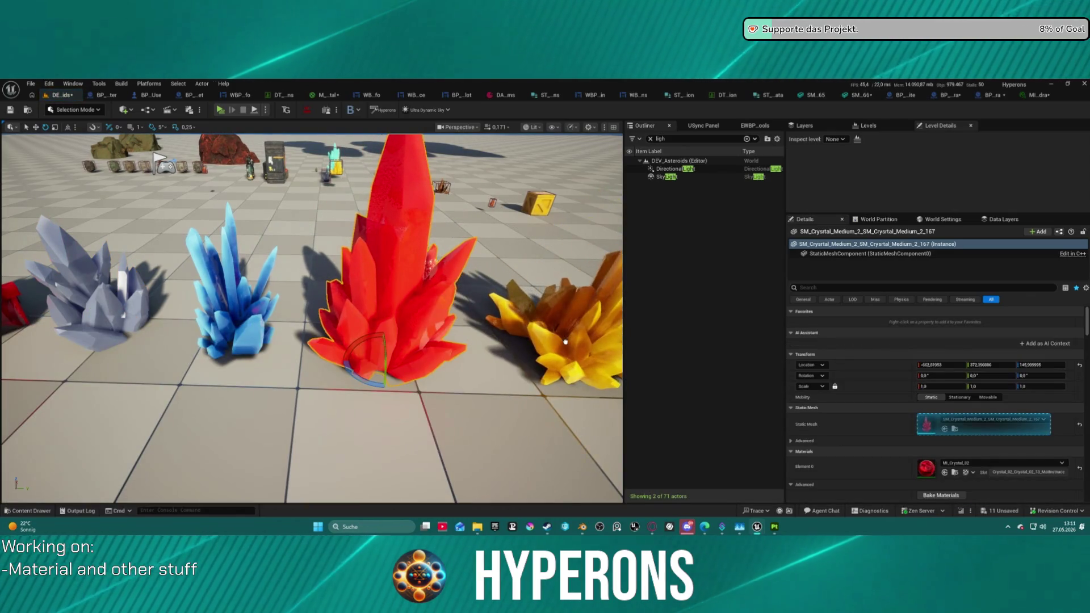
key("f")
Step: Add the teal big, dark, orange big and grey-blue medium crystals to the row
key("ctrl+space")
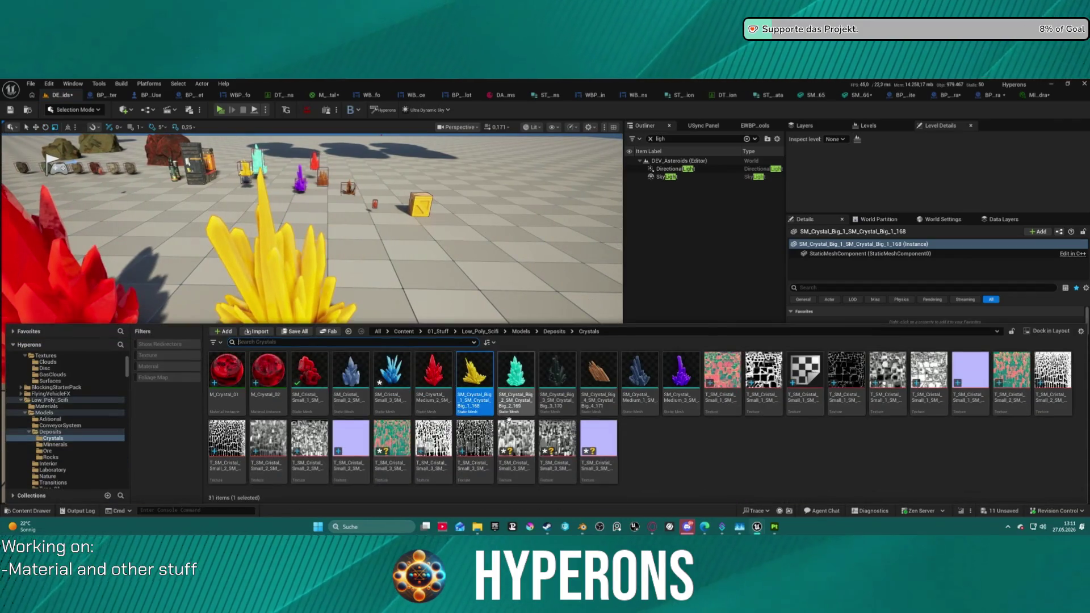
mouse_move(515, 474)
left_mouse_down()
mouse_move(487, 369)
mouse_move(545, 398)
mouse_move(508, 341)
left_mouse_up()
key("f")
key("ctrl+space")
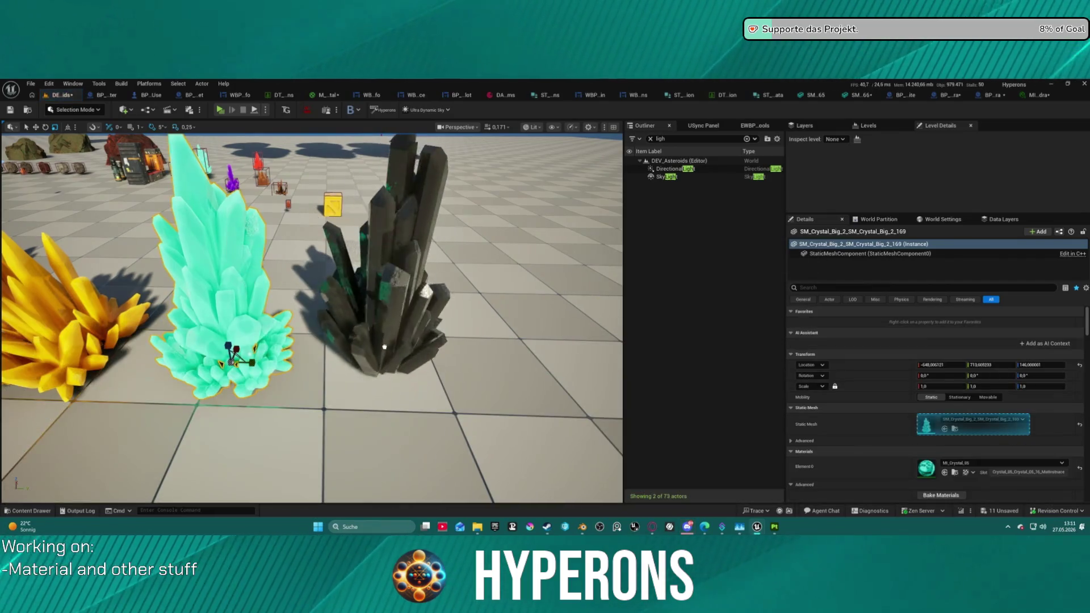
key("f")
key("ctrl+space")
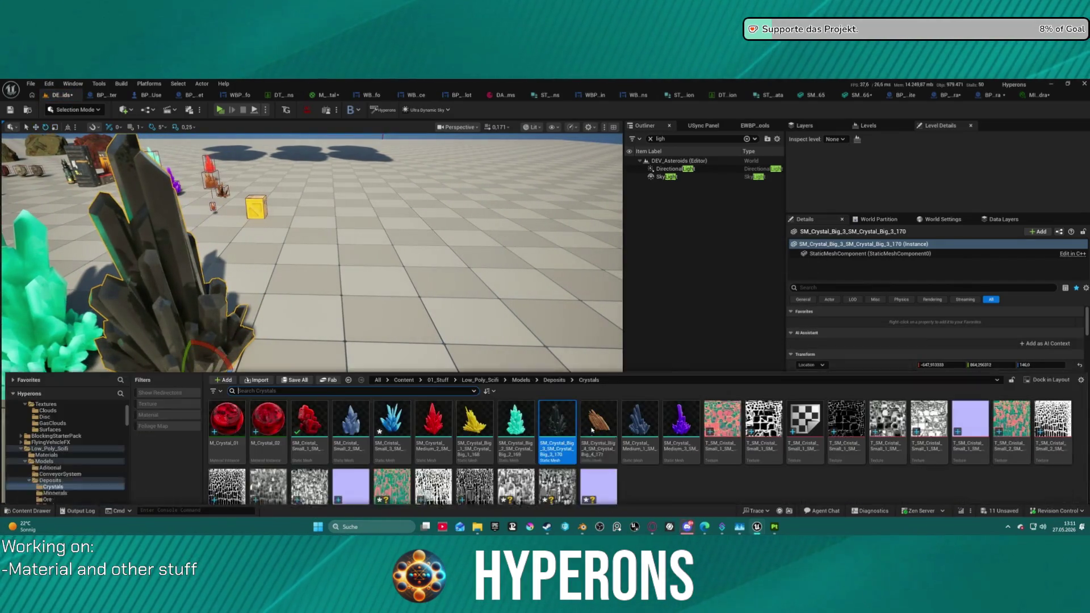
left_click(599, 380)
mouse_move(582, 315)
left_mouse_down()
mouse_move(292, 341)
mouse_move(426, 352)
mouse_move(442, 317)
left_mouse_up()
key("ctrl+space")
mouse_move(648, 396)
left_mouse_down()
mouse_move(449, 296)
mouse_move(585, 301)
left_mouse_up()
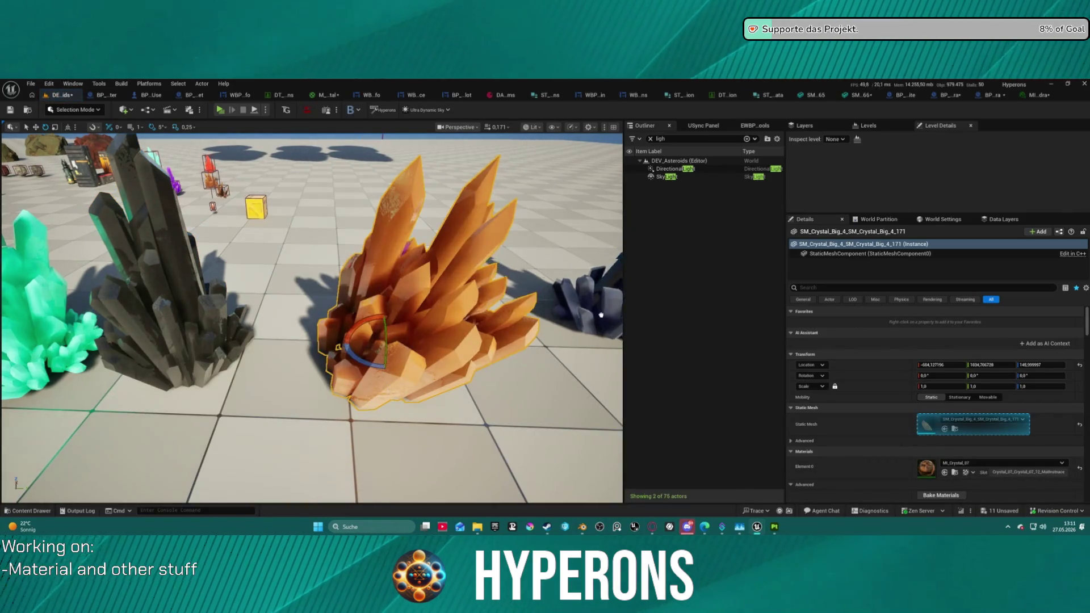
key("f")
Step: Place the purple medium crystal at the row's end, align the grey crystal, and select the sky light
key("ctrl+space")
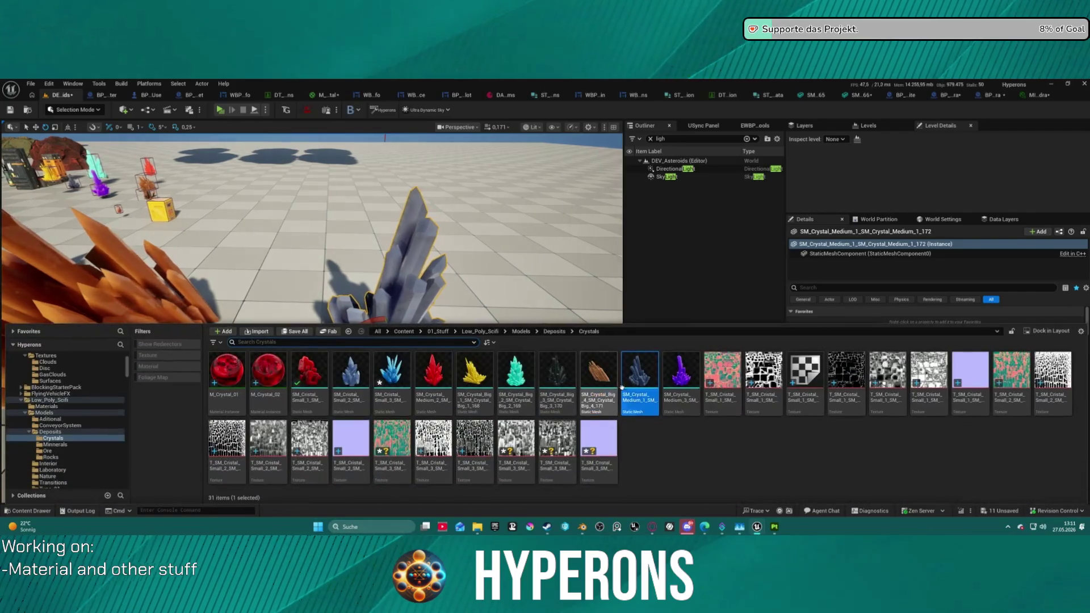
left_click(681, 386)
mouse_move(681, 386)
left_mouse_down()
mouse_move(517, 336)
mouse_move(423, 322)
left_mouse_up()
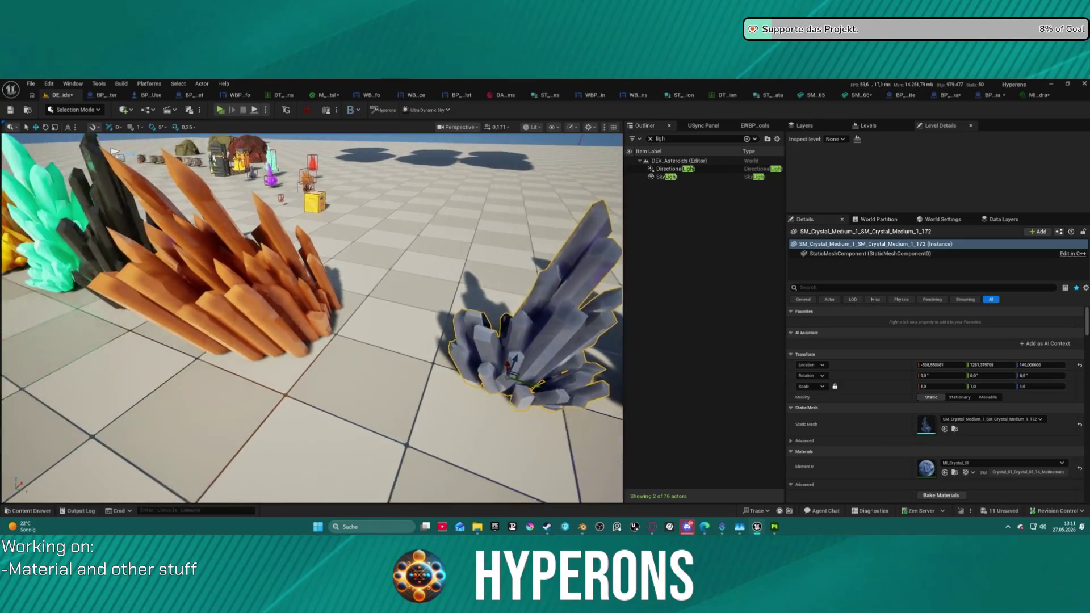
left_click_drag(310, 339, 264, 340)
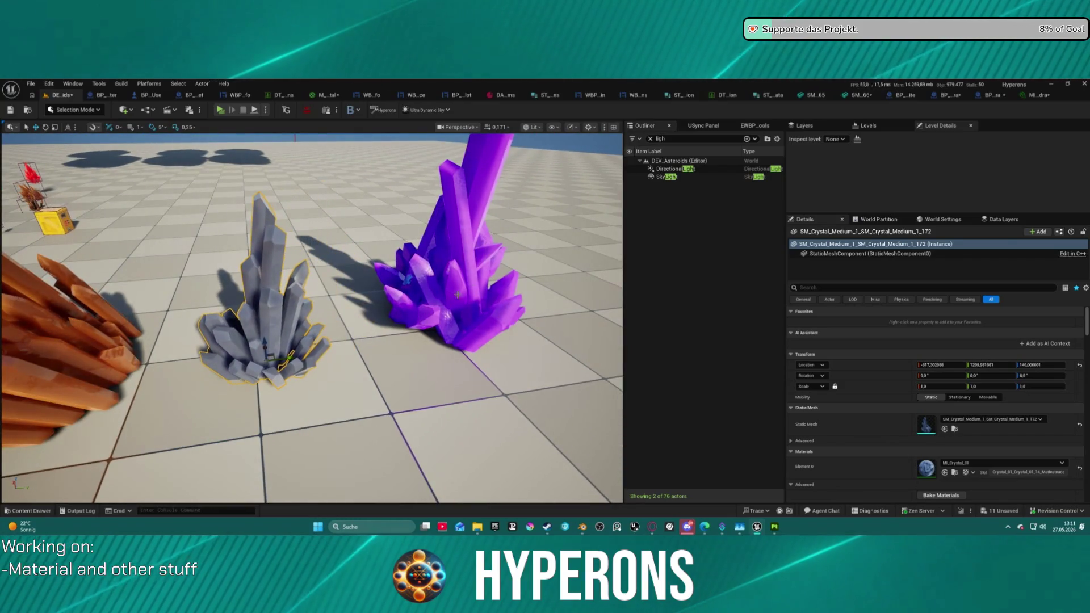
scroll(439, 337, "down", 10)
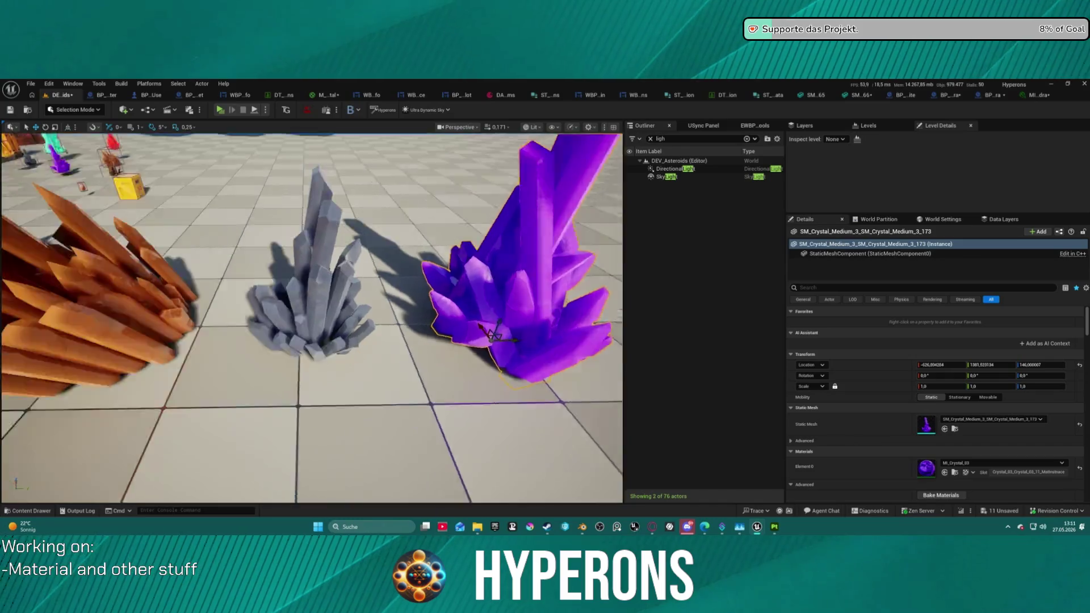
left_click_drag(439, 337, 400, 332)
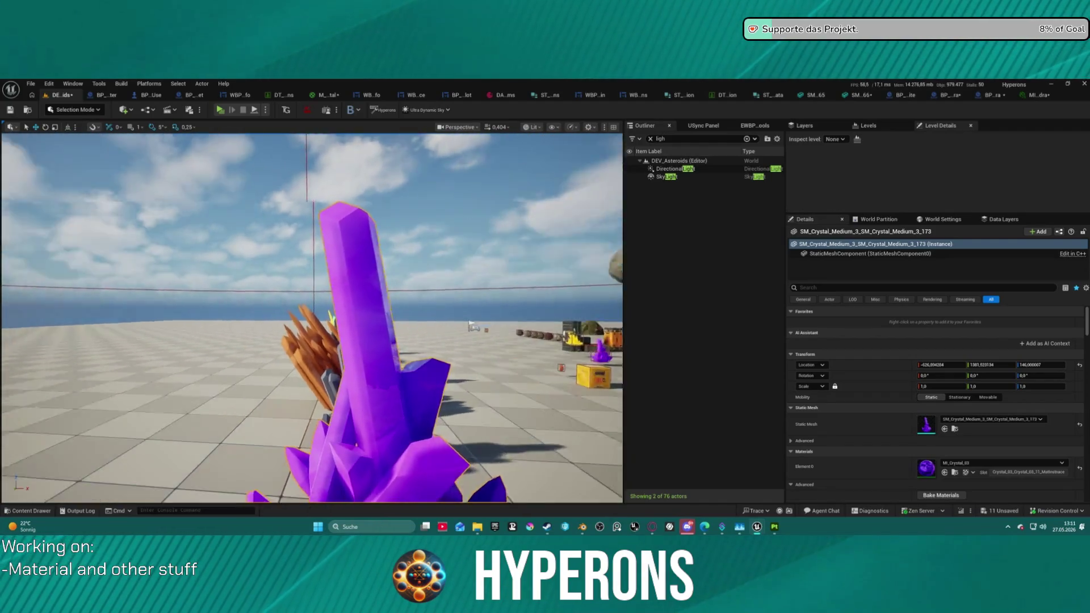
scroll(311, 318, "down", 8)
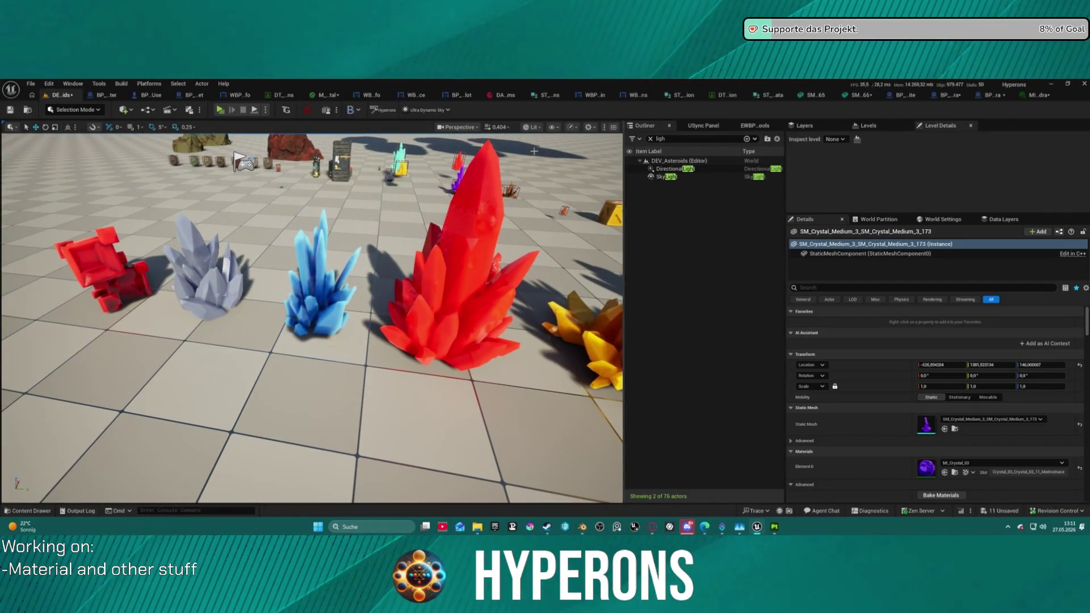
left_click(666, 177, "shift")
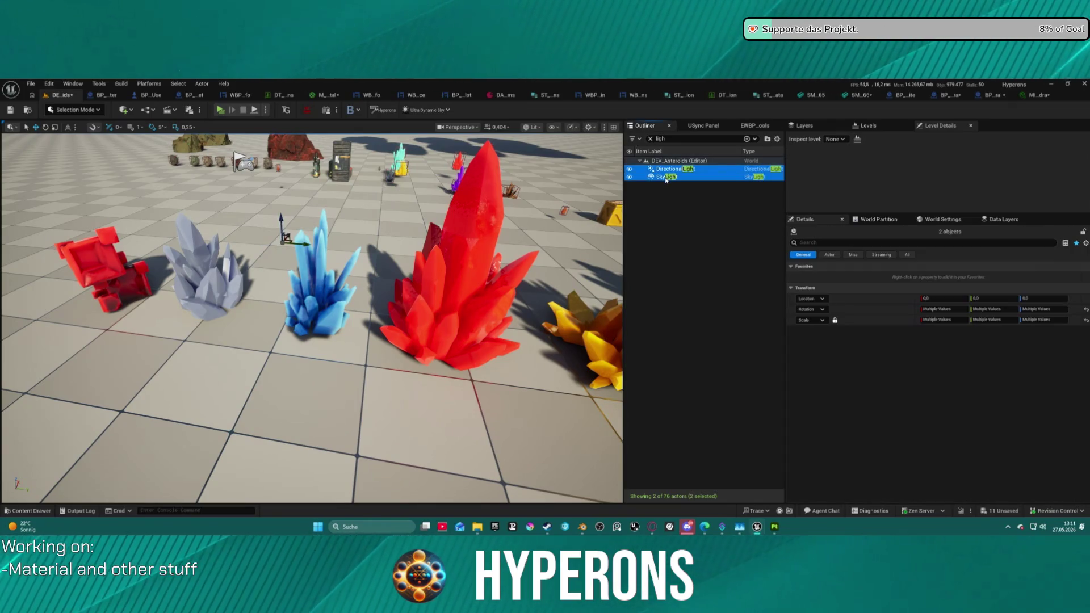
Step: Delete the directional light and sky light, then orbit around the glowing blue crystal in darkness
key("Delete")
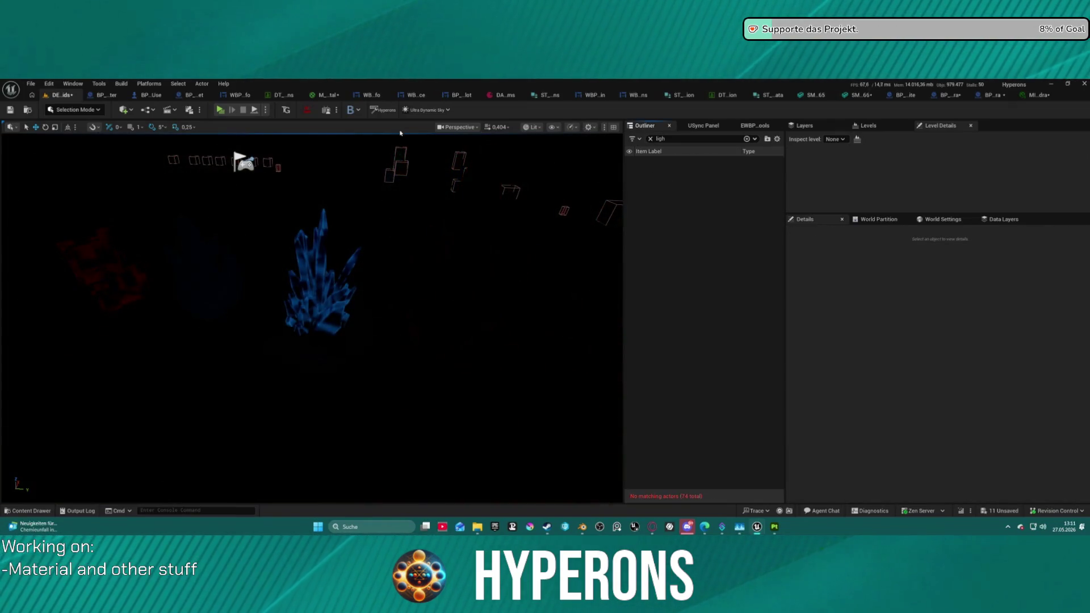
scroll(400, 133, "up", 10)
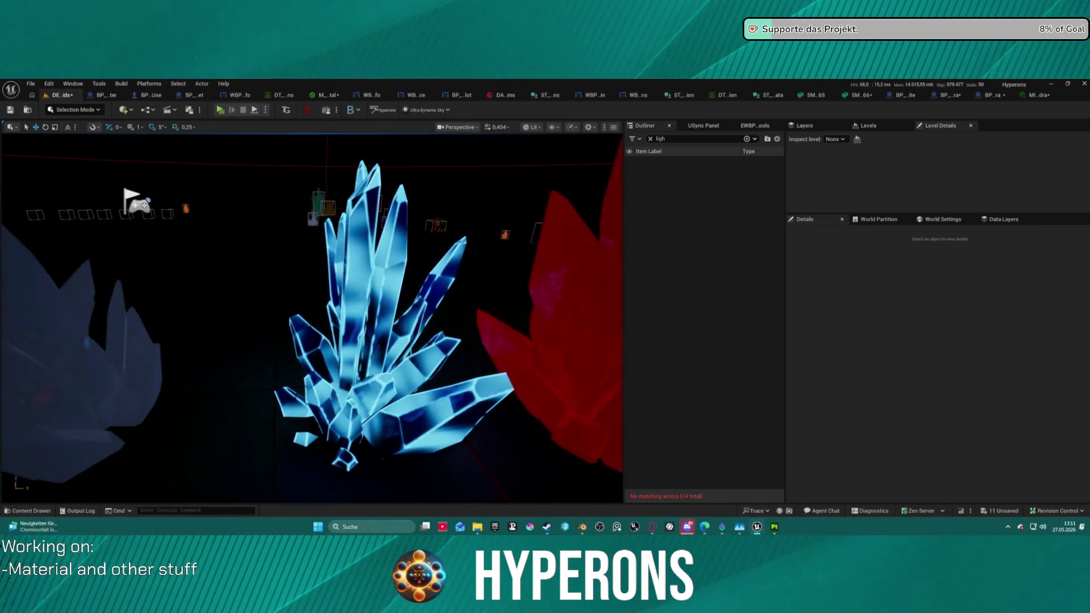
scroll(311, 317, "down", 10)
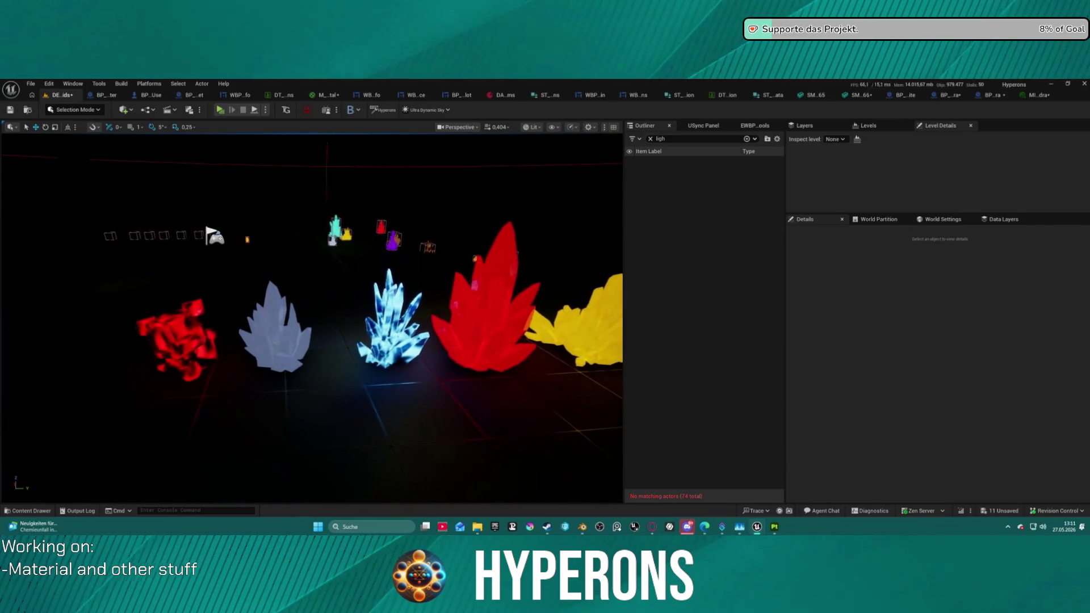
scroll(313, 318, "up", 5)
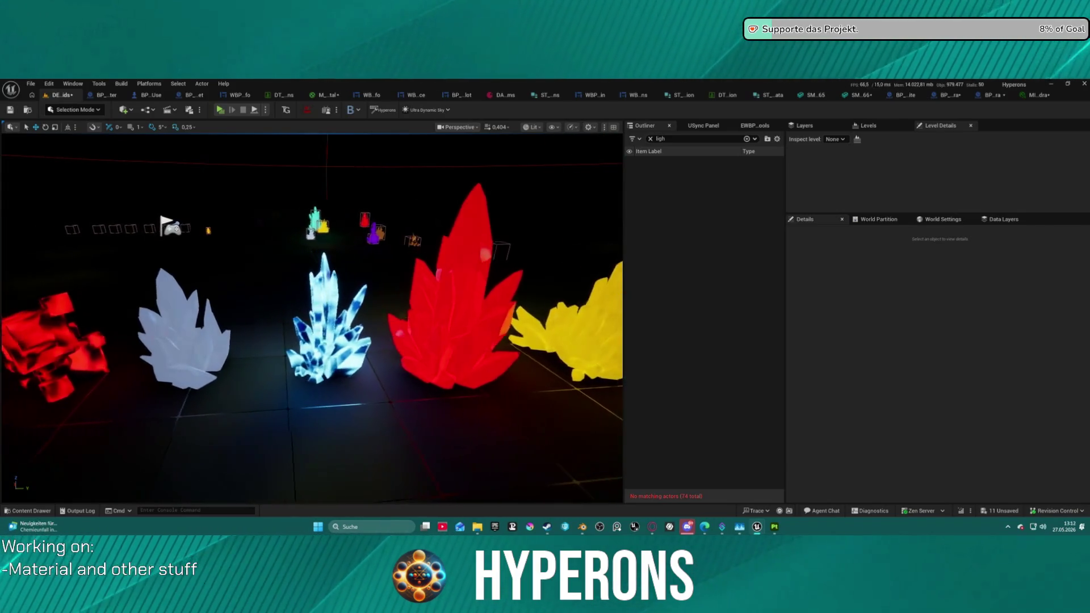
scroll(312, 318, "up", 5)
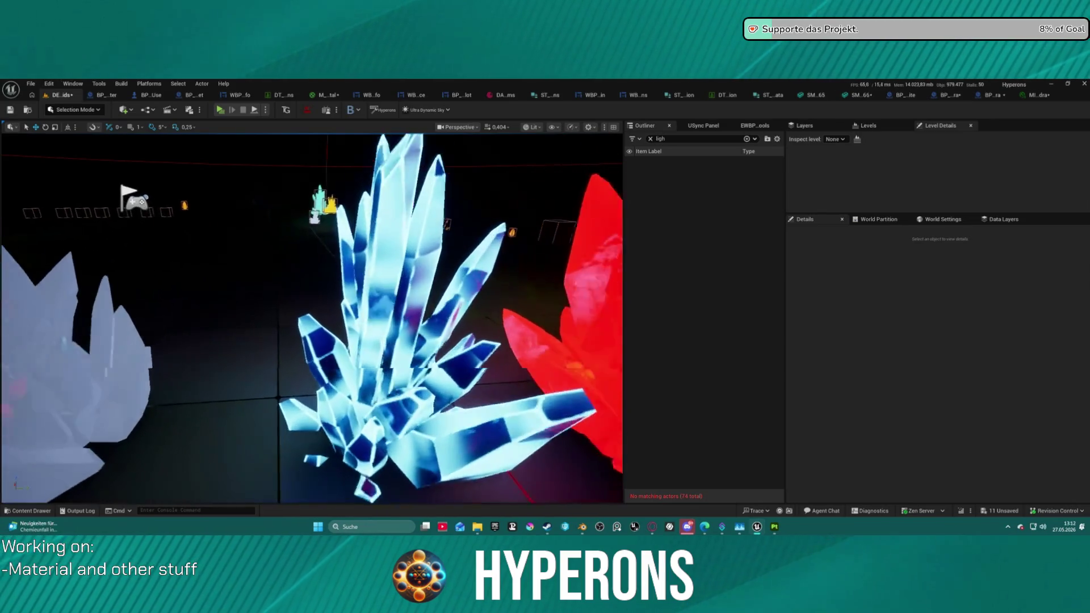
scroll(312, 318, "down", 3)
mouse_move(312, 318)
left_mouse_down()
mouse_move(420, 318)
mouse_move(420, 292)
left_mouse_up()
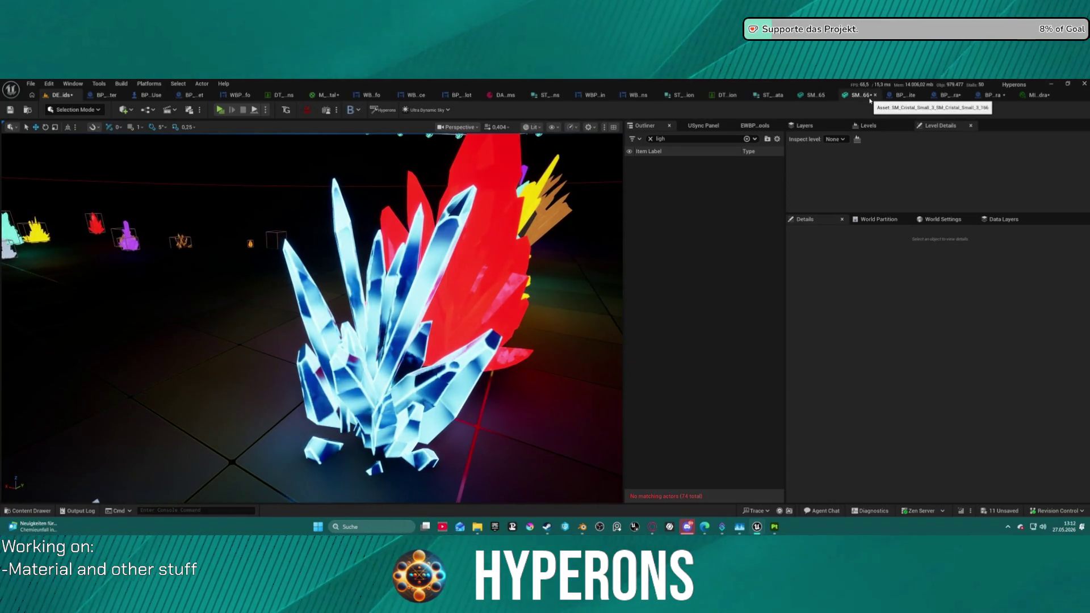
left_click(1046, 95)
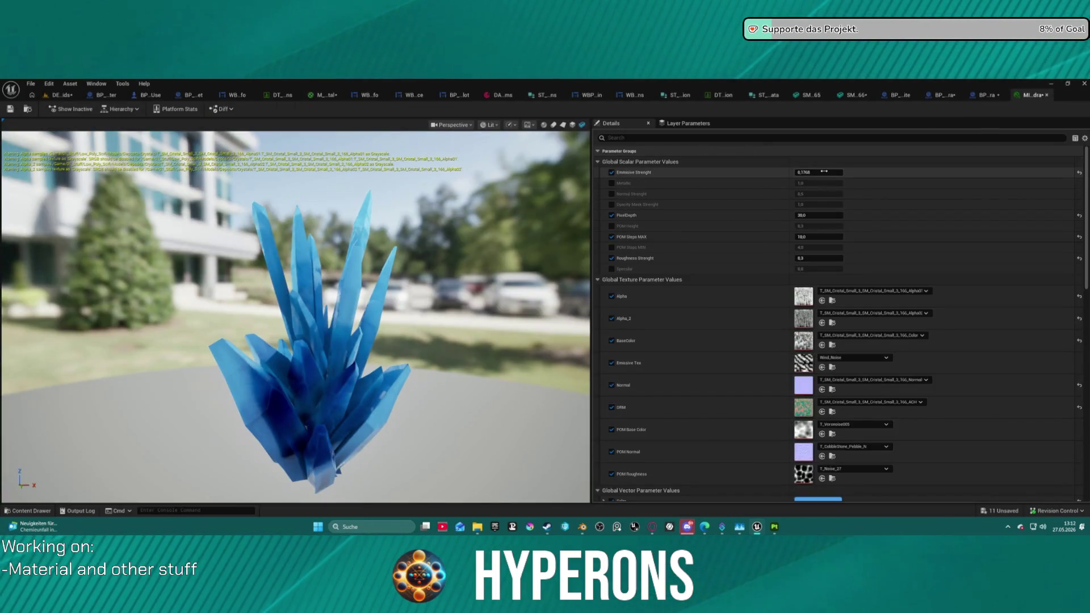
Step: Set MI_Crystal_Lumindra's Emissive Strenght to 0,1 and PixelDepth to 50, then save and close it
type("0,1")
key("Return")
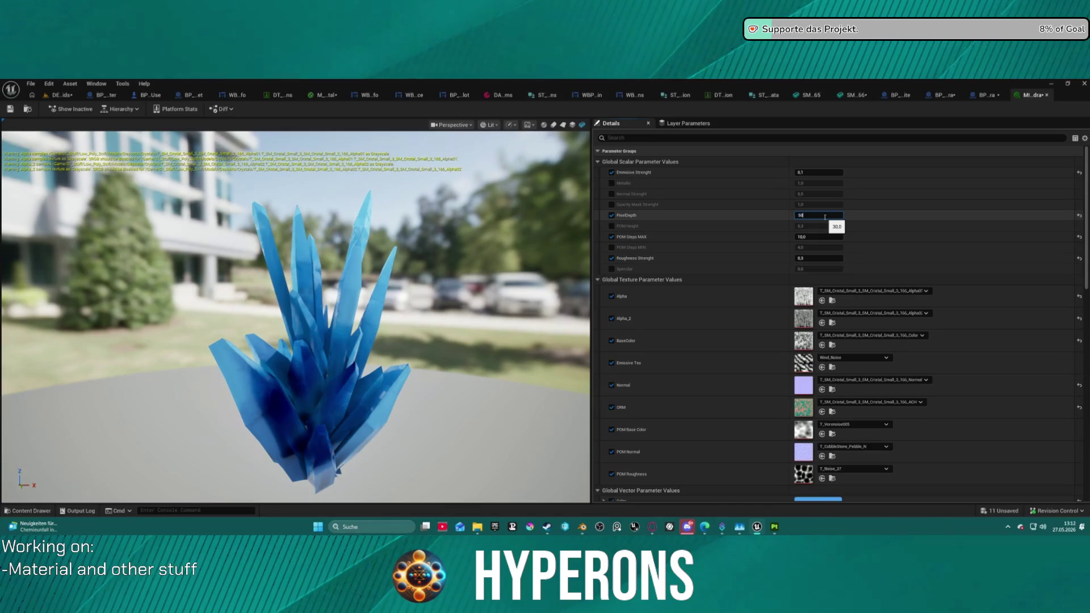
key("Return")
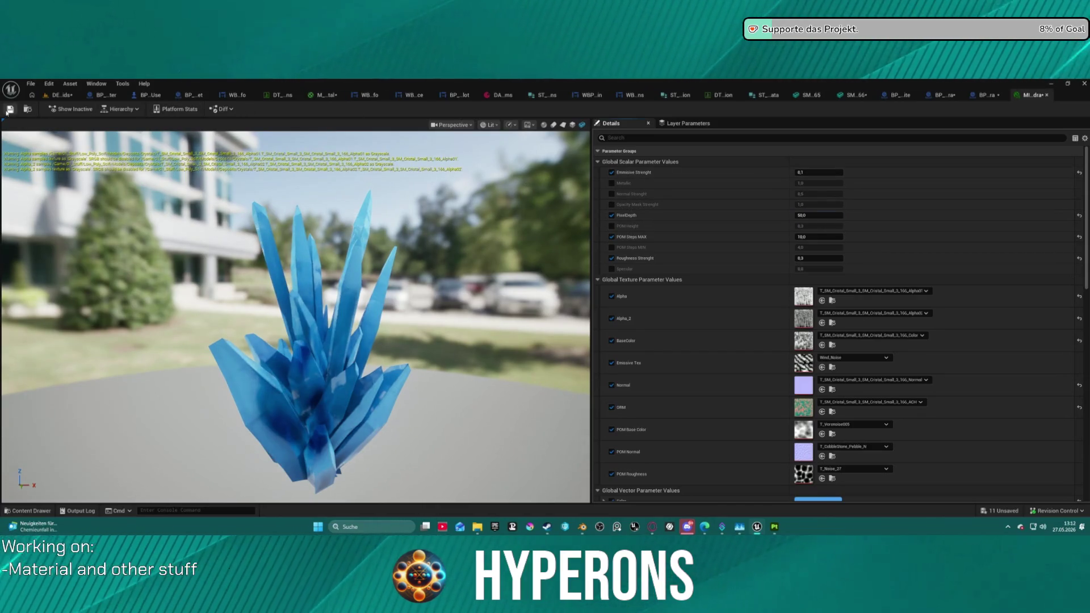
left_click(8, 110)
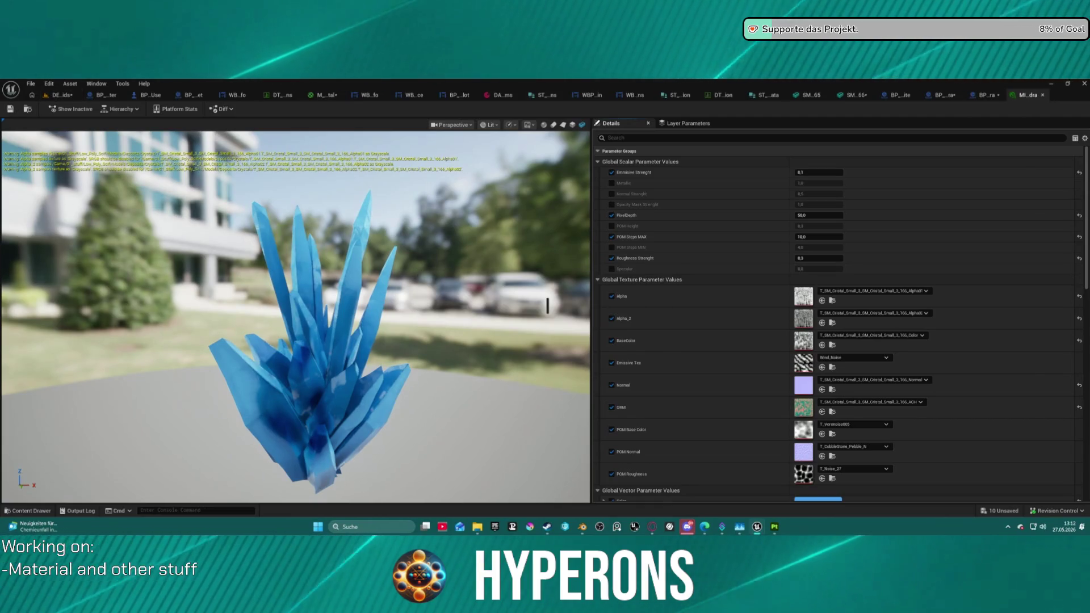
left_click(1042, 94)
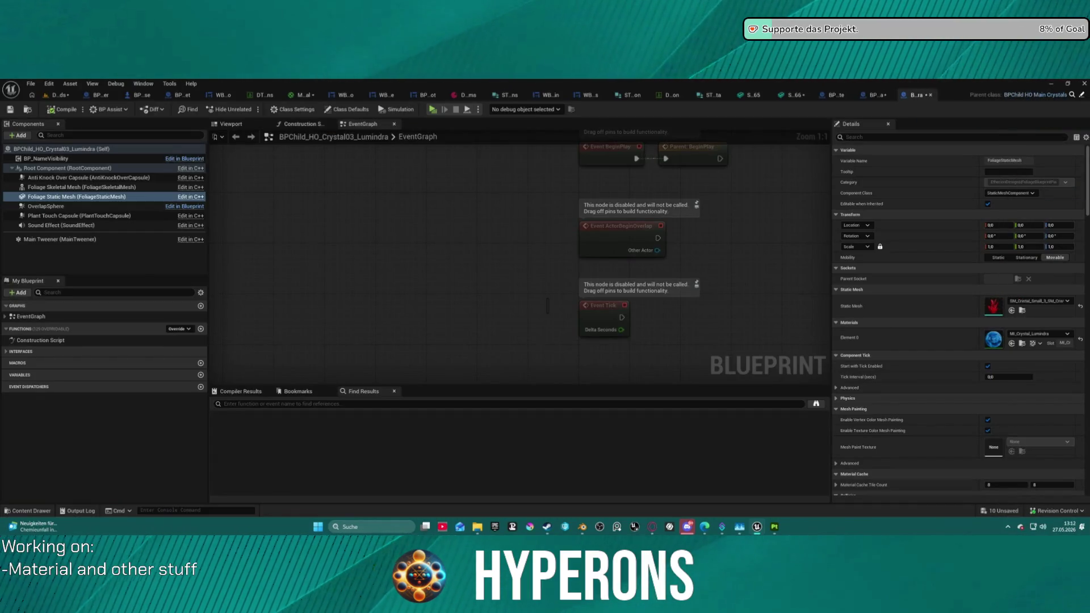
Step: Return to the dark level and strafe the camera past the glowing blue crystal
left_click(52, 95)
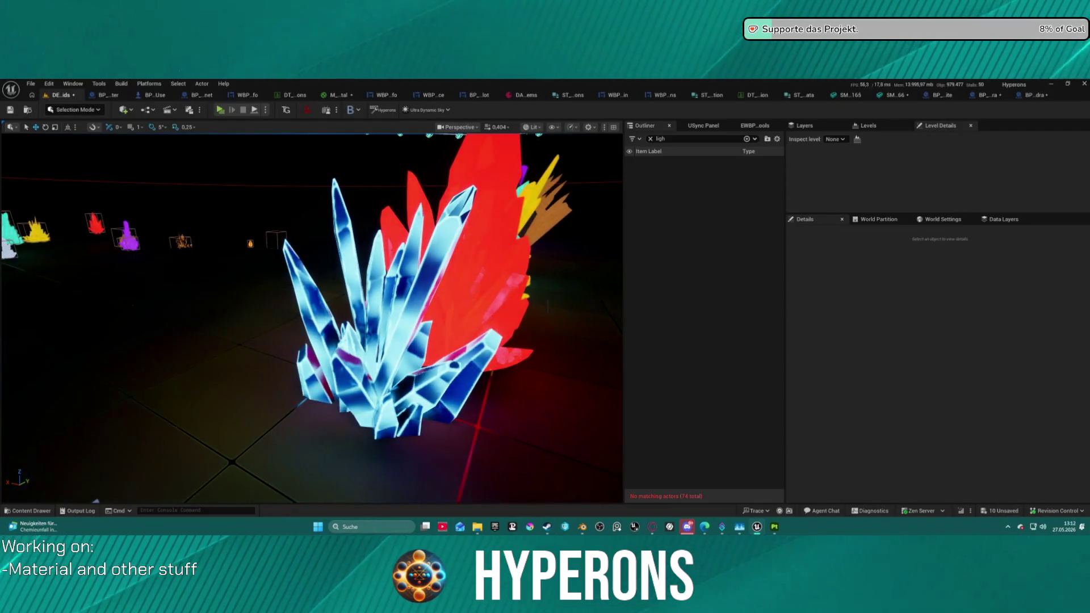
key("a")
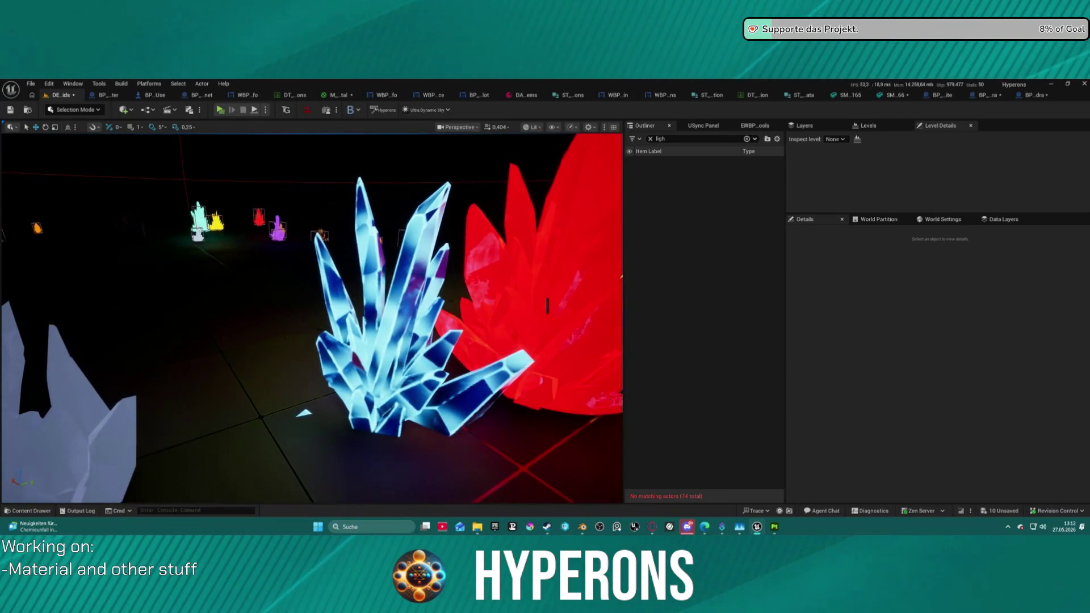
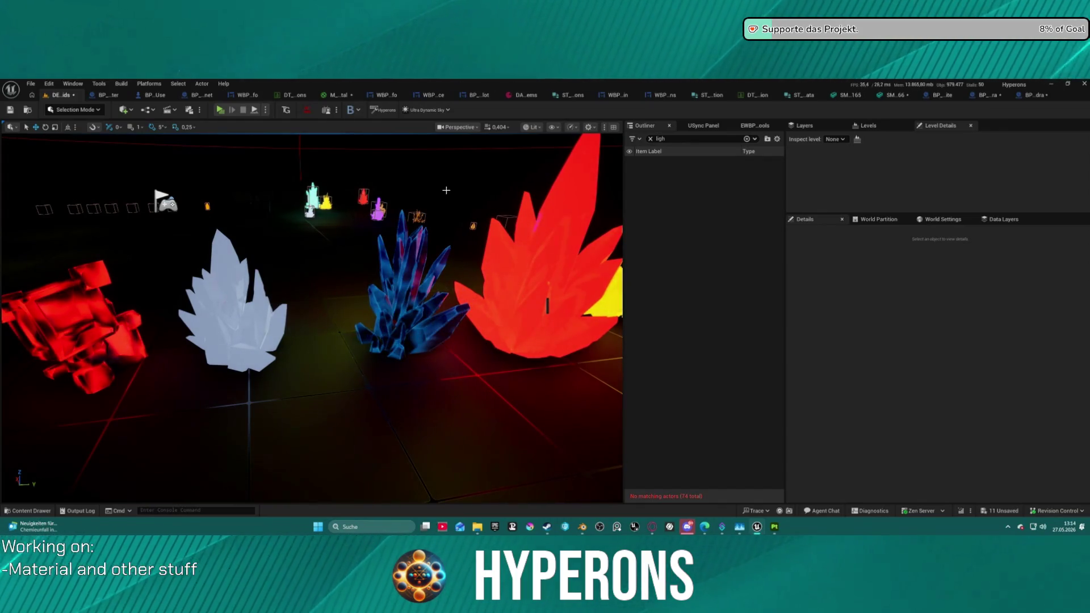
Step: Open the Light Mixer window from the build options list and close it again
scroll(547, 307, "up", 6)
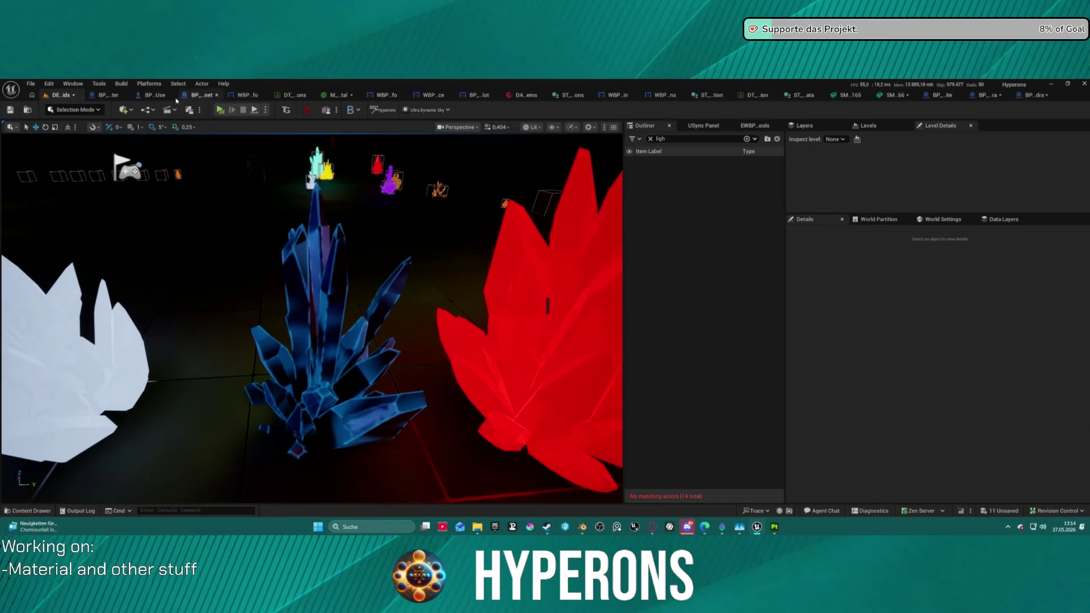
left_click(120, 83)
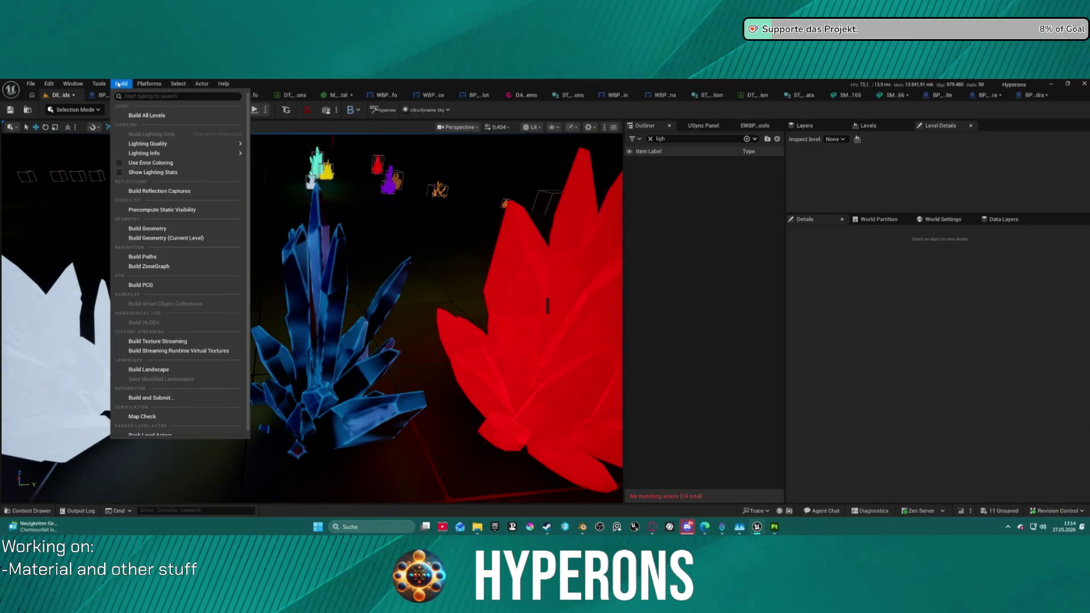
mouse_move(72, 84)
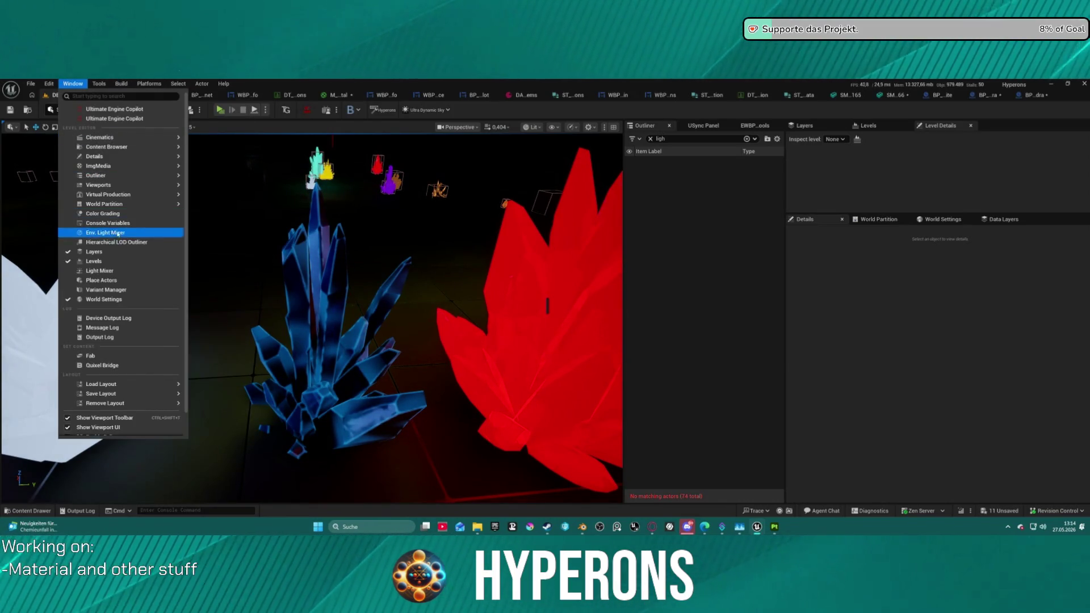
left_click(105, 271)
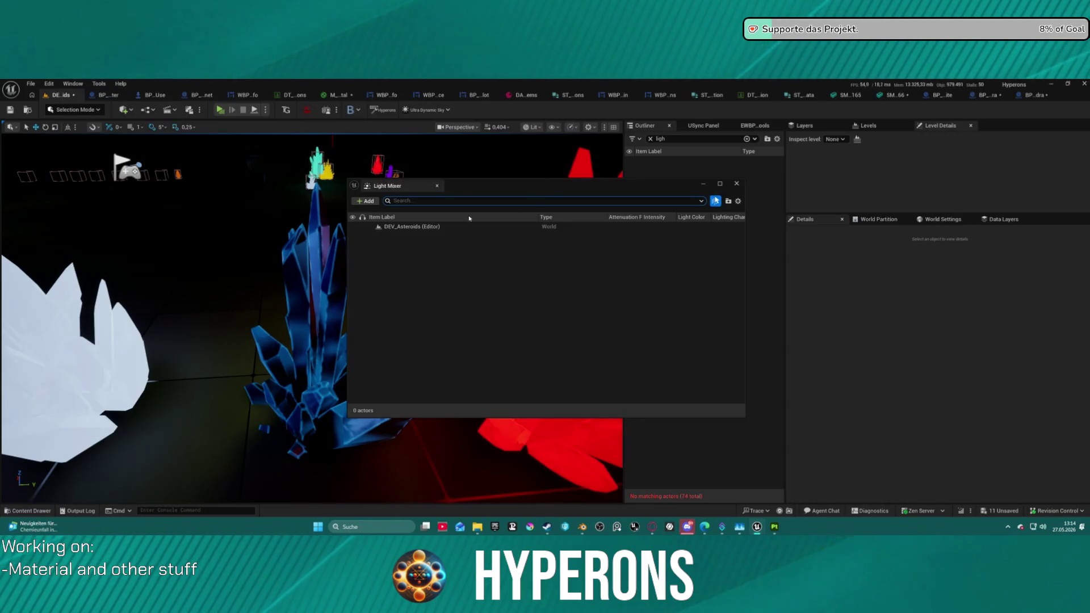
left_click(736, 184)
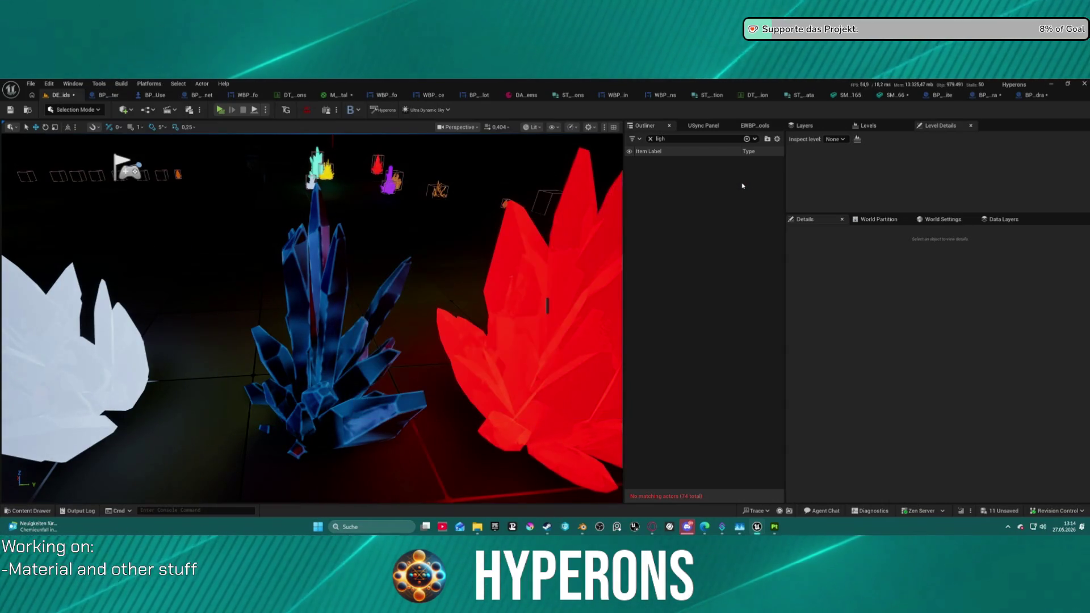
Step: Clear the Outliner filter and delete the ExponentialHeightFog and SkyAtmosphere actors
left_click(650, 138)
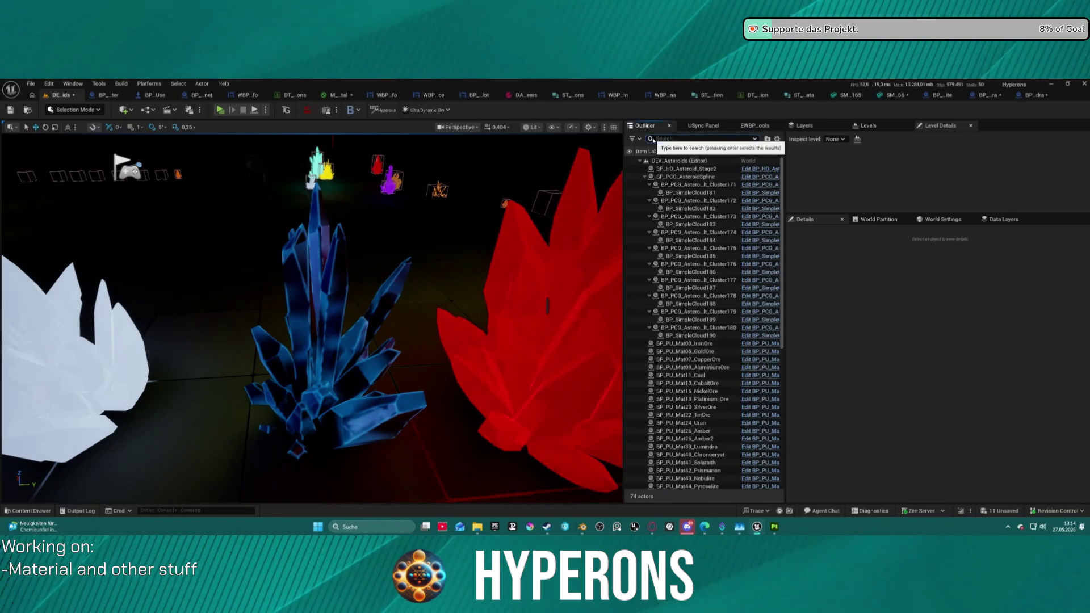
left_click(656, 138)
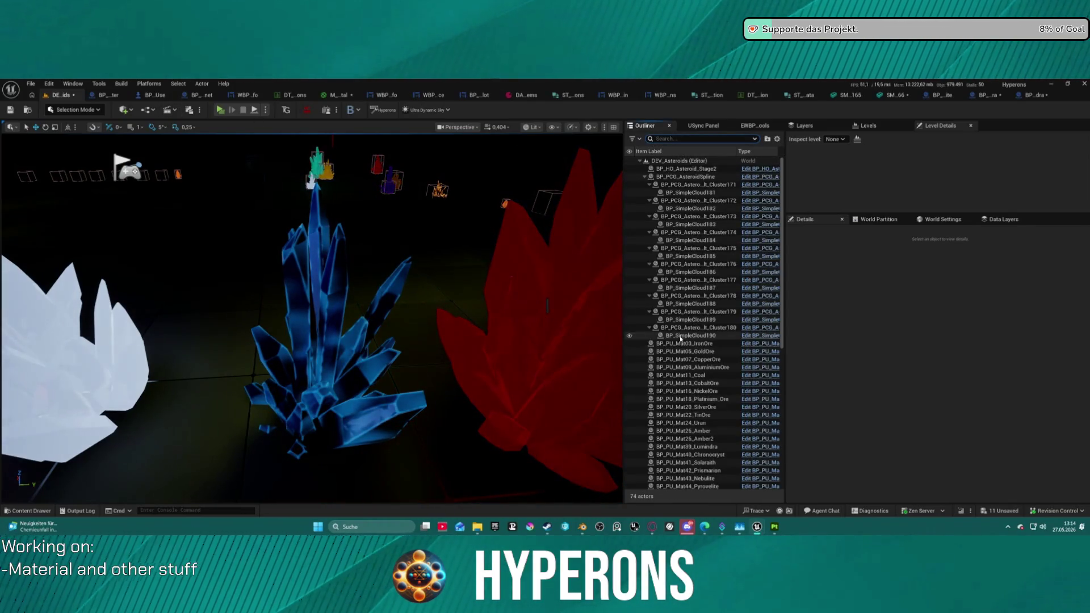
scroll(684, 351, "down", 10)
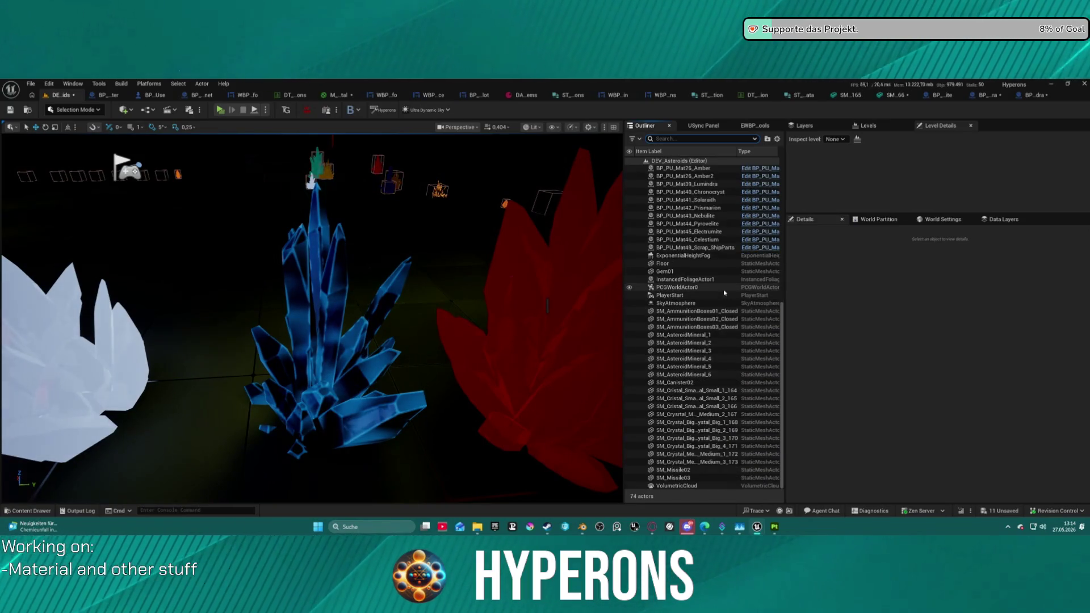
left_click(687, 256)
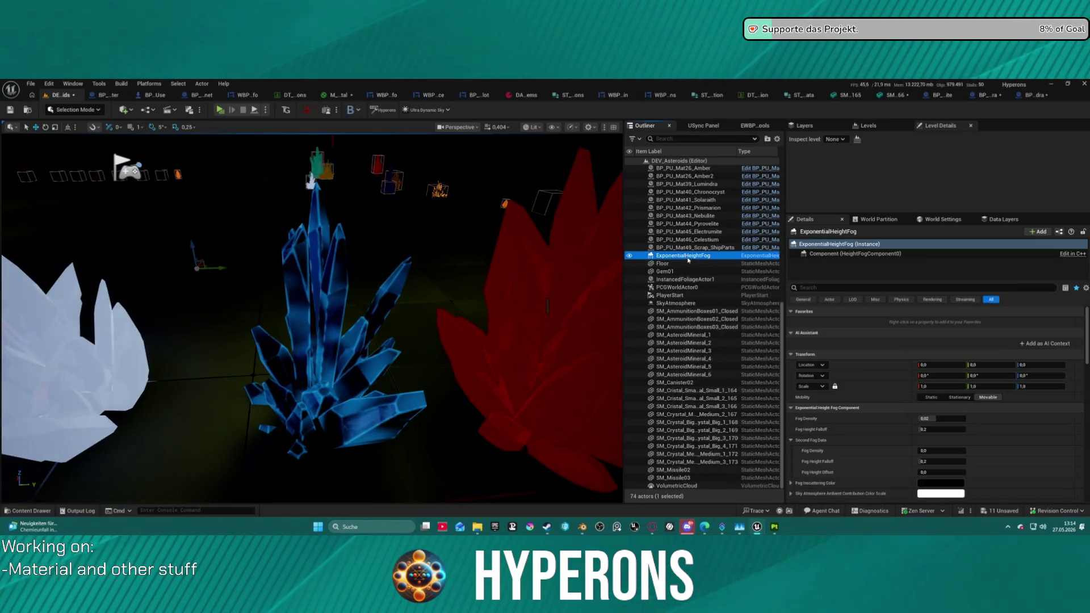
key("Delete")
left_click(682, 304)
key("Delete")
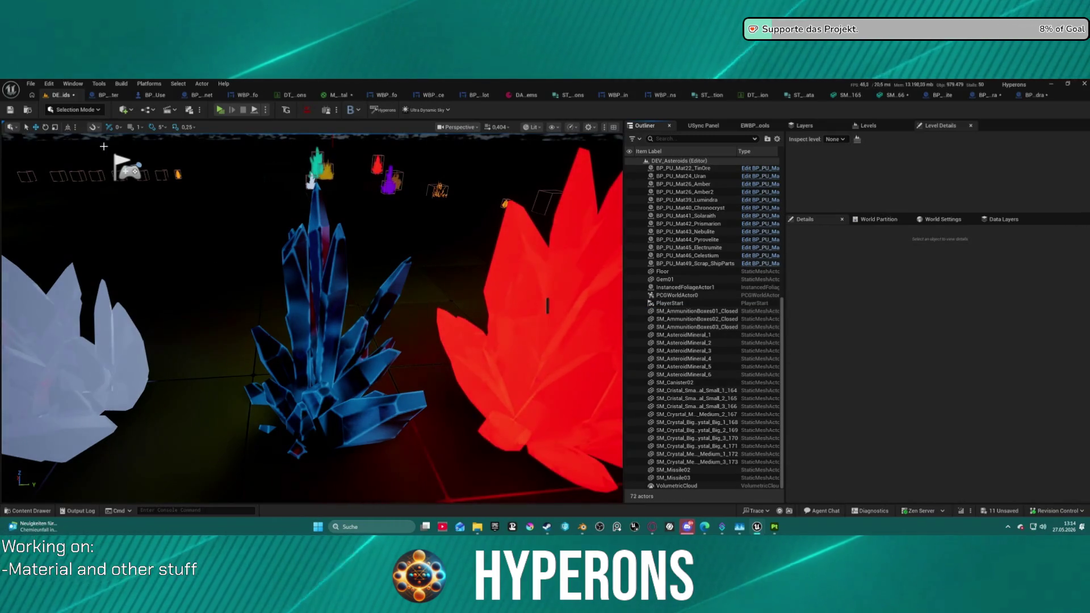
left_click(72, 84)
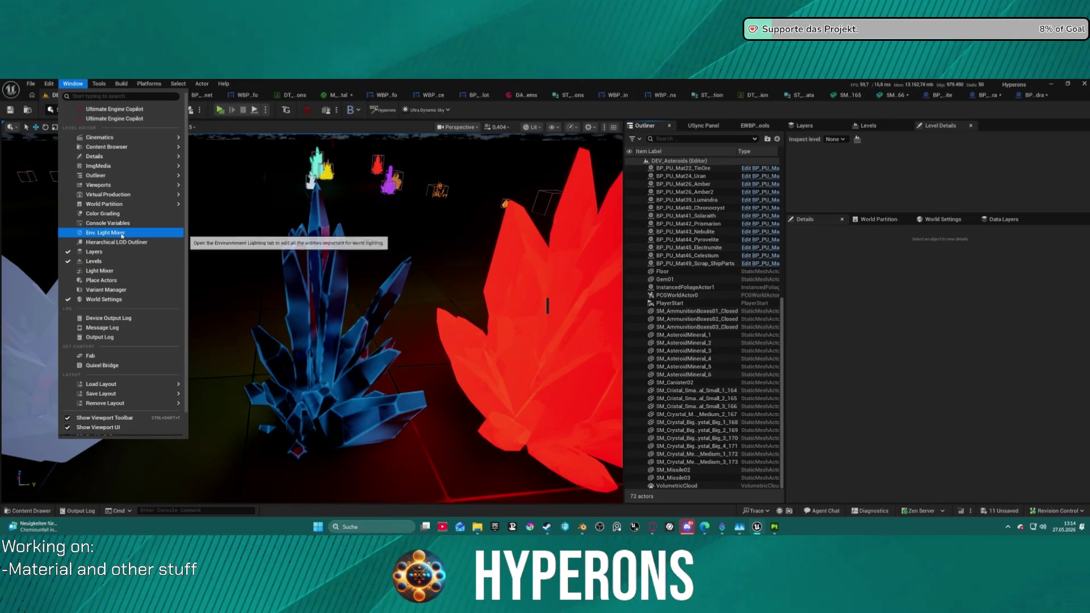
Step: Undo the deletion to restore the fog, sky and lights, inspect the crystals, then view ST_Station_Data
left_click(128, 241)
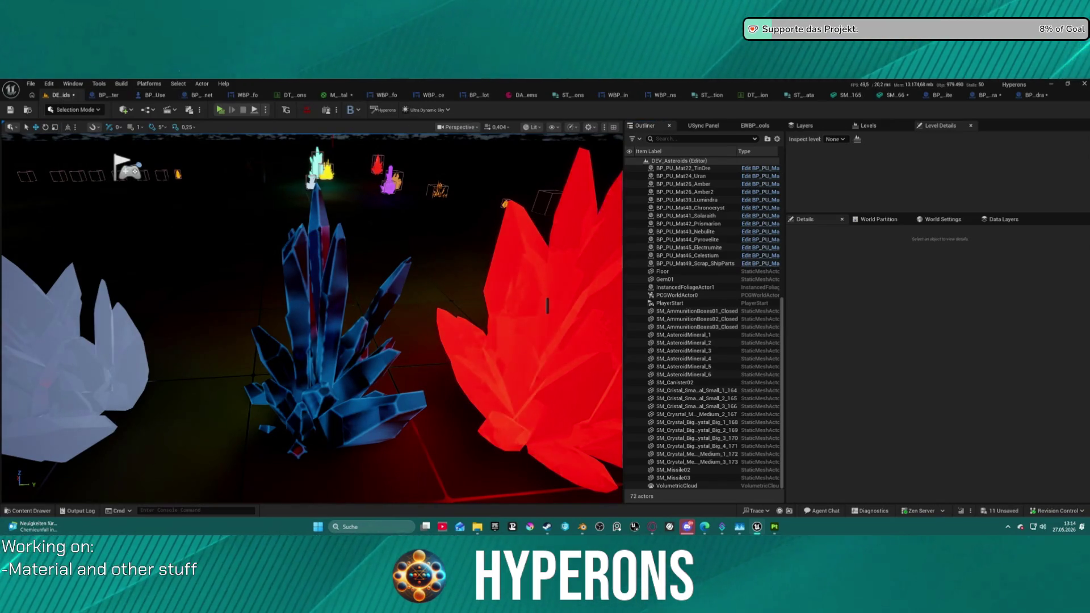
key("ctrl+z")
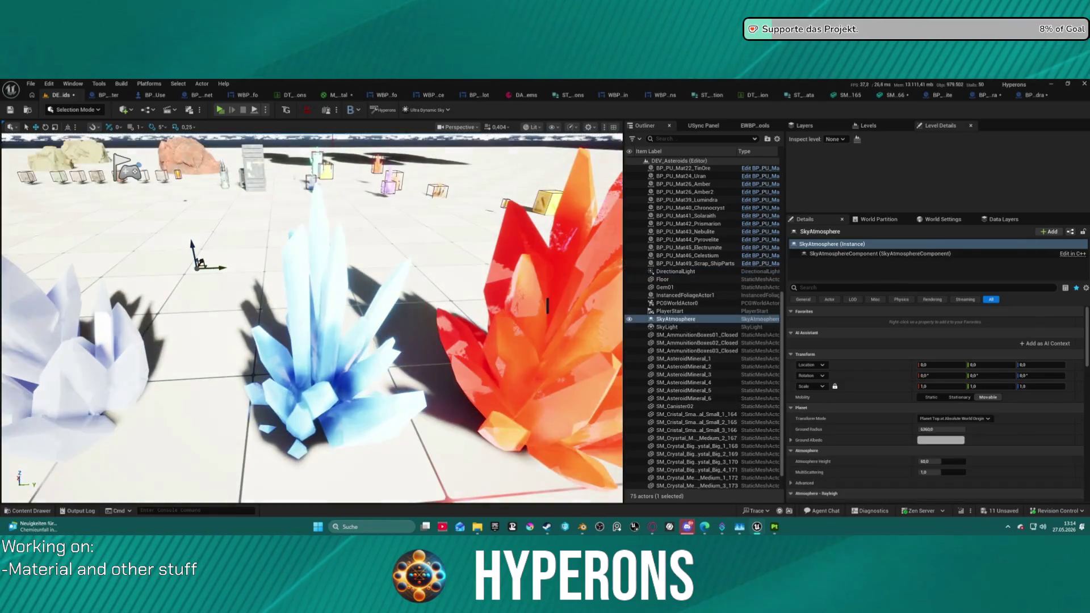
scroll(547, 307, "down", 2)
scroll(548, 307, "down", 4)
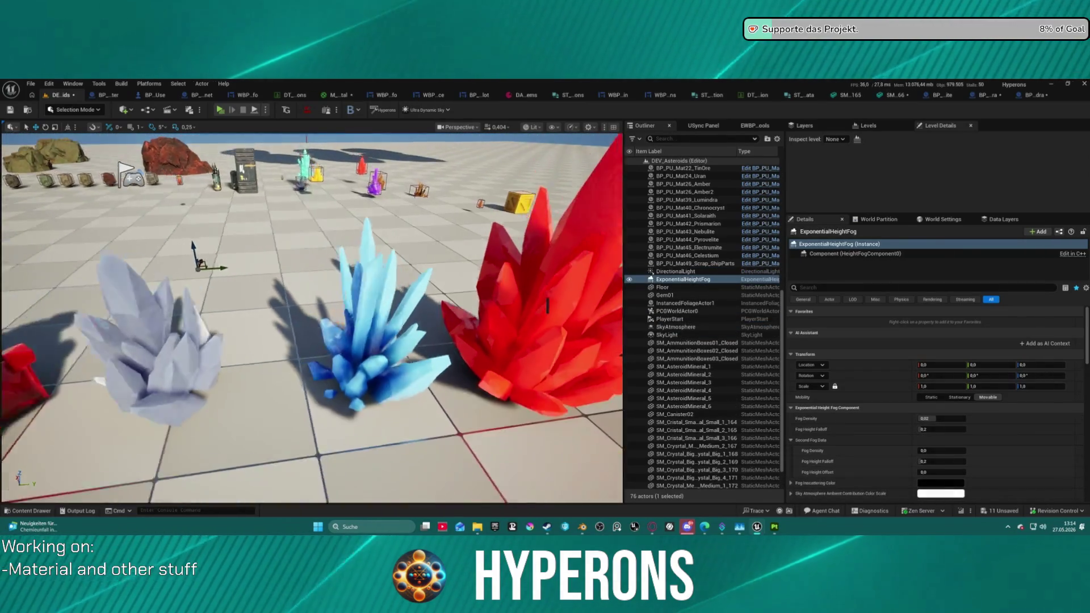
scroll(547, 306, "up", 8)
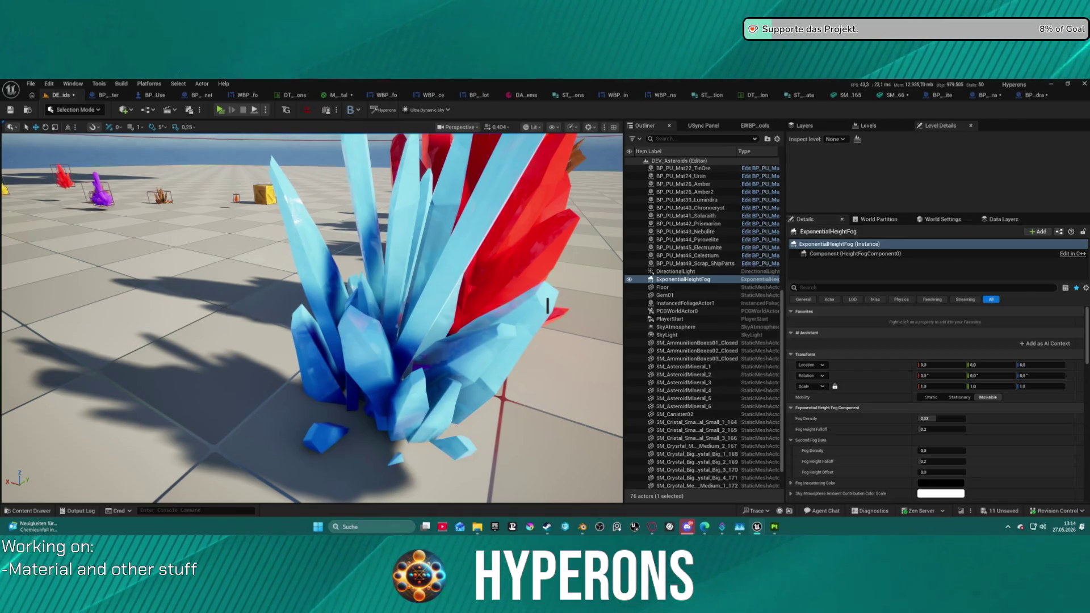
scroll(548, 307, "down", 10)
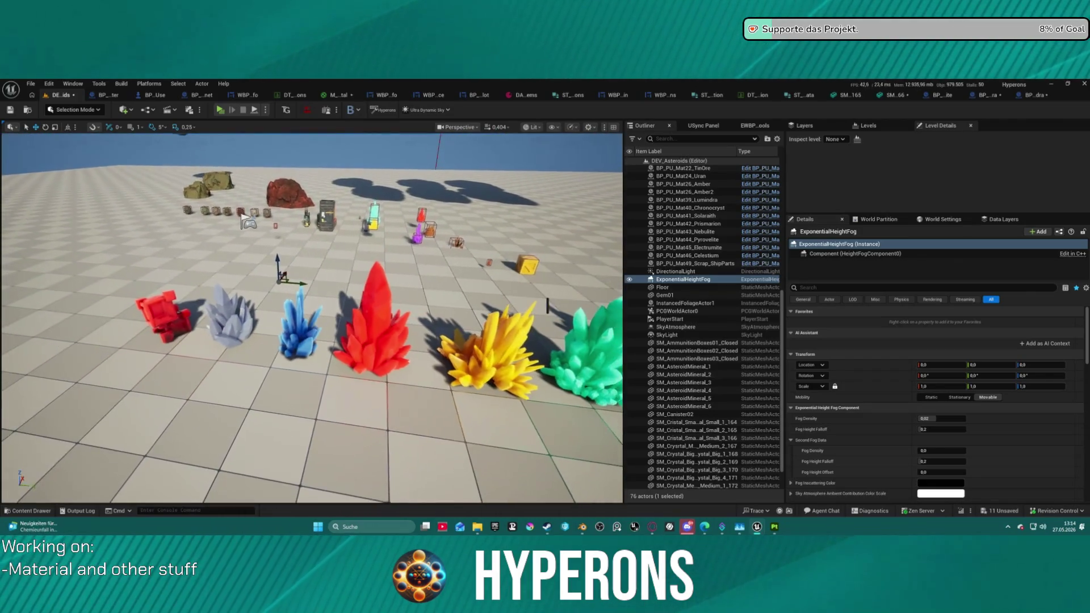
scroll(548, 306, "up", 3)
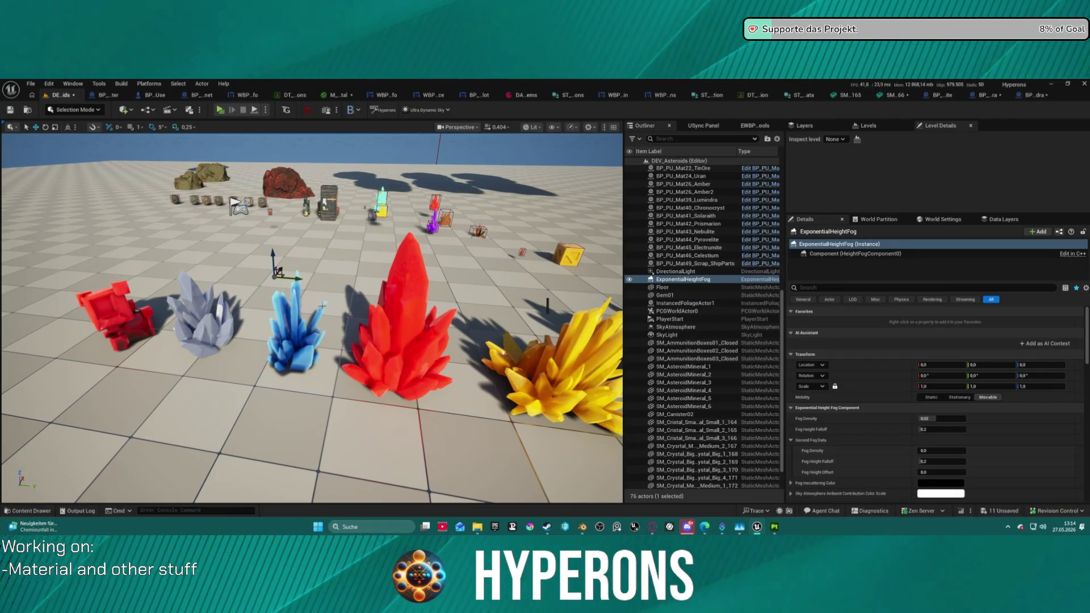
left_click(800, 96)
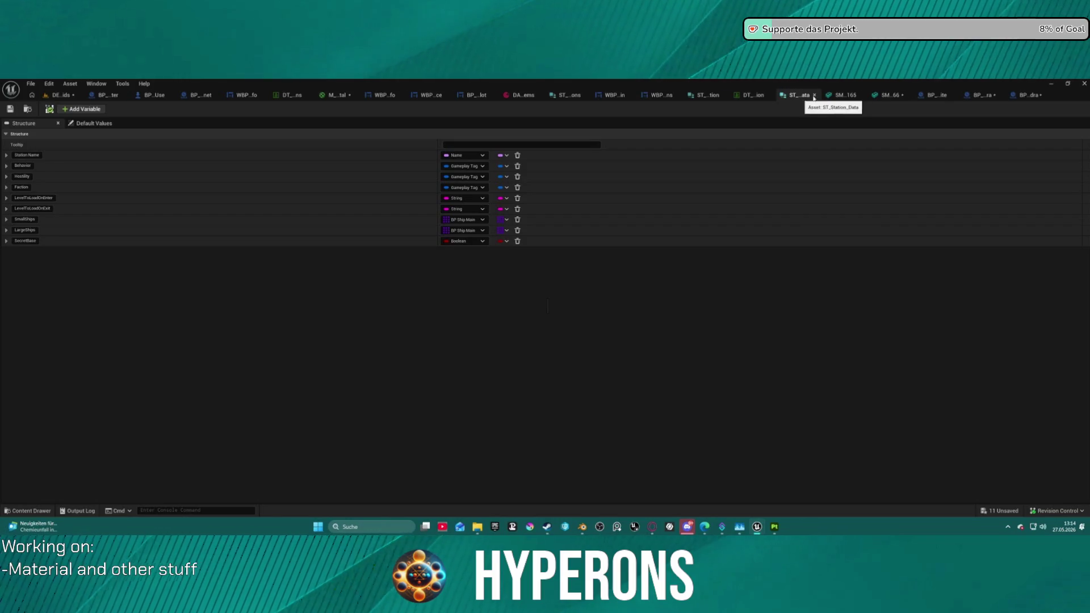
Step: Review the SM_Cristal_Small_2 and red medium crystal meshes in the Content Drawer, then return to the level
left_click(828, 95)
key("ctrl+space")
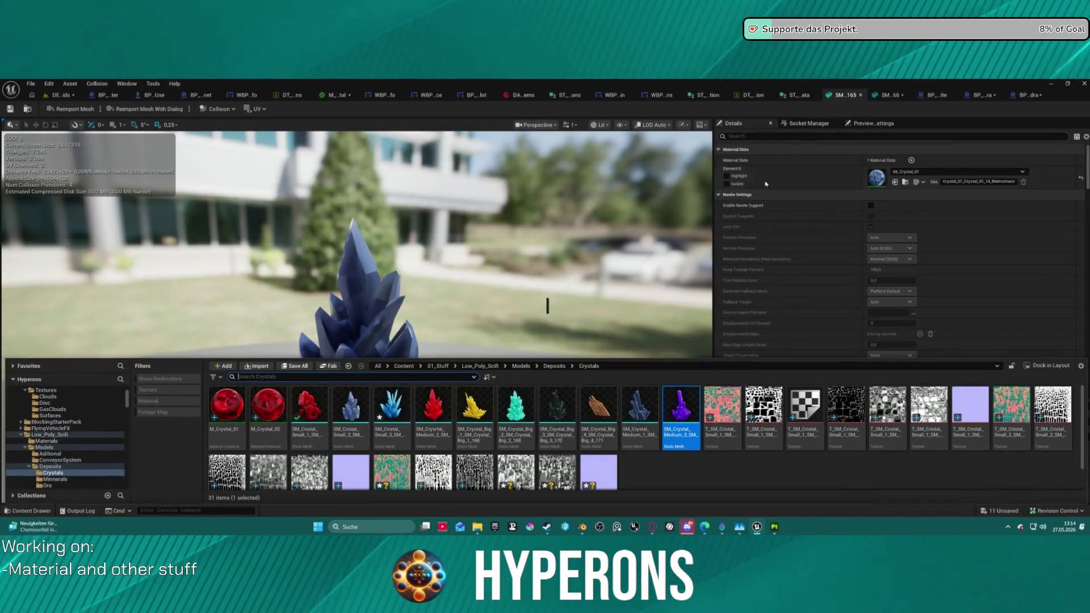
left_click(357, 405)
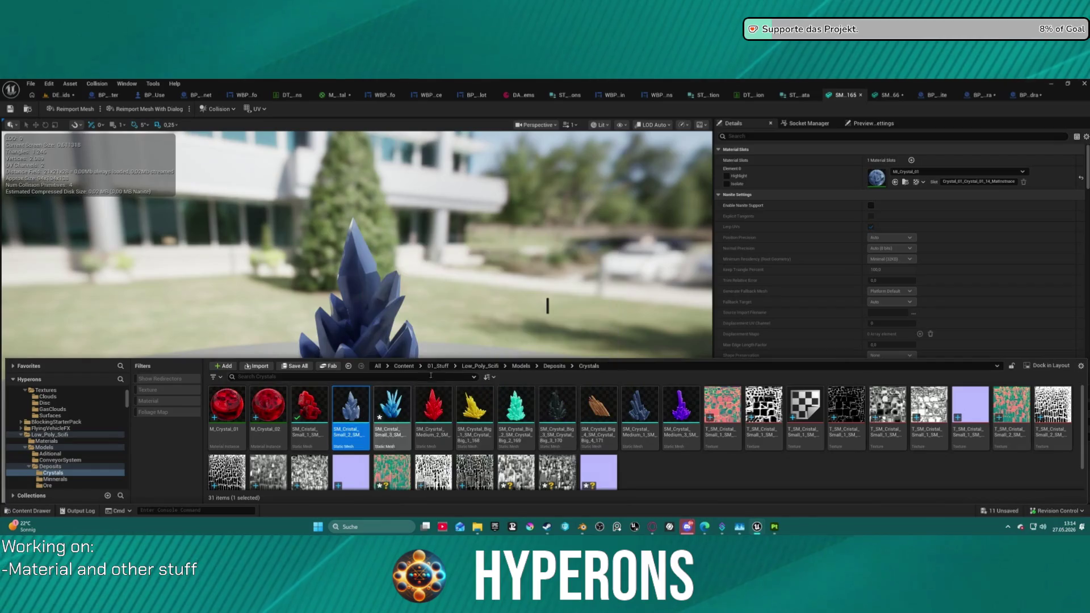
mouse_move(357, 422)
left_click(434, 407)
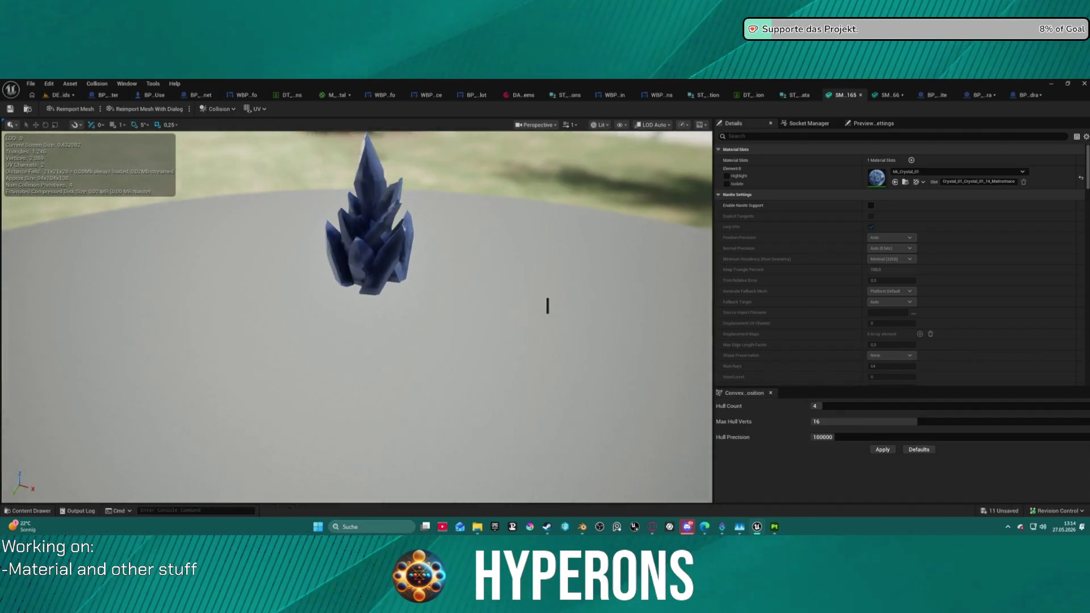
key("ctrl+space")
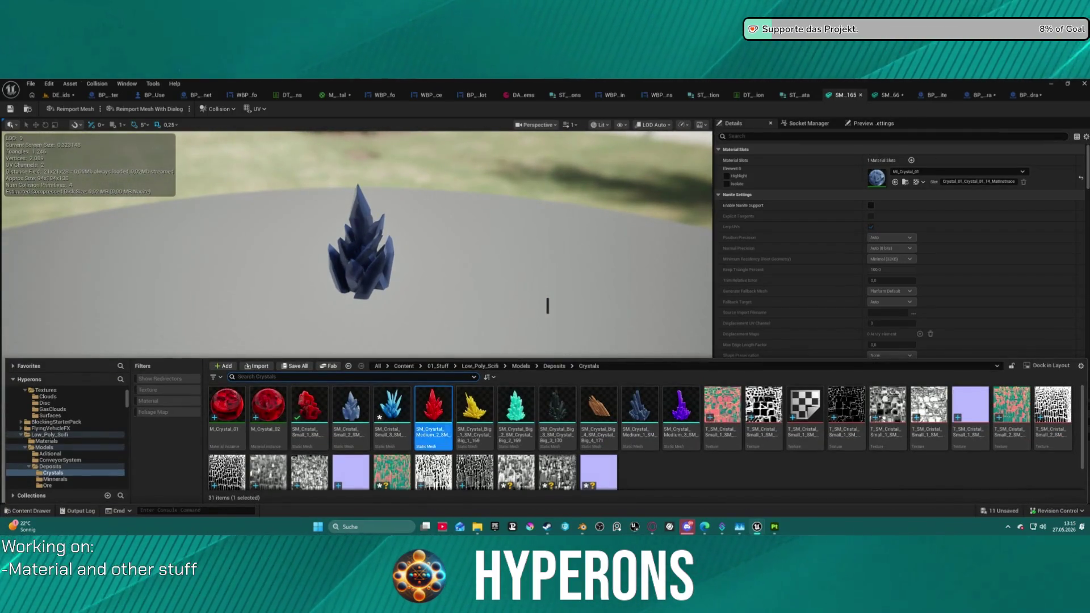
left_click(60, 95)
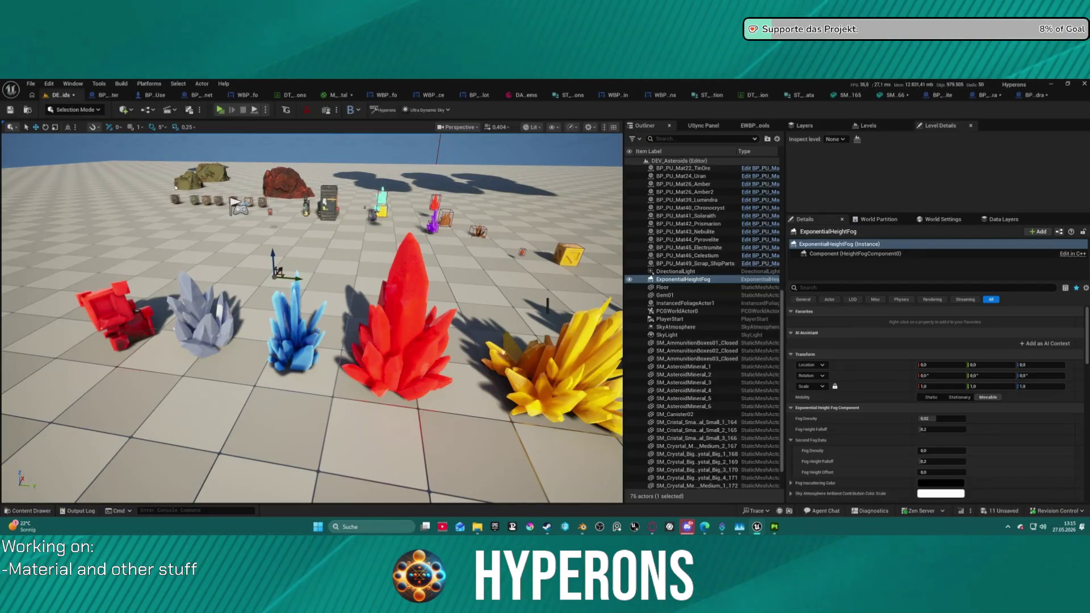
Step: Focus on the red medium crystal, locate its mesh asset and start reimporting it with a new file
left_click(404, 303)
key("f")
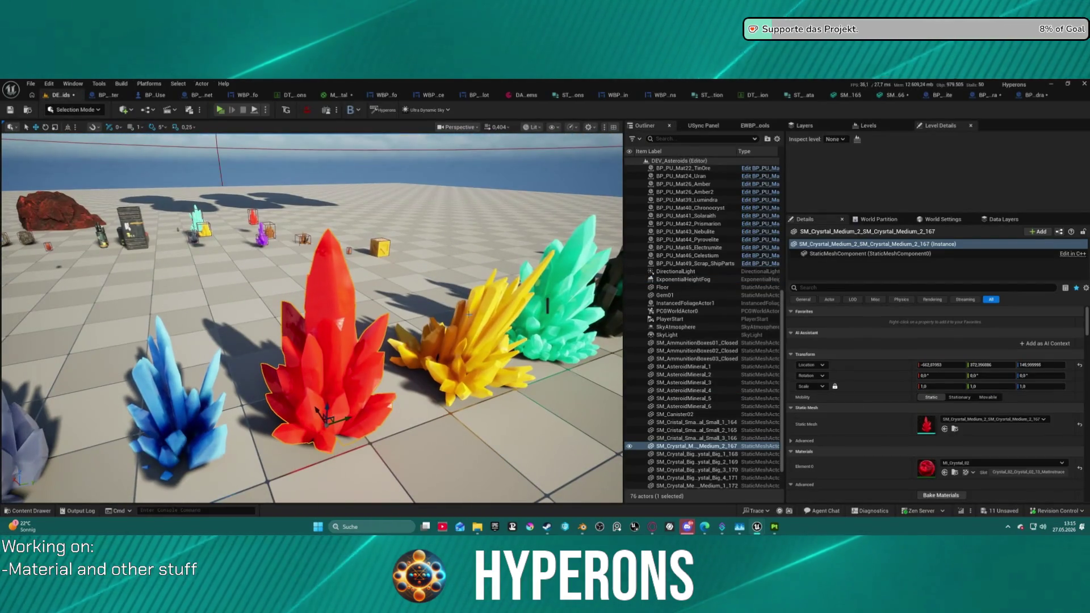
left_click(945, 427)
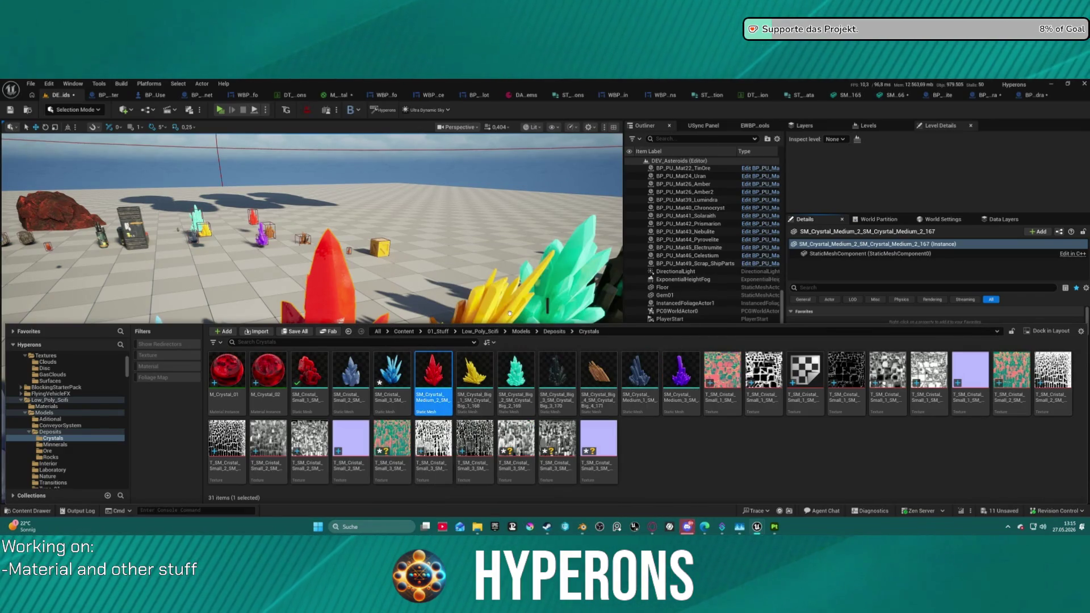
right_click(431, 374)
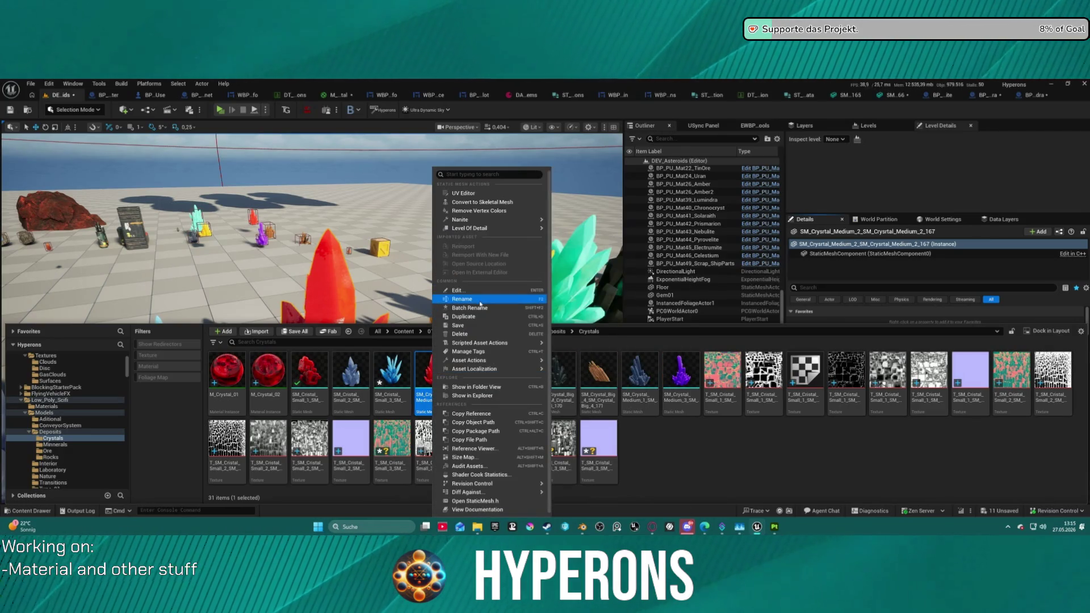
mouse_move(502, 364)
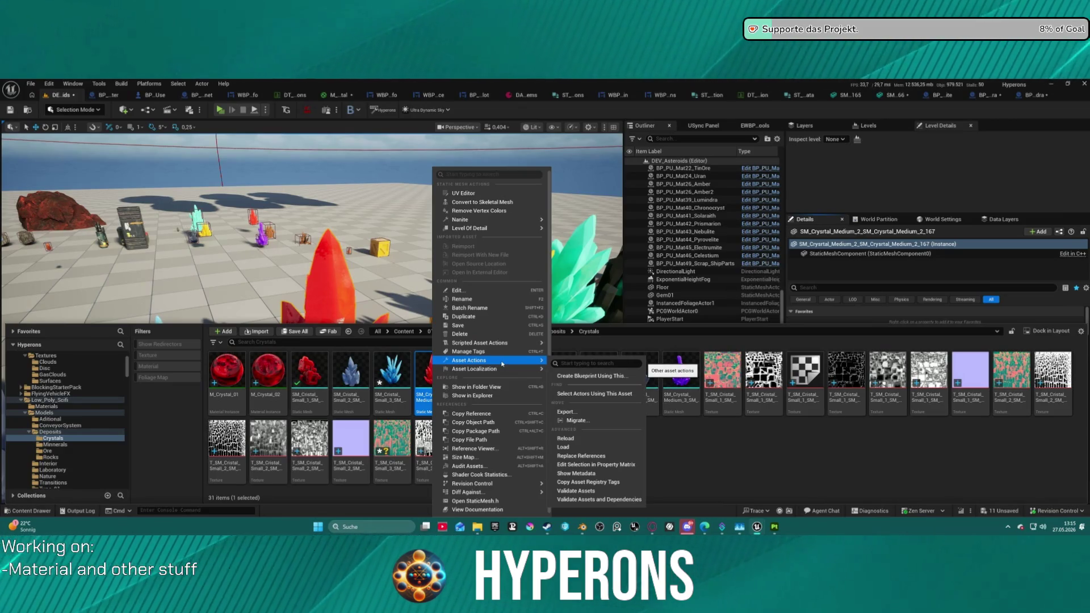
left_click(419, 360)
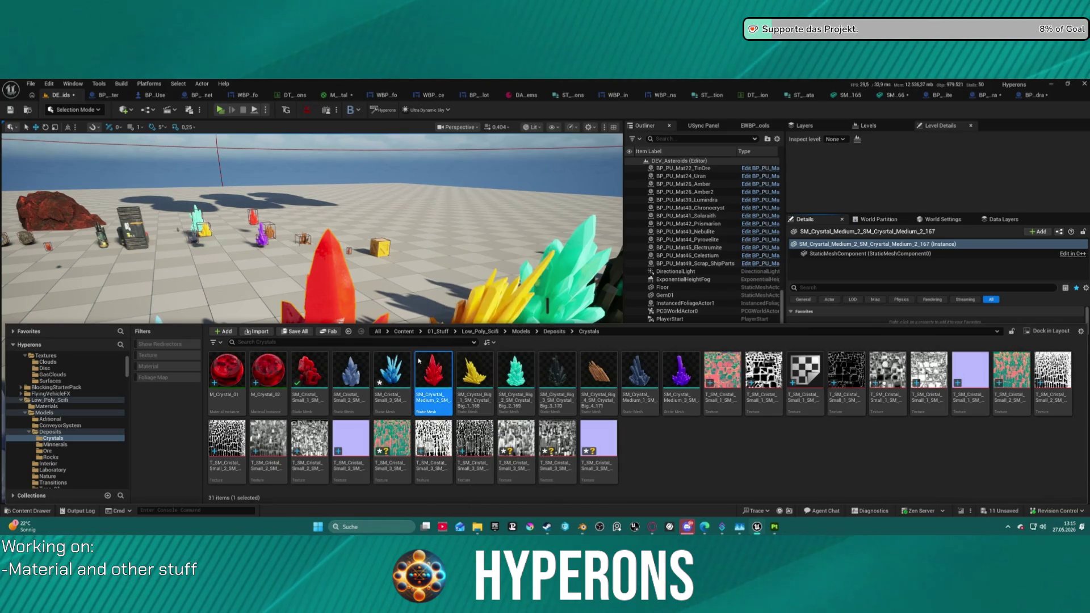
key("ctrl+space")
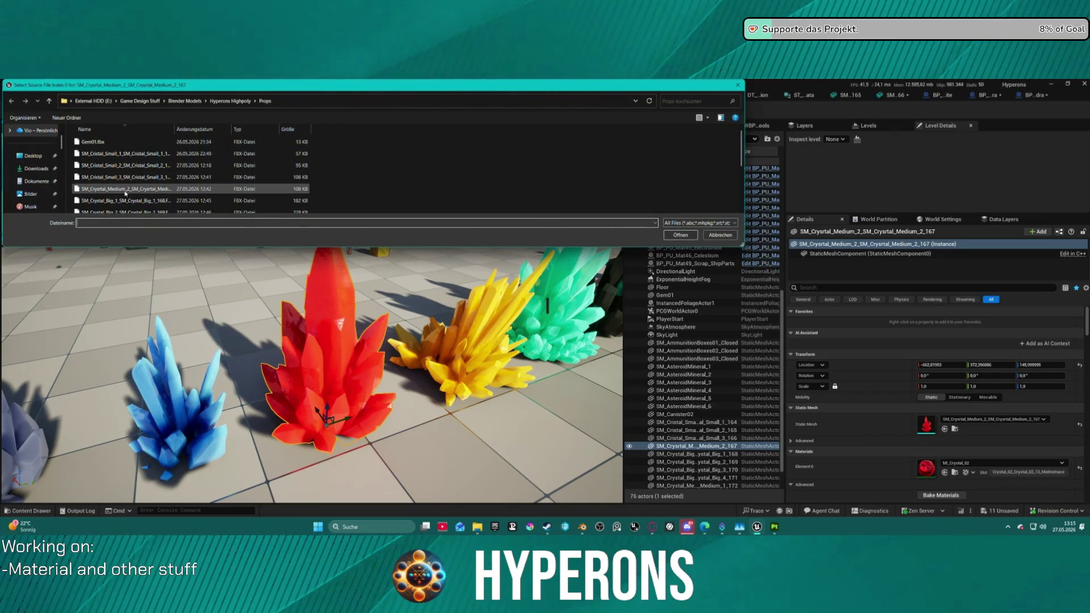
Step: Reimport SM_Crystal_Medium_2 from the medium crystal 2 FBX file
left_click(181, 177)
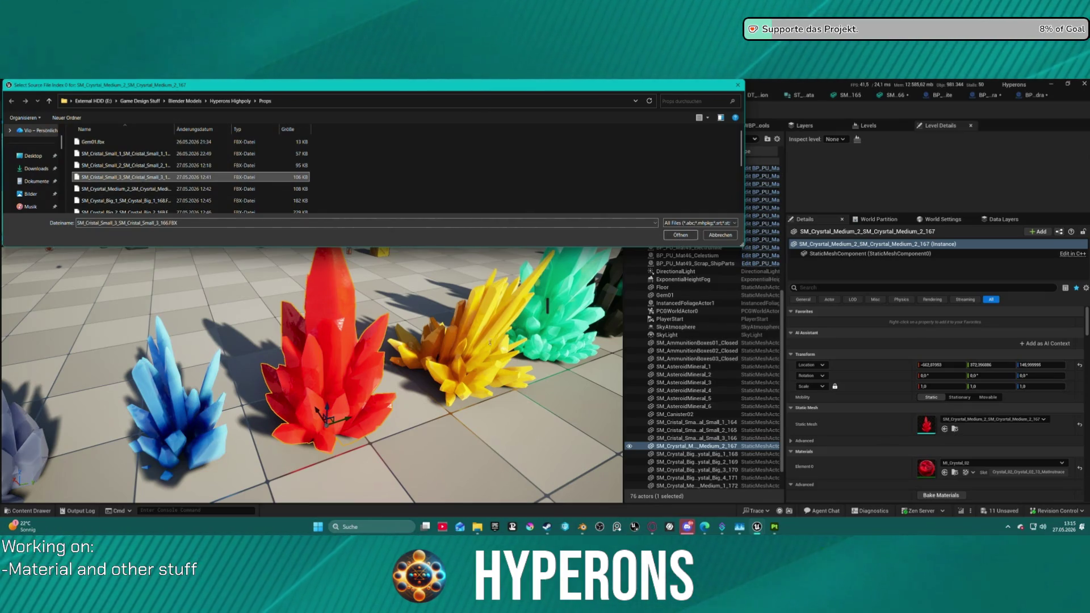
left_click(176, 189)
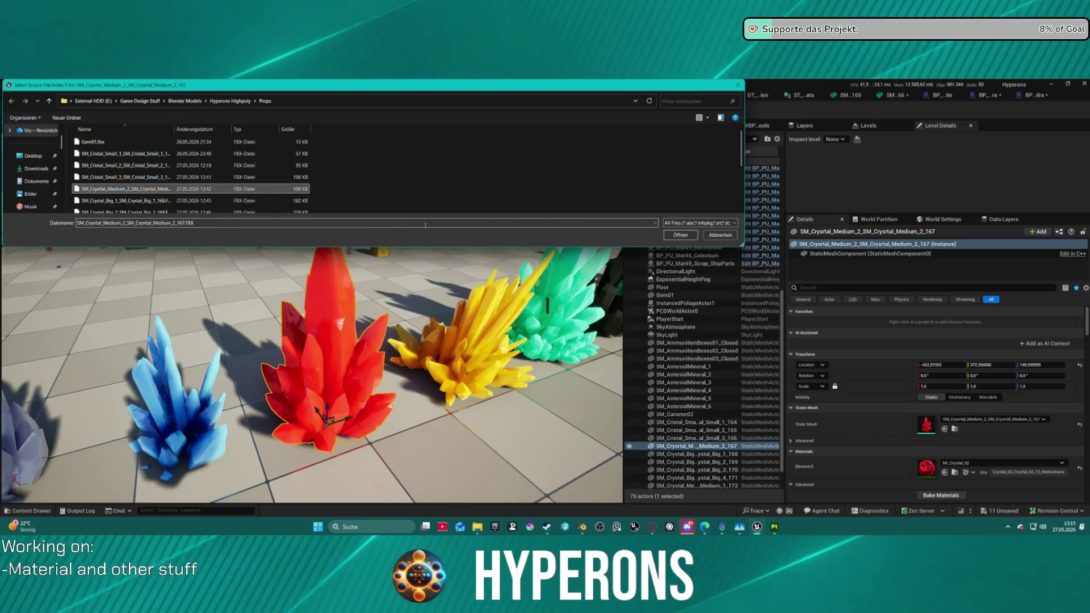
left_click(678, 237)
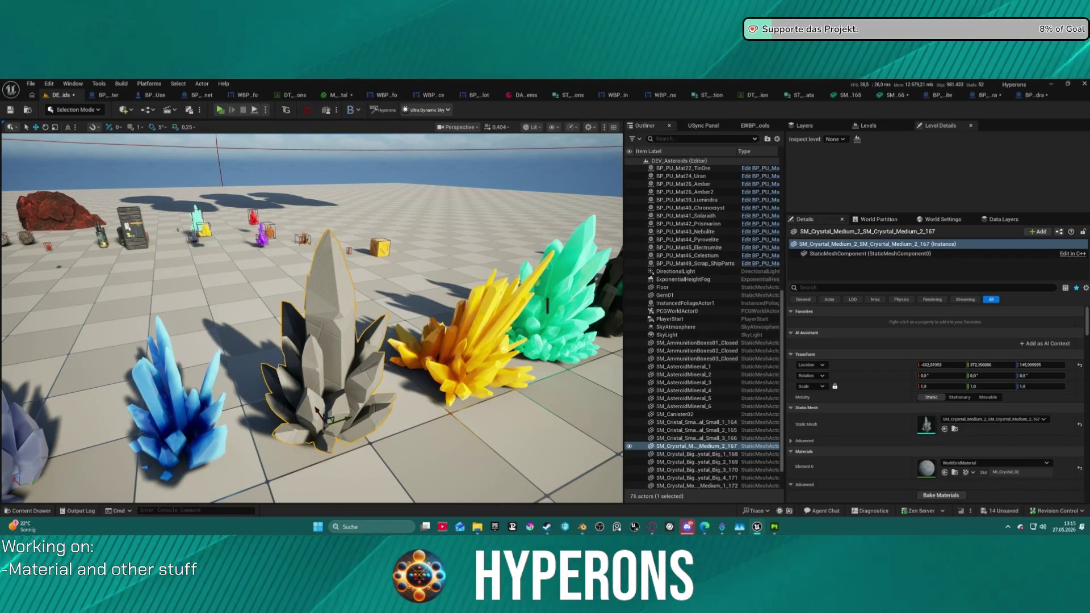
Step: Save all modified assets with Ctrl+Shift+S
key("ctrl+shift+s")
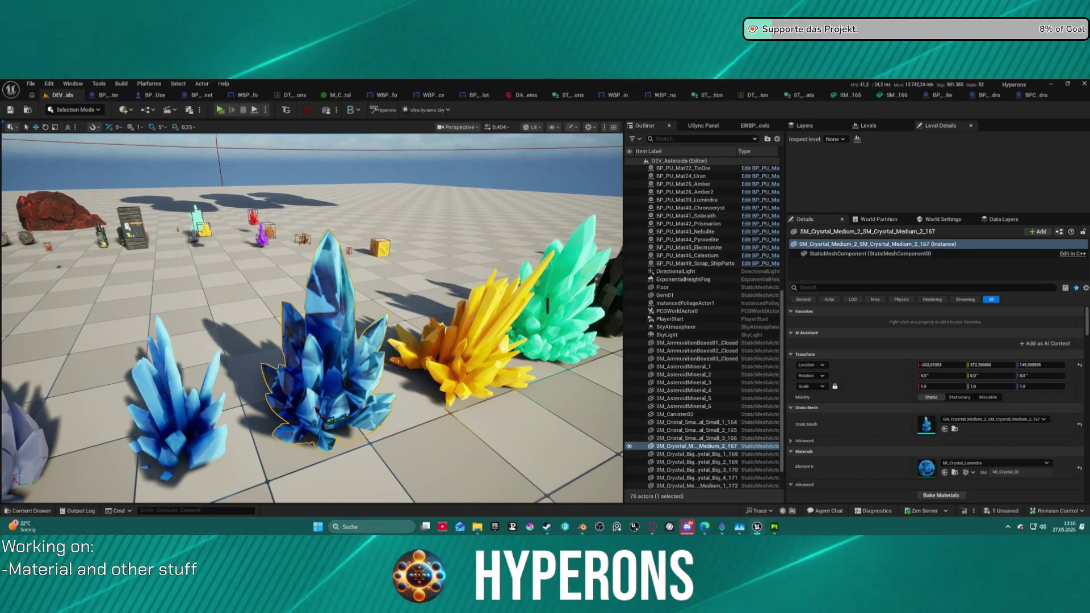
Step: Save the Substance Painter project as Crystal3.spp, overwriting the existing file
left_click(775, 528)
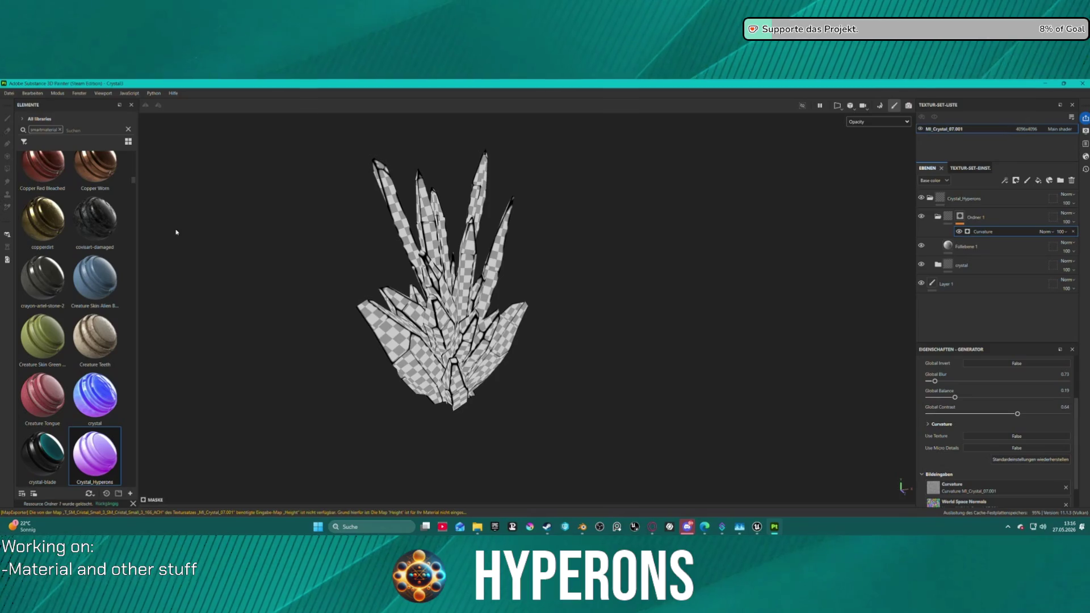
left_click(9, 93)
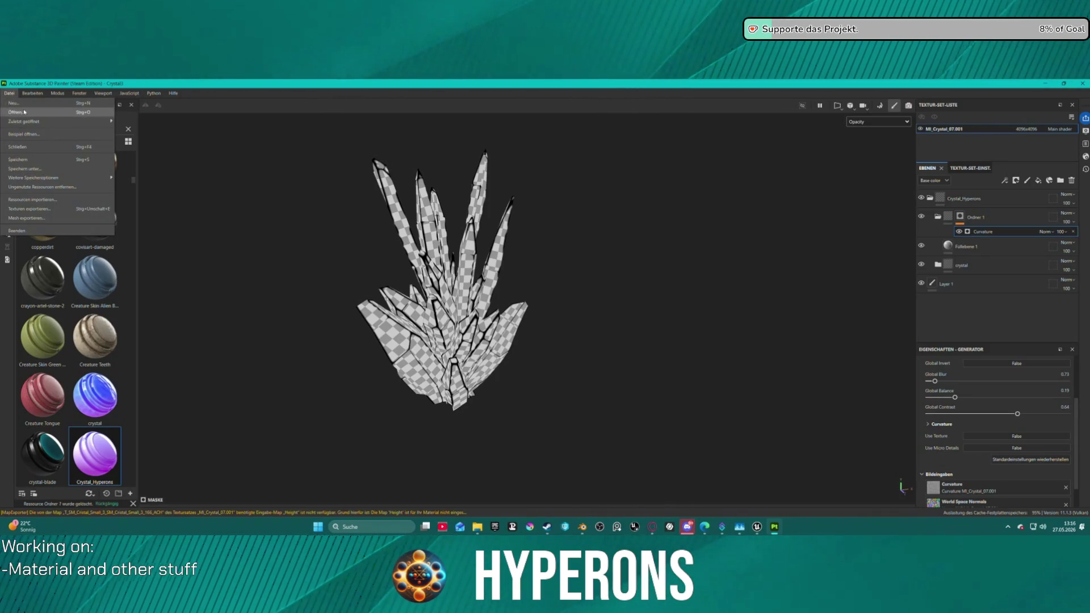
left_click(23, 168)
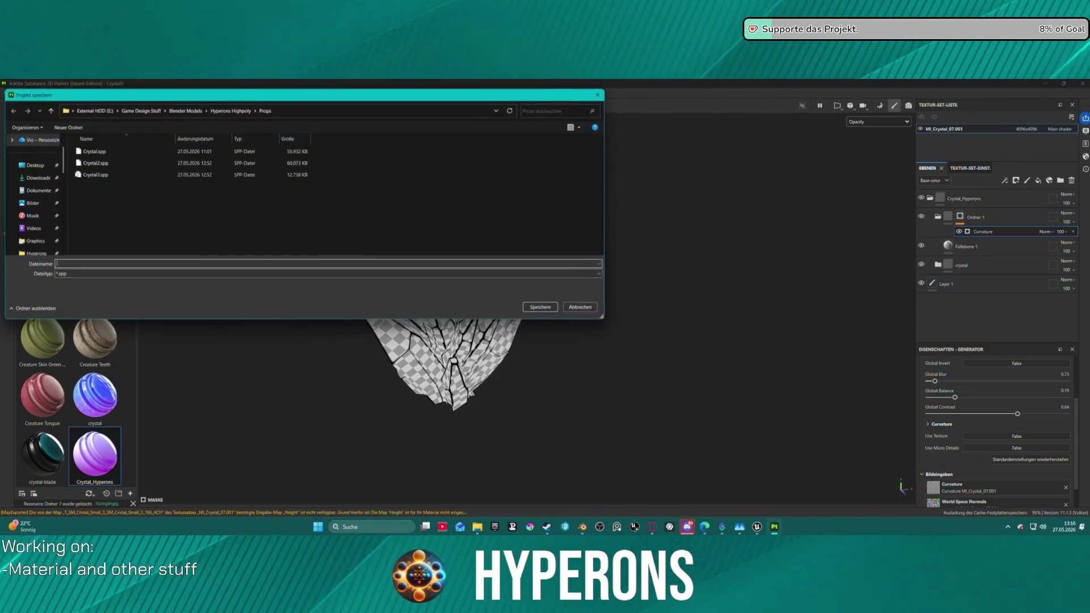
left_click(193, 174)
left_click(542, 308)
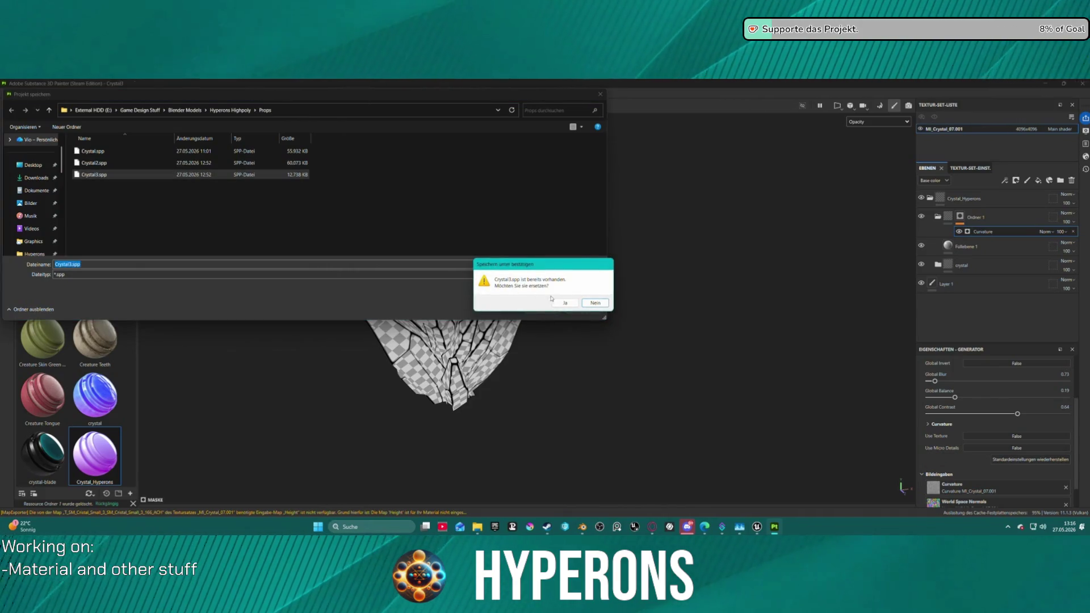
left_click(565, 303)
Step: Start a new project with the Unreal Engine template and browse for its mesh file
left_click(10, 92)
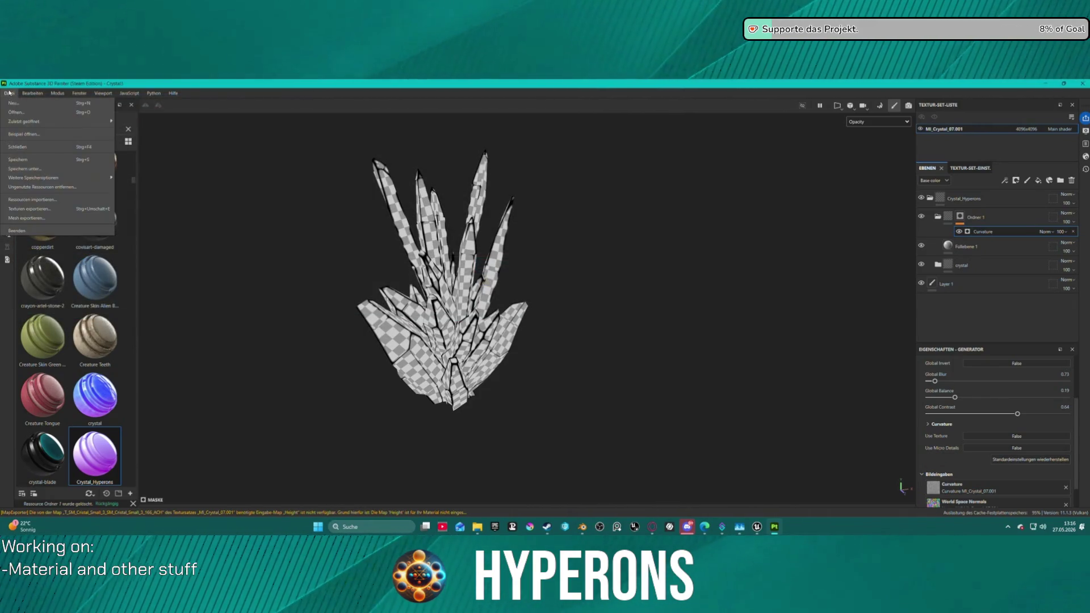
left_click(15, 112)
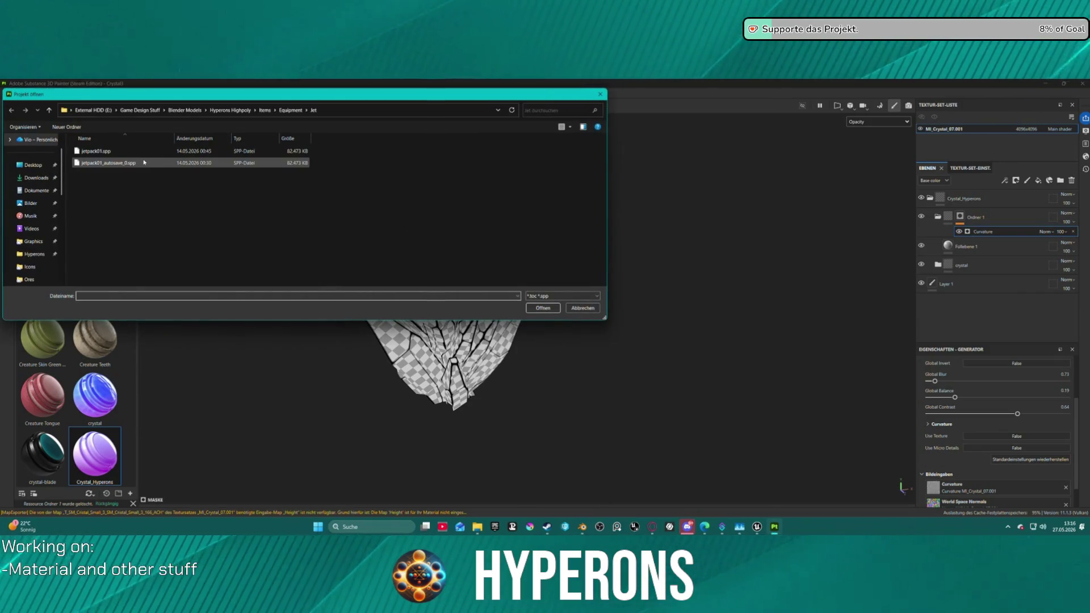
left_click(583, 308)
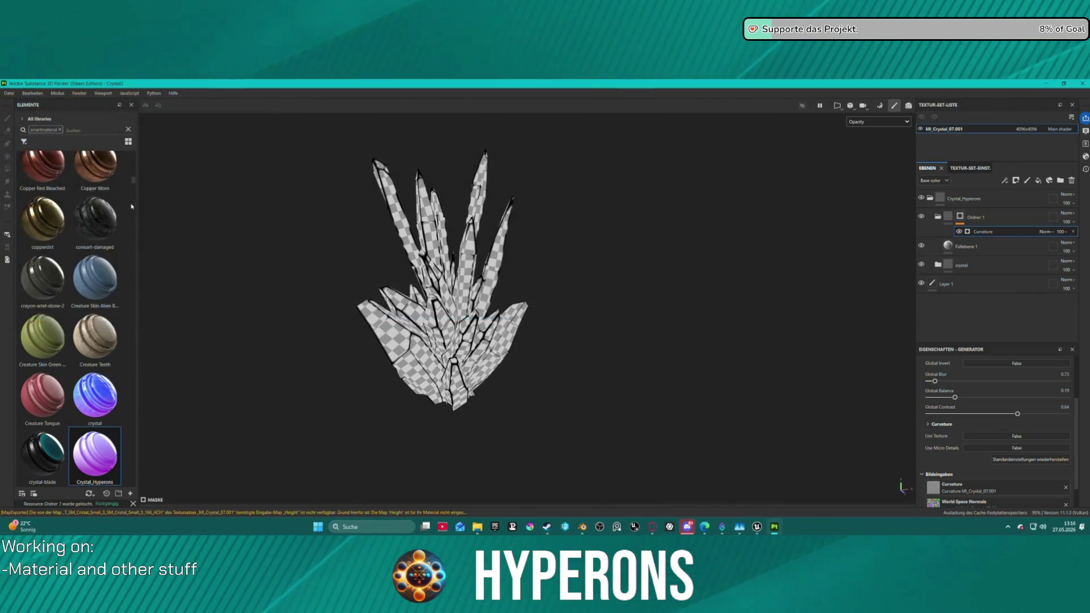
left_click(6, 93)
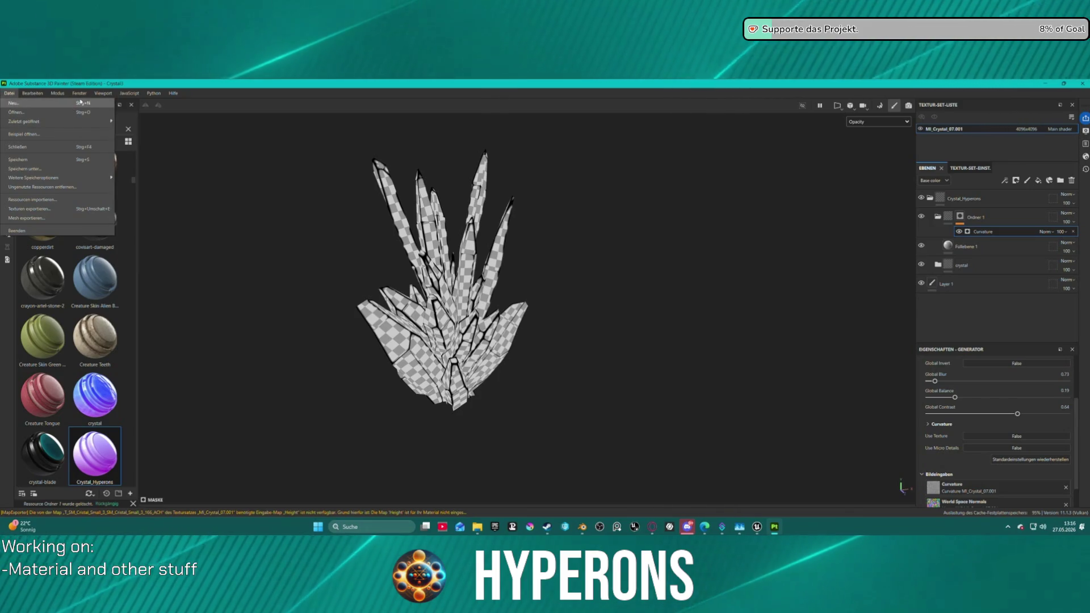
left_click(81, 103)
left_click(568, 195)
left_click(658, 186)
left_click(624, 208)
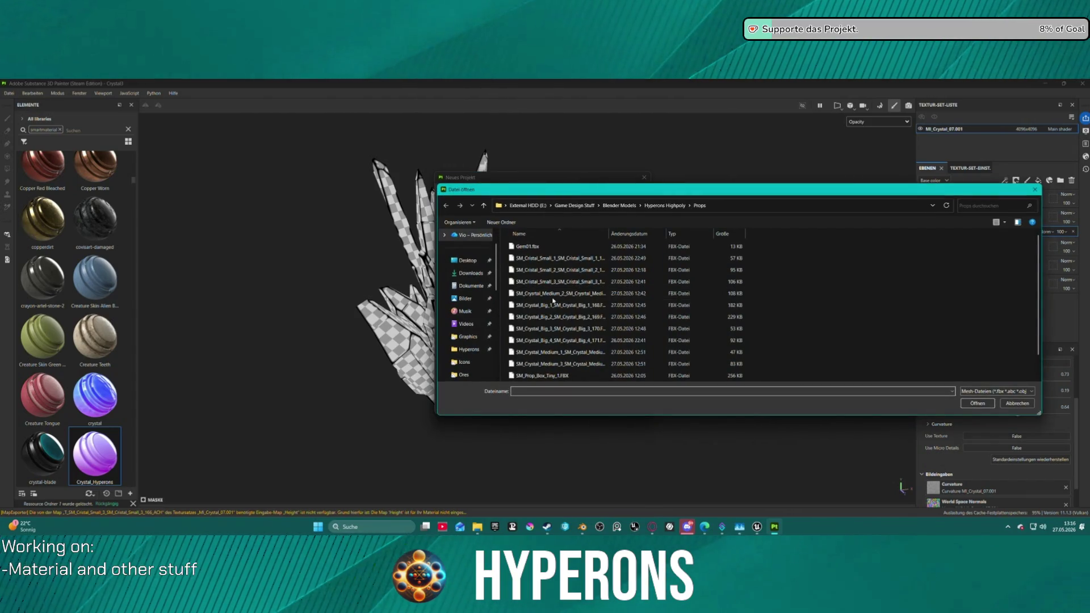
Step: Create the project from the SM_Crystal_Medium_2 FBX at 4096 document resolution
double_click(553, 296)
left_click(515, 234)
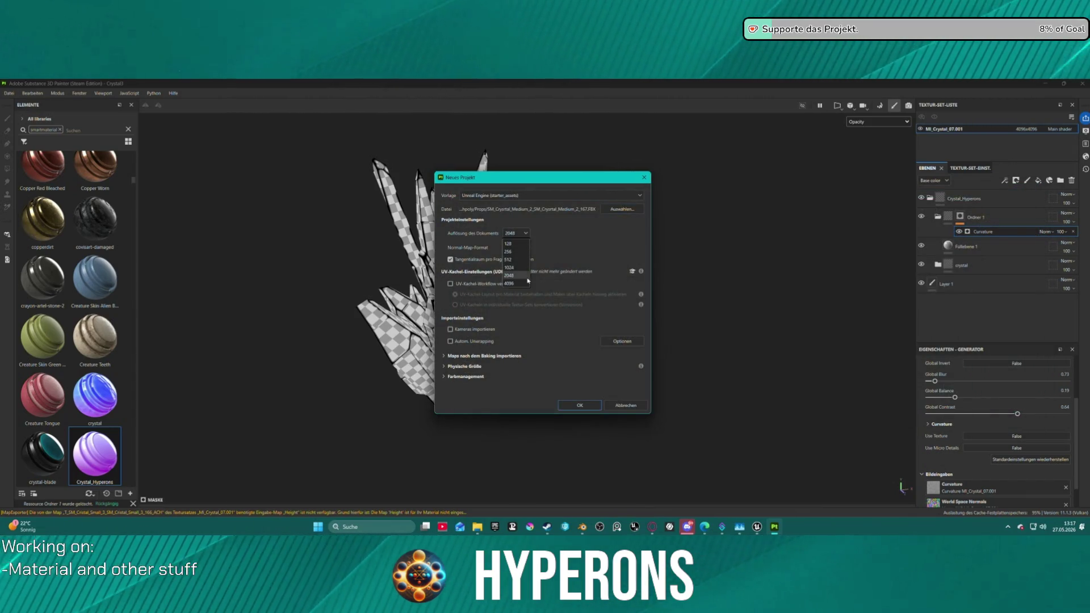
left_click(514, 278)
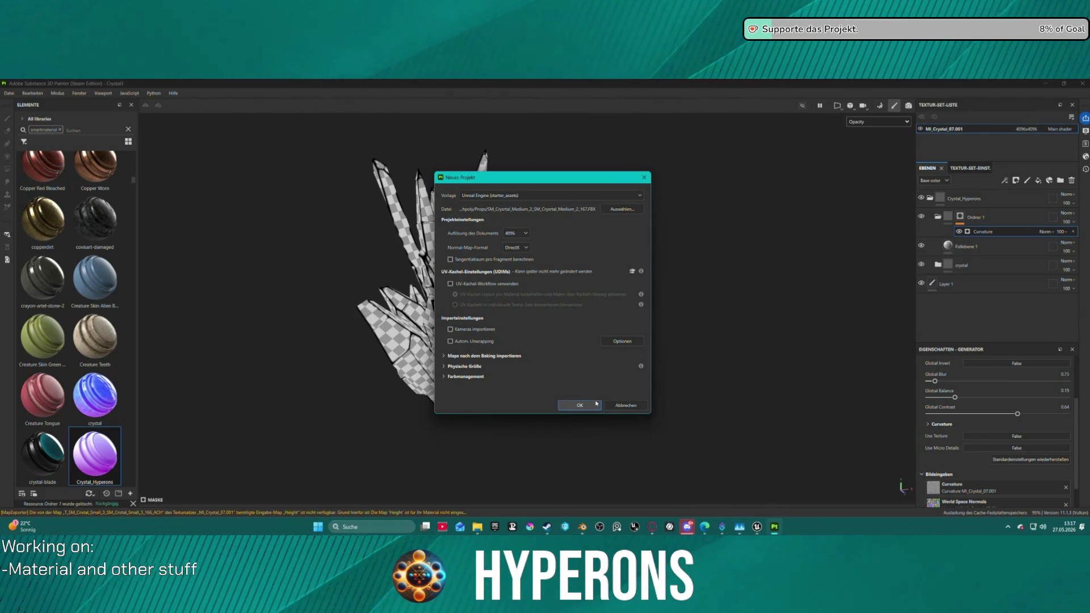
left_click(596, 404)
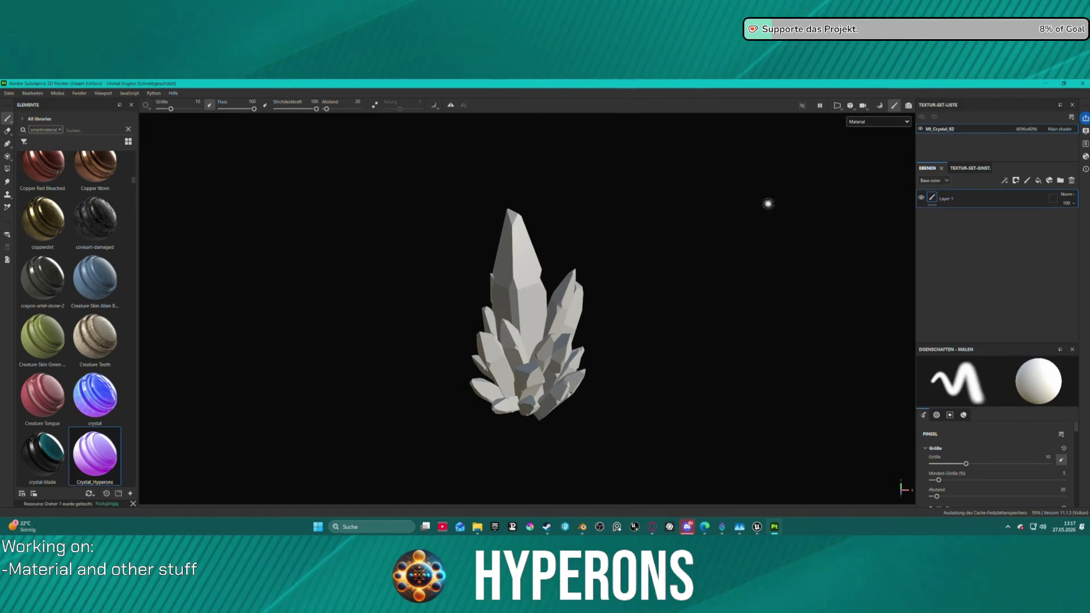
Step: Bake the medium crystal's mesh maps, return to painting, and switch to Blender
left_click(880, 105)
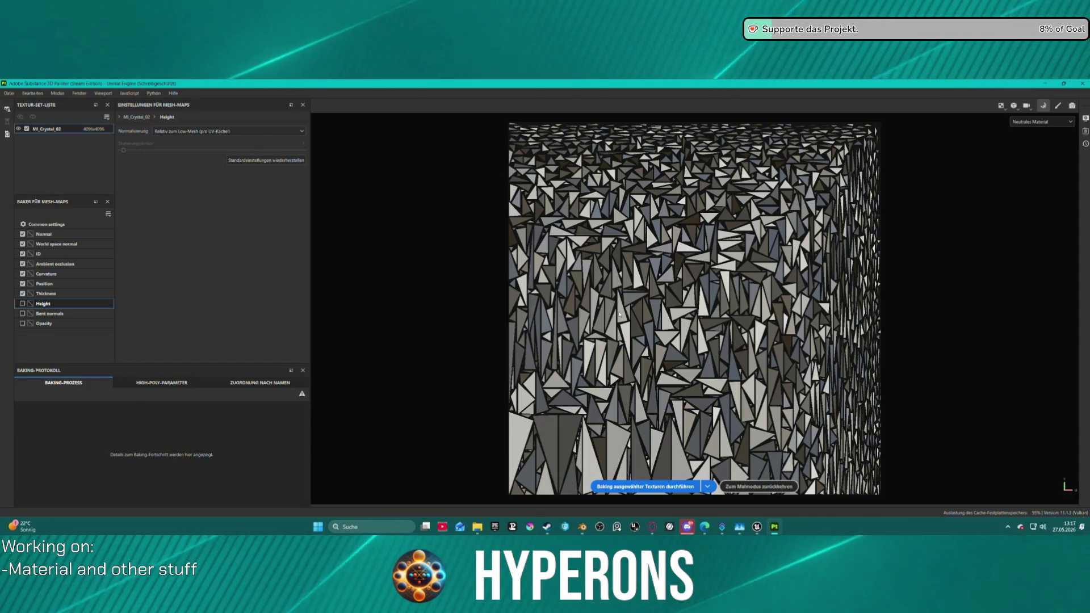
left_click(655, 488)
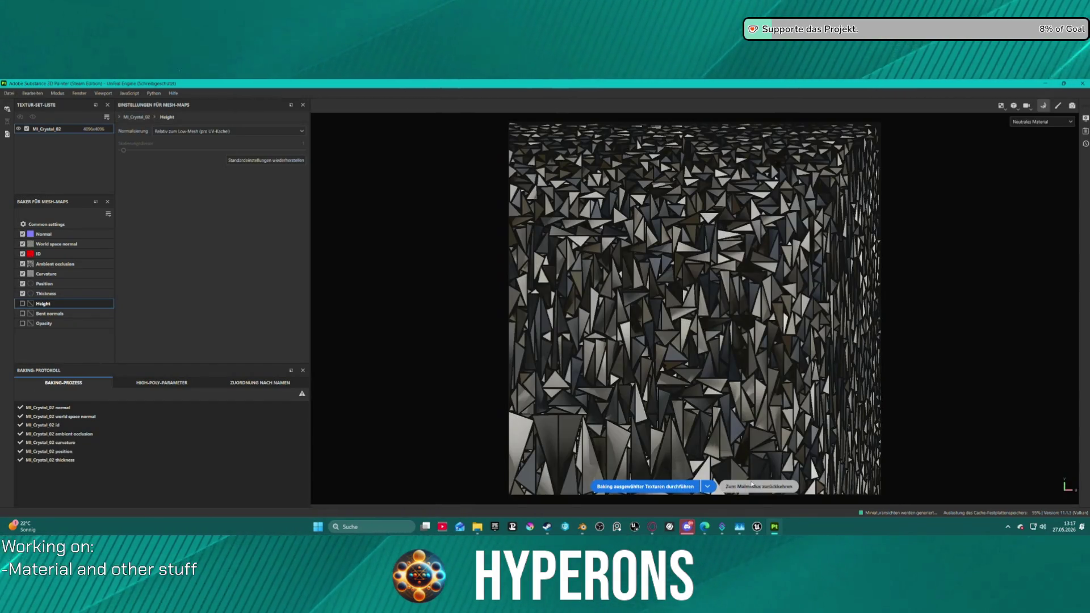
left_click(753, 486)
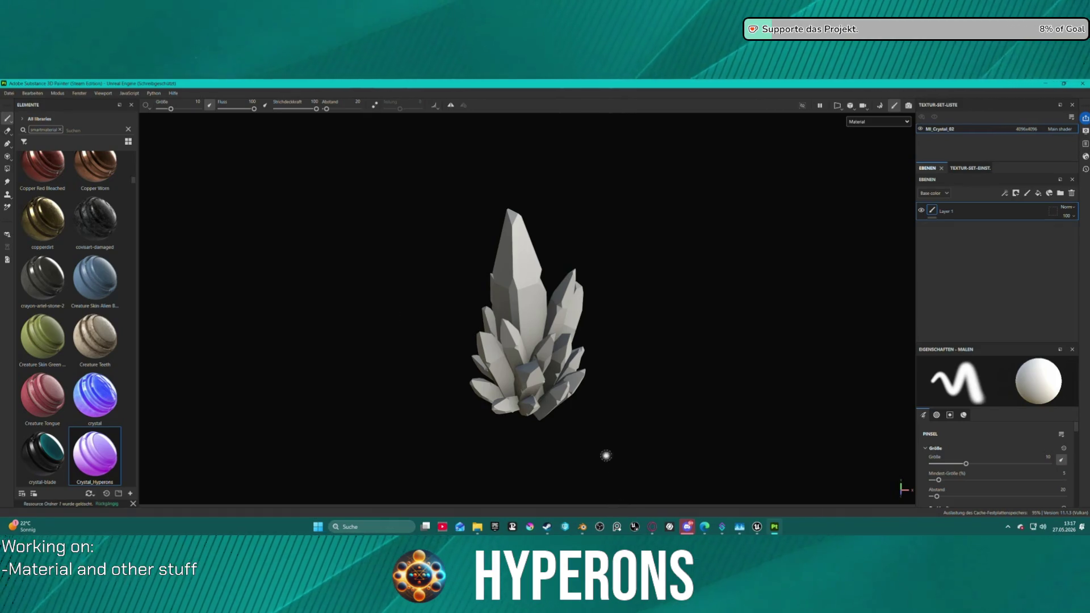
key("alt+Tab")
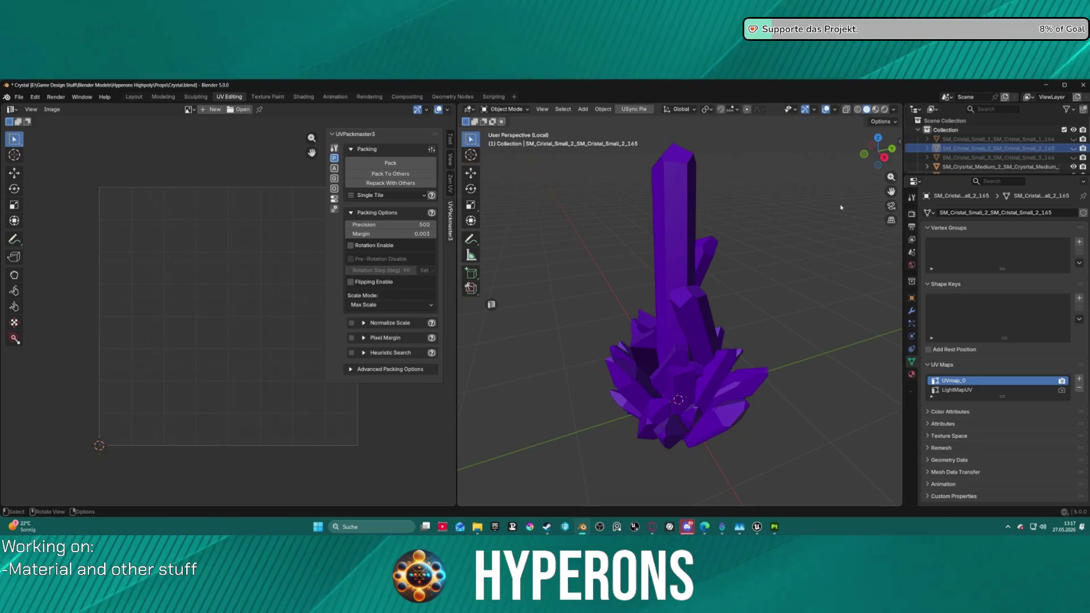
Step: Isolate SM_Crysrtal_Medium_2 in local view, enter Edit Mode and select the whole mesh
key("KP_Divide")
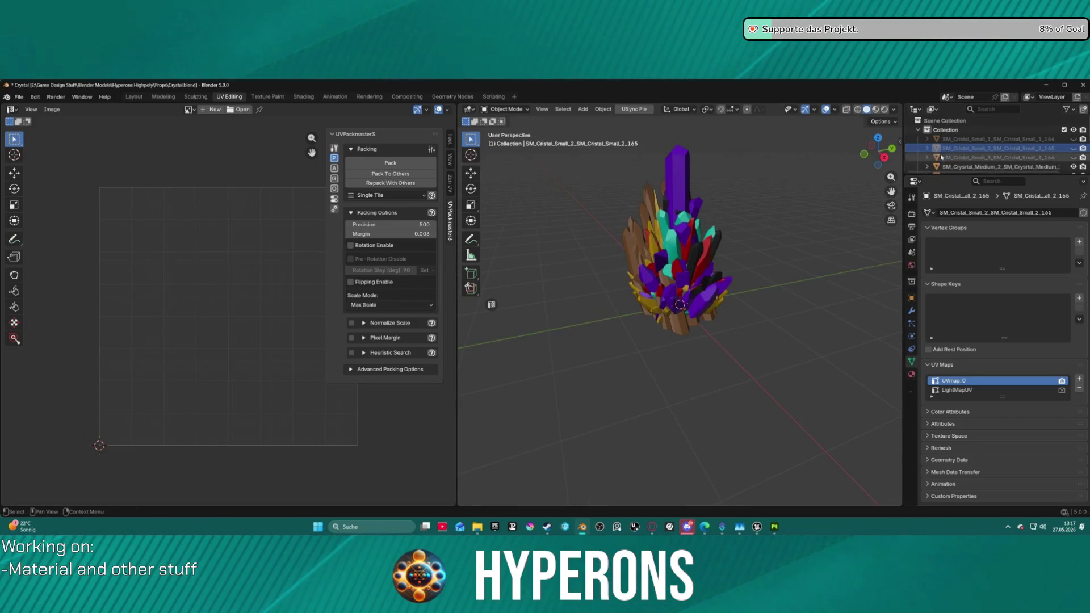
left_click(964, 167)
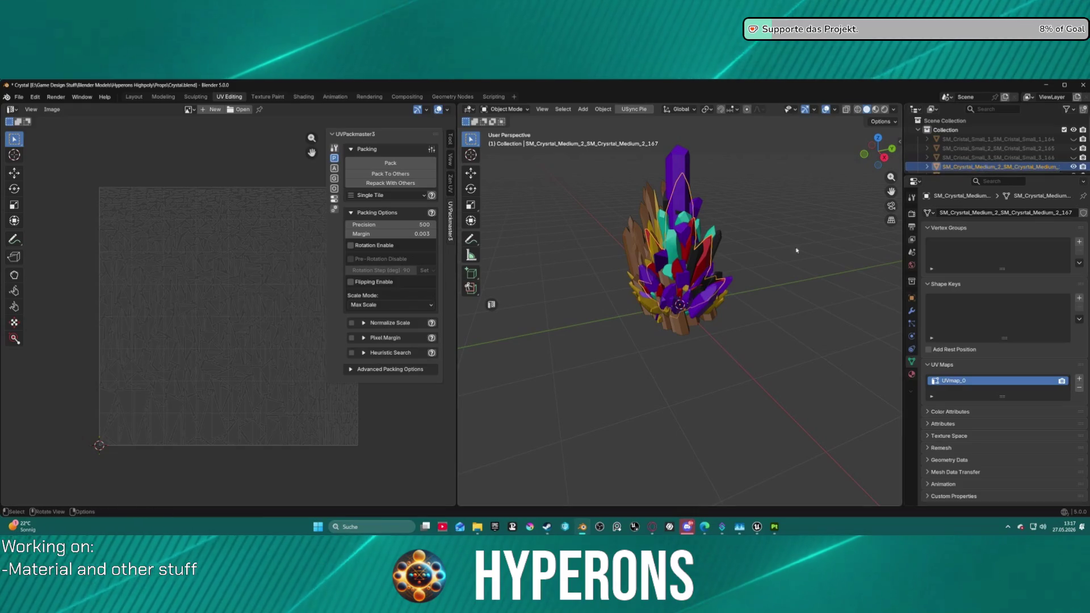
key("KP_Divide")
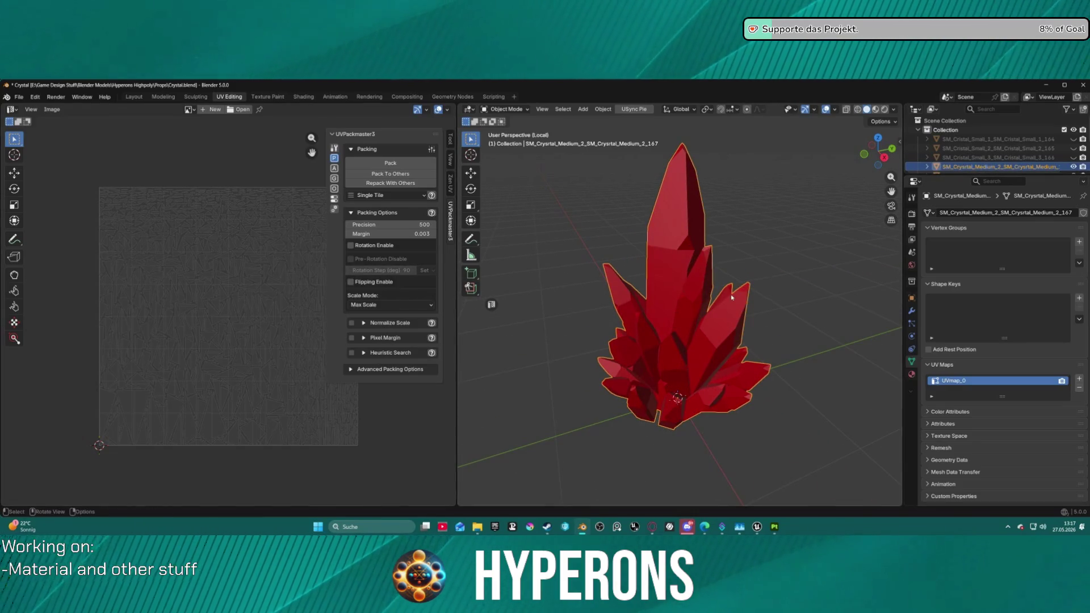
key("ctrl+Tab")
left_click(744, 303)
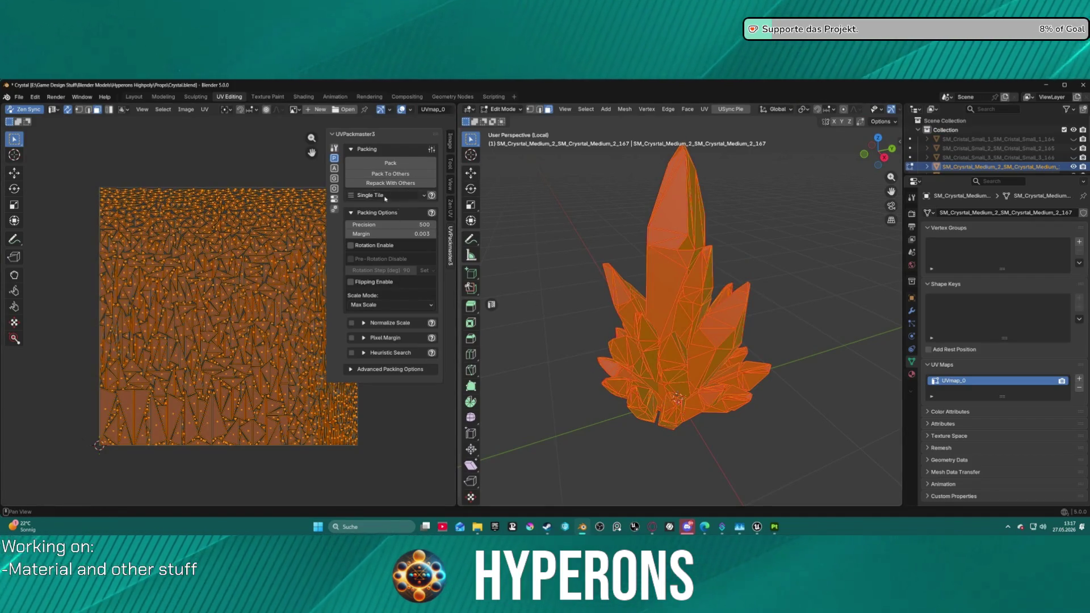
key("alt+a")
key("F2")
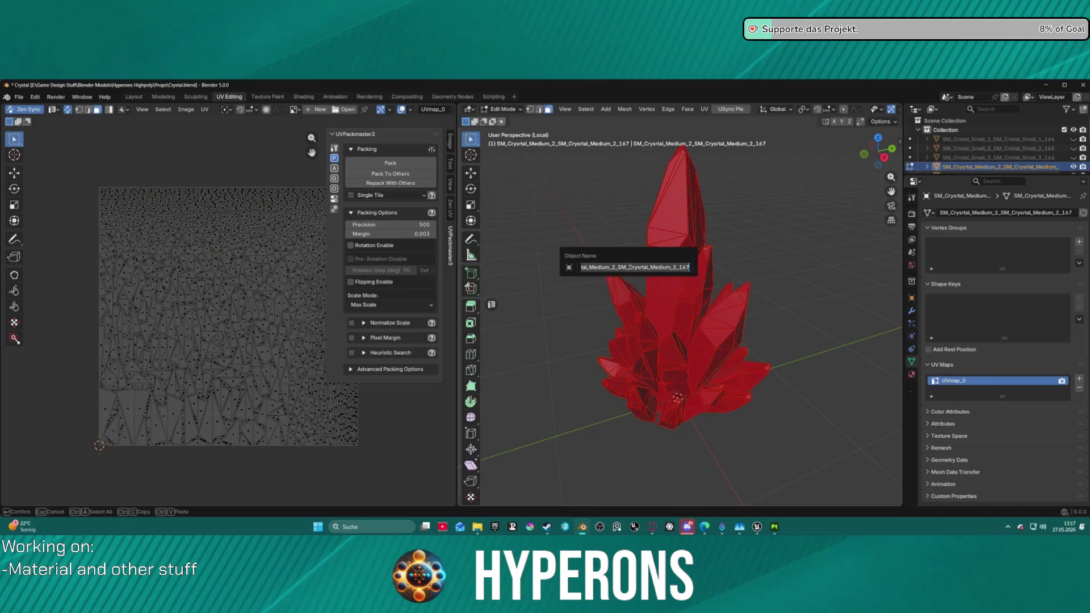
key("Escape")
key("a")
Step: In edge mode, mark the selected edges sharp, undo it, and select one vertical edge
right_click(650, 366)
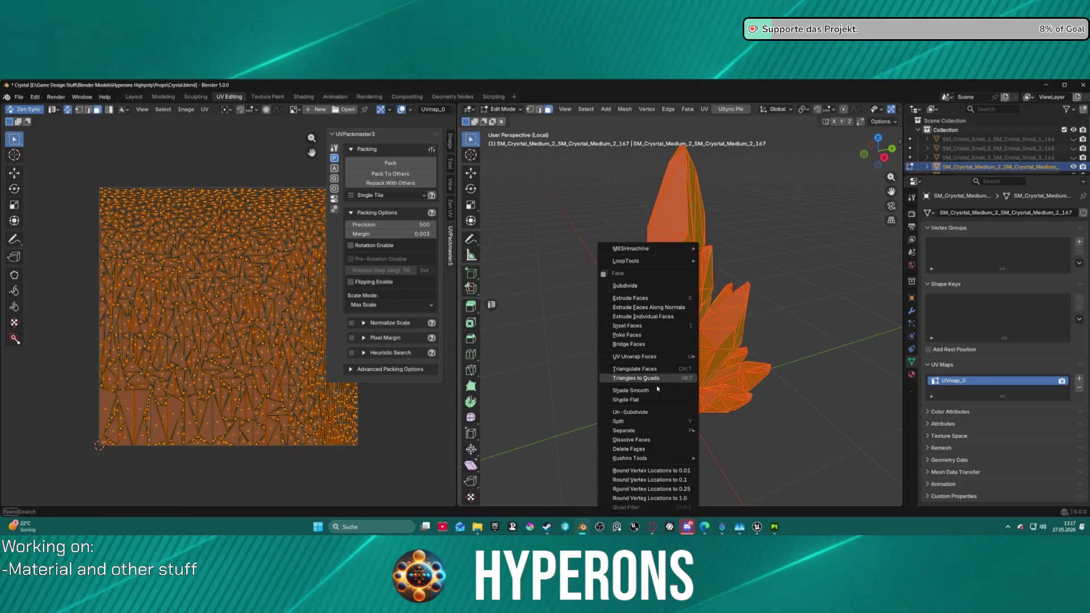
key("Escape")
key("2")
right_click(635, 295)
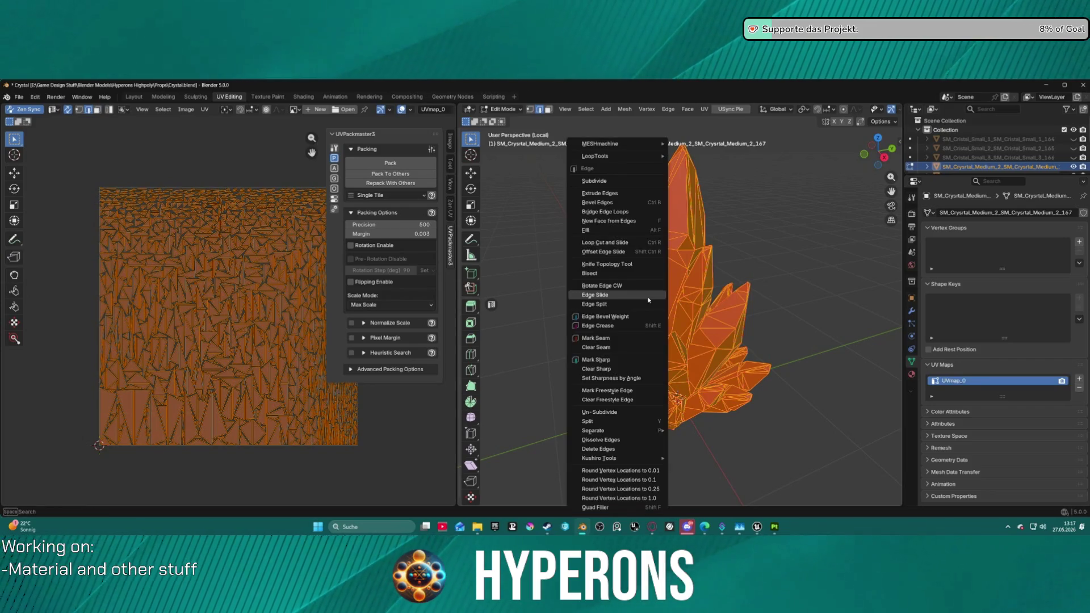
left_click(623, 360)
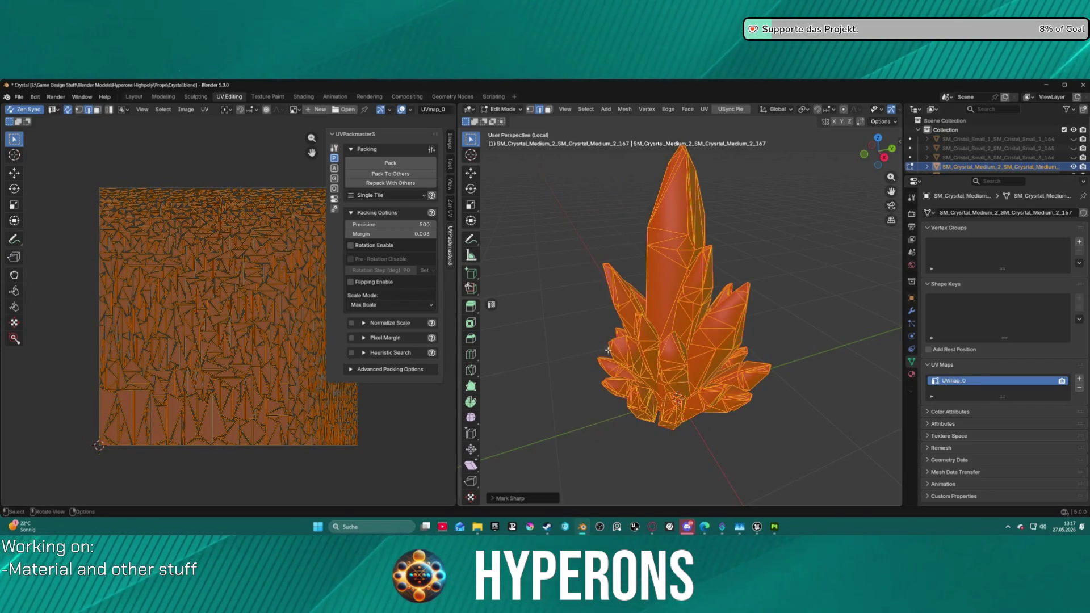
right_click(637, 319)
key("Escape")
key("ctrl+z")
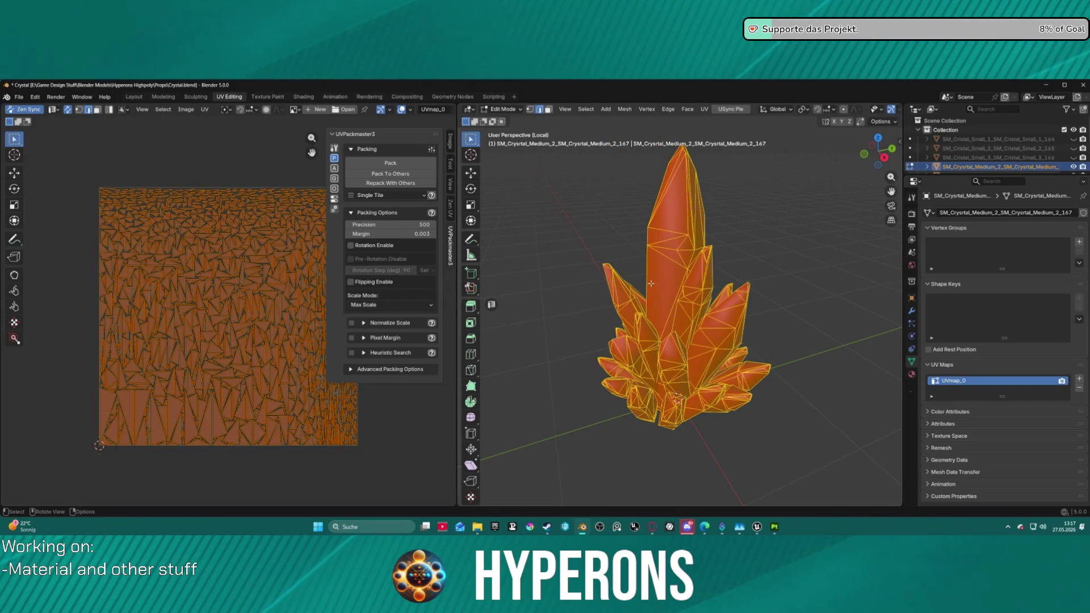
left_click(644, 277)
Step: Auto-unwrap the whole crystal with Zen UV, orient its islands to world axes, and pack them
key("a")
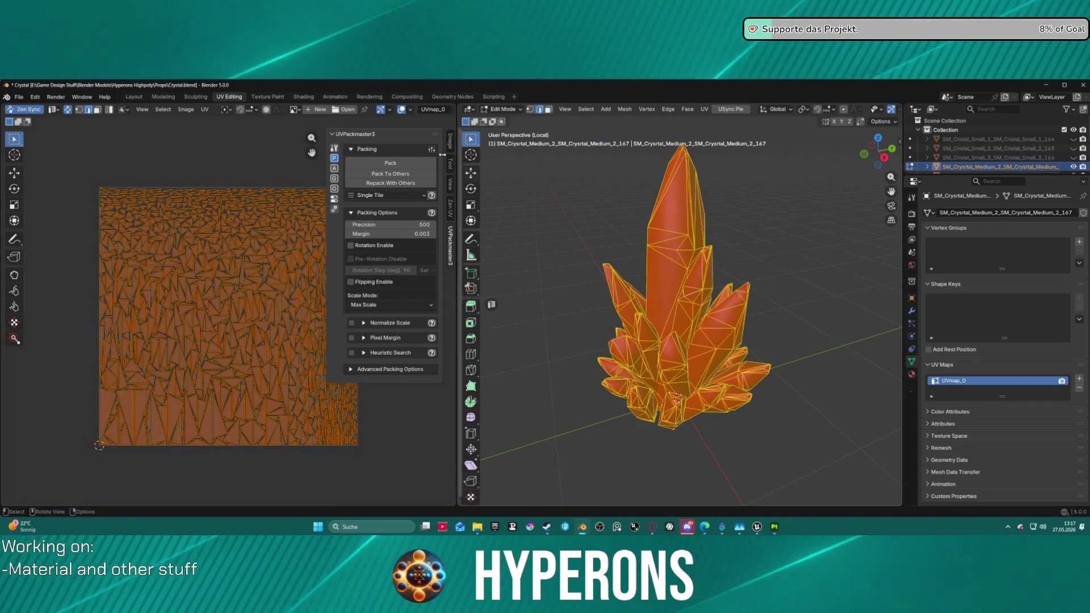
left_click(452, 211)
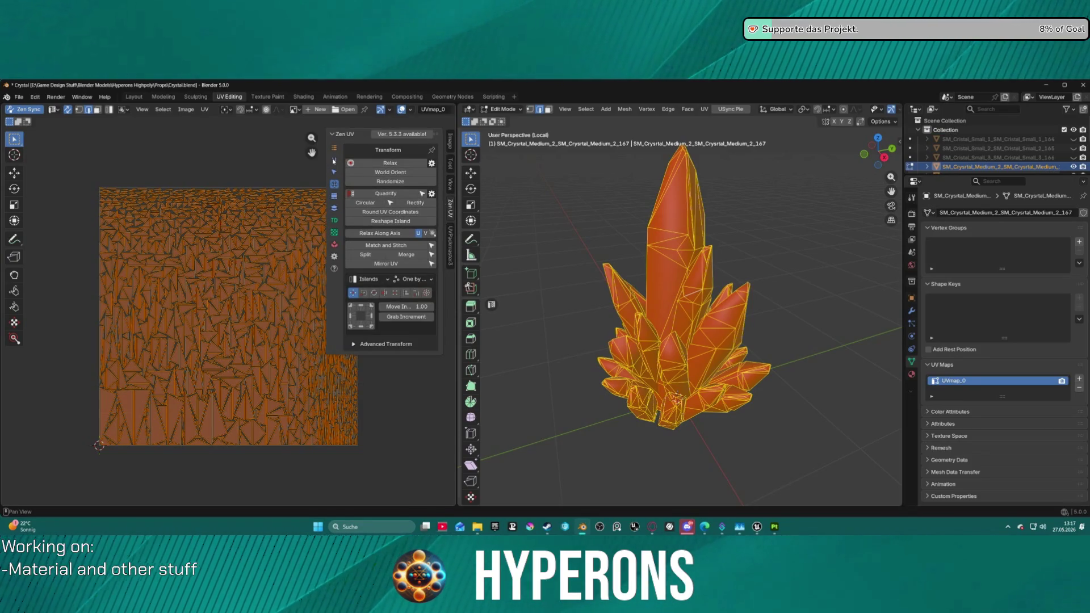
left_click(334, 161)
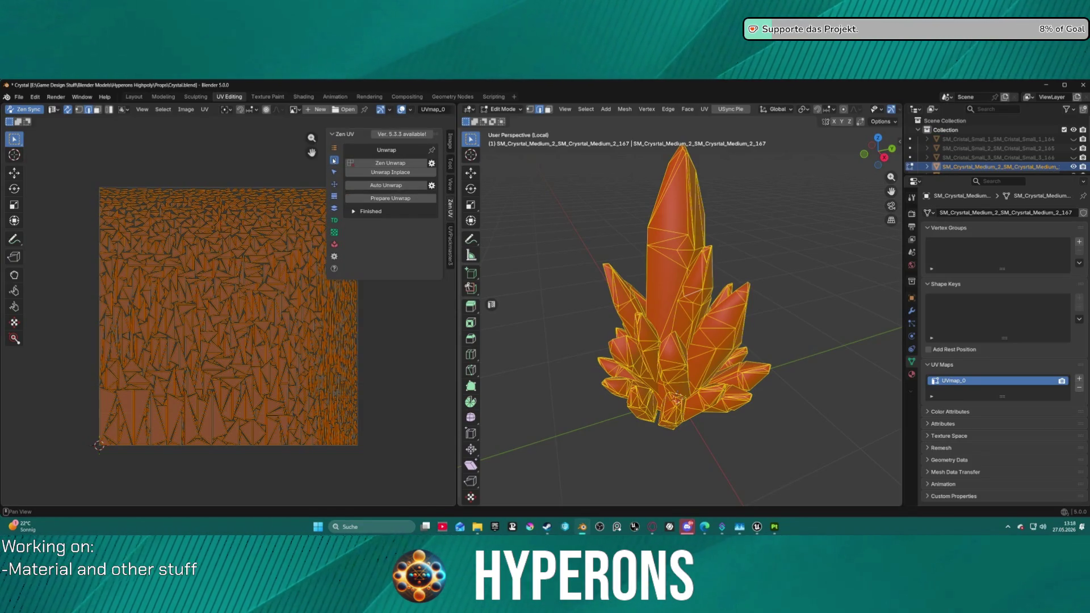
left_click(391, 187)
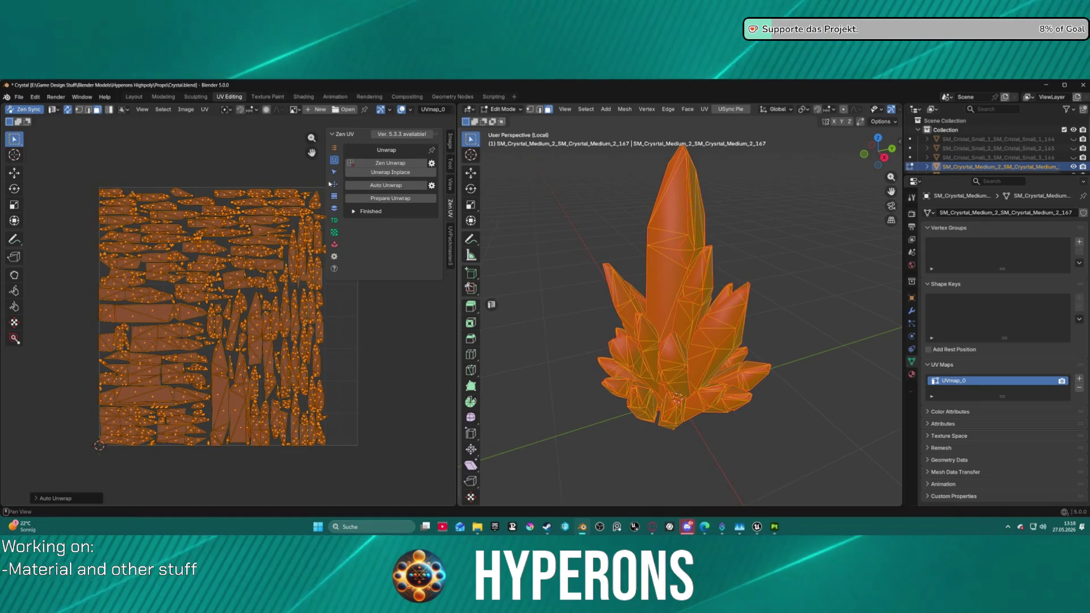
left_click(334, 184)
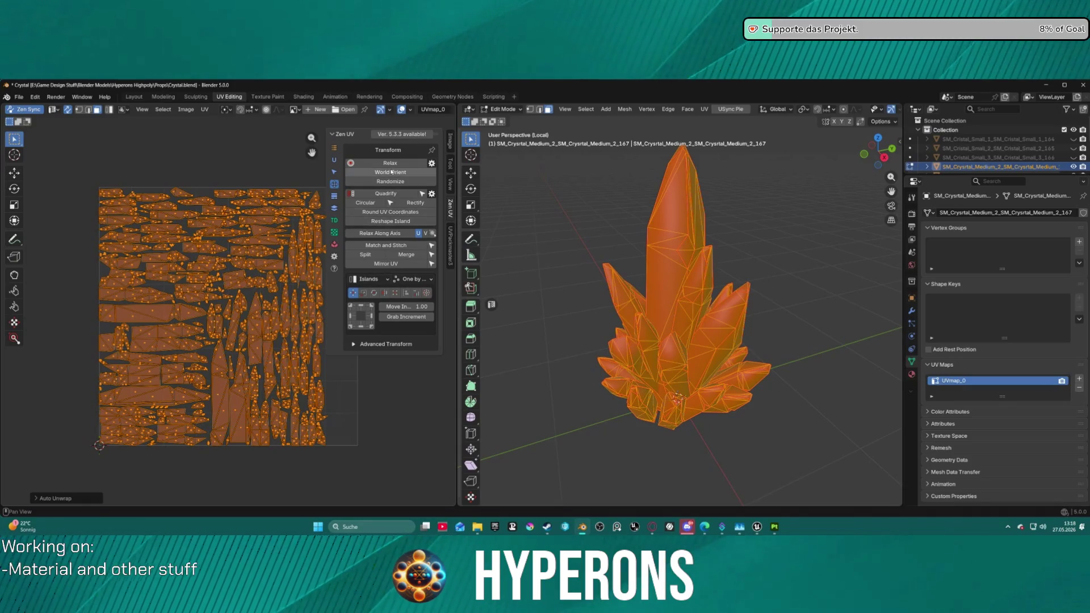
left_click(391, 172)
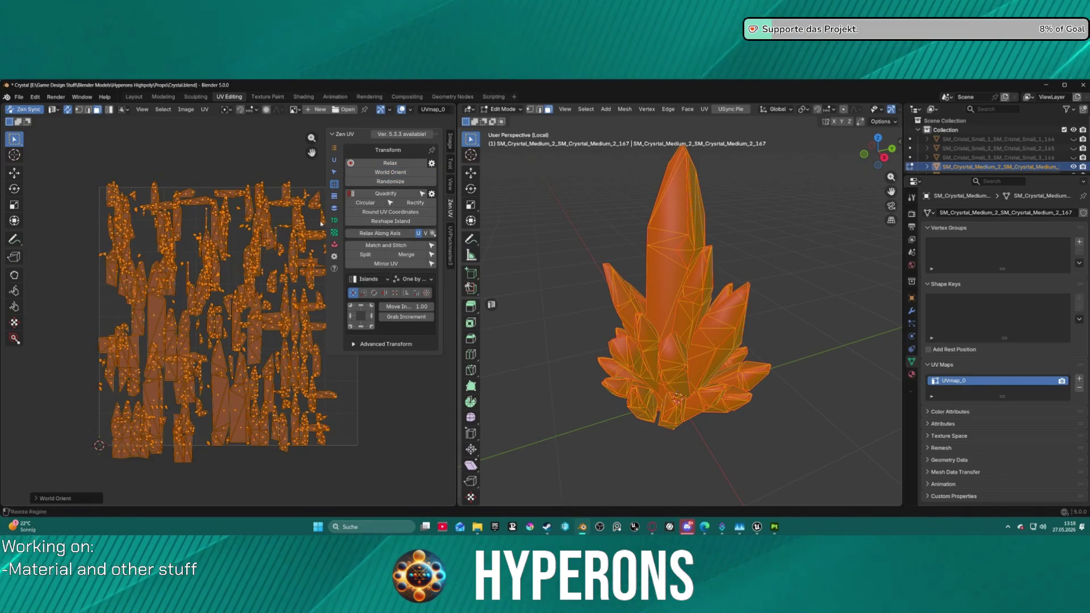
left_click(450, 239)
left_click(397, 173)
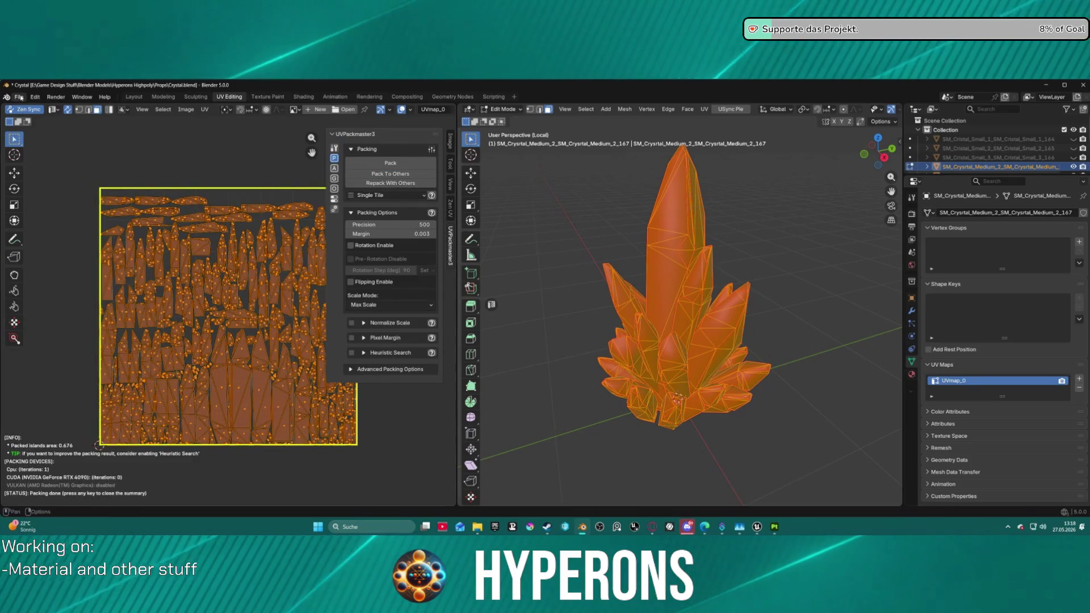
Step: Check the File import formats without choosing one, then switch to Substance 3D Painter
left_click(20, 98)
mouse_move(57, 234)
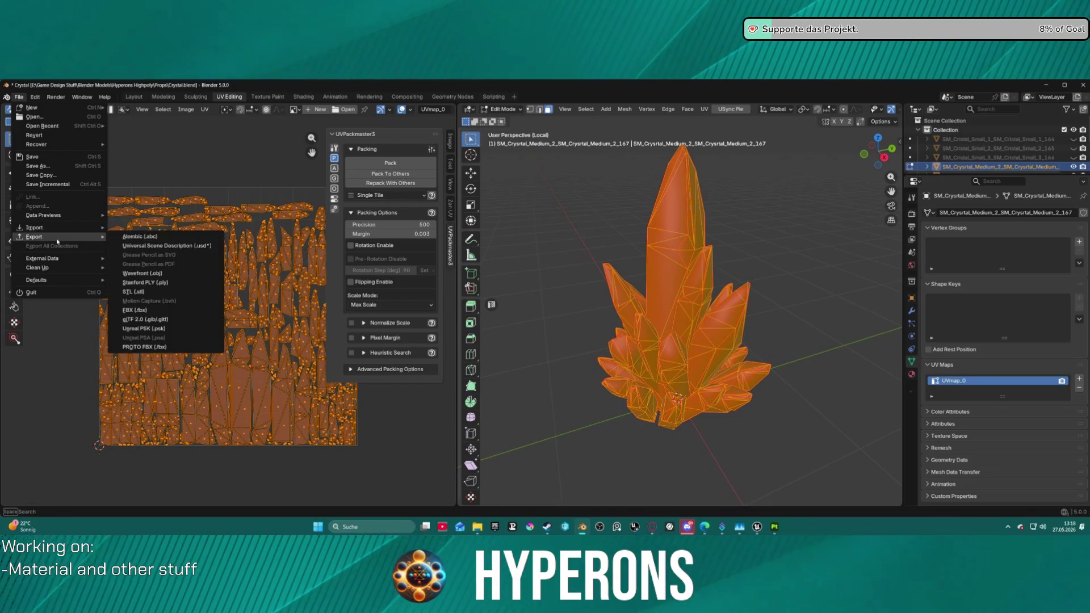
key("Escape")
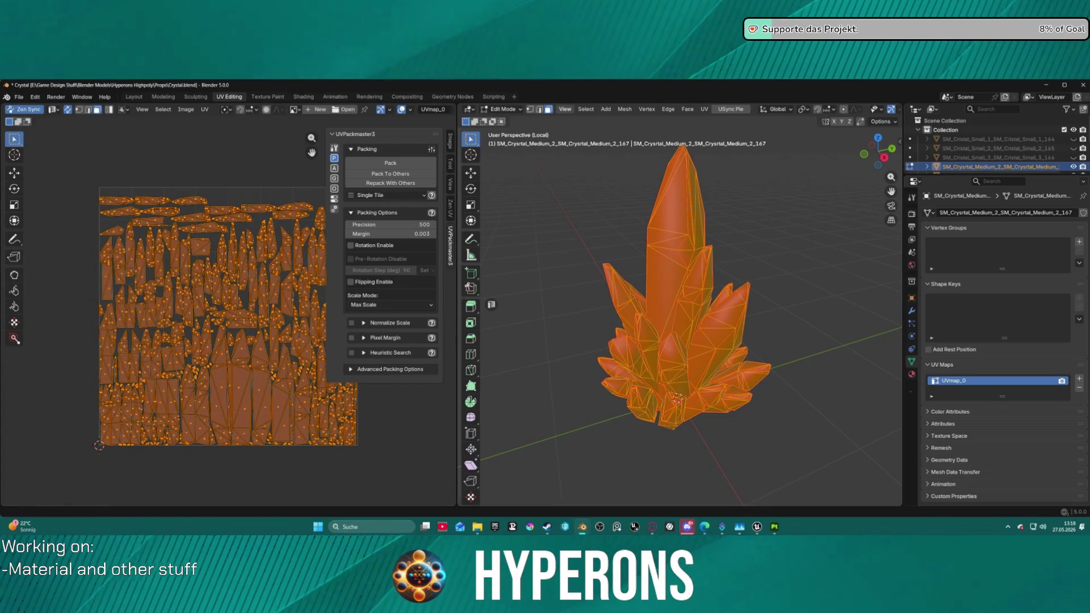
key("alt+Tab")
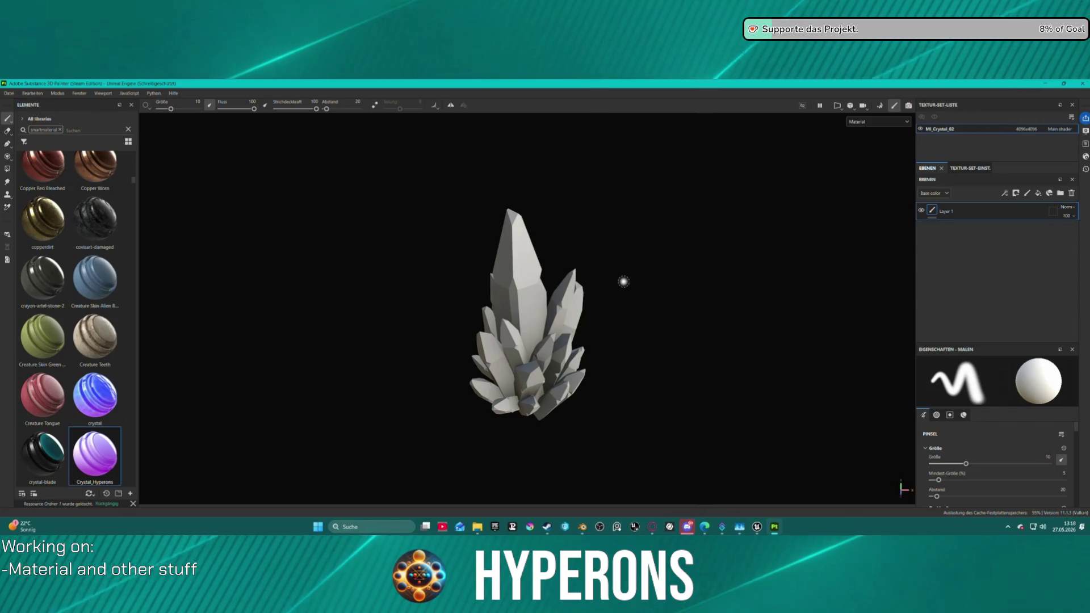
Step: Compare the crystal's 2D UV layout against its 3D view, then return to Blender
key("F3")
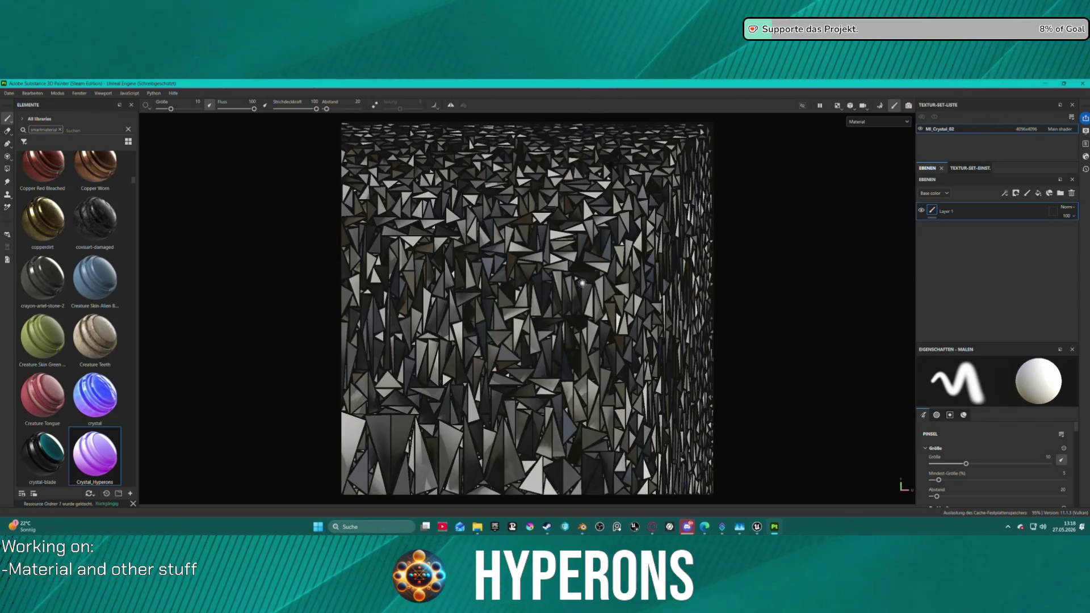
key("F2")
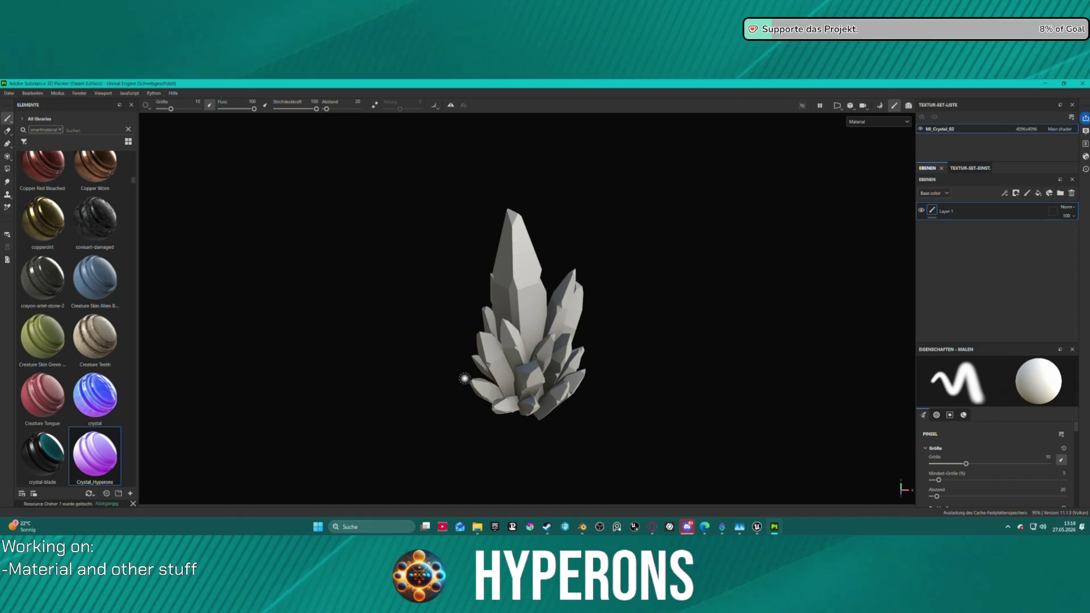
key("F3")
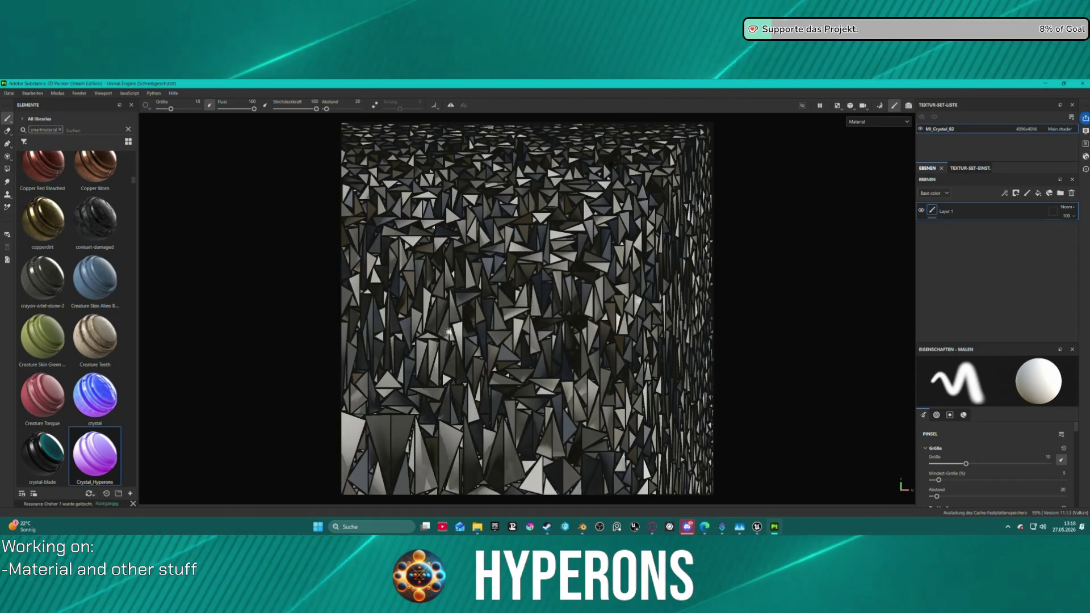
key("F2")
mouse_move(773, 530)
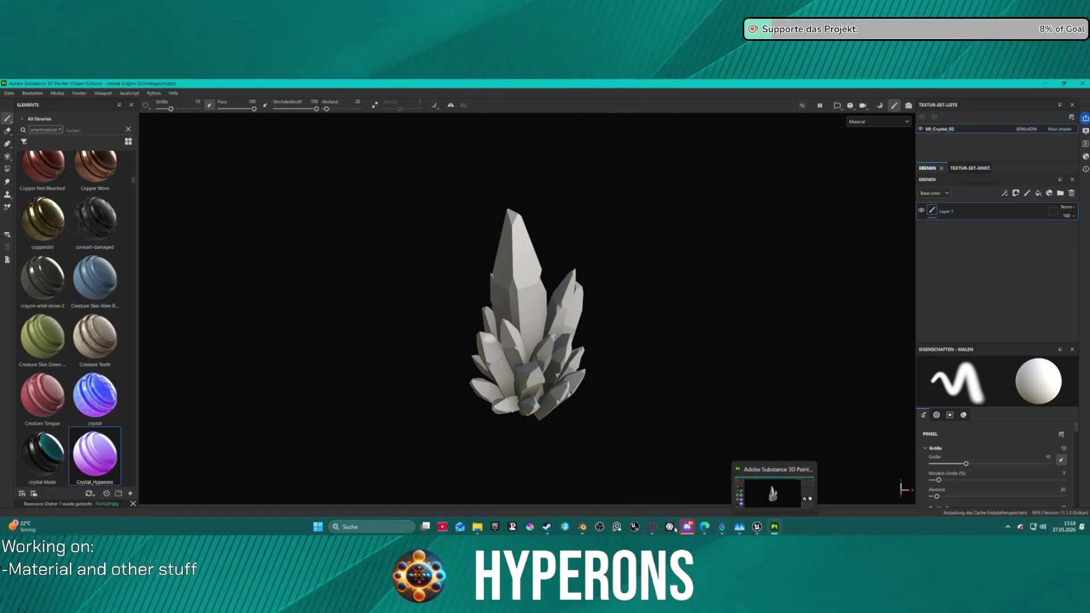
left_click(582, 527)
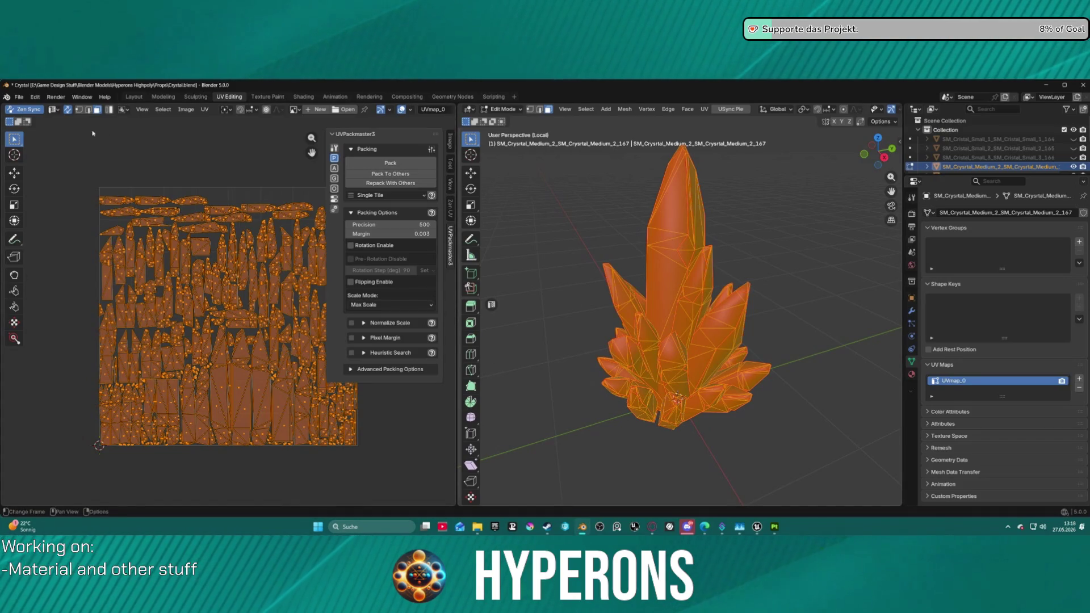
Step: Look through the File Export formats, then dismiss the menu without exporting
left_click(19, 98)
mouse_move(37, 237)
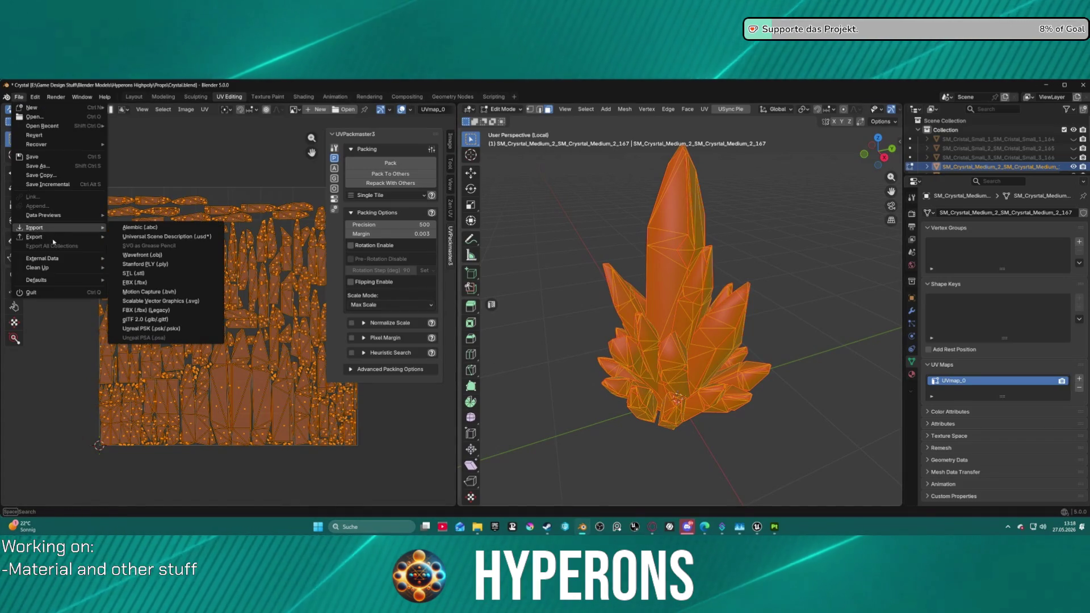
key("Escape")
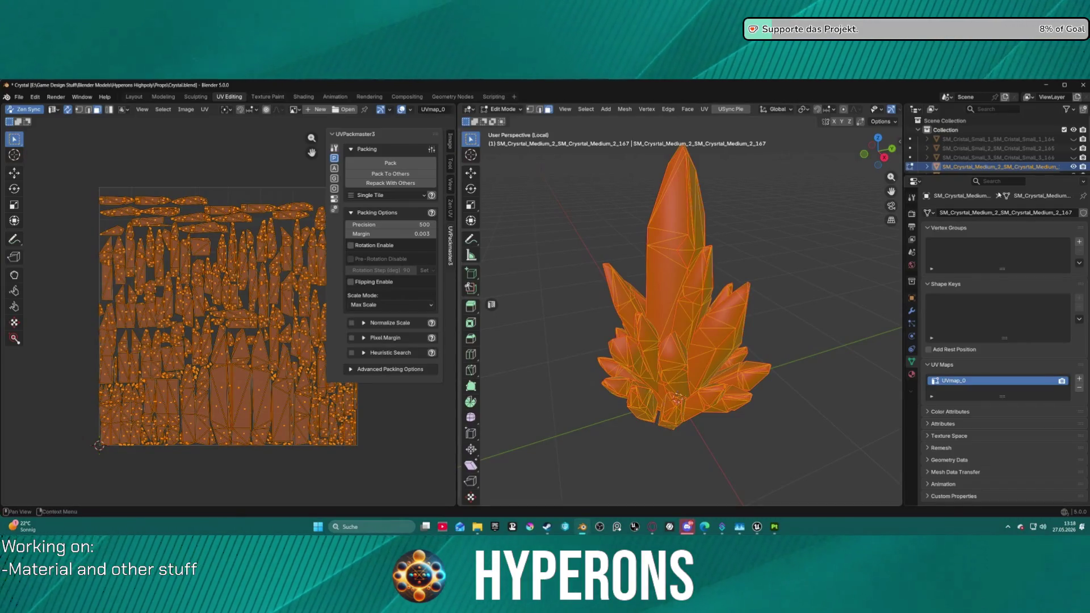
Step: Deselect all mesh and UV elements and leave local view to show every crystal
scroll(993, 148, "down", 3)
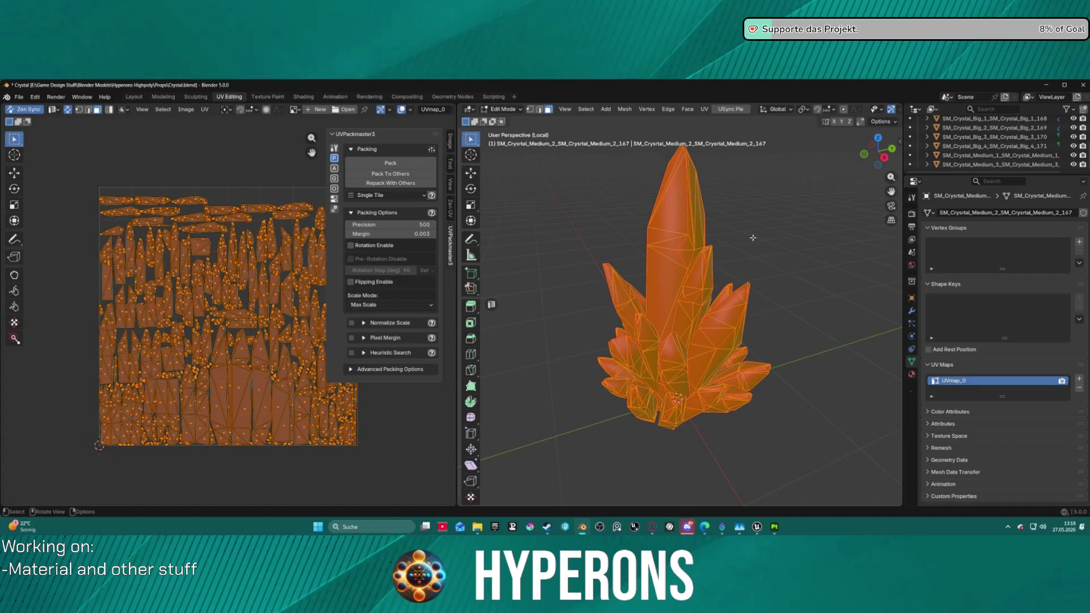
key("alt+a")
key("KP_Divide")
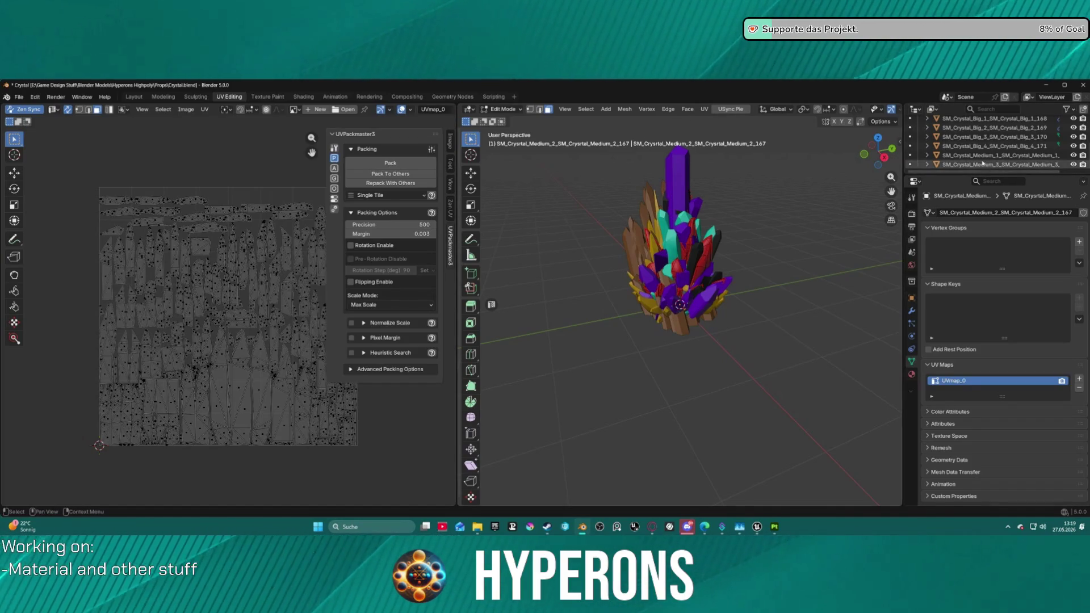
scroll(695, 265, "up", 3)
scroll(695, 264, "up", 2)
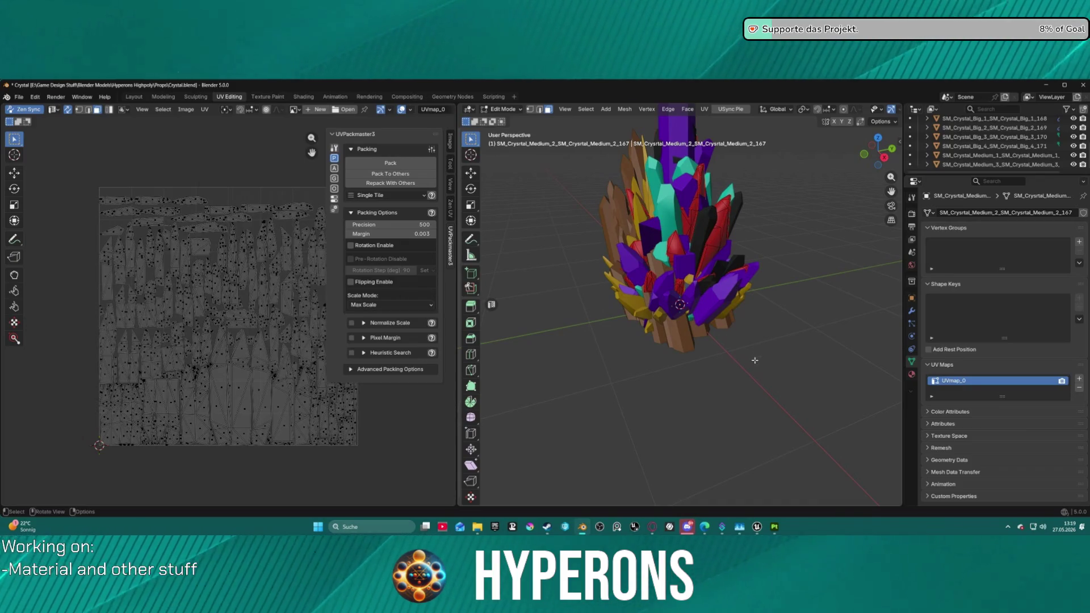
key("ctrl+Tab")
Step: Make SM_Crystal_Medium_3 the active object and put it in Edit Mode
left_click(681, 347)
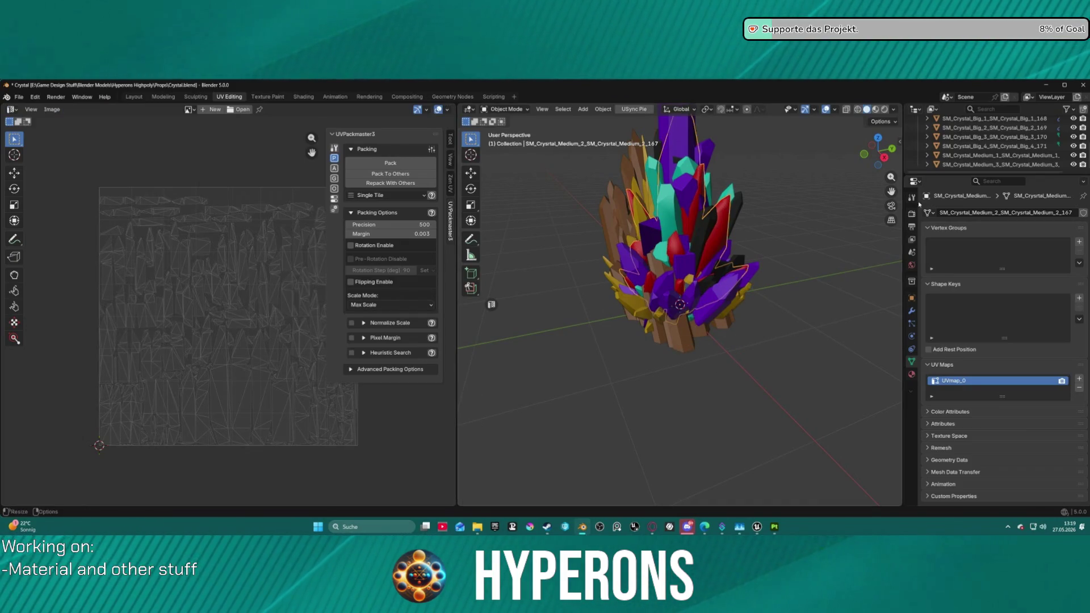
left_click(993, 164)
key("ctrl+Tab")
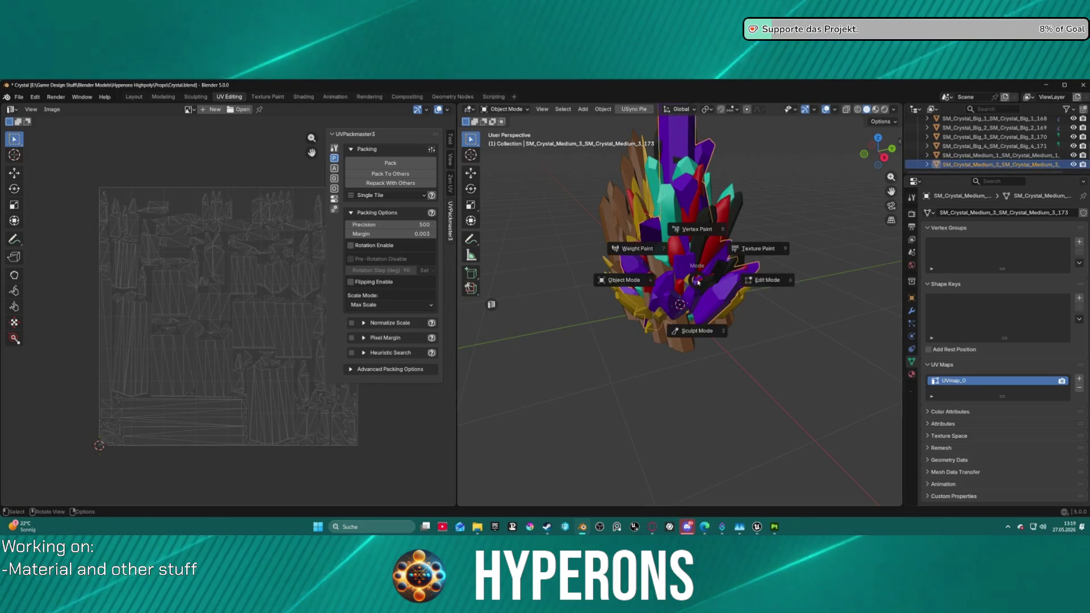
left_click(785, 280)
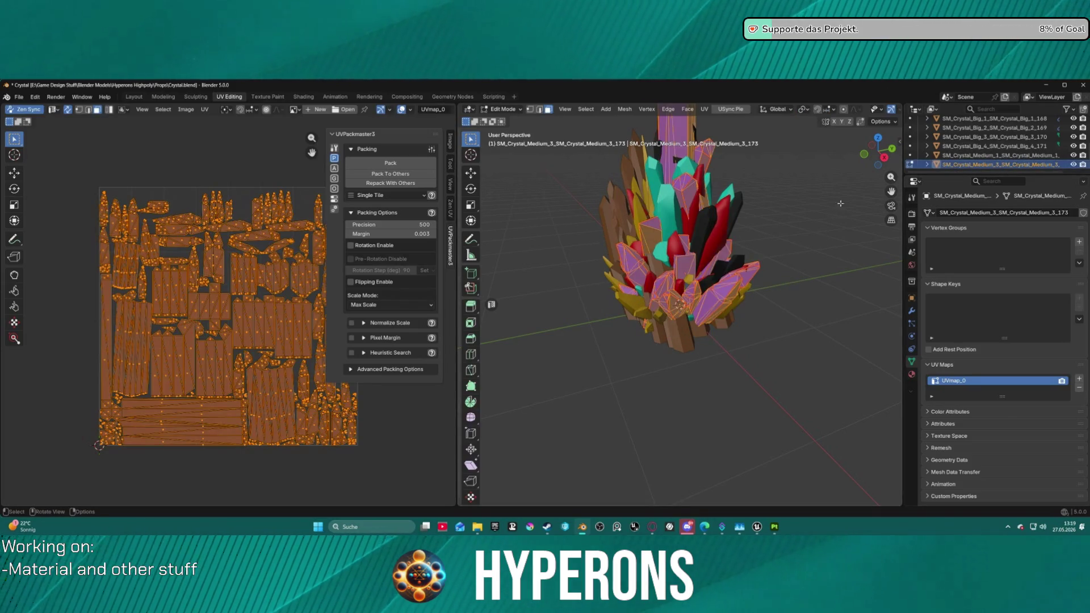
Step: Export SM_Crystal_Medium_3 as FBX and bring Substance 3D Painter to the front
left_click(18, 96)
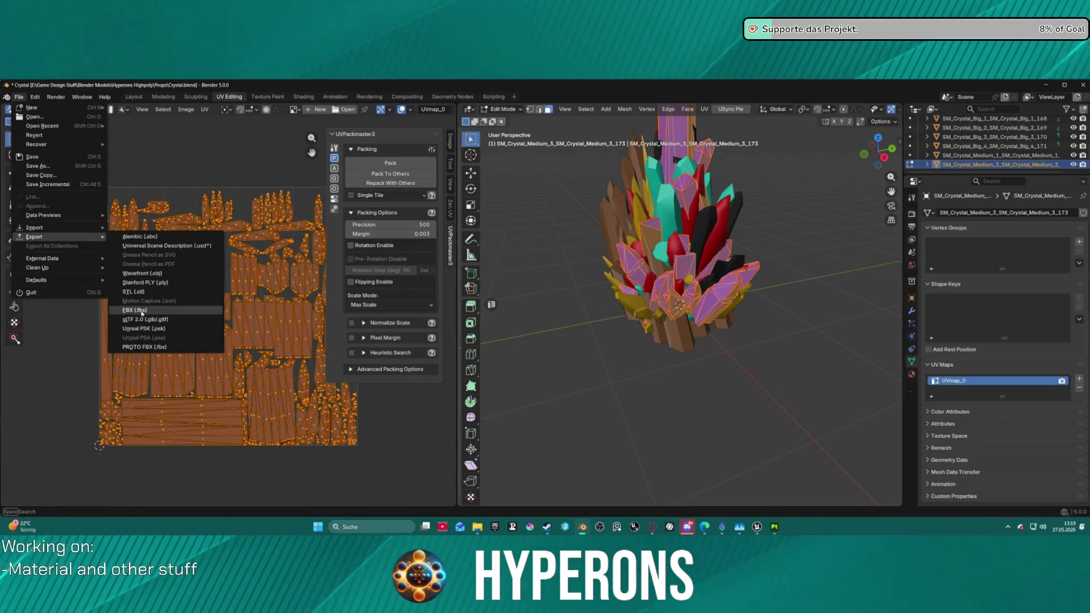
left_click(141, 314)
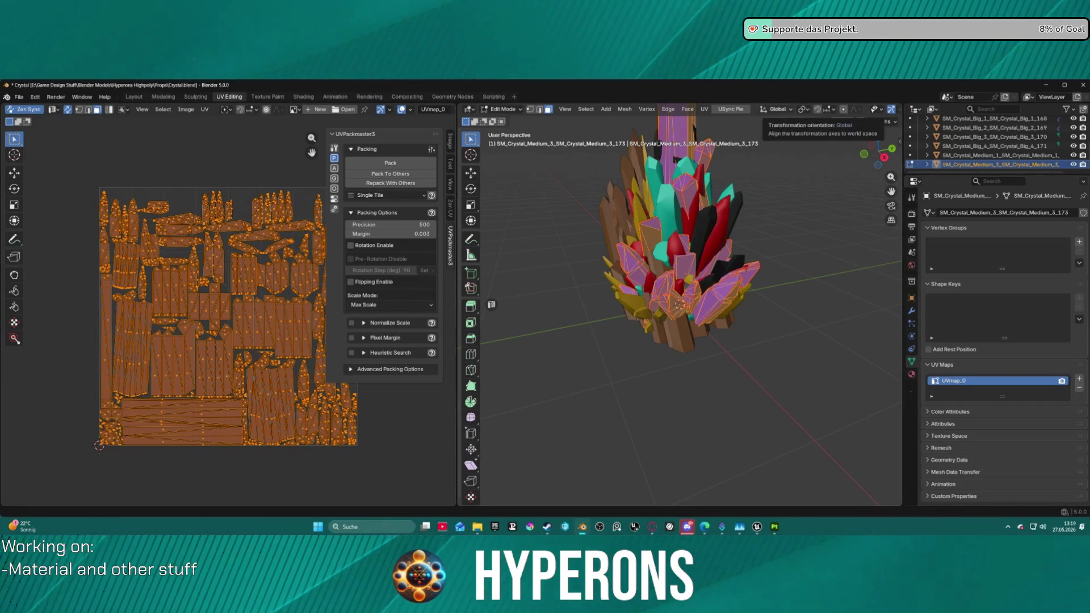
left_click(772, 513)
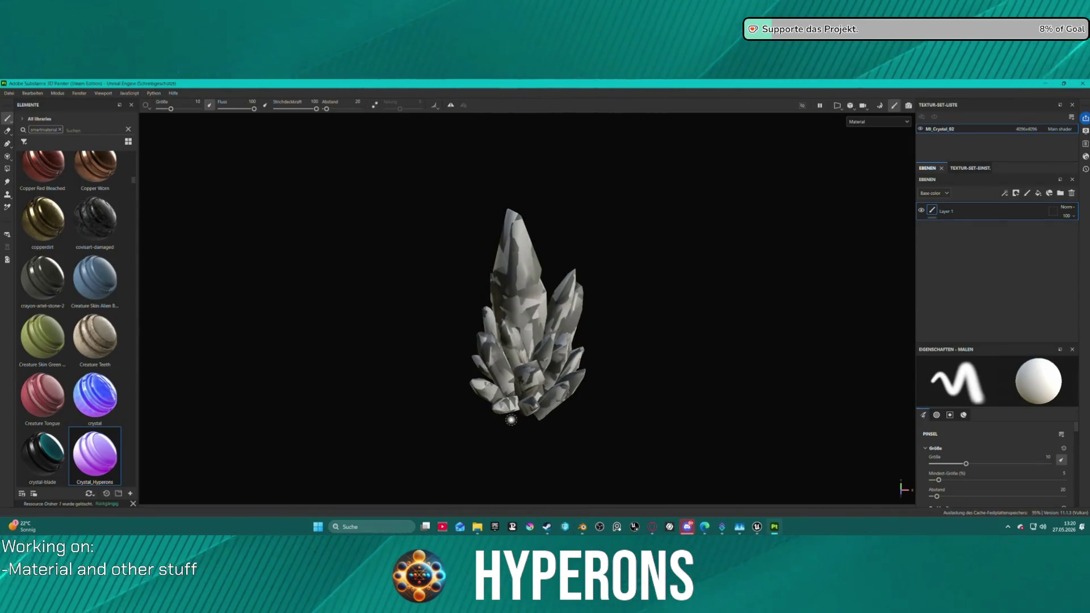
Step: Bake the crystal's mesh maps from Texture Set Settings, return to 3D paint view, then to Blender
key("F3")
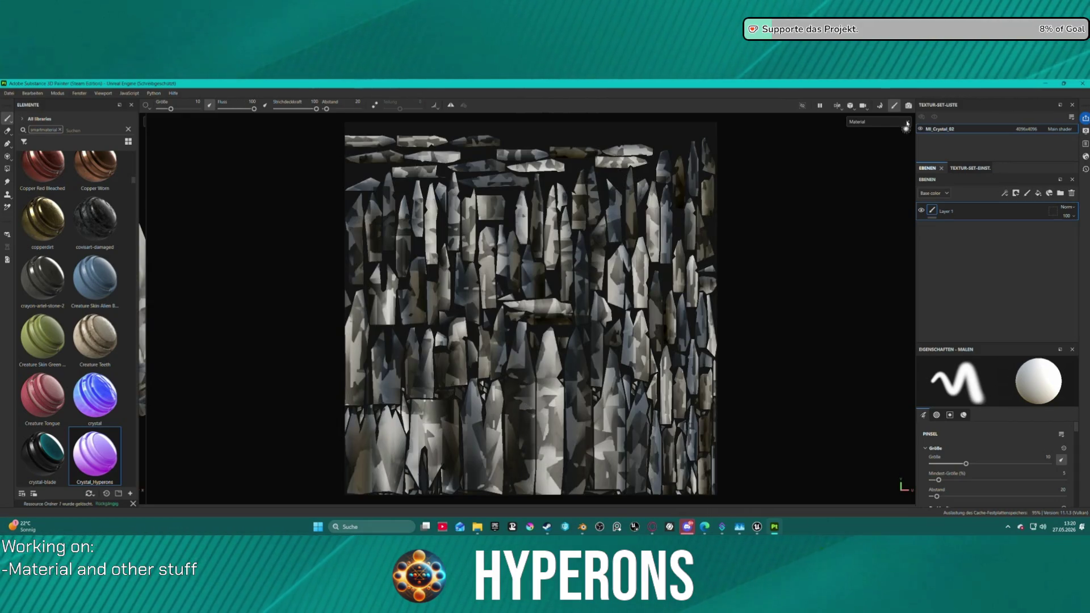
left_click(881, 108)
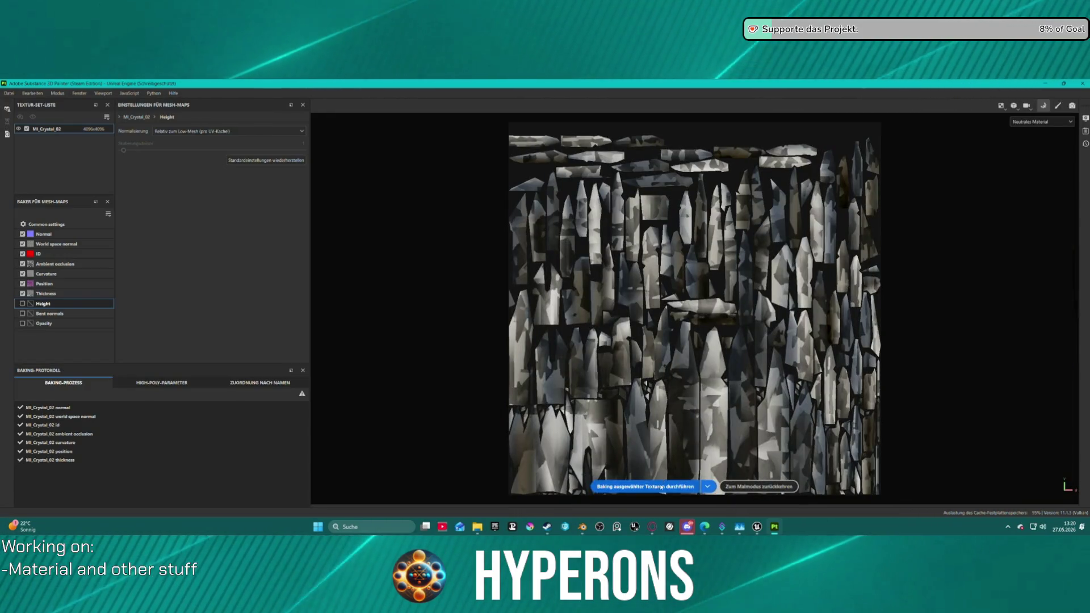
left_click(657, 486)
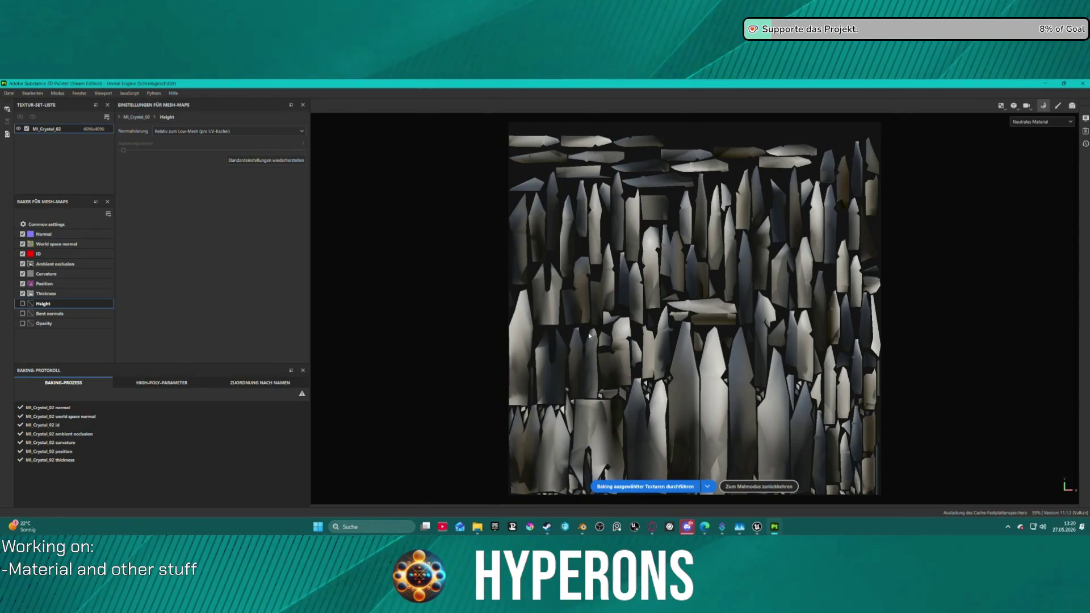
left_click(744, 486)
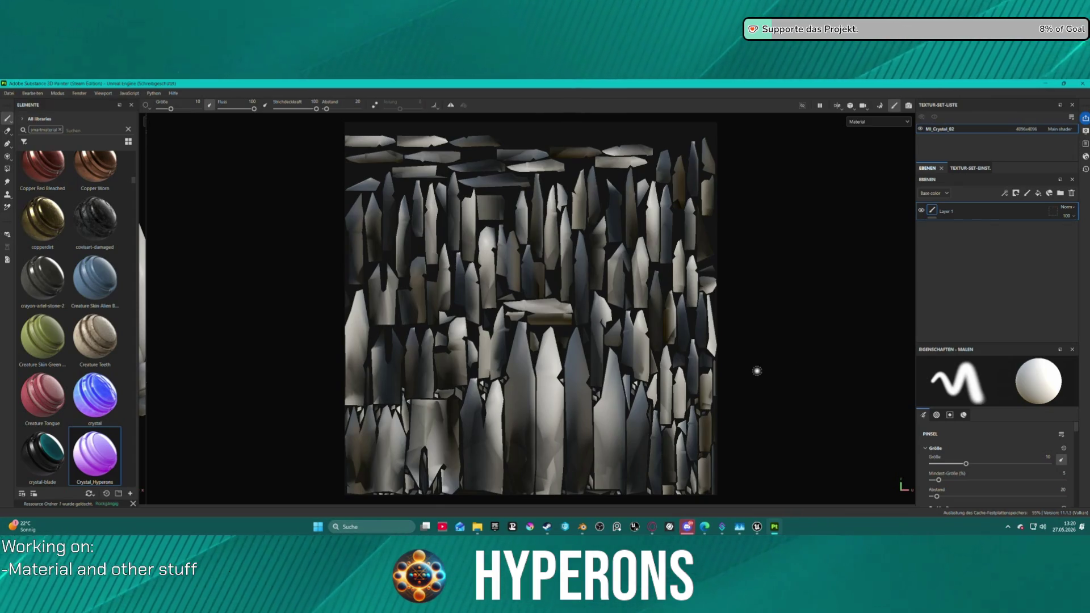
key("F4")
key("F4")
key("F4")
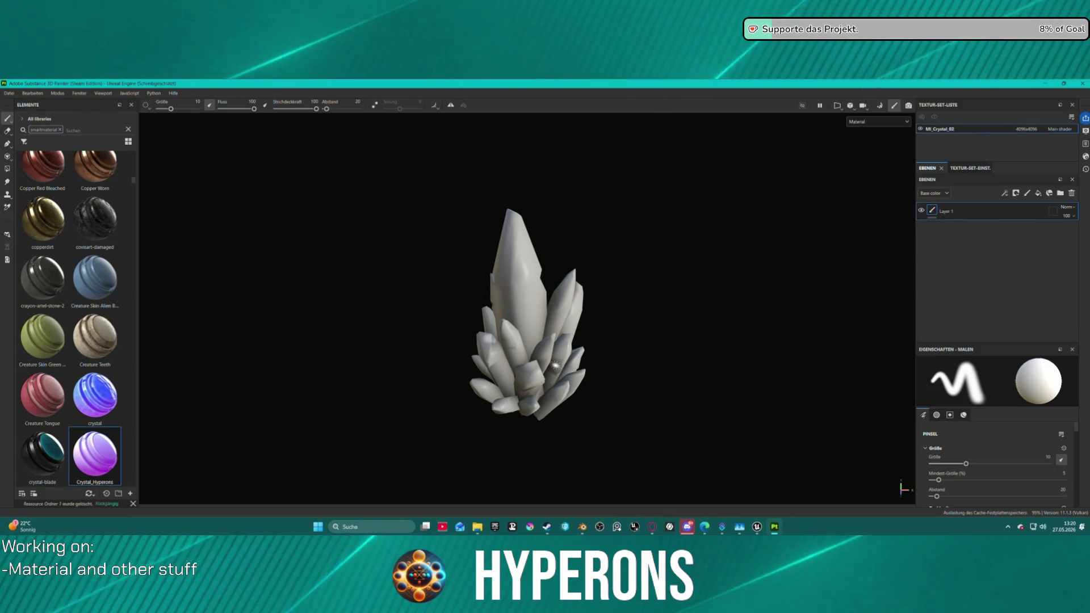
mouse_move(759, 532)
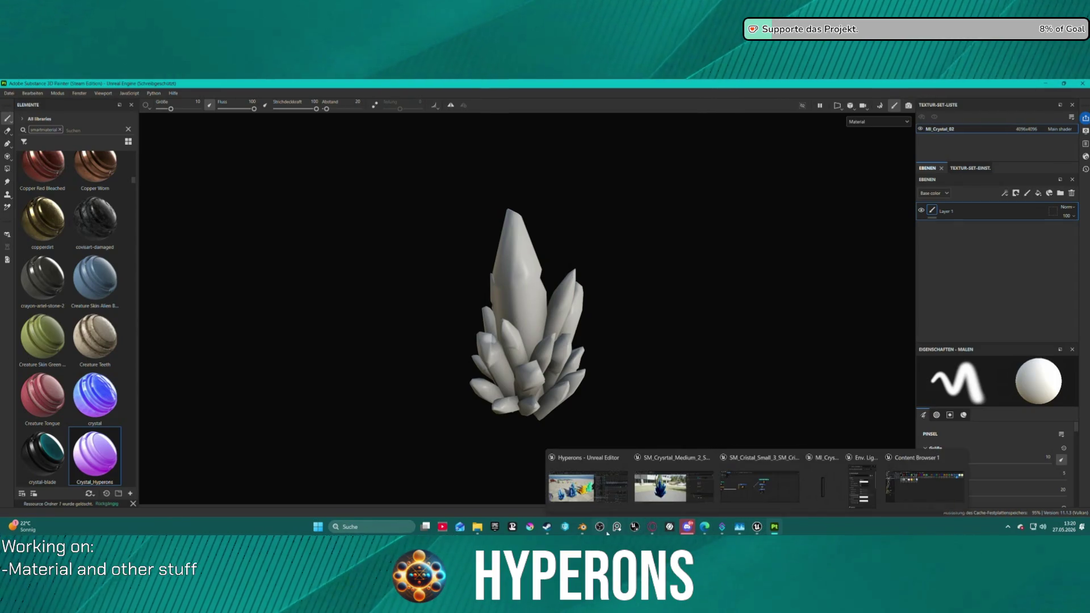
left_click(582, 527)
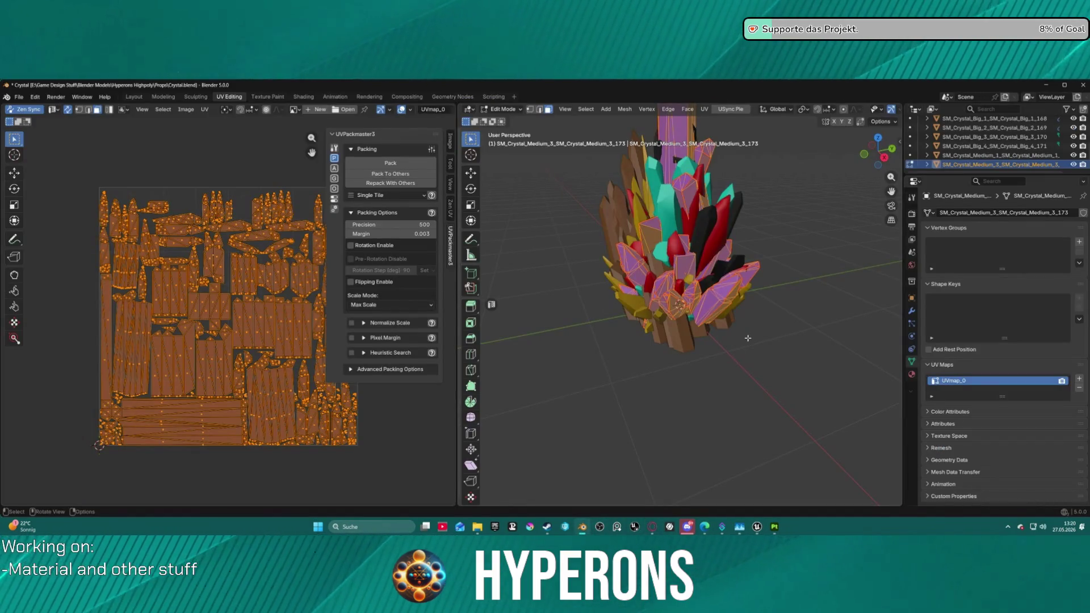
Step: Put the crystal in Object Mode, exit local view, and select SM_Crysrtal_Medium_2 for its object menu
key("KP_Divide")
key("ctrl+Tab")
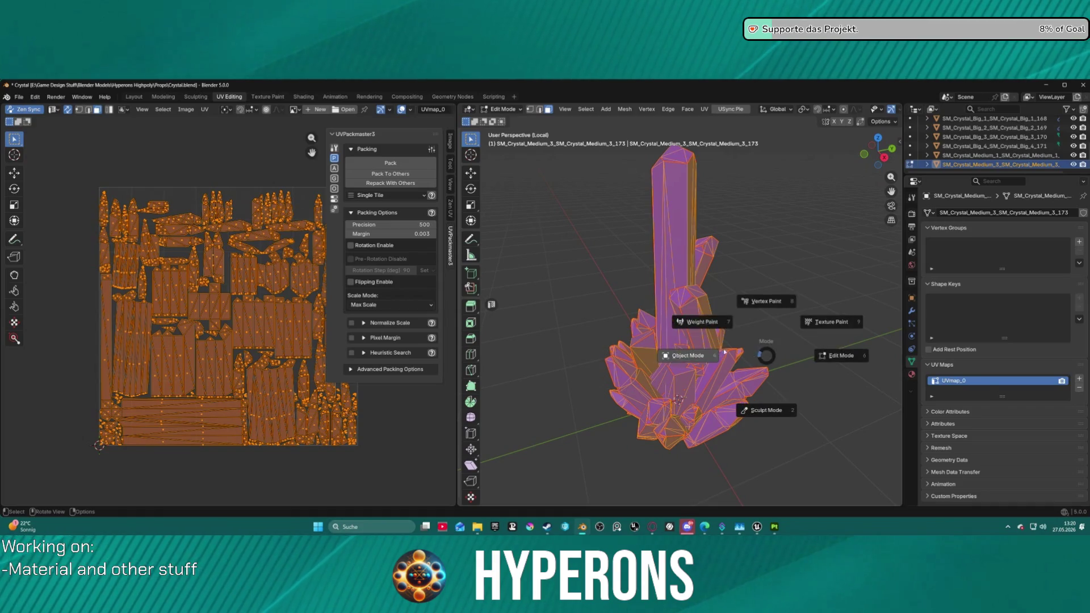
left_click(699, 358)
key("KP_Divide")
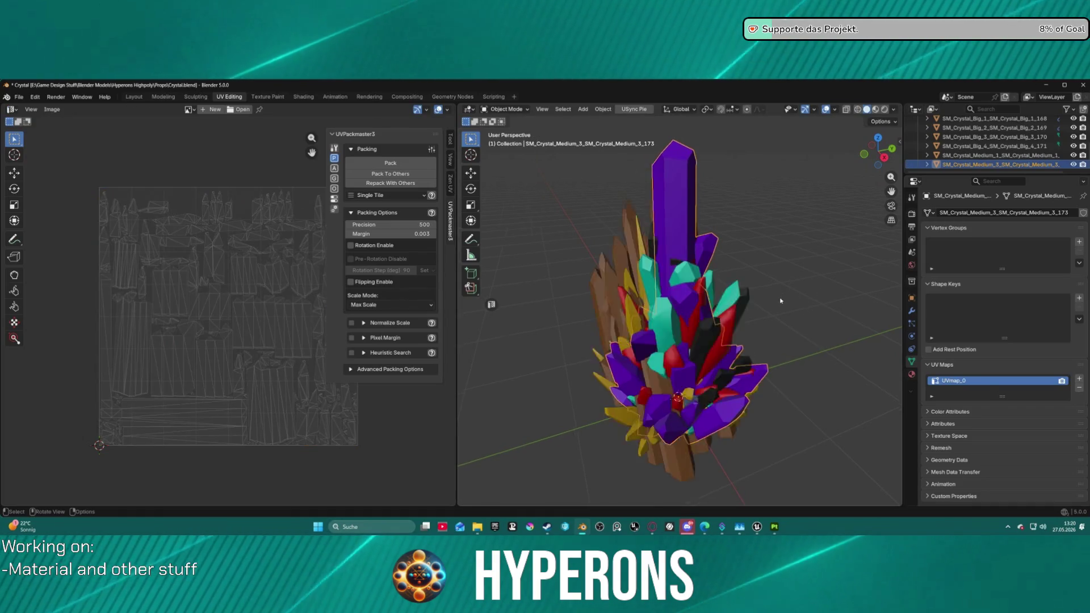
scroll(995, 150, "up", 5)
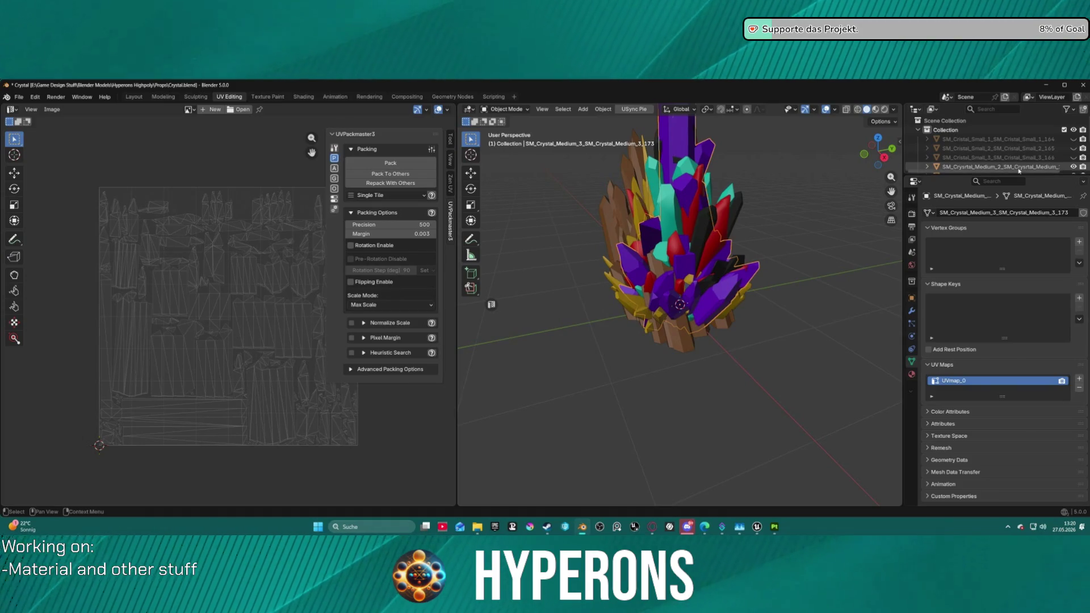
left_click(988, 167)
right_click(653, 267)
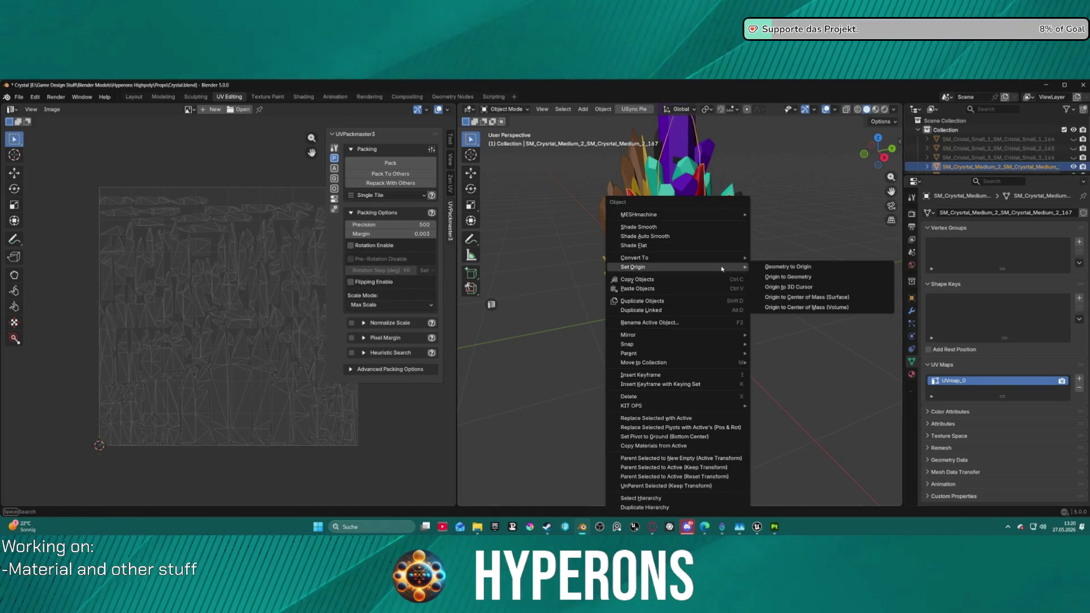
Step: Shade the selected crystal flat, start an export, and switch to Substance 3D Painter
left_click(659, 244)
left_click(18, 97)
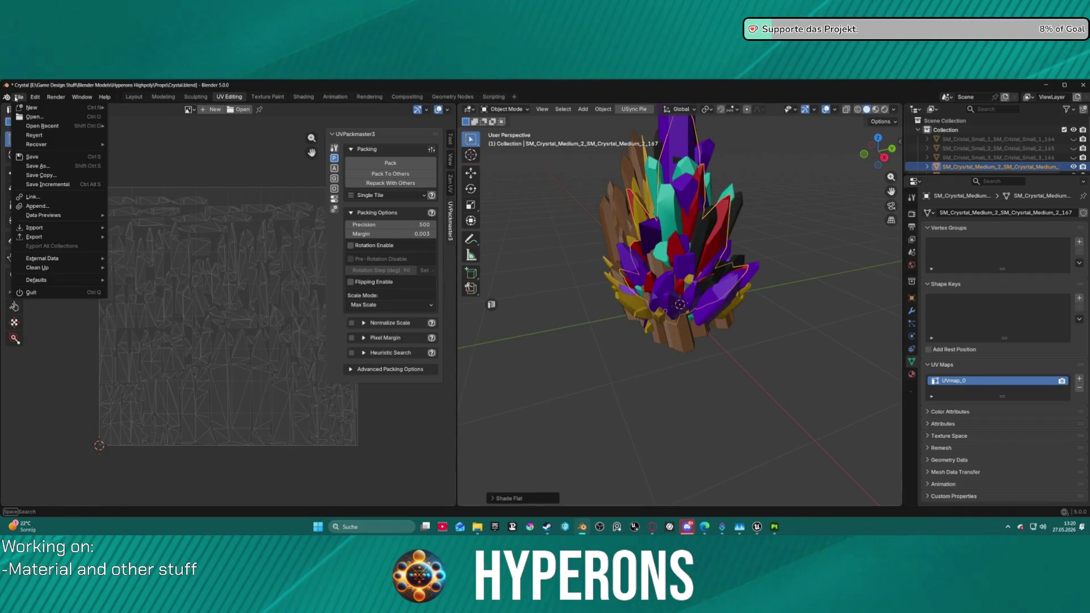
mouse_move(34, 236)
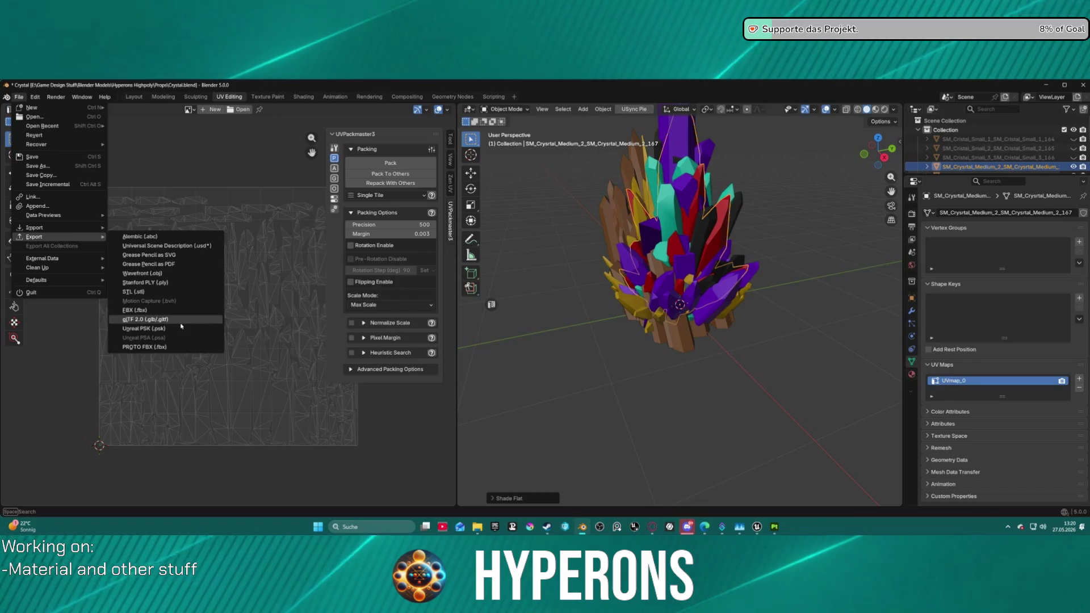
left_click(167, 312)
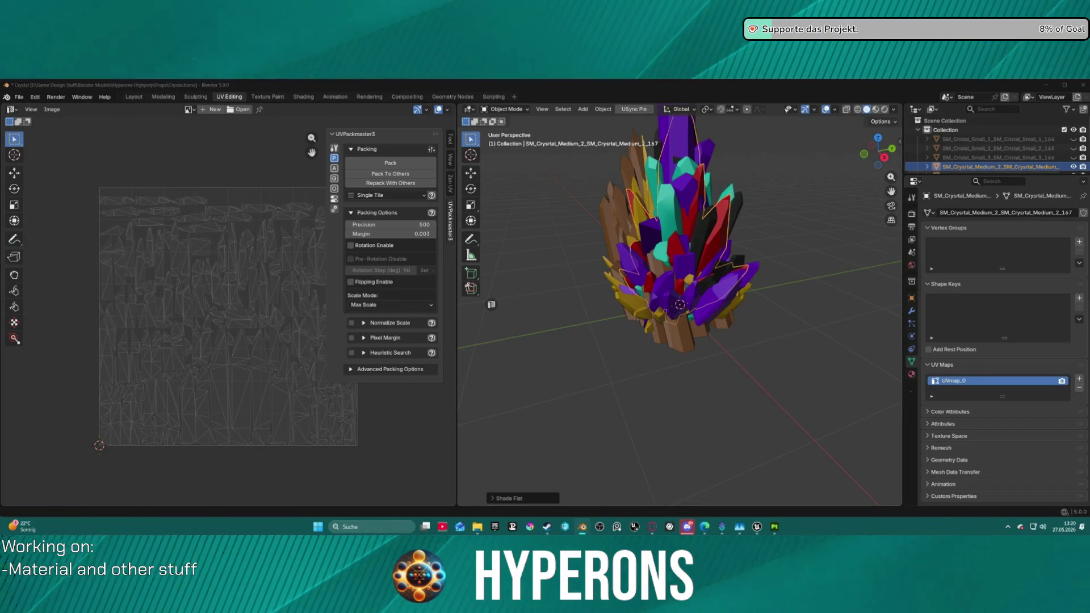
left_click(774, 526)
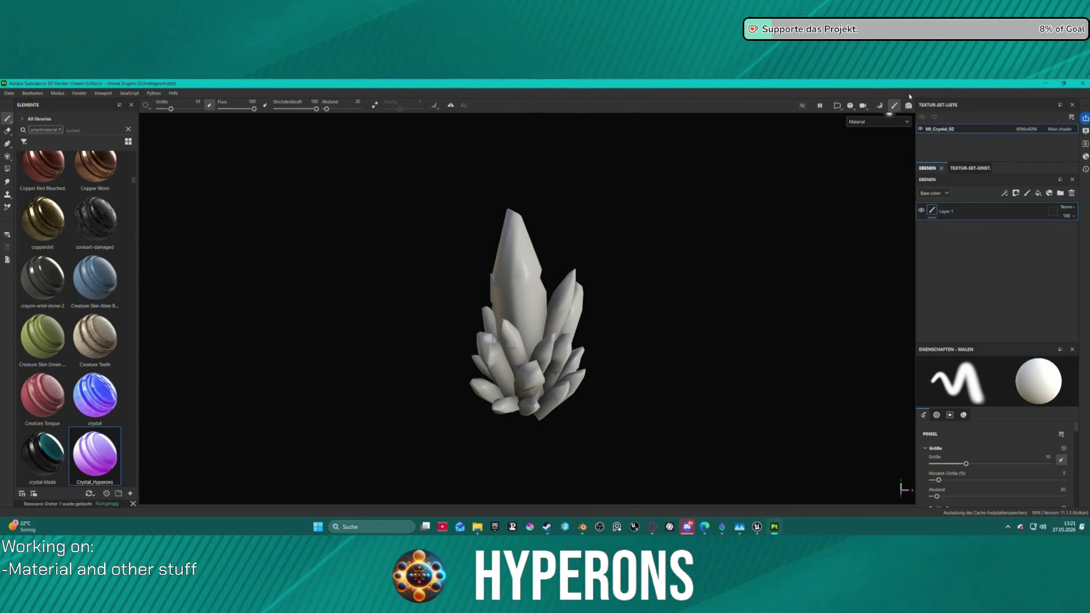
Step: Browse Substance Painter's recent projects, then return to Blender
left_click(10, 93)
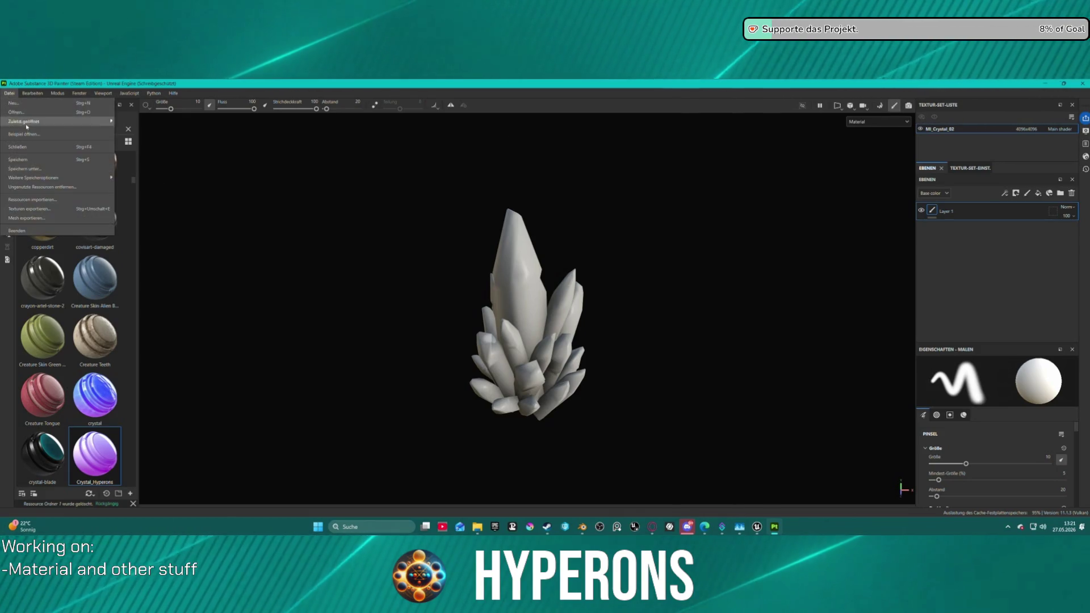
mouse_move(63, 123)
mouse_move(130, 93)
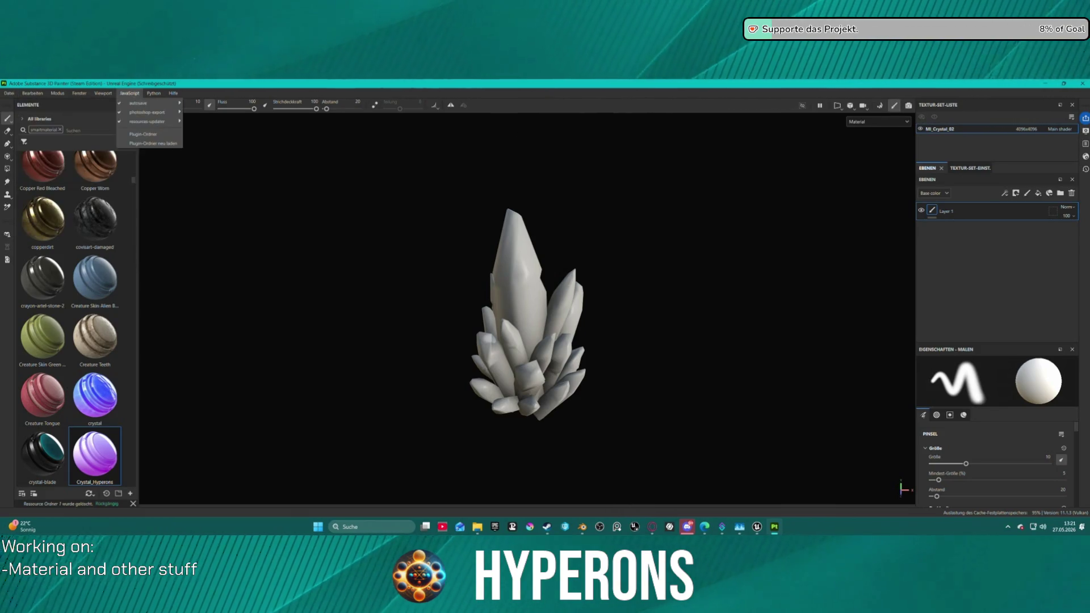
left_click(583, 526)
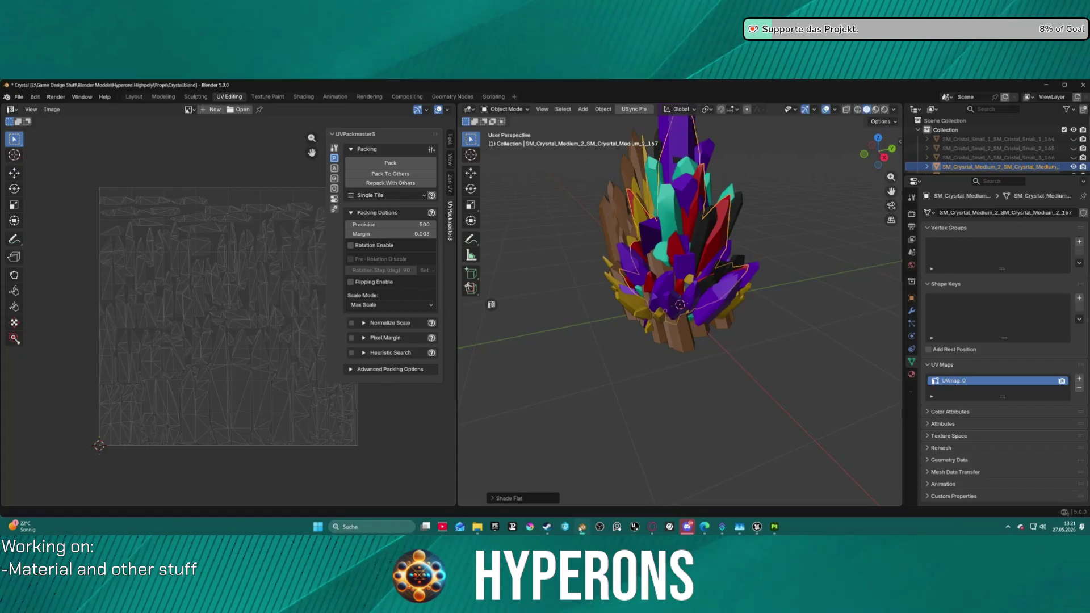
Step: Isolate the red crystal in local view, export it as FBX, and switch to Substance 3D Painter
key("KP_Divide")
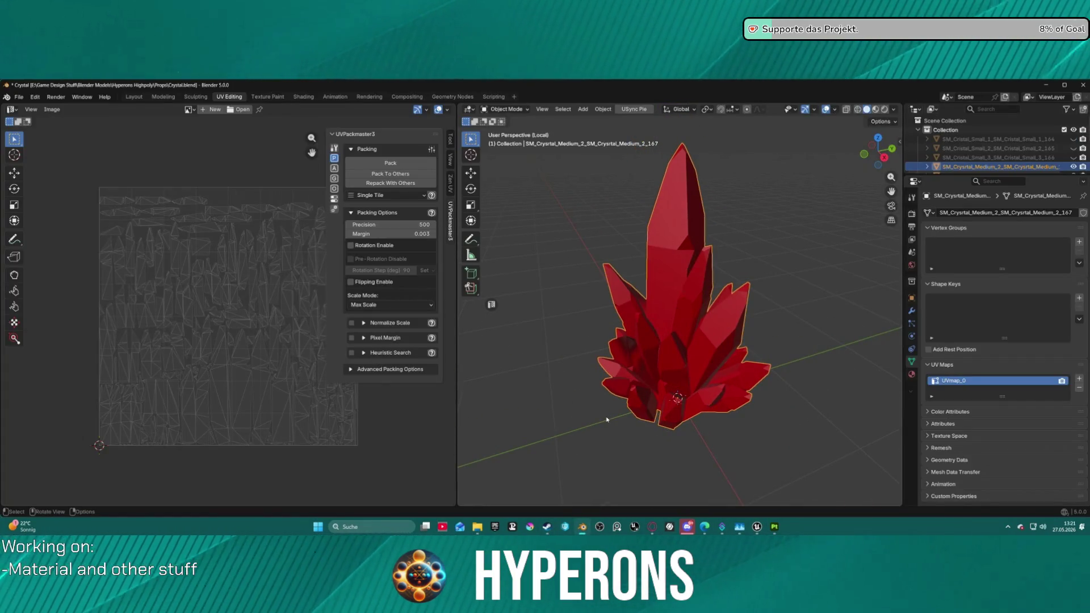
left_click(21, 97)
mouse_move(68, 237)
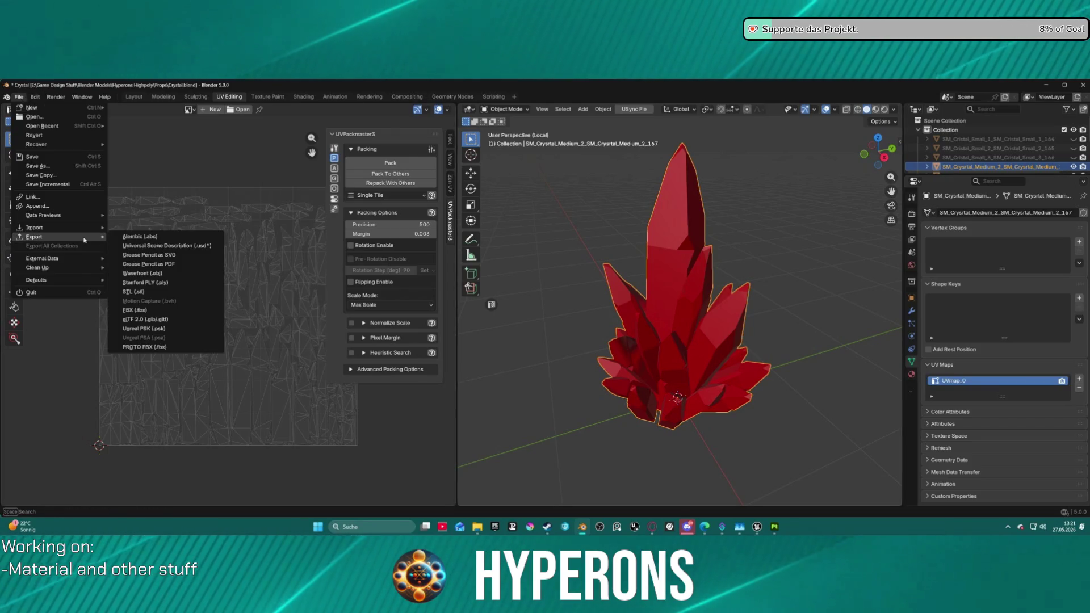
left_click(156, 313)
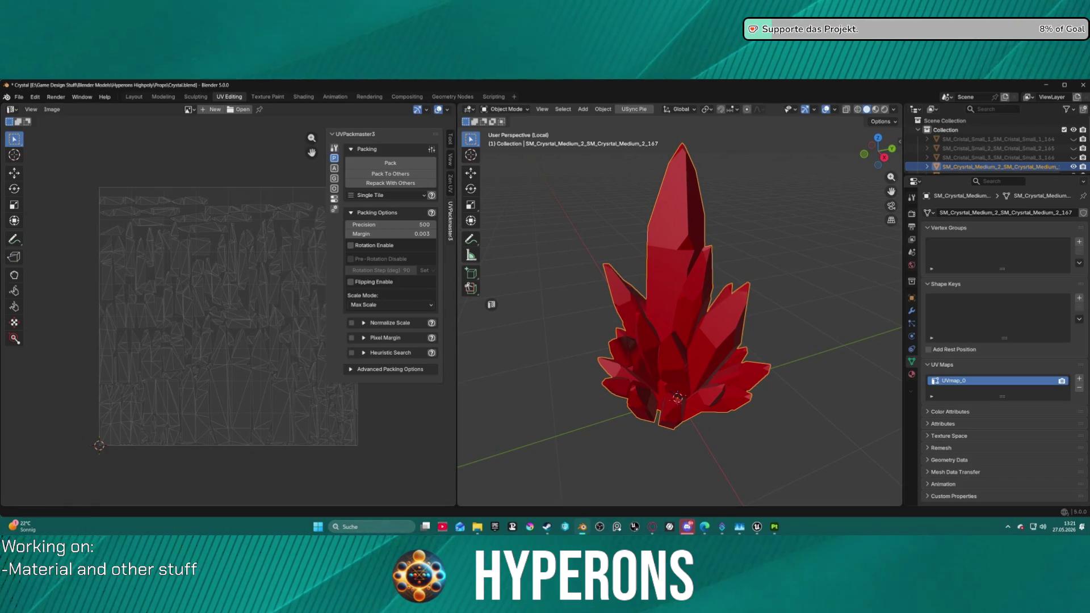
mouse_move(764, 530)
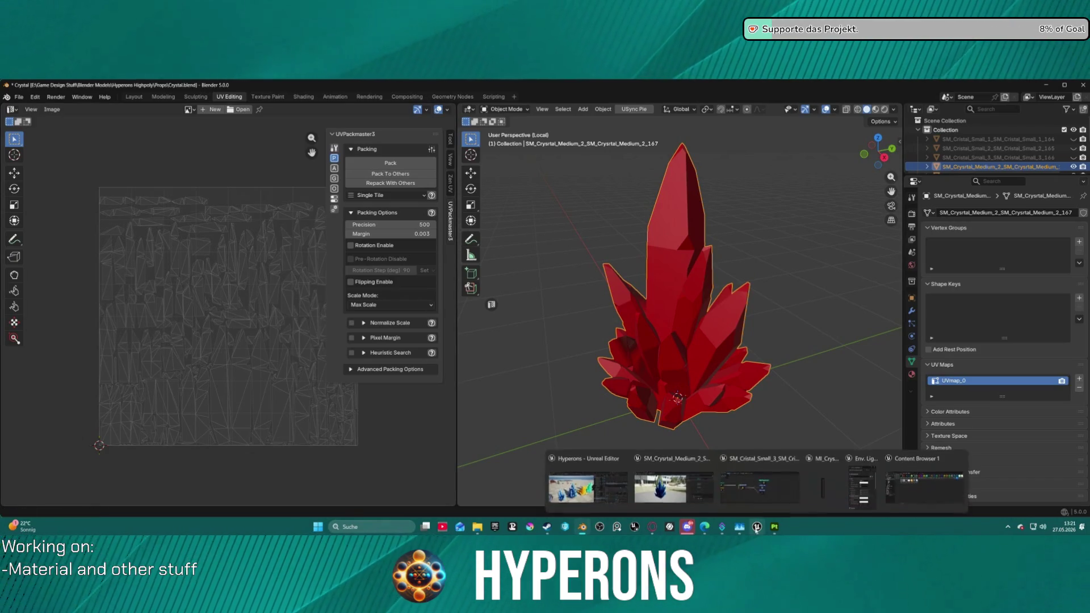
left_click(774, 528)
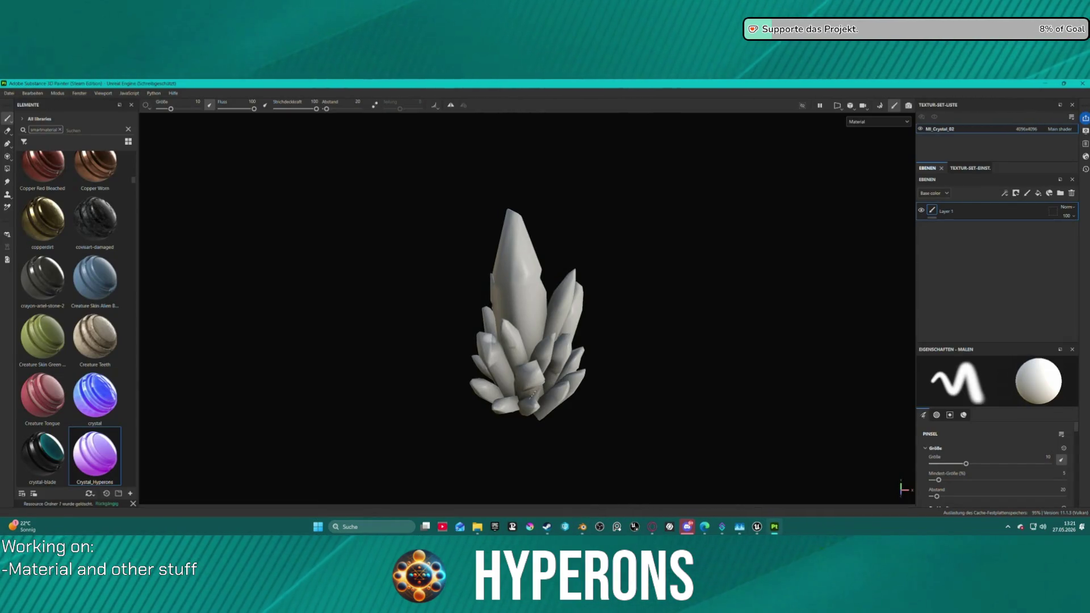
Step: Create a new 4096 project from the SM_Crystal_Medium_2 FBX, discarding the old project's changes
left_click(12, 91)
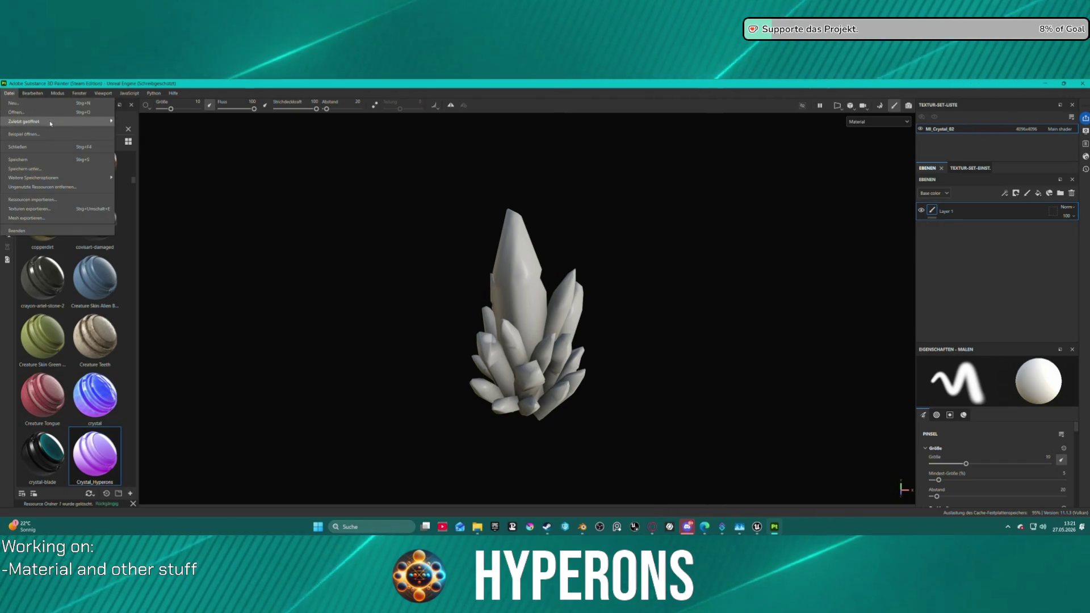
left_click(68, 110)
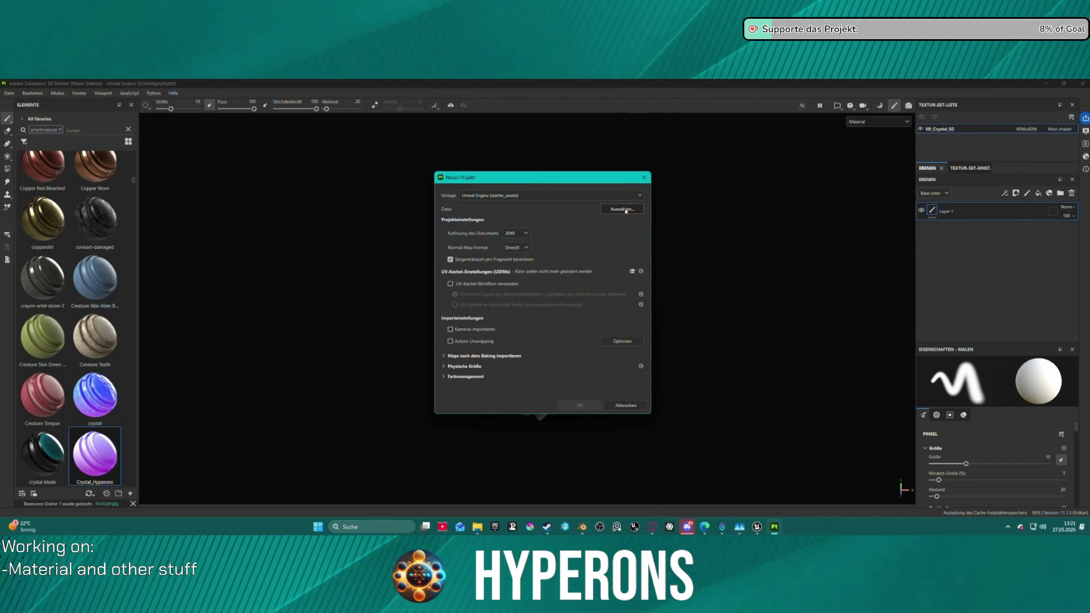
left_click(626, 210)
left_click(582, 293)
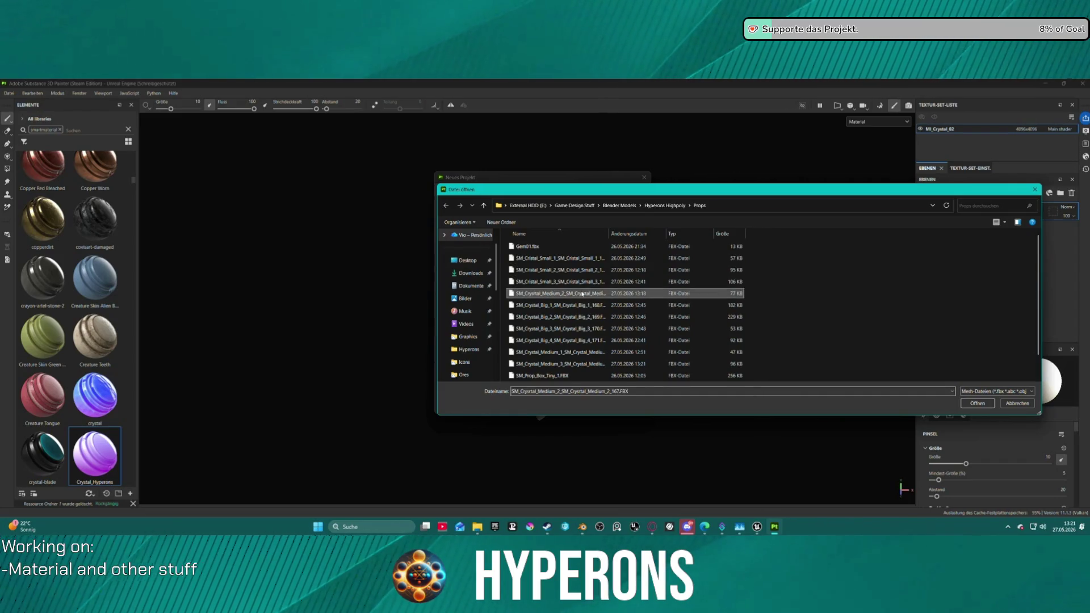
double_click(582, 294)
left_click(521, 234)
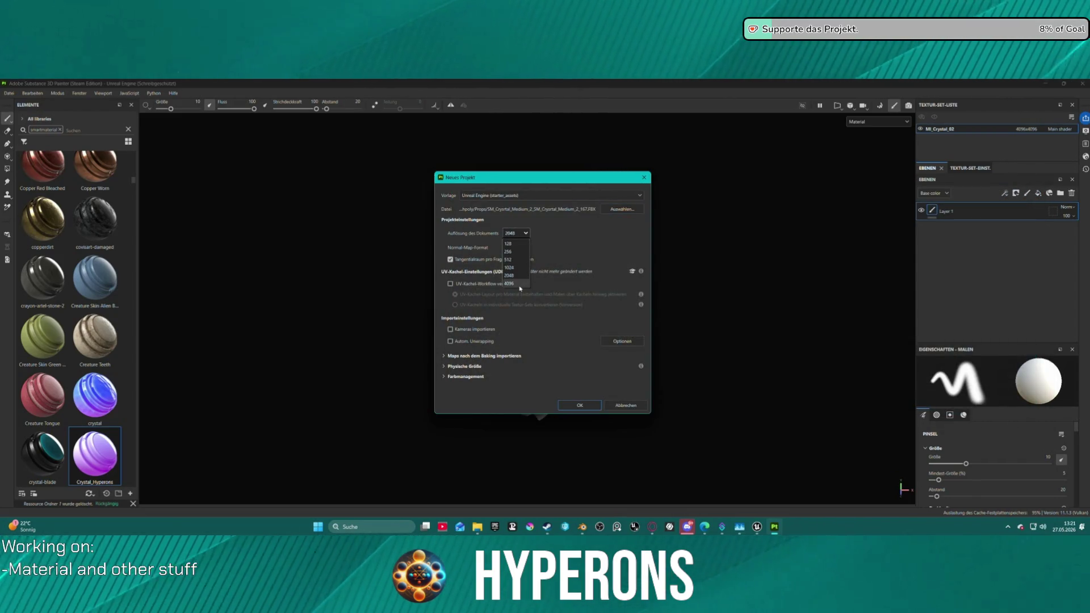
left_click(520, 289)
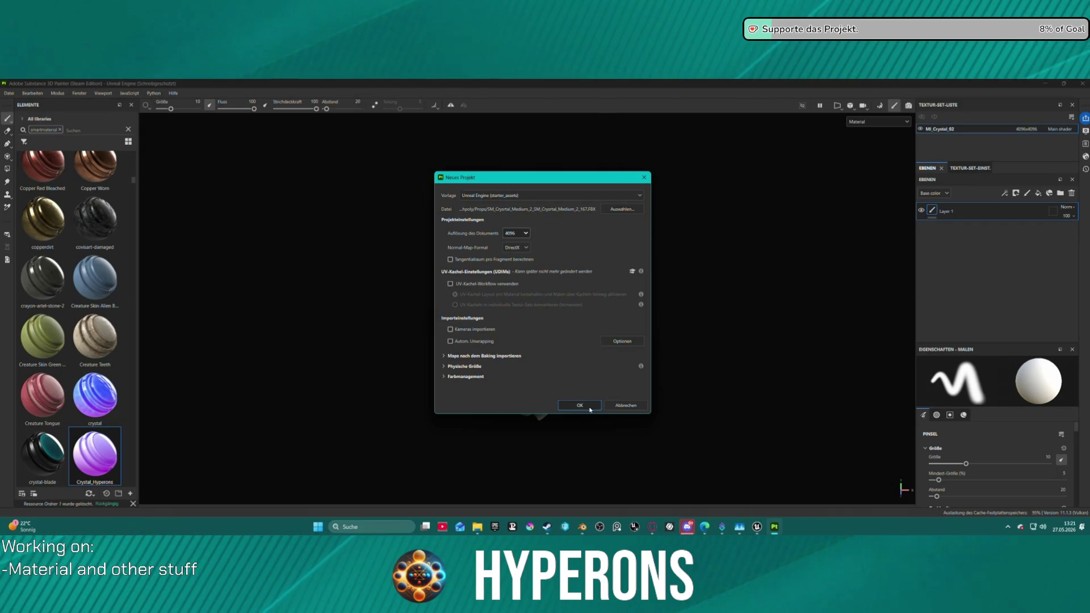
left_click(589, 410)
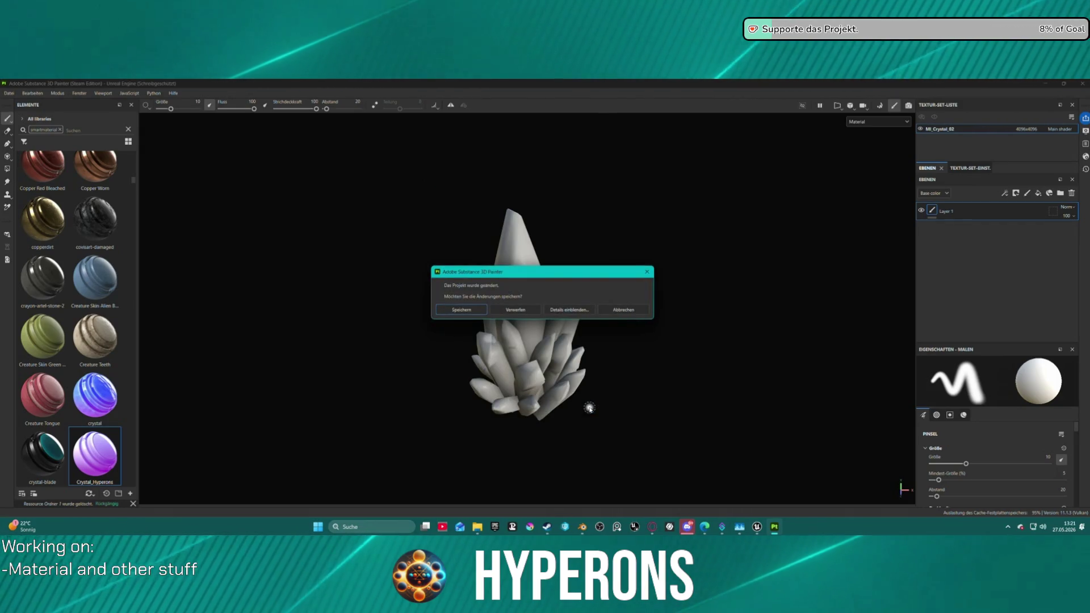
left_click(515, 310)
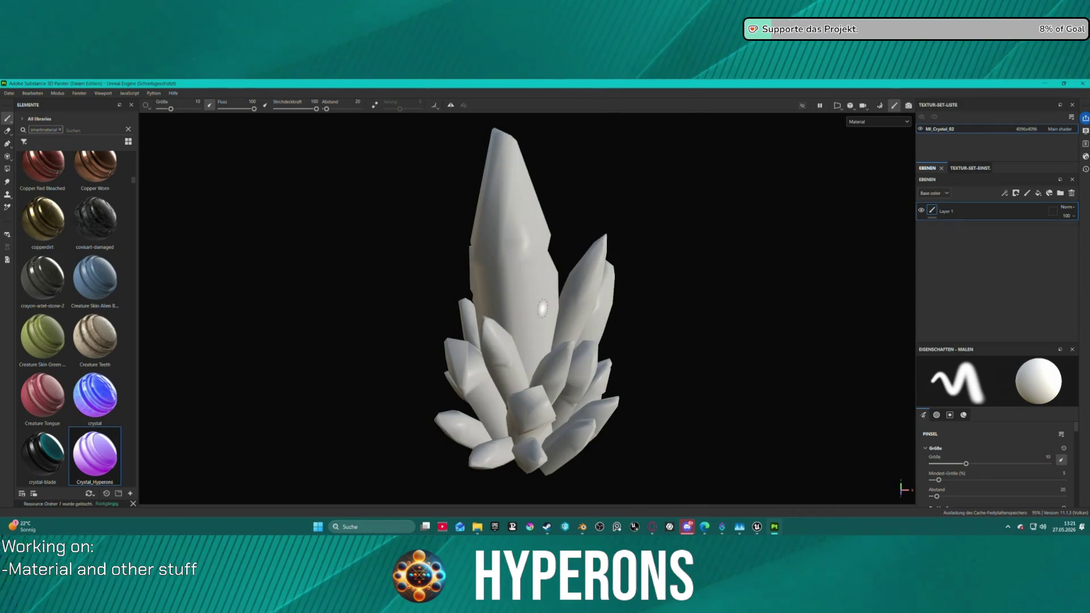
Step: Orbit around the new untextured crystal to inspect it, then switch windows
mouse_move(384, 235)
left_mouse_down()
mouse_move(535, 284)
mouse_move(662, 168)
mouse_move(812, 156)
mouse_move(815, 226)
mouse_move(653, 236)
mouse_move(601, 301)
mouse_move(603, 373)
mouse_move(611, 250)
mouse_move(599, 192)
mouse_move(557, 204)
left_mouse_up()
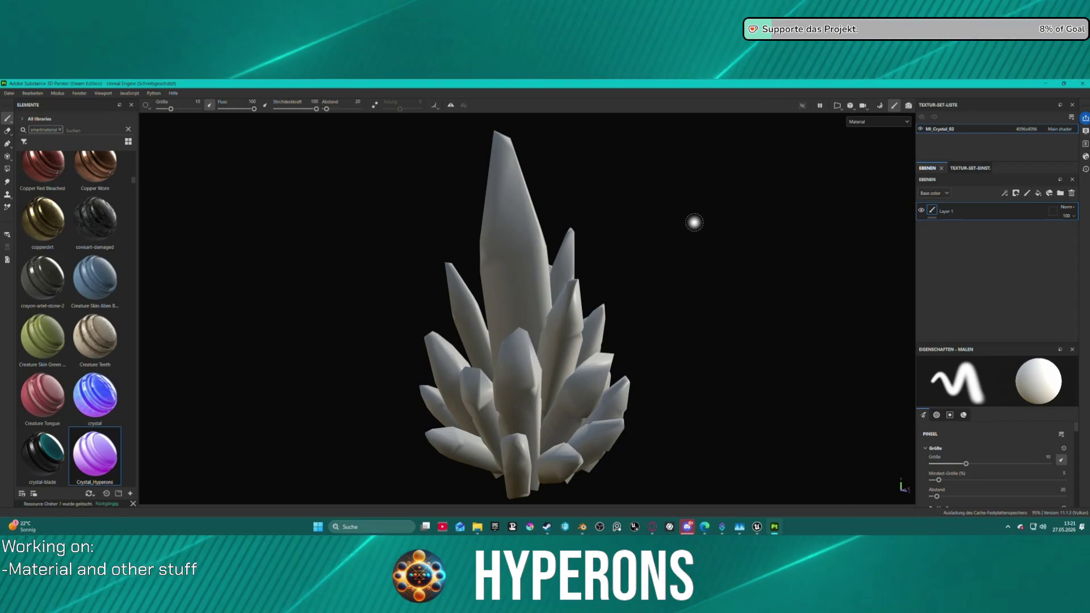
mouse_move(760, 527)
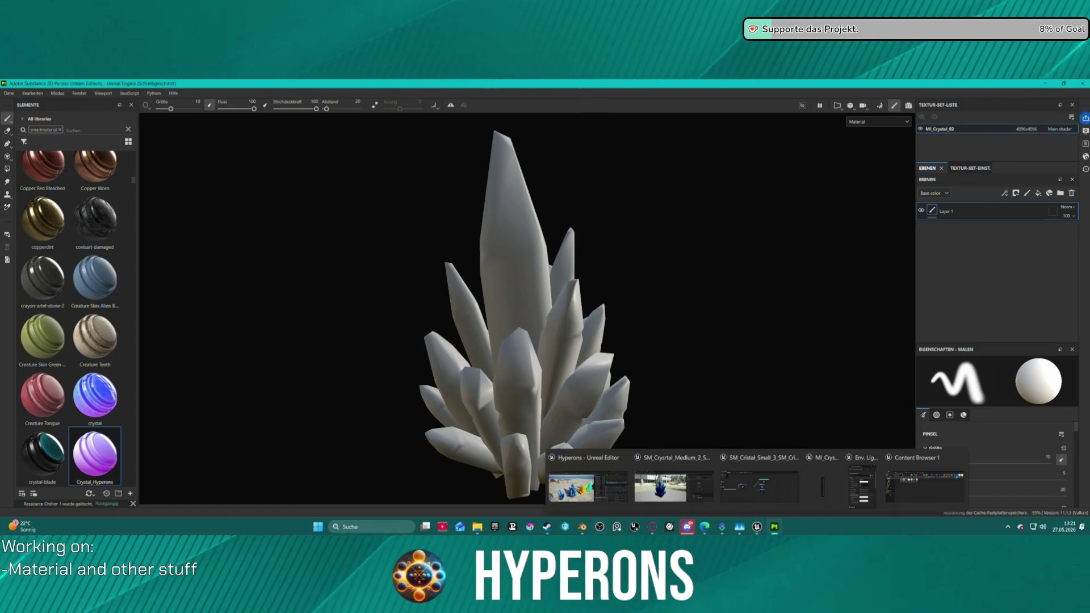
left_click(597, 528)
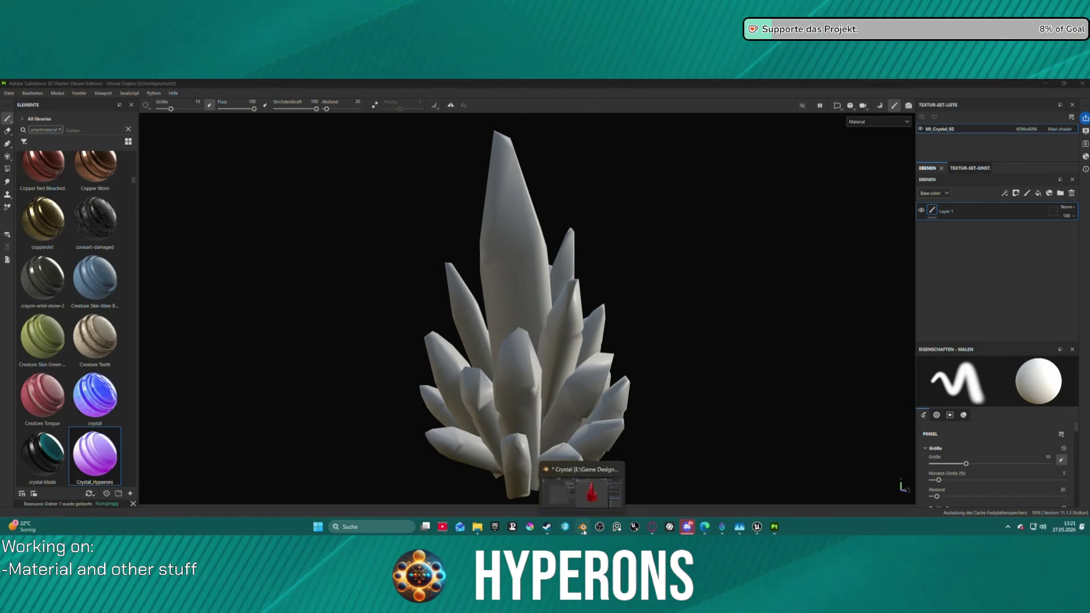
Step: Back in Blender, apply Shade Flat to the red crystal
left_click(583, 528)
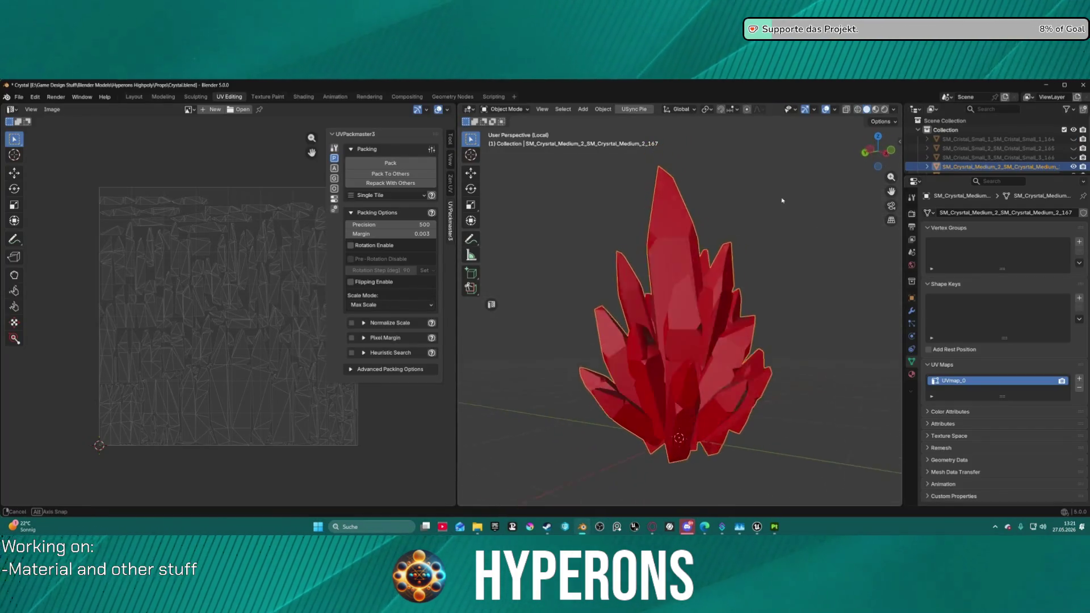
right_click(672, 250)
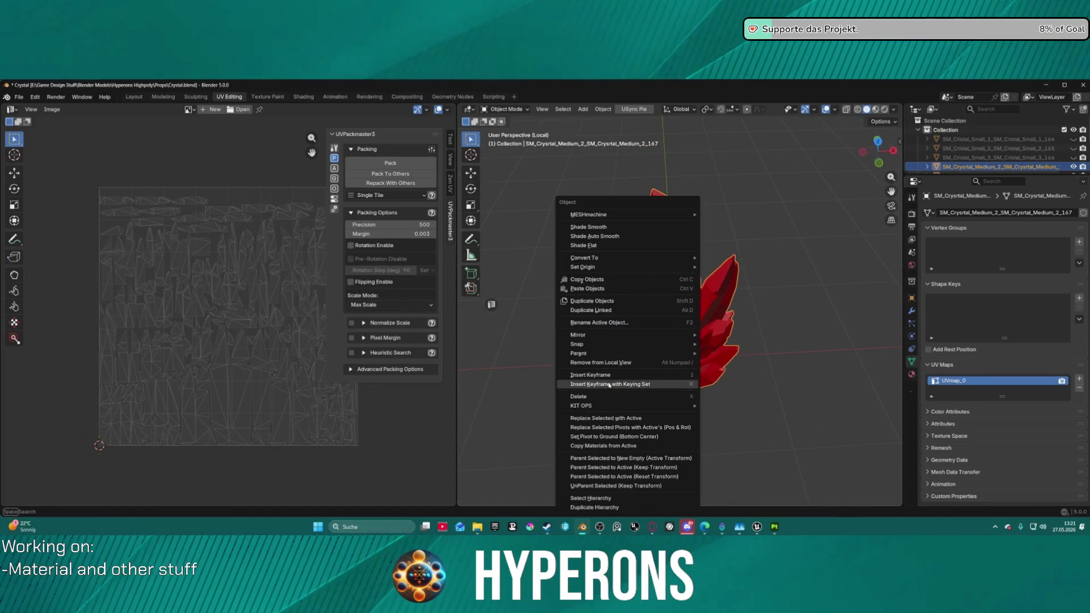
left_click(605, 236)
right_click(602, 236)
left_click(591, 246)
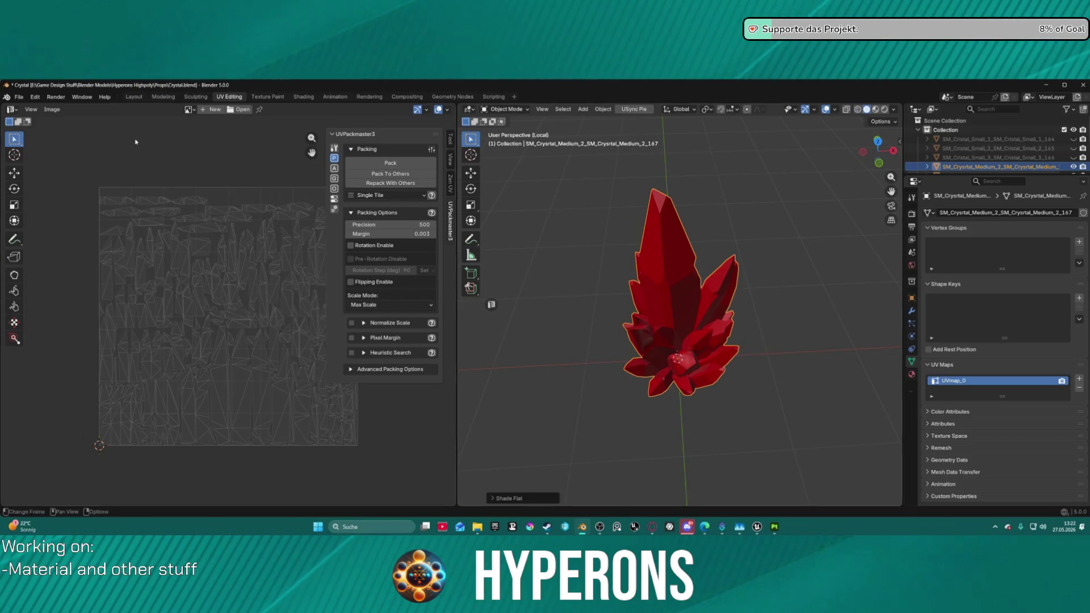
Step: Export the crystal again and bring Substance 3D Painter to the front
left_click(18, 96)
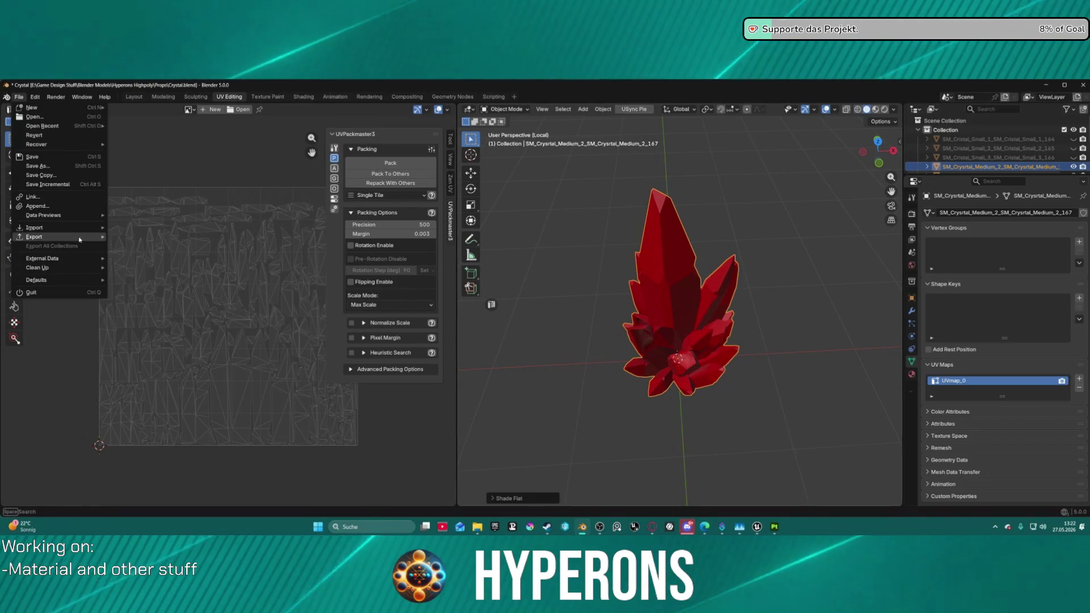
mouse_move(85, 236)
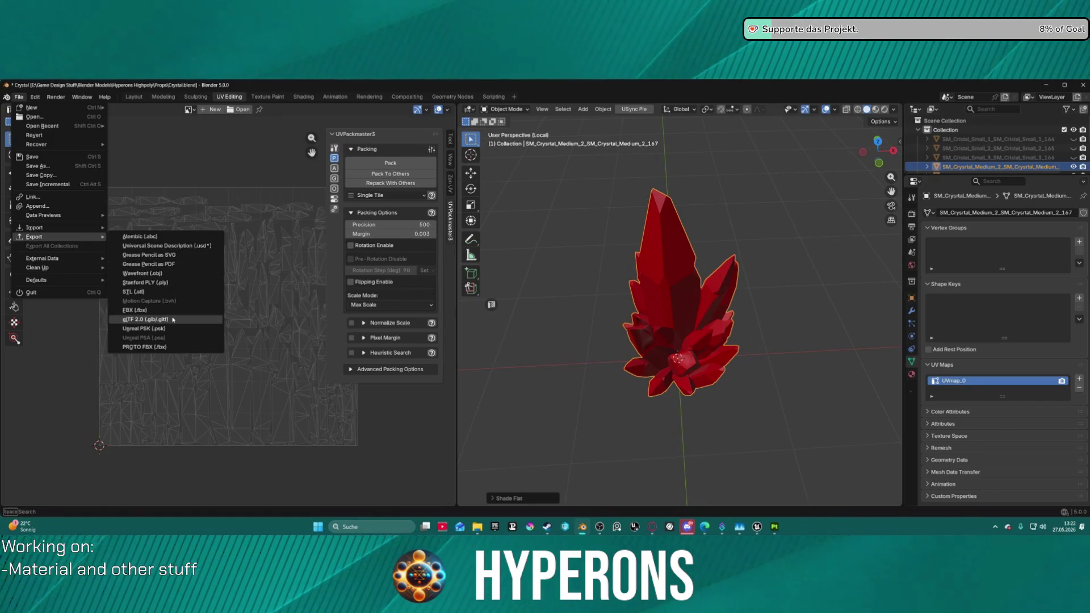
left_click(142, 314)
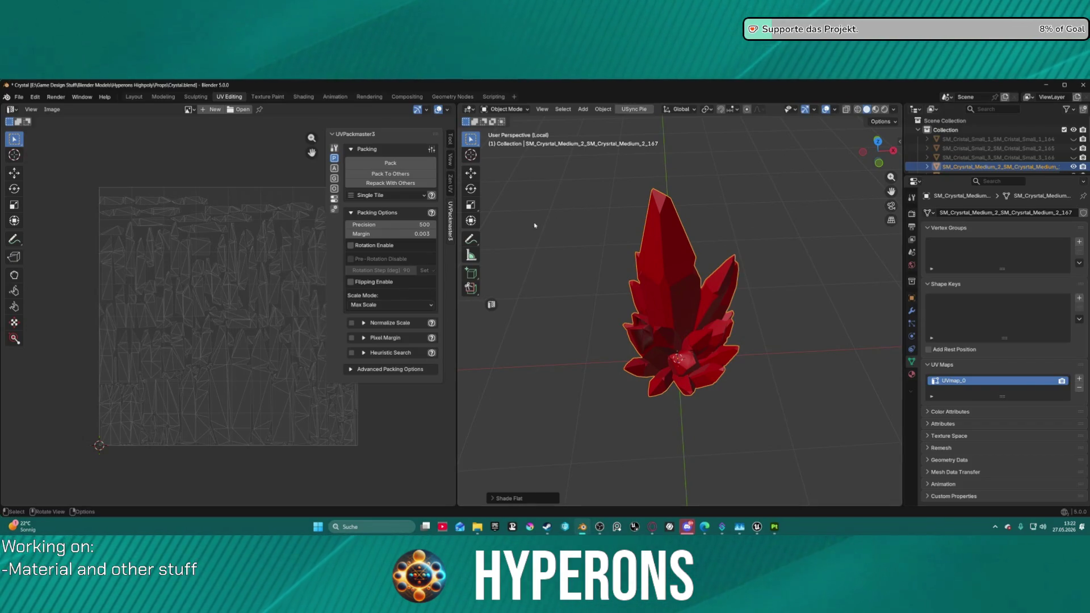
mouse_move(773, 528)
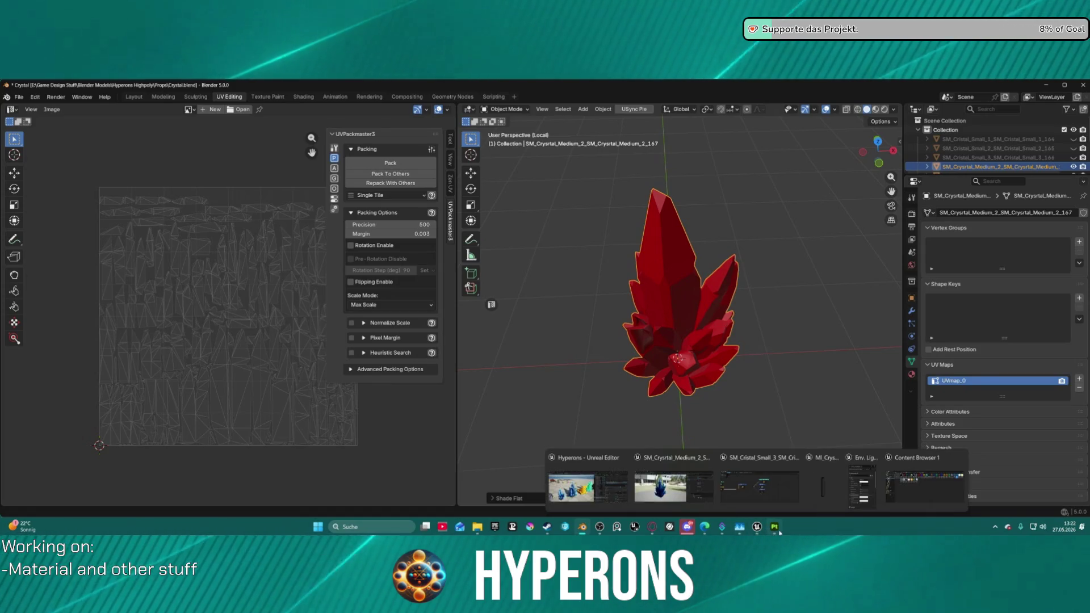
left_click(735, 484)
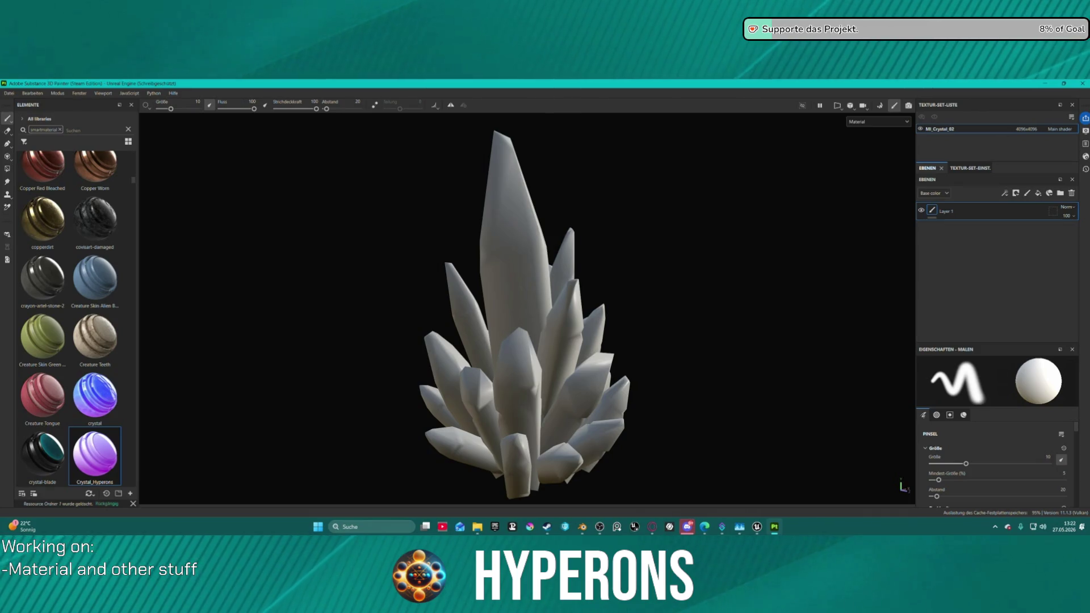
Step: Glance at Unreal Engine, then return to Substance Painter and orbit to a top-down view
key("alt+Tab")
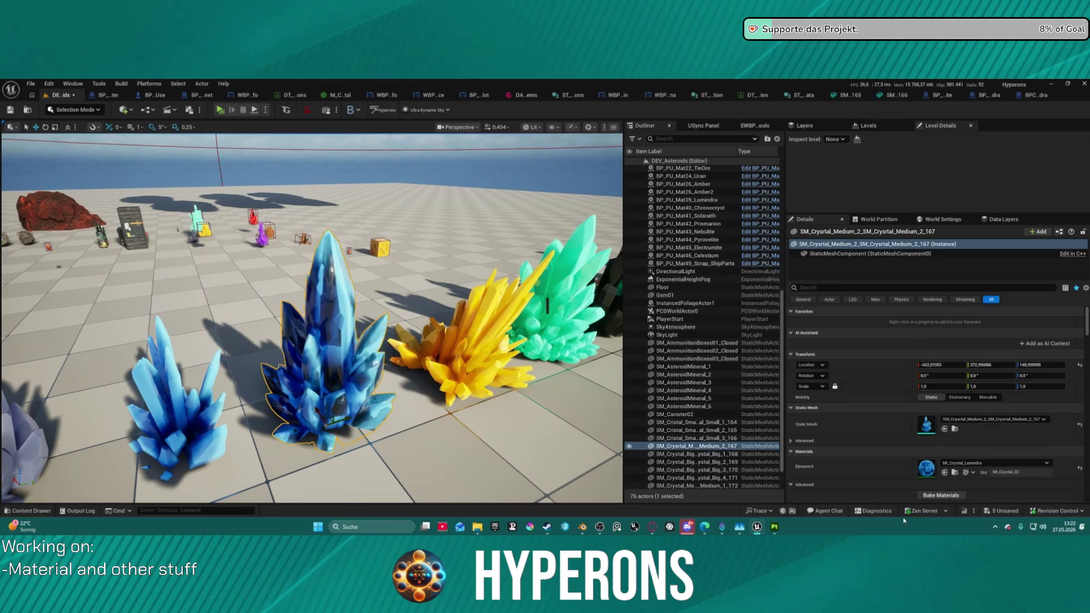
left_click(780, 528)
mouse_move(586, 345)
left_mouse_down()
mouse_move(791, 323)
mouse_move(692, 431)
mouse_move(790, 270)
mouse_move(635, 224)
mouse_move(544, 311)
mouse_move(552, 307)
left_mouse_up()
Step: Bake the crystal's mesh maps and orbit the shaded result back in paint mode
left_click(879, 107)
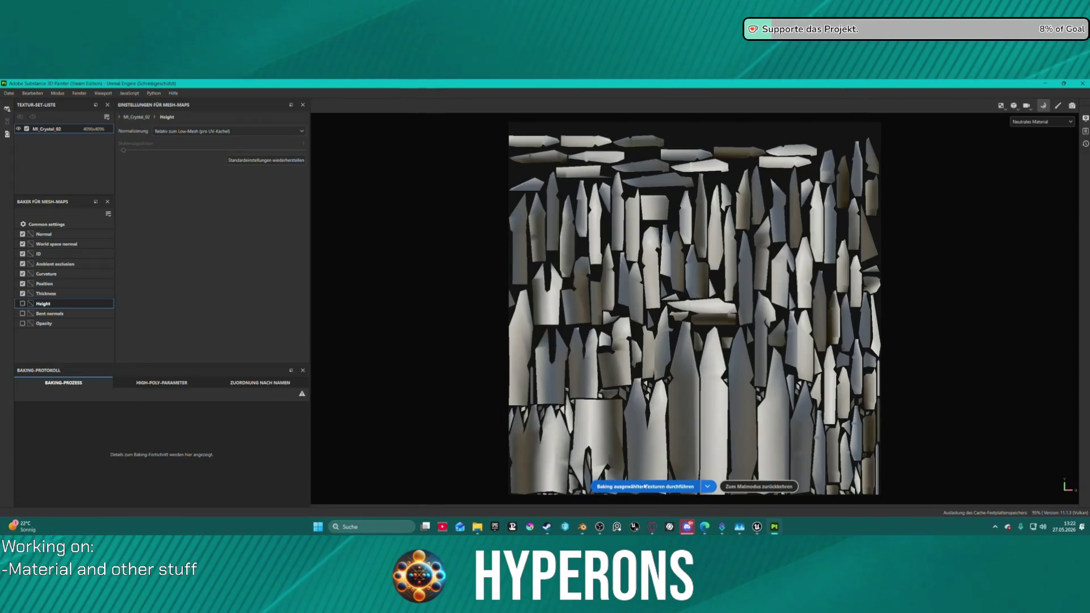
left_click(645, 487)
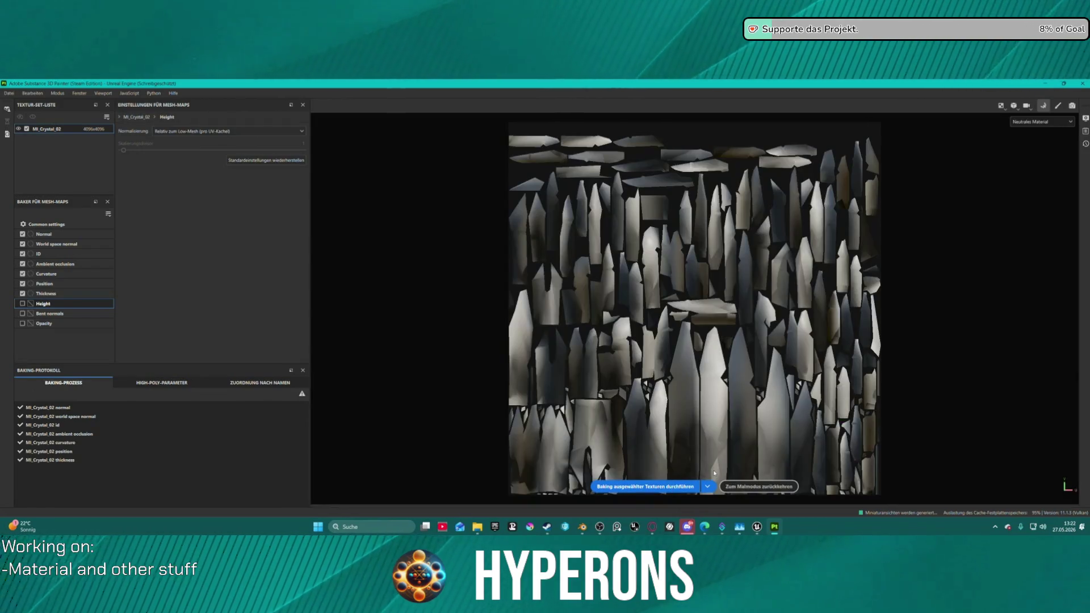
left_click(755, 487)
mouse_move(640, 269)
left_mouse_down()
mouse_move(800, 222)
mouse_move(770, 165)
mouse_move(713, 223)
mouse_move(670, 227)
left_mouse_up()
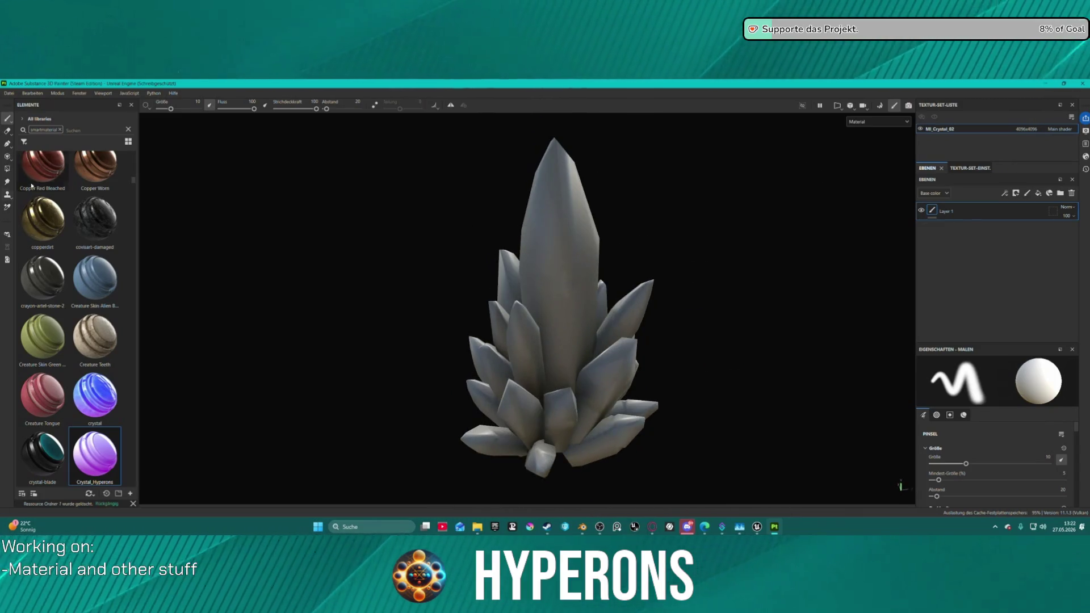
Step: Apply the Crystal_Hyperons smart material to the crystal and inspect its layer folders
mouse_move(95, 454)
left_mouse_down()
mouse_move(548, 308)
mouse_move(755, 207)
mouse_move(873, 212)
mouse_move(783, 199)
mouse_move(553, 233)
left_mouse_up()
left_click(930, 210)
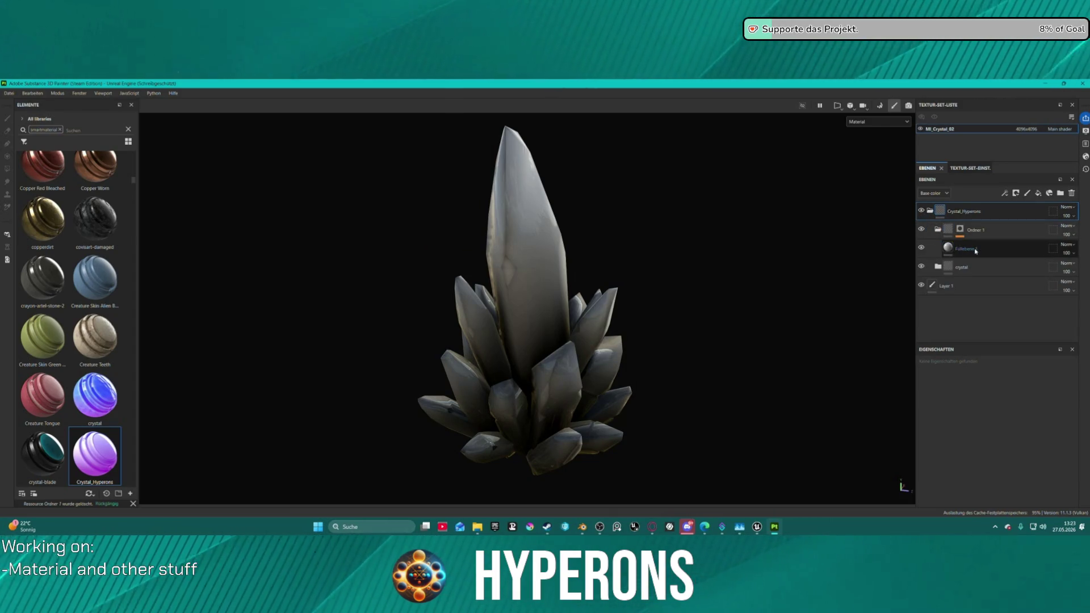
left_click(975, 251)
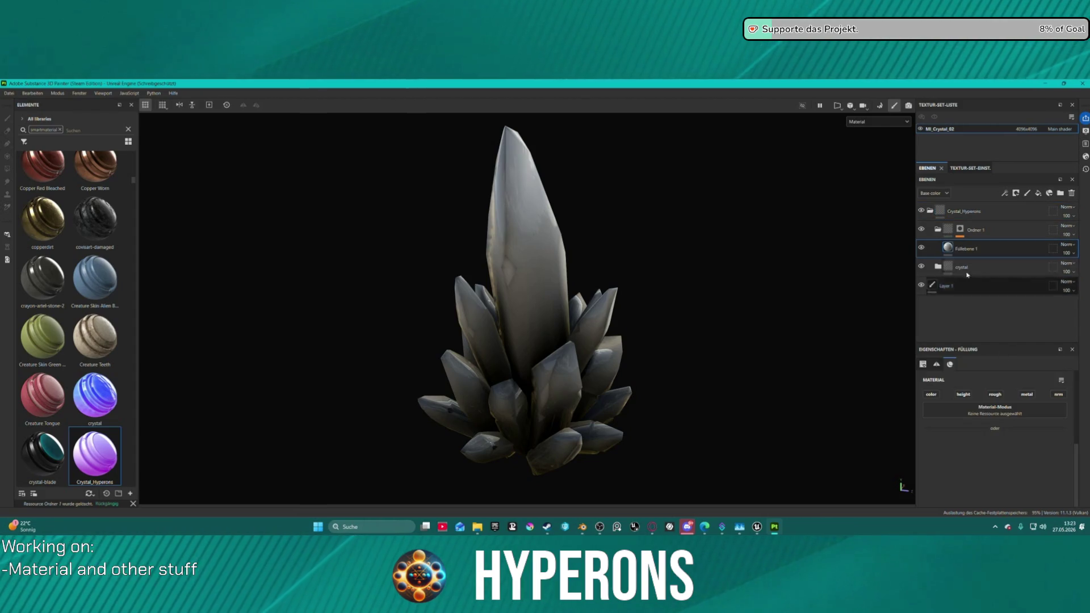
left_click(959, 229)
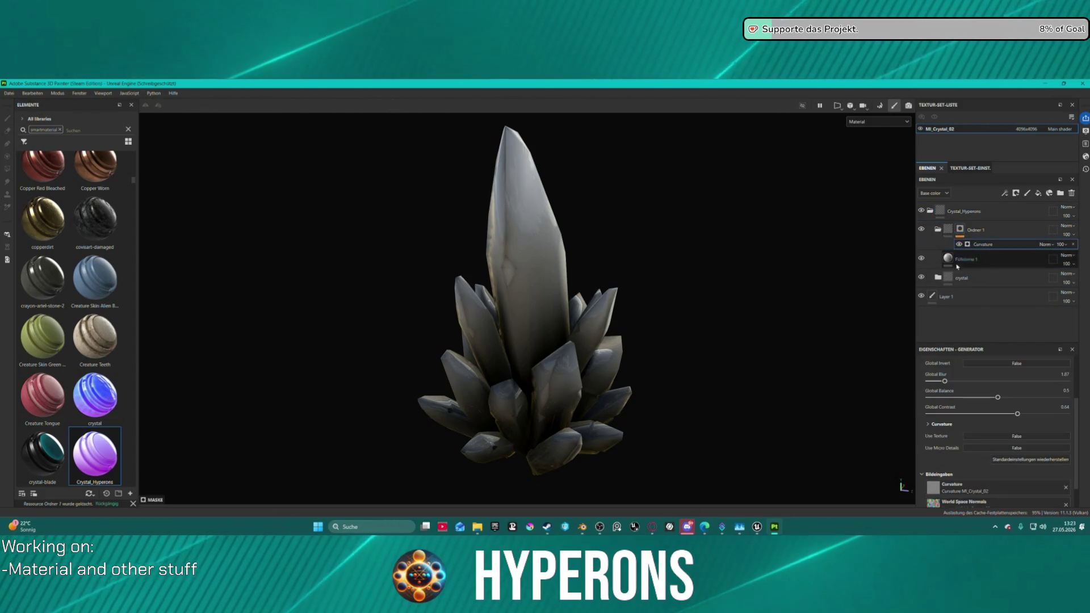
left_click(938, 277)
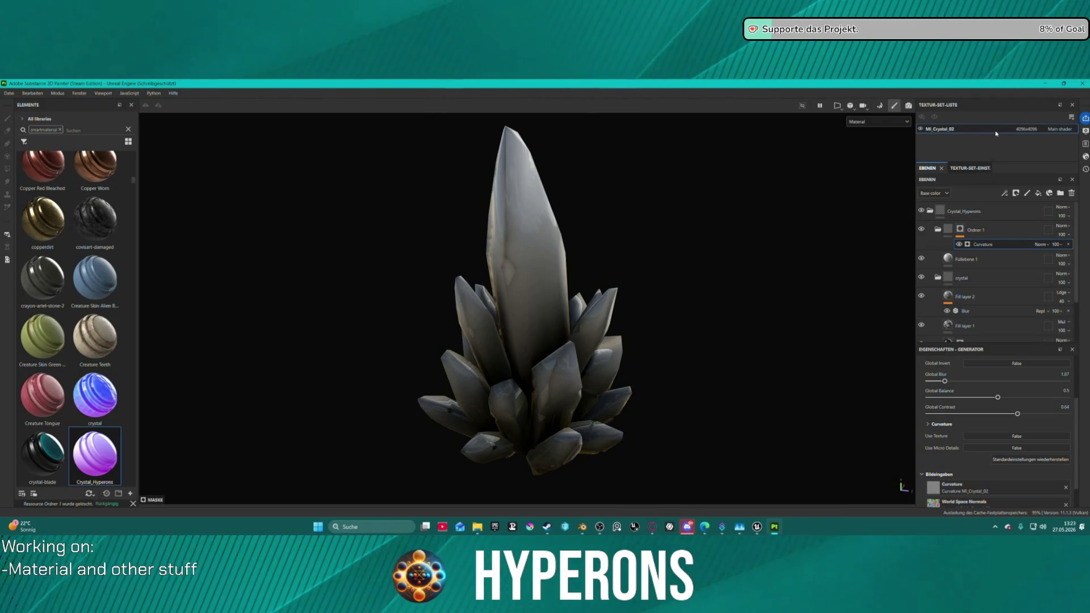
Step: Add an Opacity channel to the crystal's texture set in Texture Set Settings
left_click(970, 168)
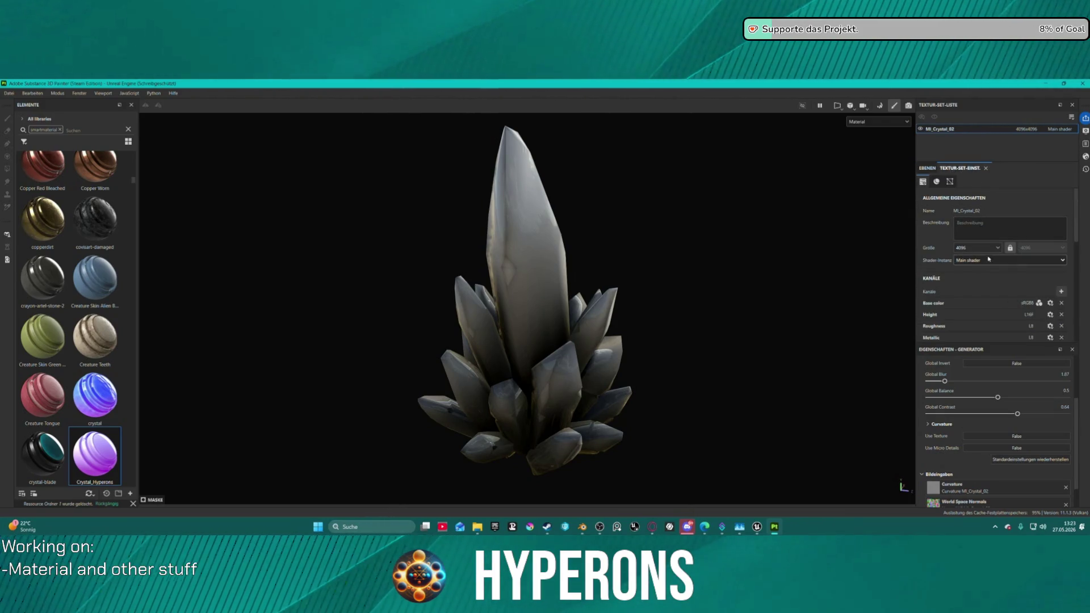
left_click(1064, 292)
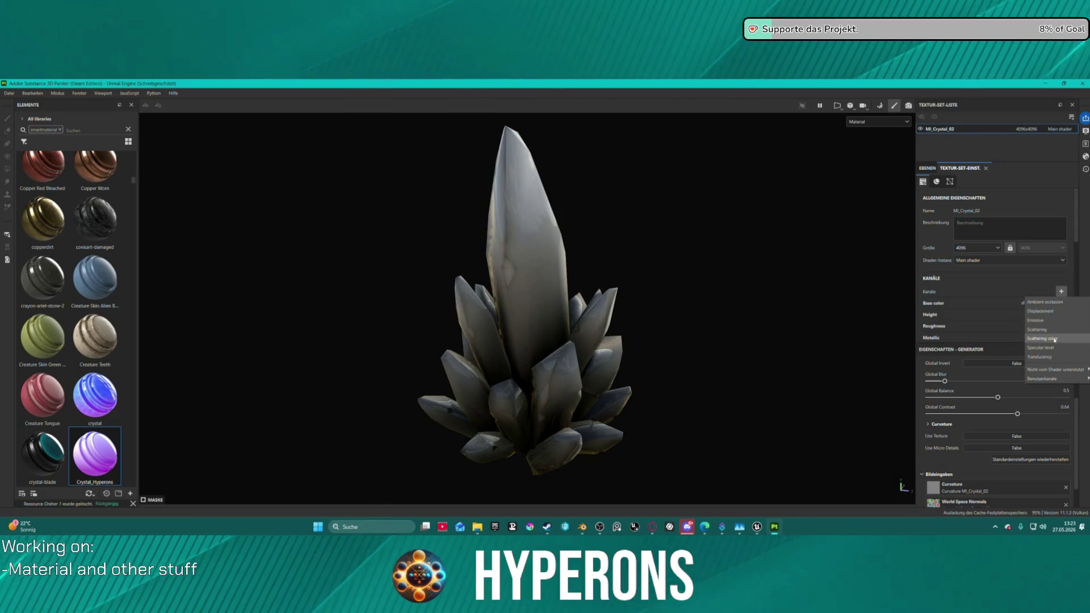
mouse_move(1043, 370)
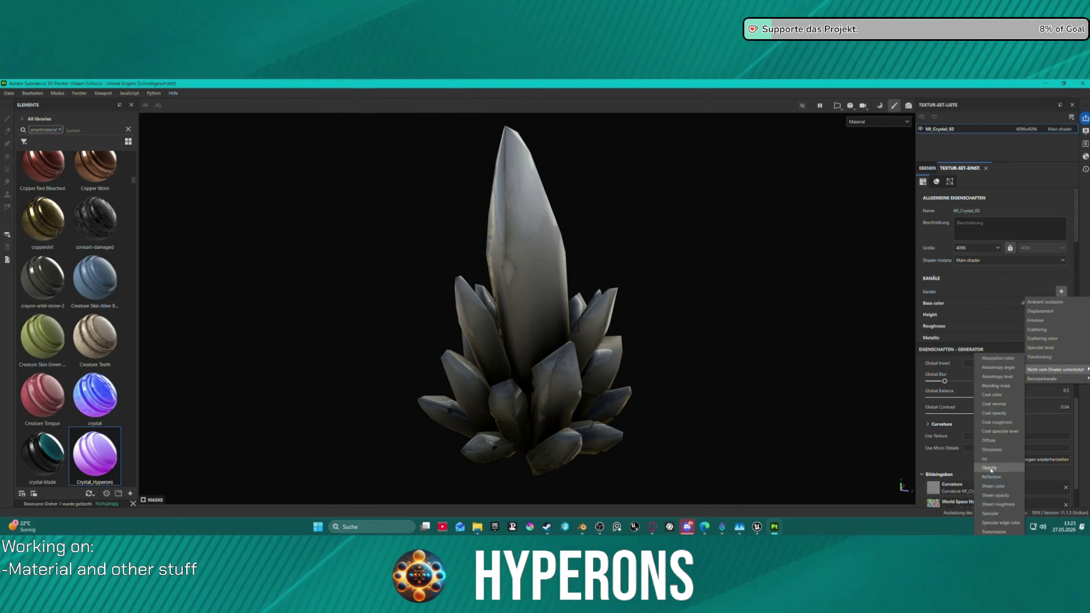
left_click(990, 467)
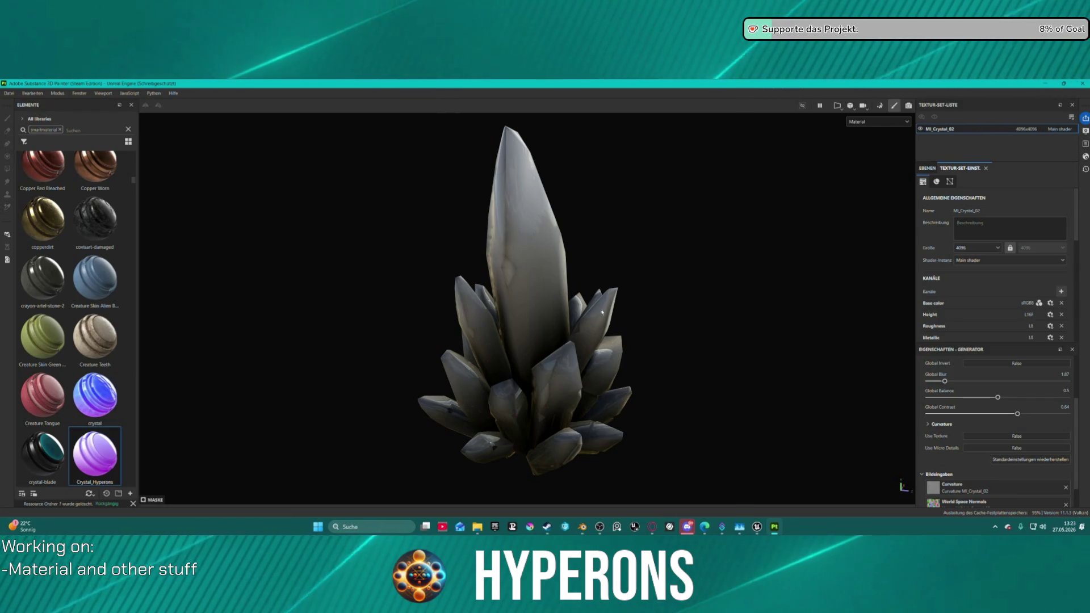
scroll(664, 241, "up", 5)
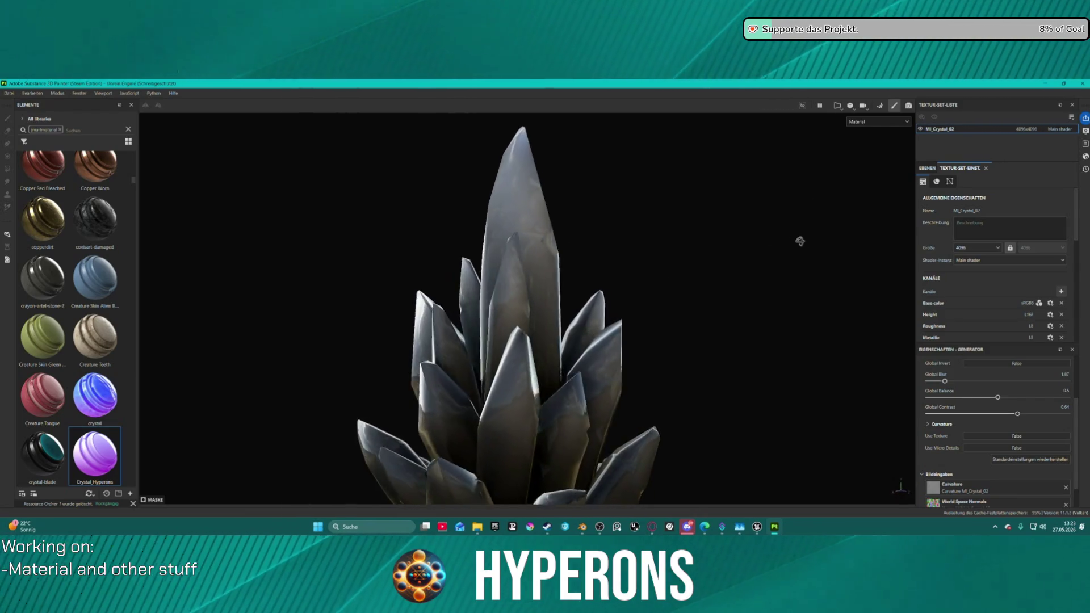
mouse_move(800, 241)
left_mouse_down()
mouse_move(835, 278)
mouse_move(812, 362)
mouse_move(732, 396)
mouse_move(635, 271)
mouse_move(677, 252)
left_mouse_up()
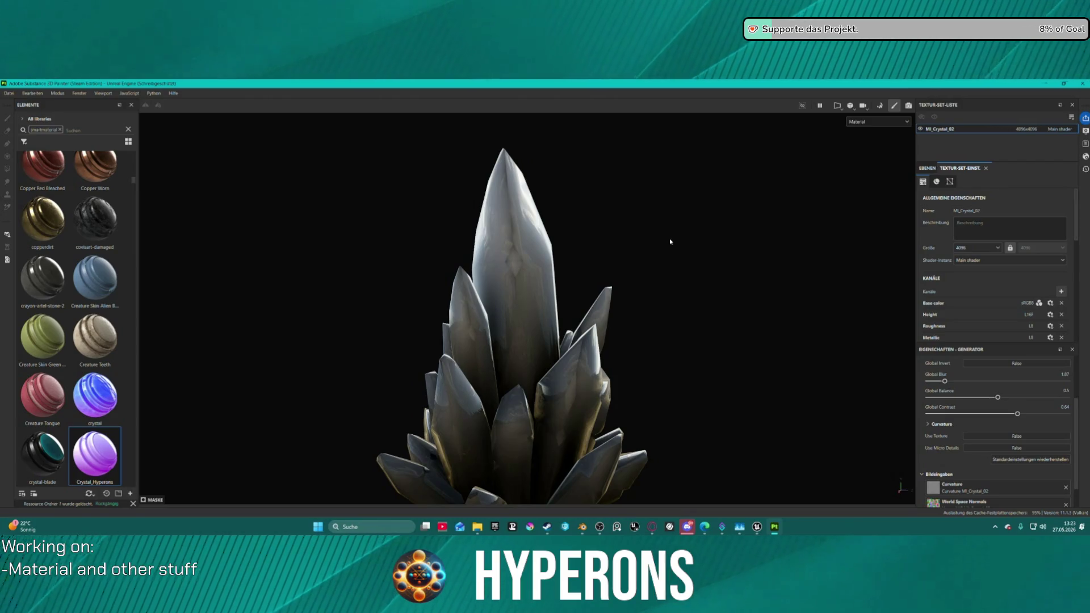
Step: Raise the Gradient layer's Position generator balance to about 0.77
mouse_move(635, 333)
left_mouse_down()
mouse_move(699, 323)
mouse_move(808, 414)
mouse_move(667, 298)
mouse_move(719, 255)
mouse_move(659, 301)
left_mouse_up()
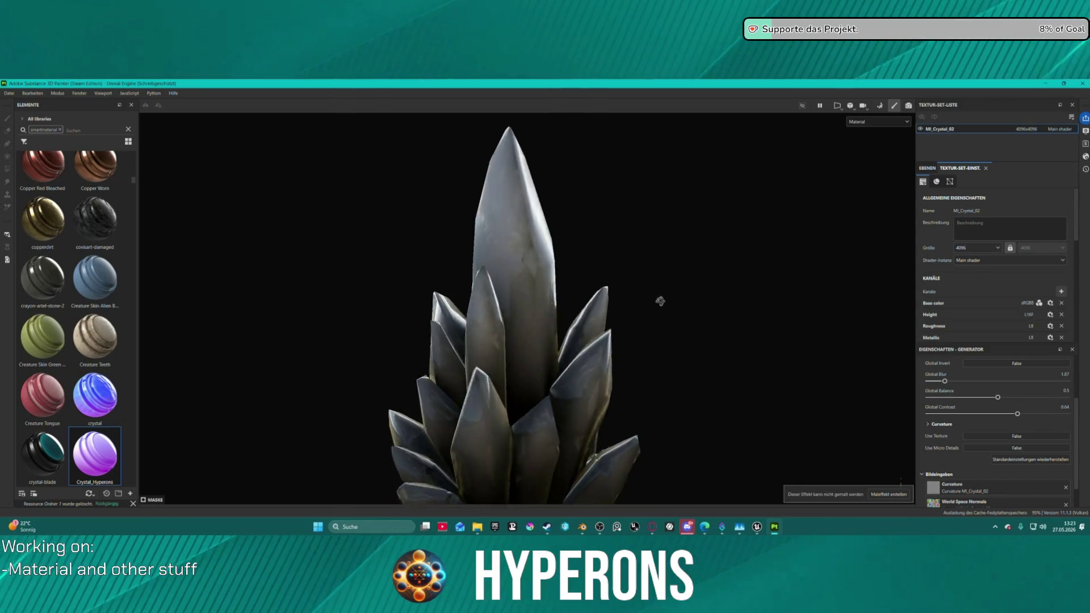
left_click(926, 168)
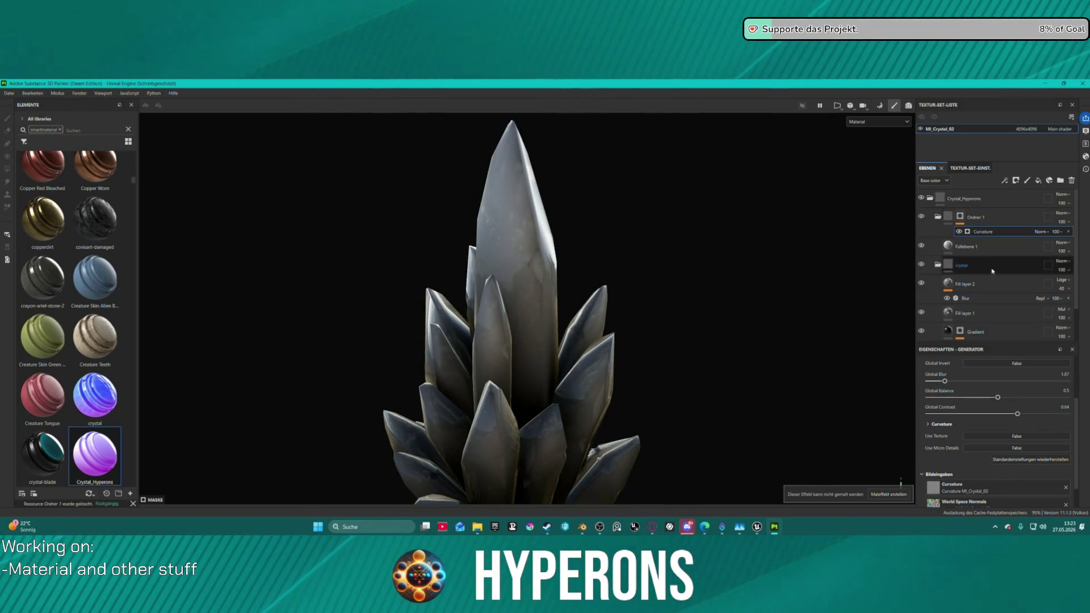
left_click(959, 291)
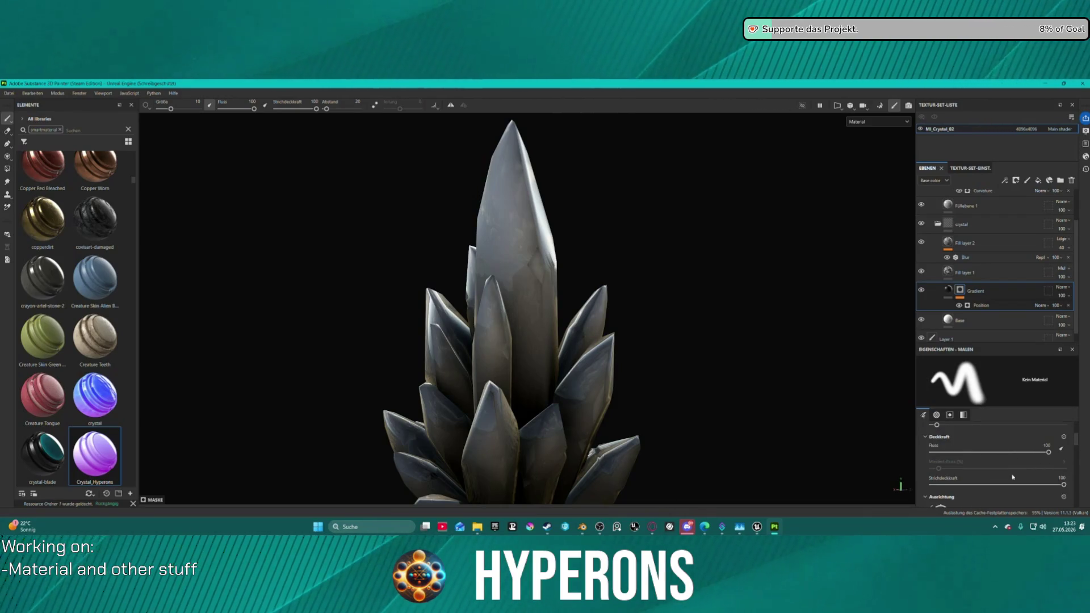
left_click(980, 305)
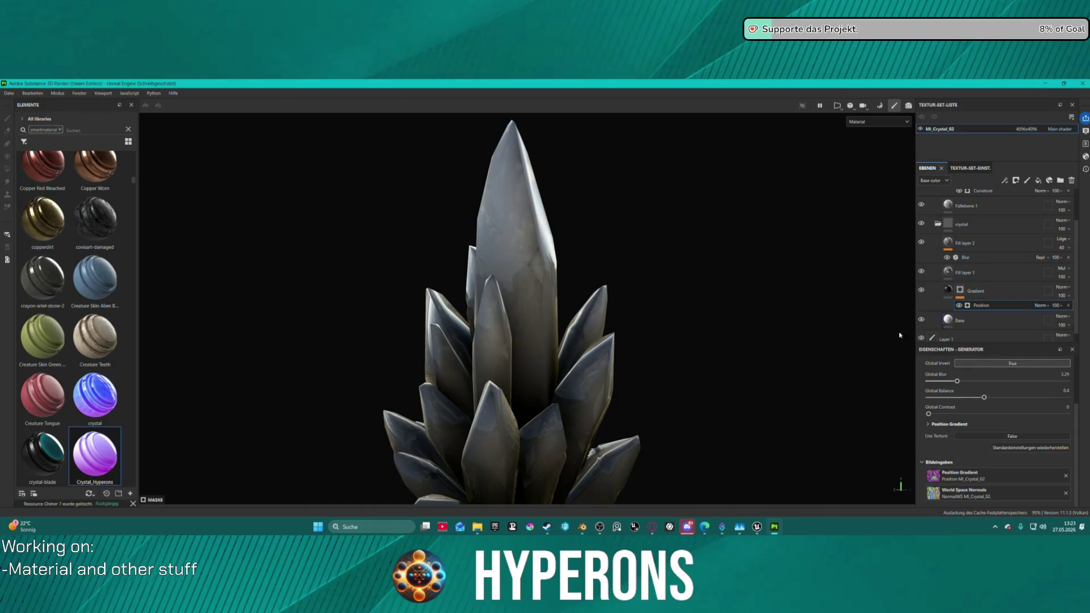
scroll(666, 450, "down", 3)
mouse_move(636, 409)
left_mouse_down()
mouse_move(605, 362)
mouse_move(613, 352)
left_mouse_up()
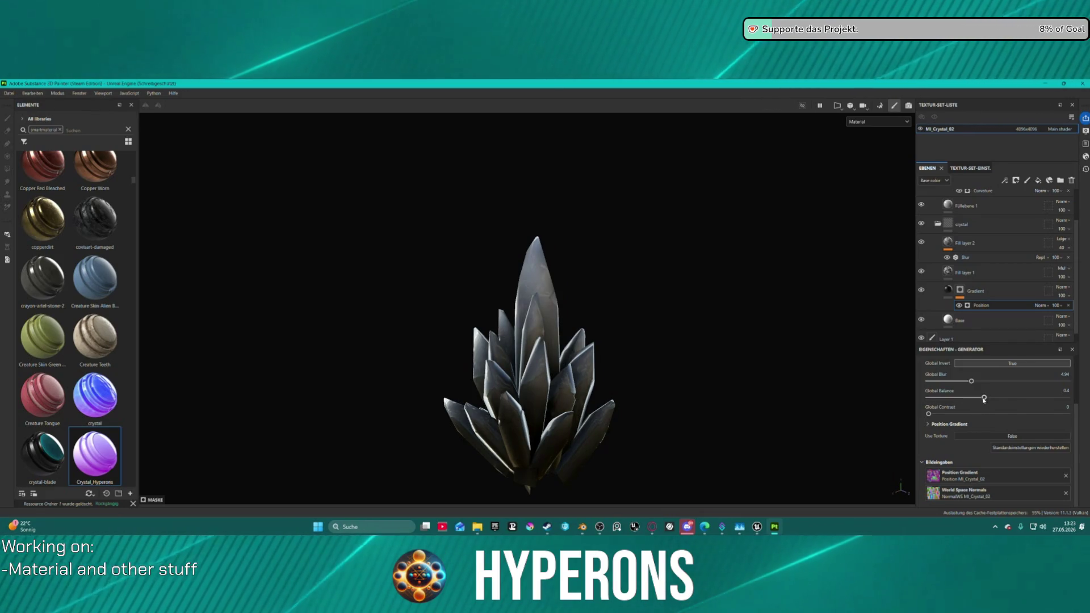
left_click(957, 396)
mouse_move(958, 397)
left_mouse_down()
mouse_move(984, 397)
mouse_move(968, 413)
mouse_move(998, 408)
mouse_move(978, 396)
mouse_move(1048, 398)
mouse_move(1037, 398)
left_mouse_up()
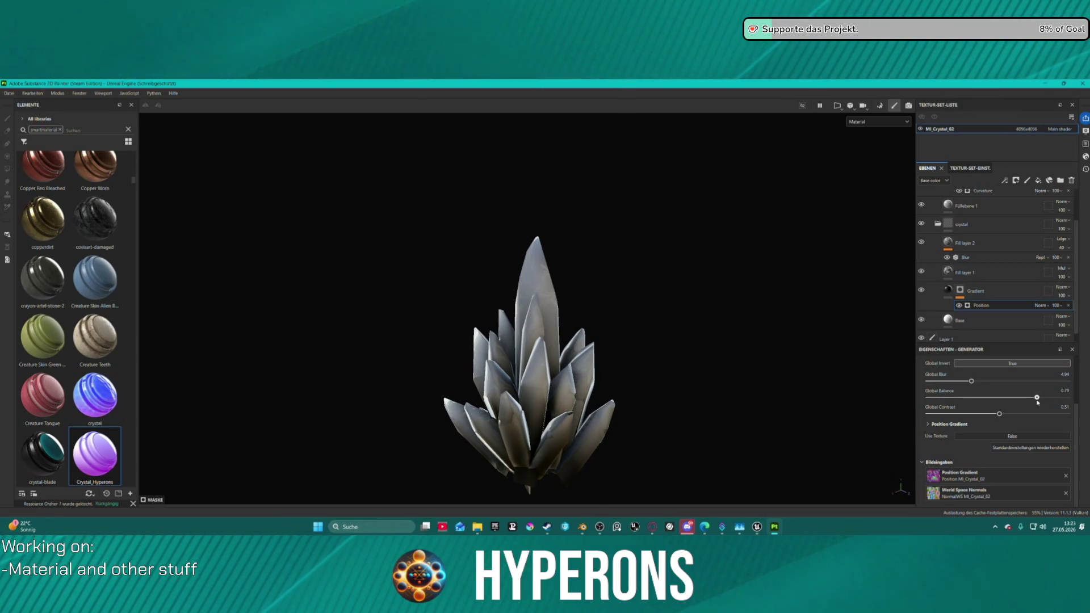
mouse_move(676, 392)
left_mouse_down()
mouse_move(431, 375)
mouse_move(695, 365)
left_mouse_up()
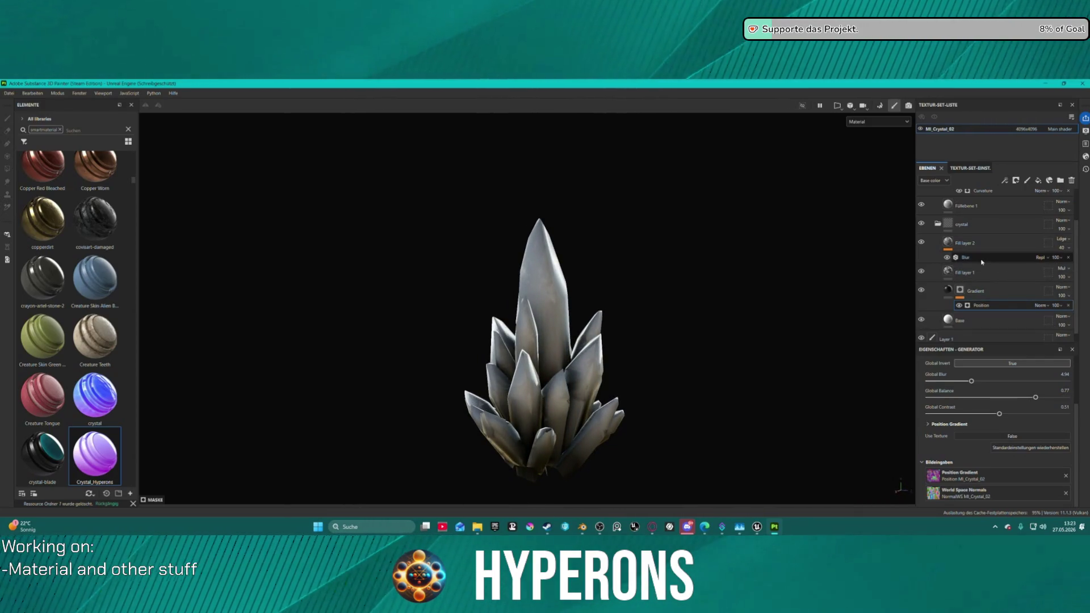
Step: Select the Curvature generator mask and show the Opacity channel in the viewport
left_click(968, 191)
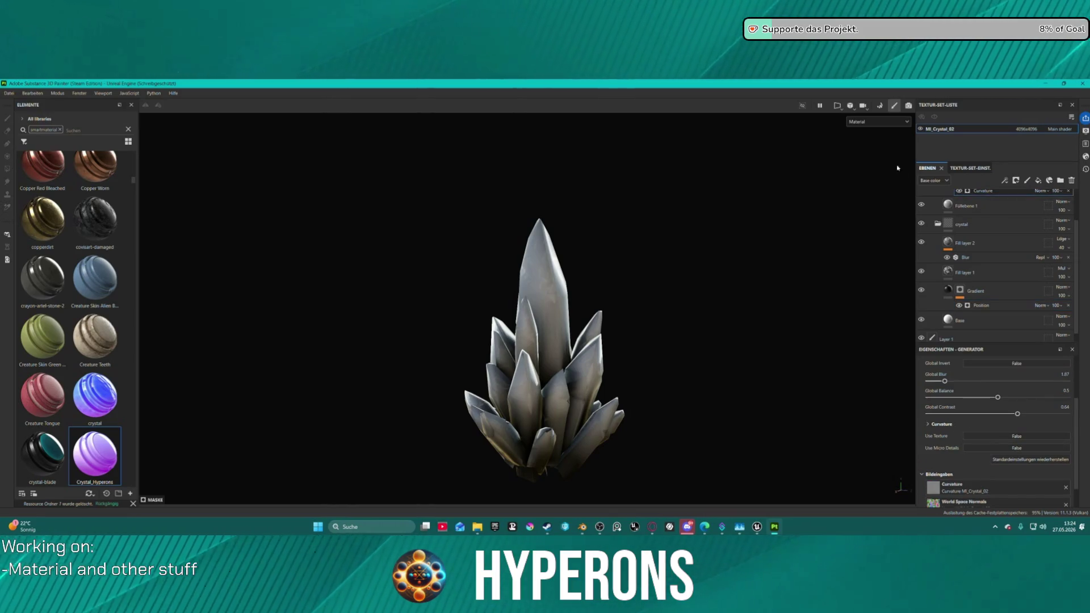
left_click(872, 123)
left_click(868, 197)
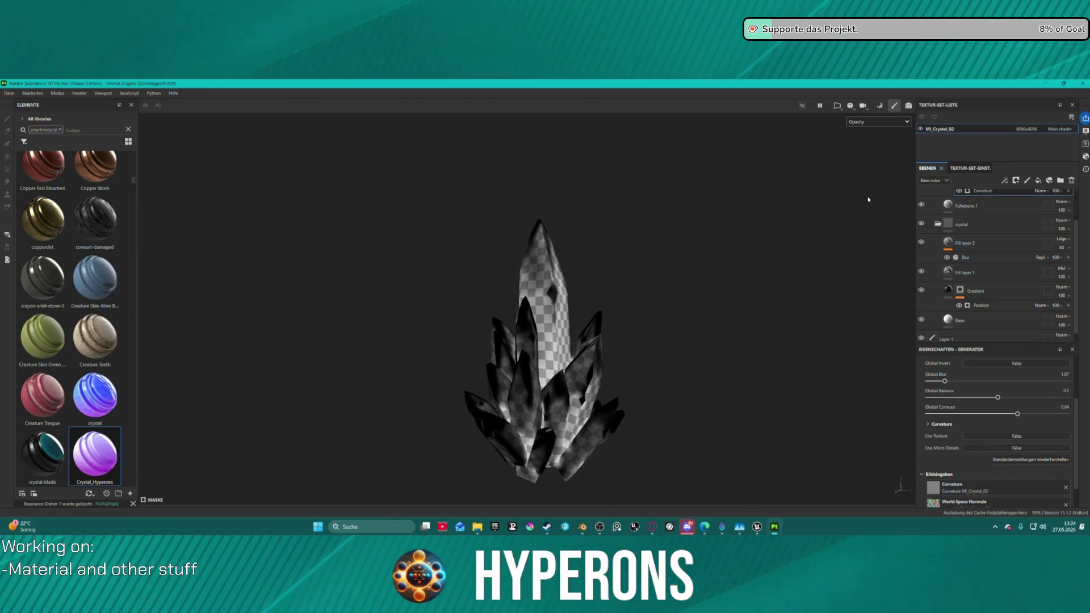
Step: Set the Curvature mask to Global Blur 3.61, Balance 0.65 and Contrast 0.19
mouse_move(808, 216)
left_mouse_down()
mouse_move(725, 275)
mouse_move(810, 331)
left_mouse_up()
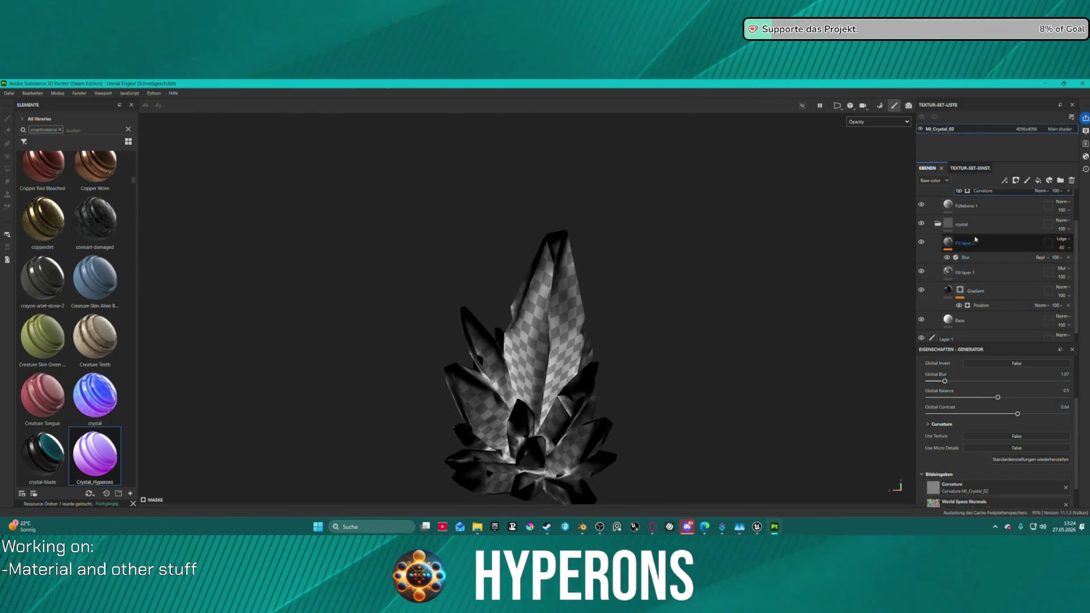
scroll(996, 217, "up", 3)
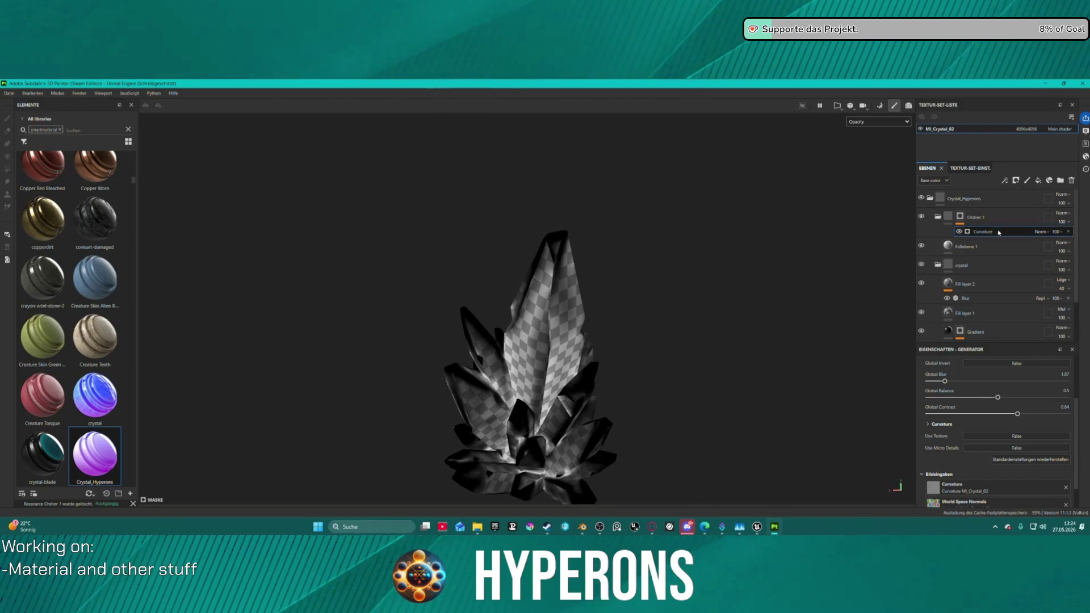
left_click_drag(611, 265, 841, 248)
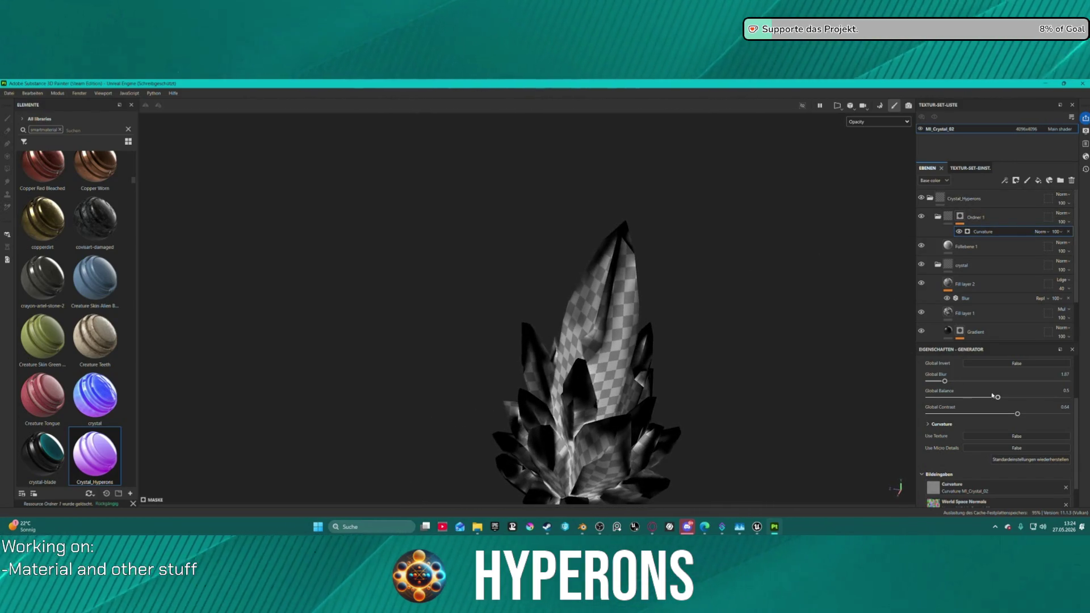
mouse_move(999, 397)
left_mouse_down()
mouse_move(971, 397)
mouse_move(1006, 397)
mouse_move(993, 415)
mouse_move(968, 415)
mouse_move(1016, 414)
mouse_move(988, 414)
left_mouse_up()
mouse_move(944, 380)
left_mouse_down()
mouse_move(928, 382)
mouse_move(958, 385)
left_mouse_up()
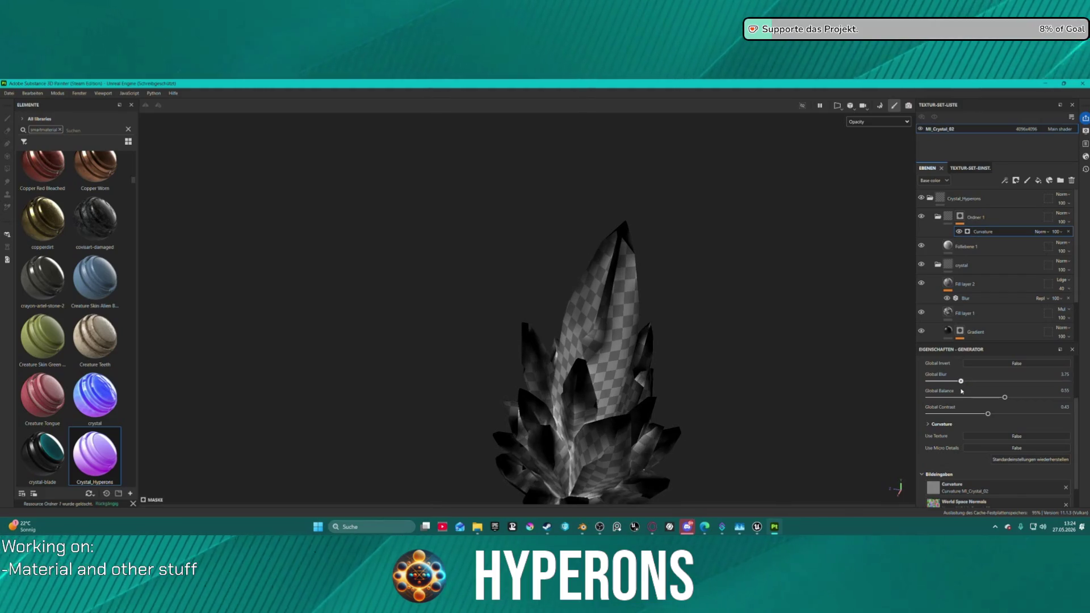
left_click(1021, 398)
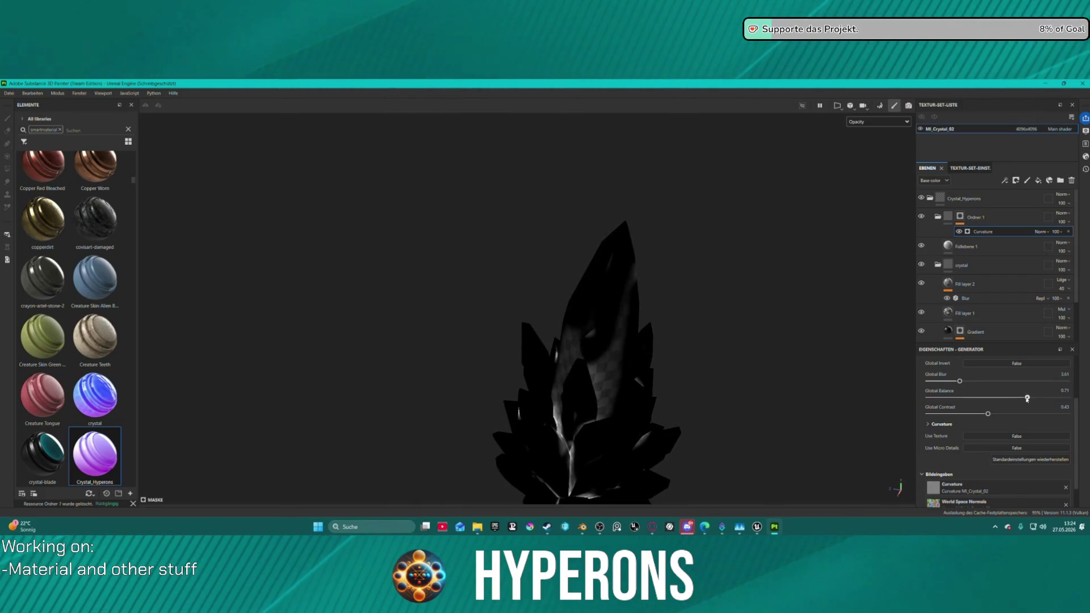
left_click(959, 416)
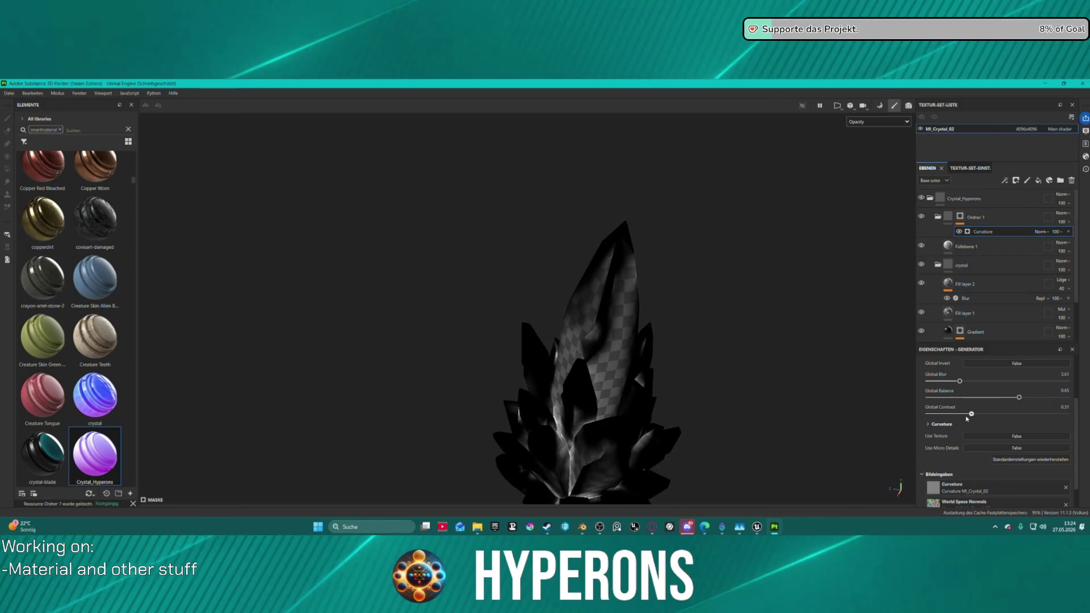
mouse_move(646, 338)
left_mouse_down()
mouse_move(848, 289)
mouse_move(715, 284)
left_mouse_up()
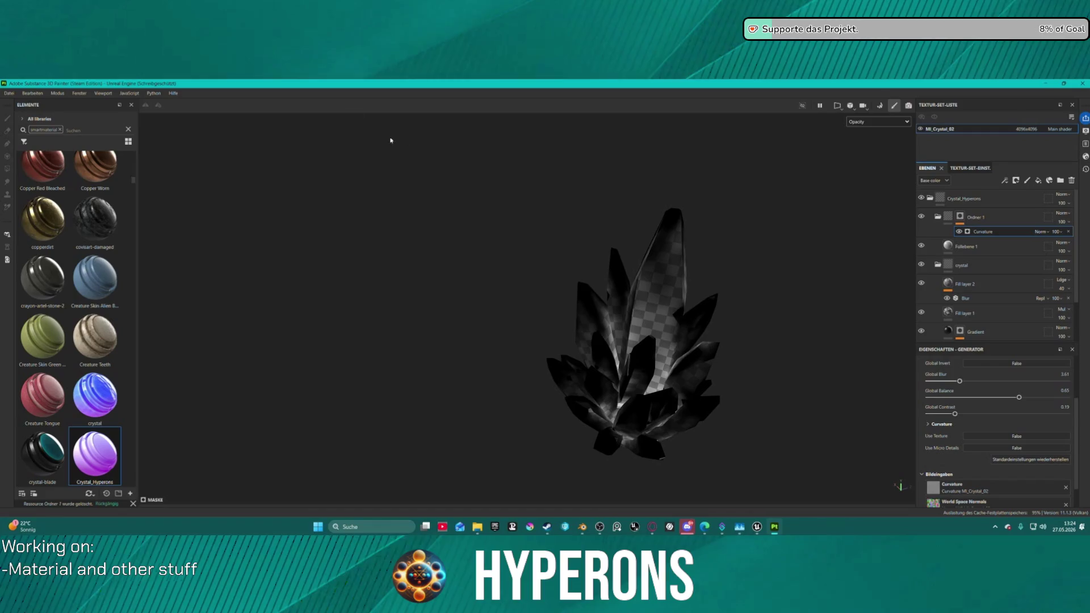
left_click(9, 93)
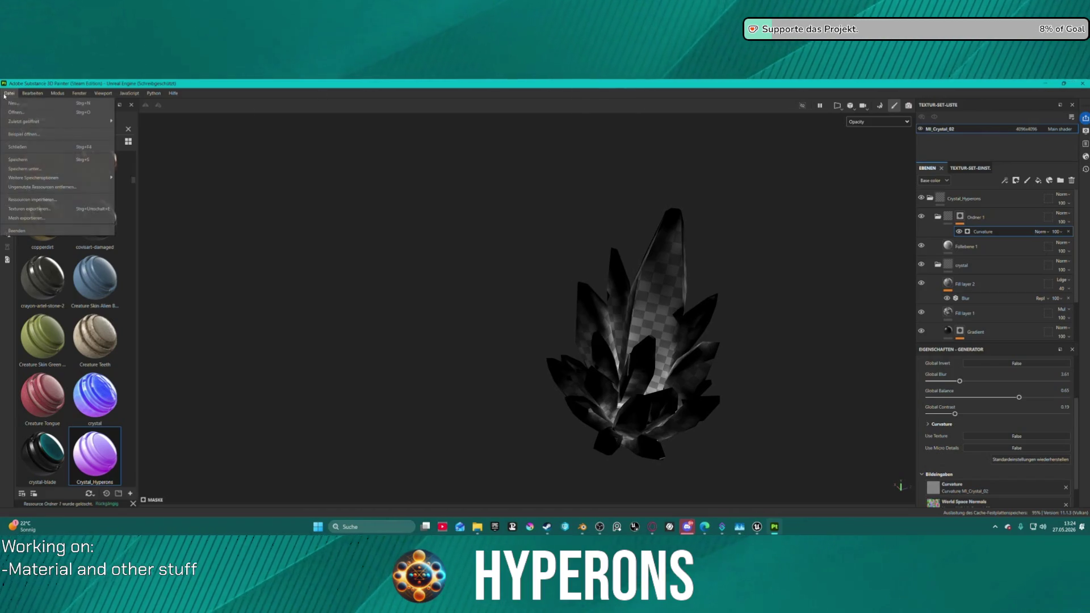
Step: Export the crystal's five 4096 PNG textures using the A ACH TrimShim template
left_click(63, 209)
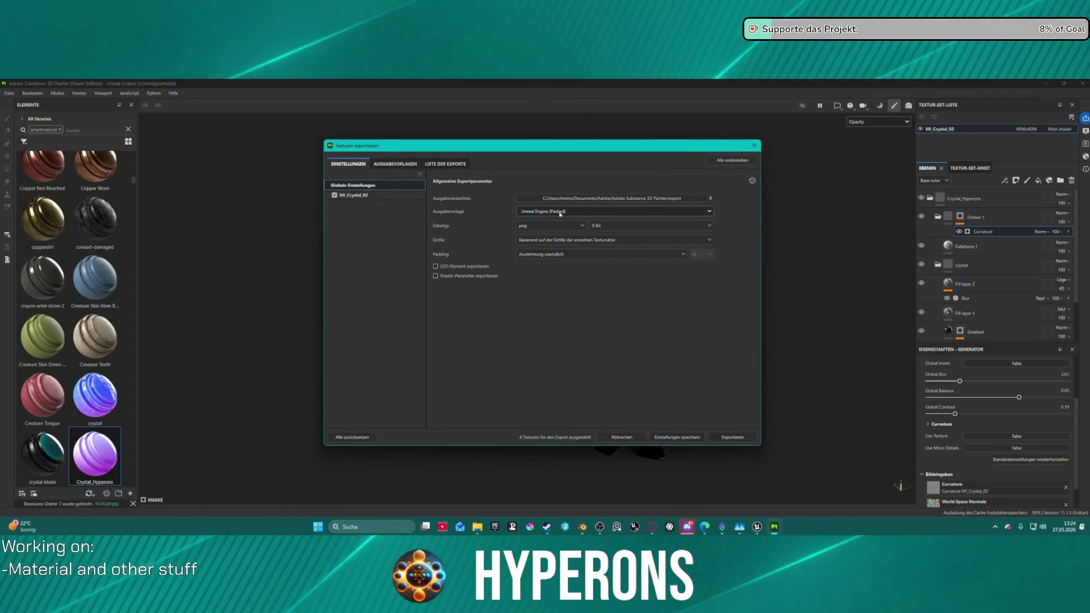
left_click(557, 211)
left_click(567, 290)
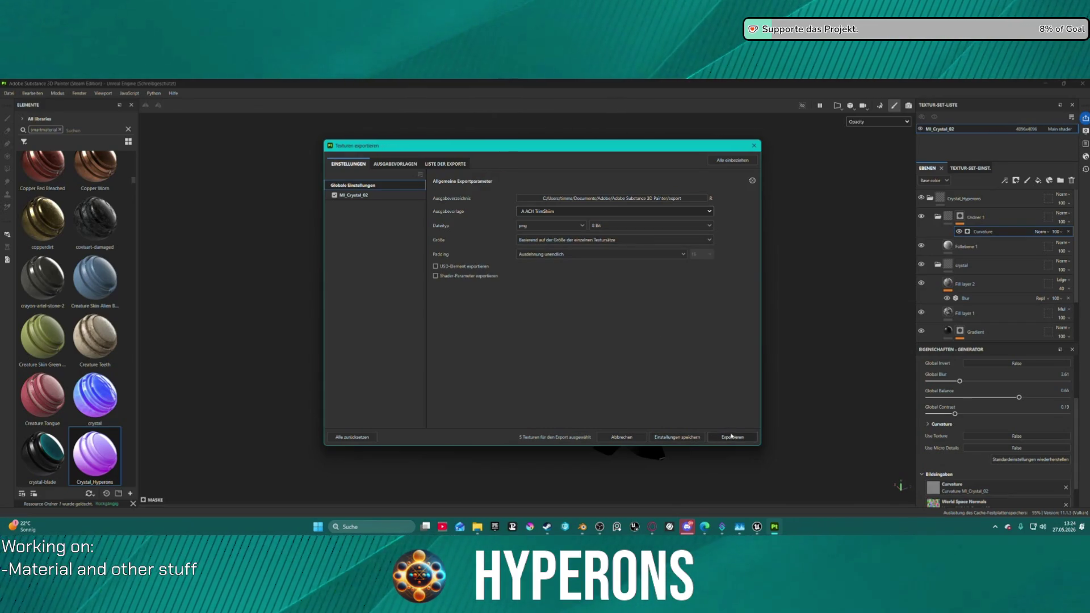
left_click(733, 437)
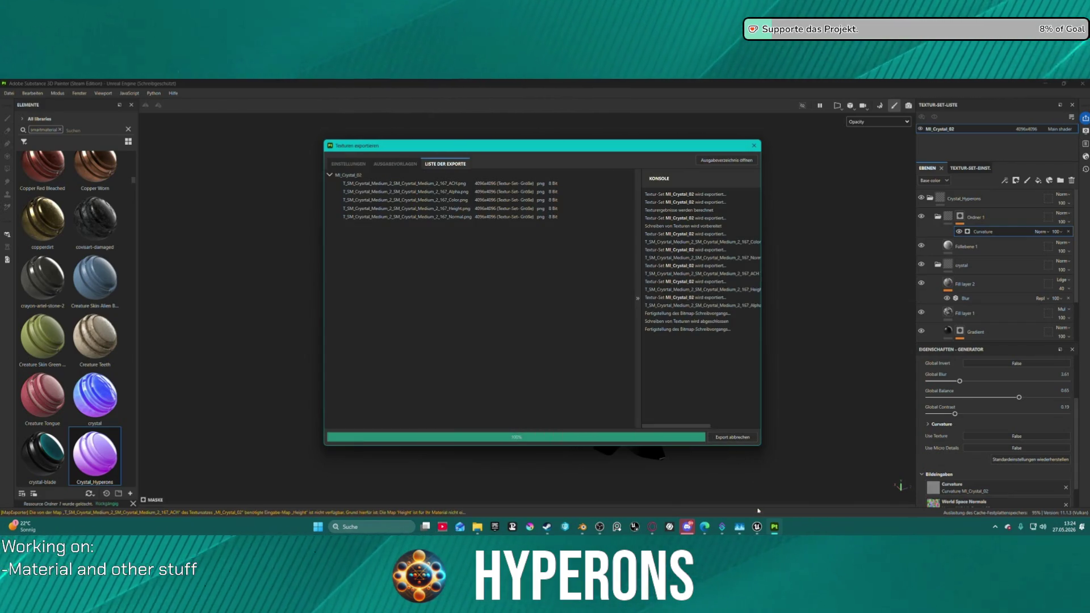
Step: Bring the Unreal level editor window to the front
mouse_move(760, 529)
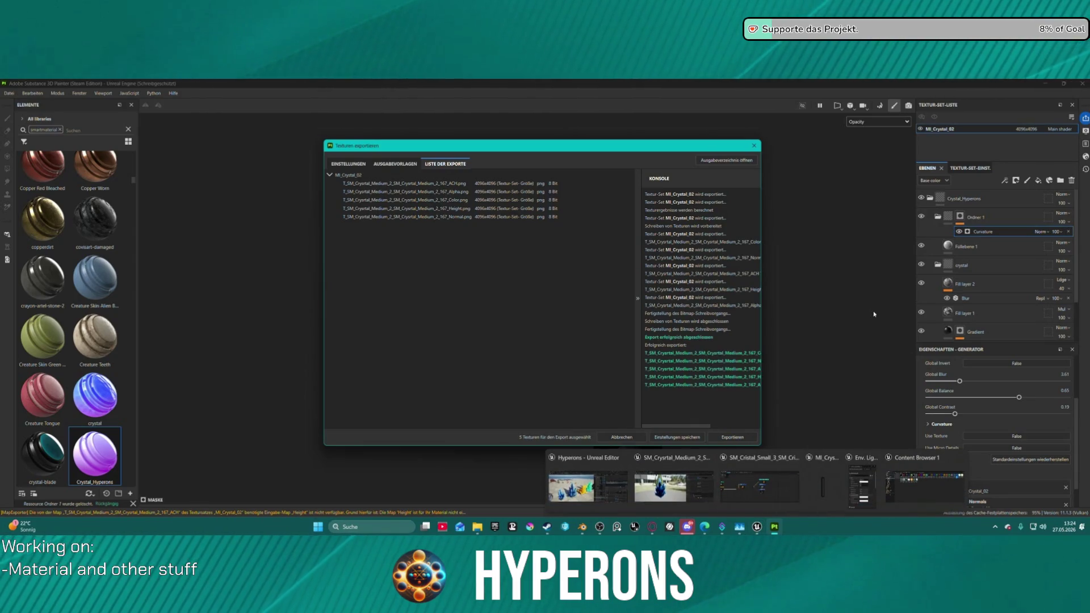
left_click(755, 528)
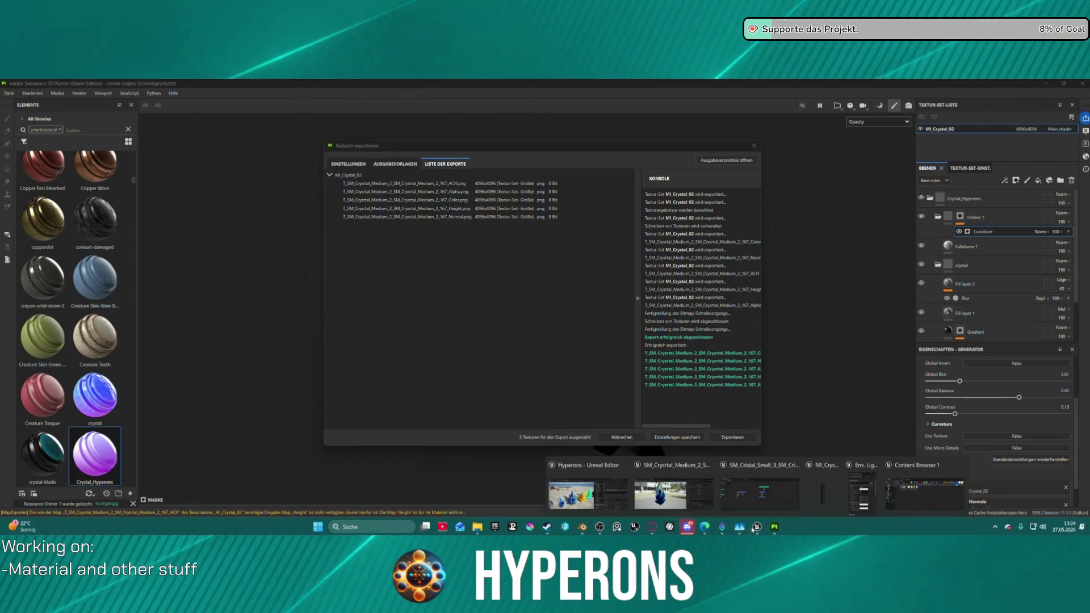
left_click(588, 493)
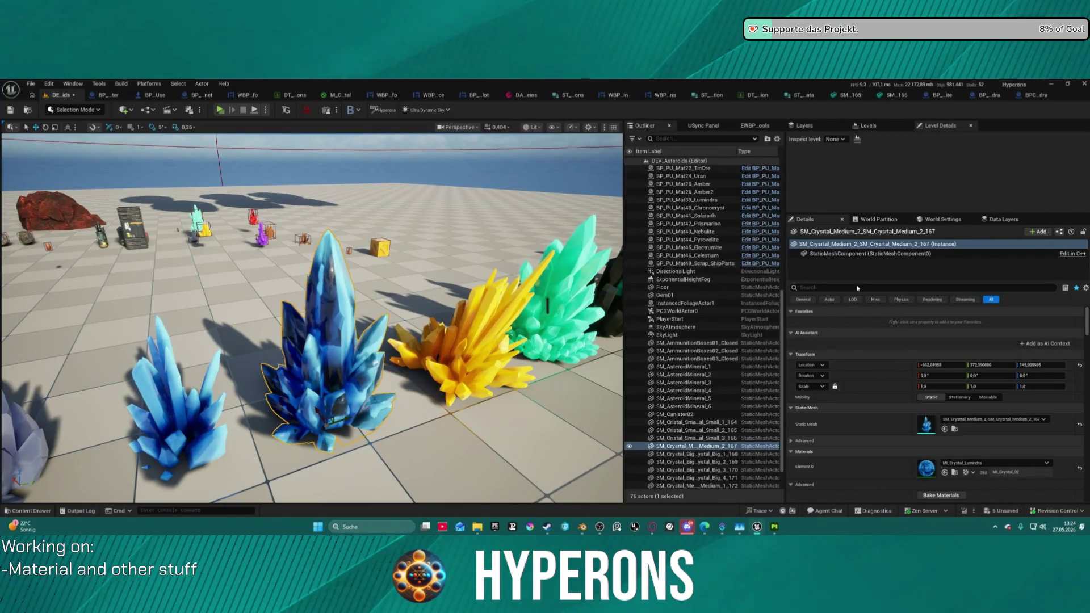
Step: Review the Crystals folder in the Content Drawer, then return to Substance Painter's export dialog
key("ctrl+b")
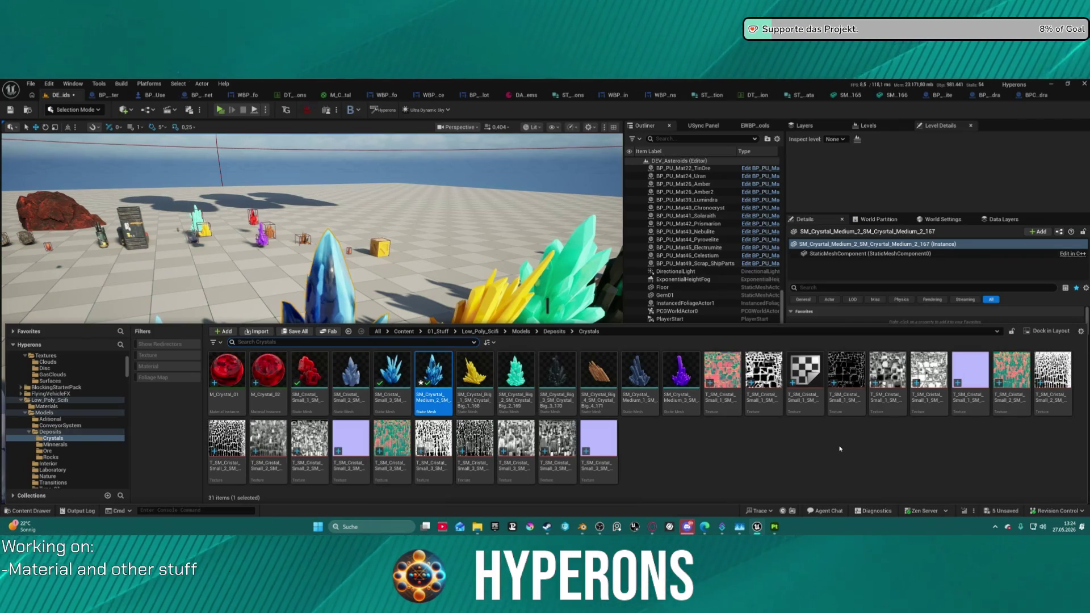
left_click(839, 448)
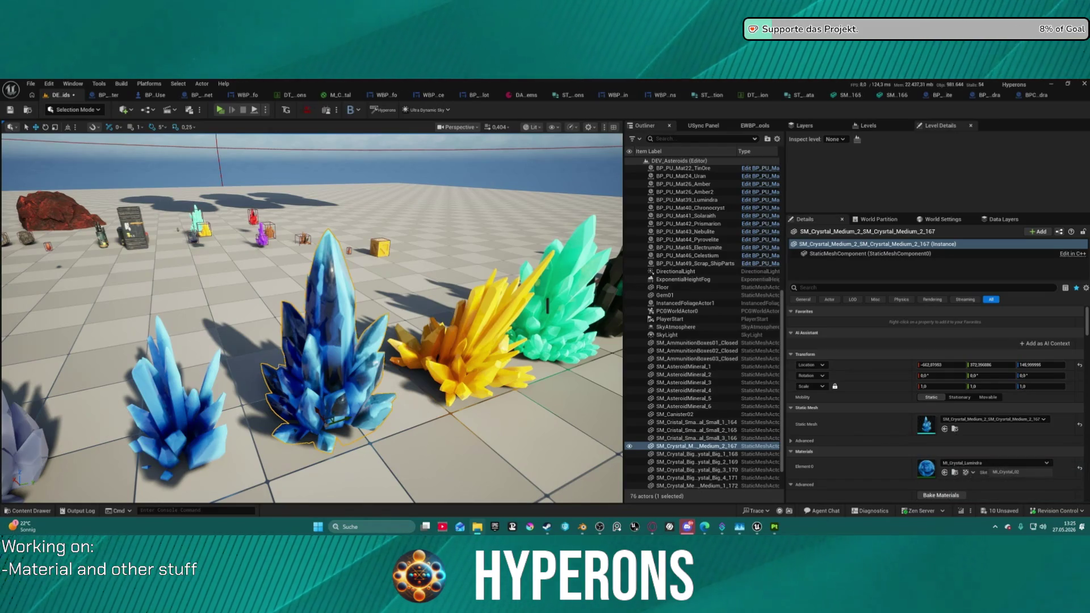
left_click(774, 527)
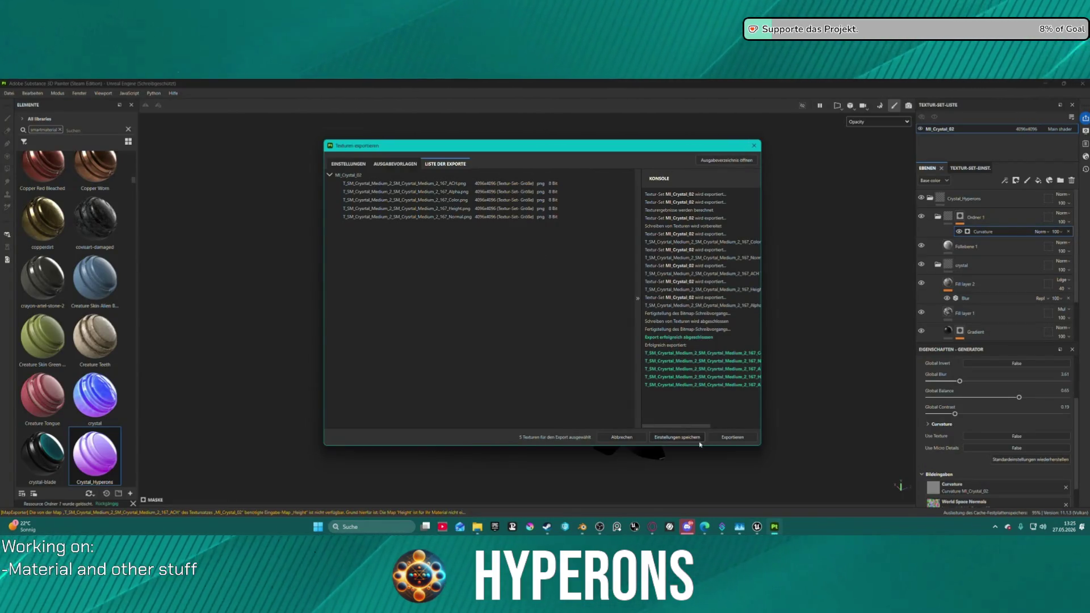
Step: Close the export dialog and set the Curvature mask to Blur 0, Balance 0.56, Contrast 0.25
left_click(754, 146)
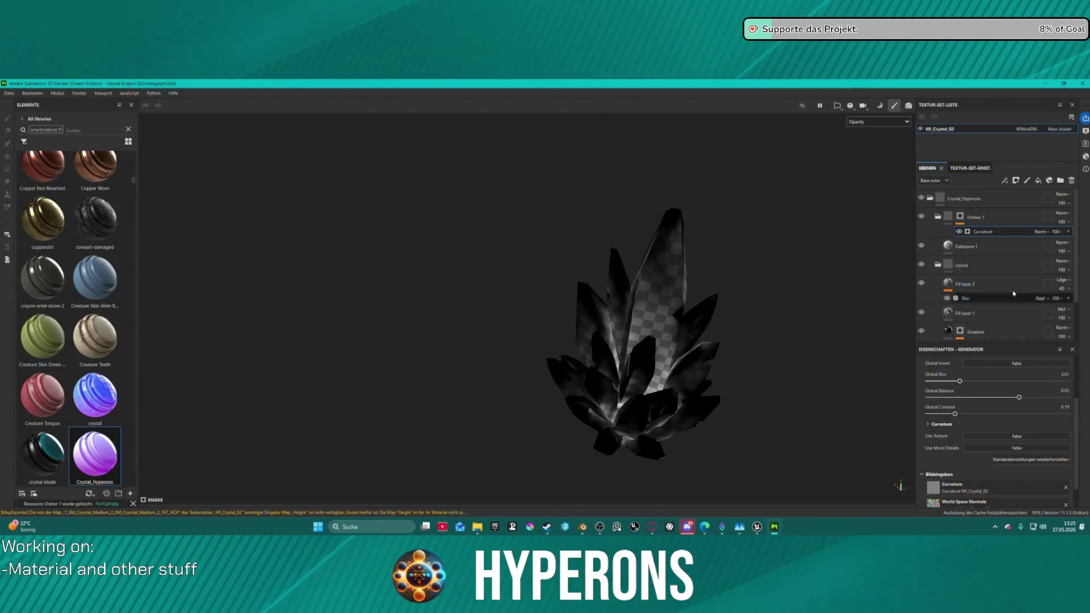
mouse_move(1019, 397)
left_mouse_down()
mouse_move(963, 398)
mouse_move(1038, 398)
left_mouse_up()
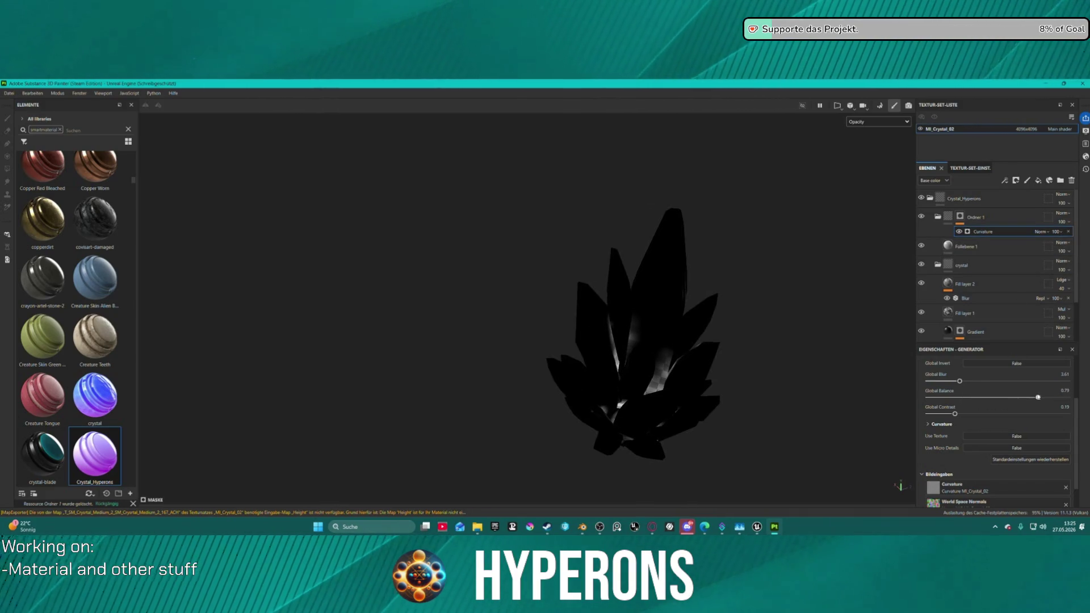
mouse_move(959, 381)
left_mouse_down()
mouse_move(926, 382)
mouse_move(939, 415)
left_mouse_up()
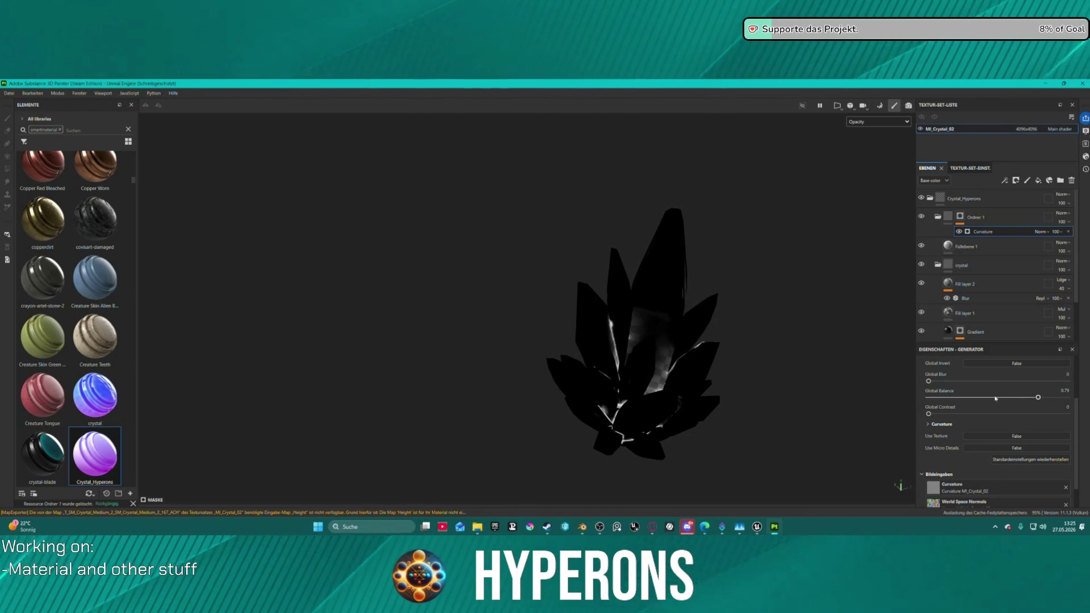
mouse_move(1037, 397)
left_mouse_down()
mouse_move(977, 398)
mouse_move(1007, 397)
left_mouse_up()
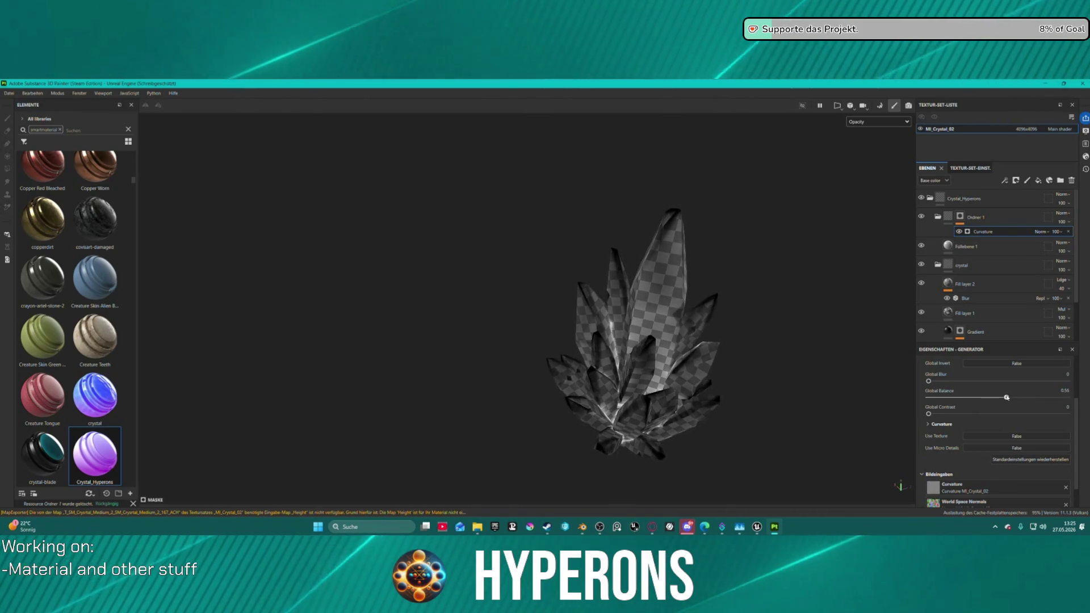
mouse_move(929, 413)
left_mouse_down()
mouse_move(989, 413)
mouse_move(964, 414)
left_mouse_up()
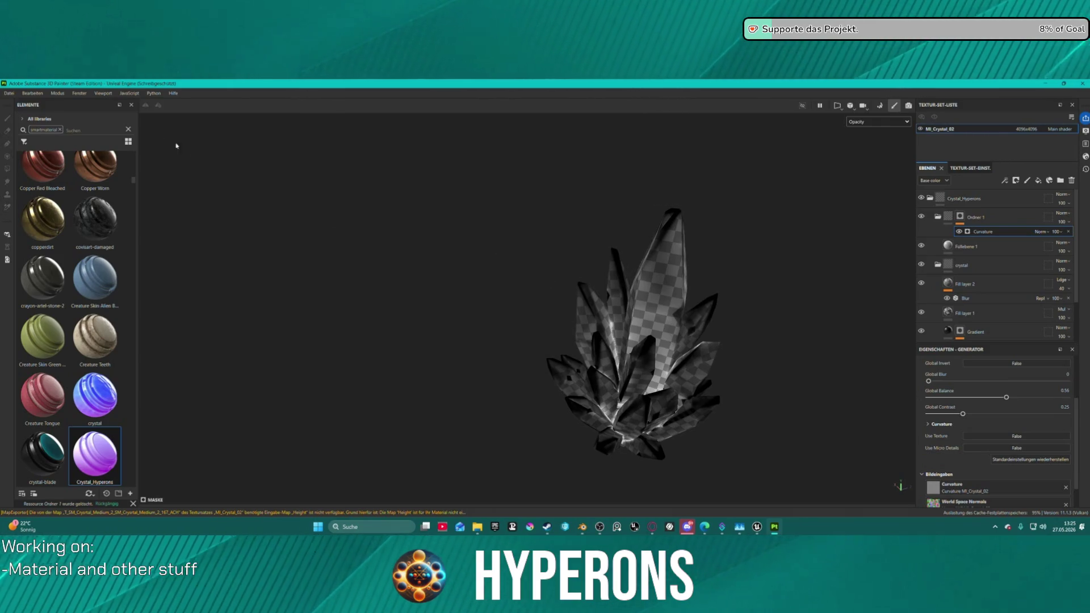
Step: Re-export the crystal's five textures with the adjusted mask
left_click(9, 93)
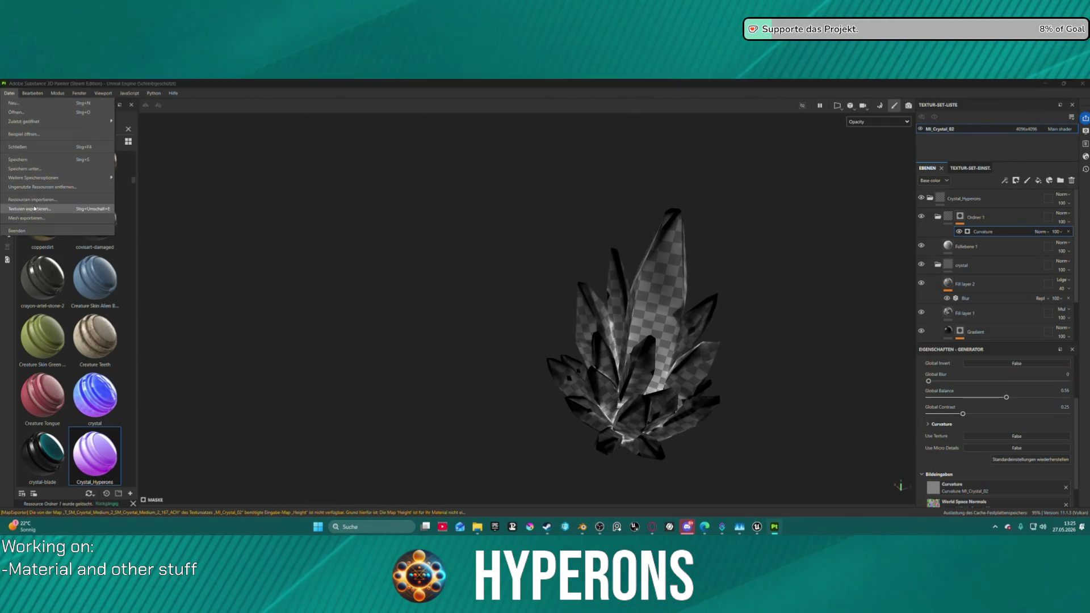
left_click(25, 209)
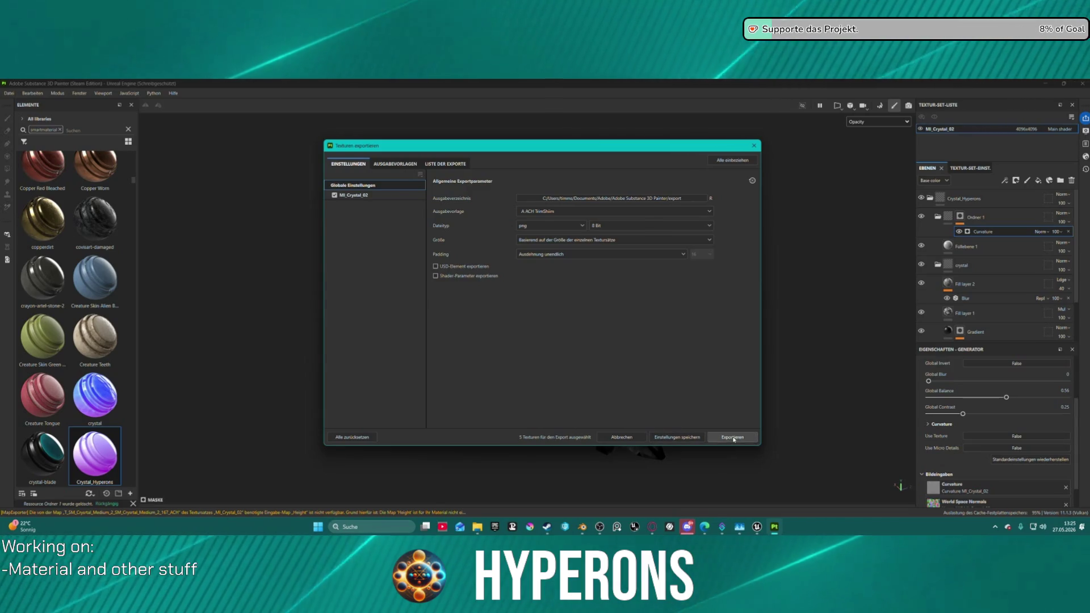
left_click(731, 434)
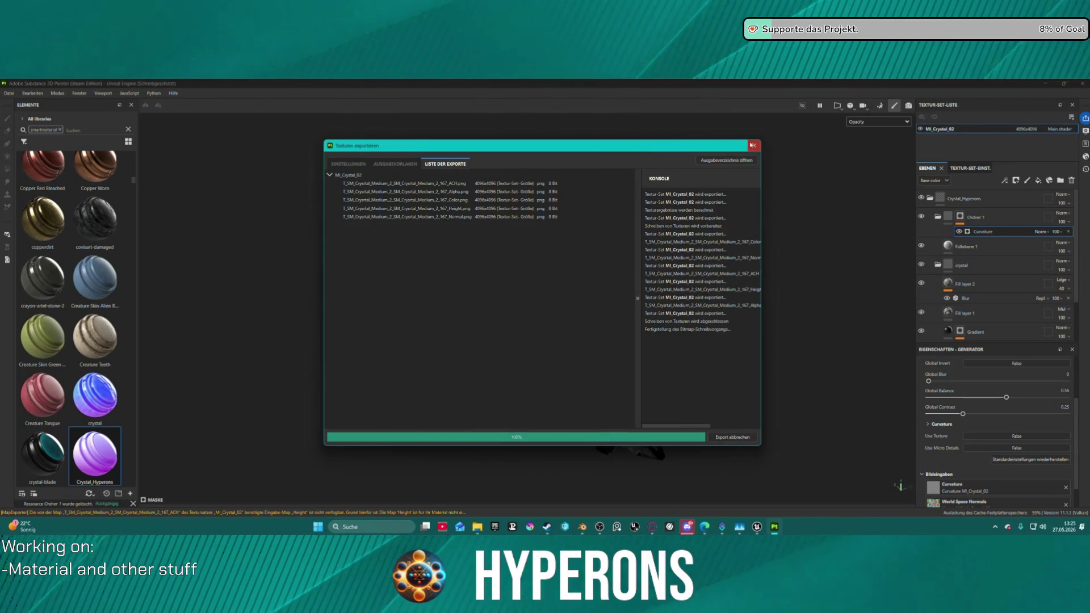
left_click(754, 146)
Step: Switch back to the Unreal level editor window
left_click(808, 531)
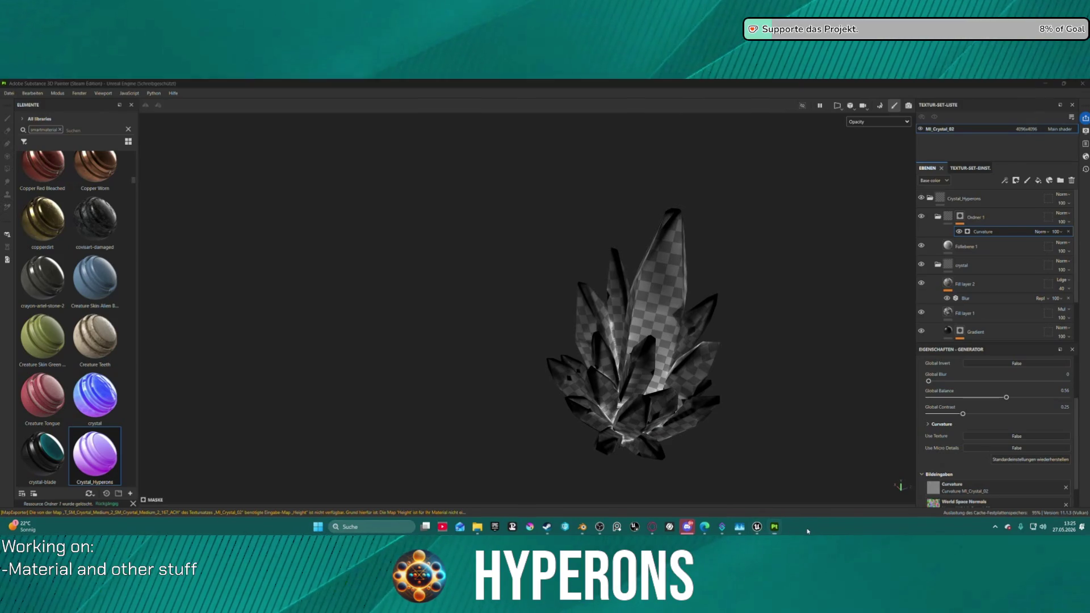
mouse_move(756, 527)
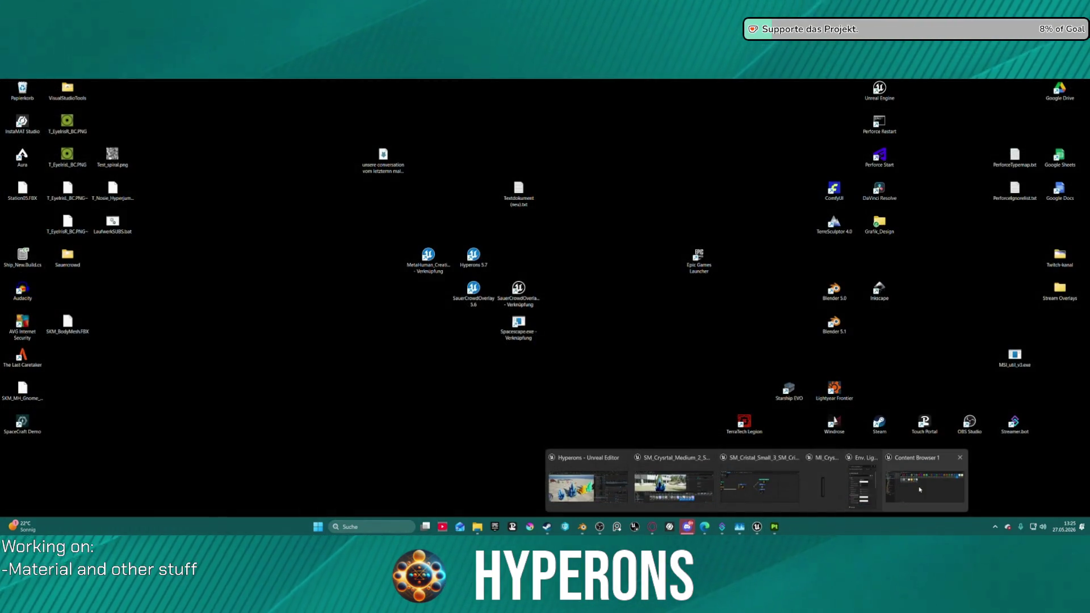
left_click(860, 492)
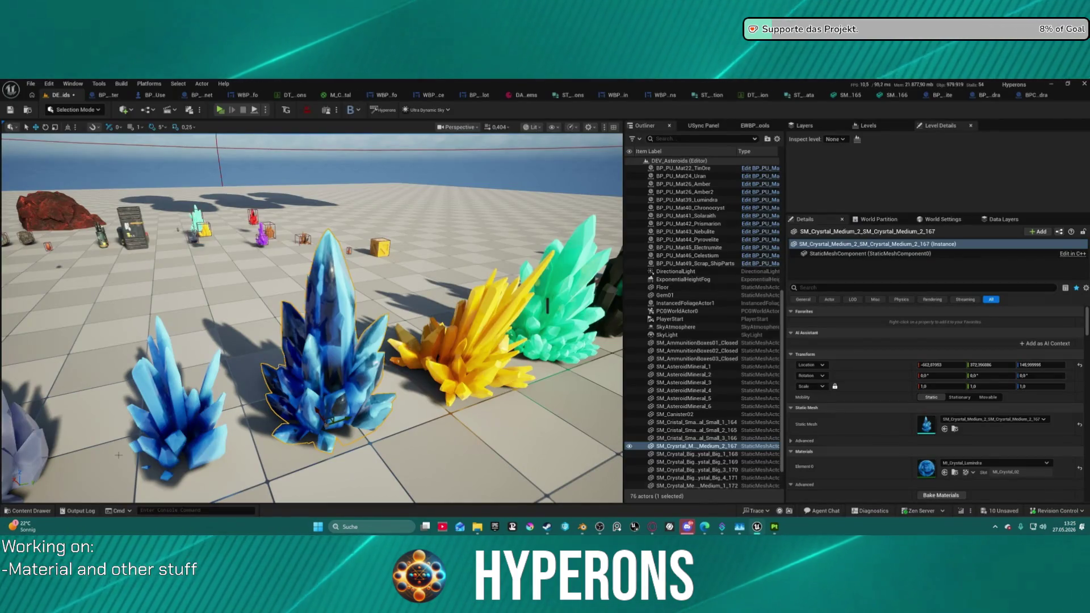
Step: Open the Content Drawer on the Crystals folder to check the reimported textures
left_click(24, 511)
left_click(23, 510)
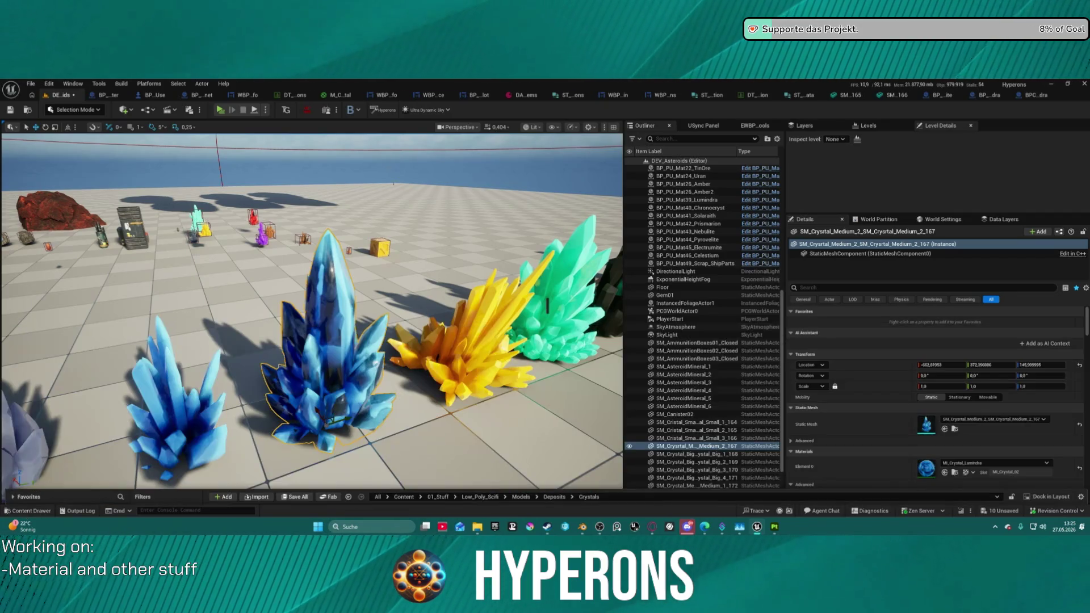
left_click(23, 511)
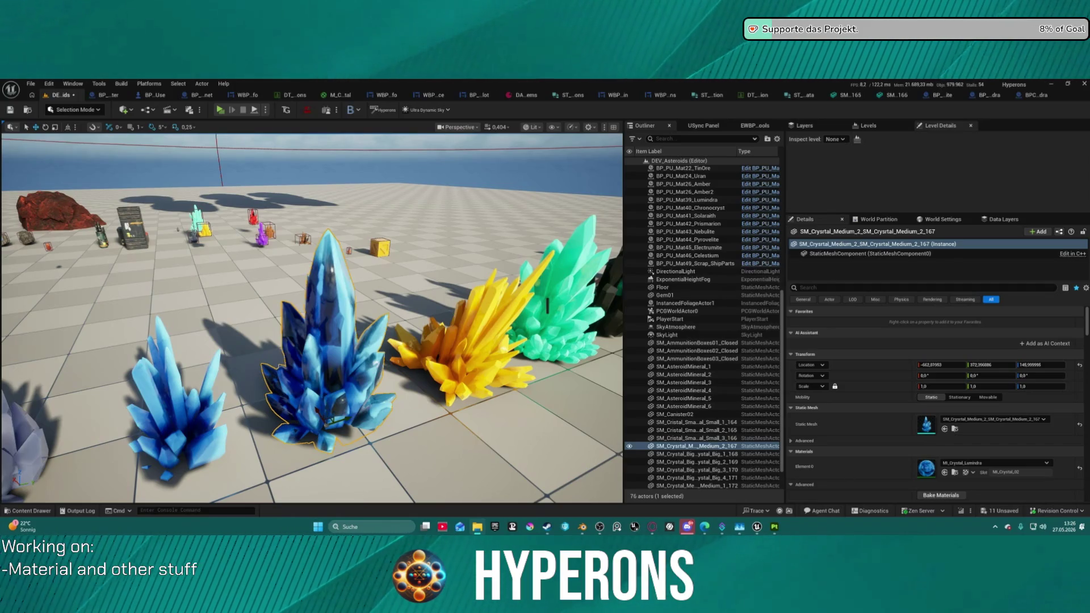
left_click(30, 511)
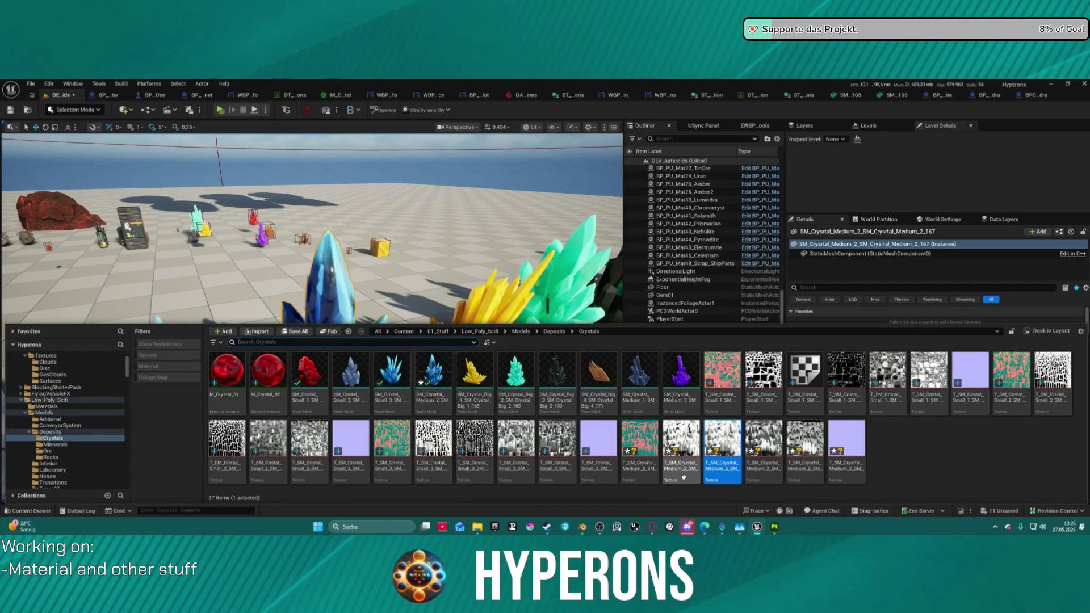
Step: Rename one crystal alpha texture so its name ends in 167_Alpha02
left_click(689, 440)
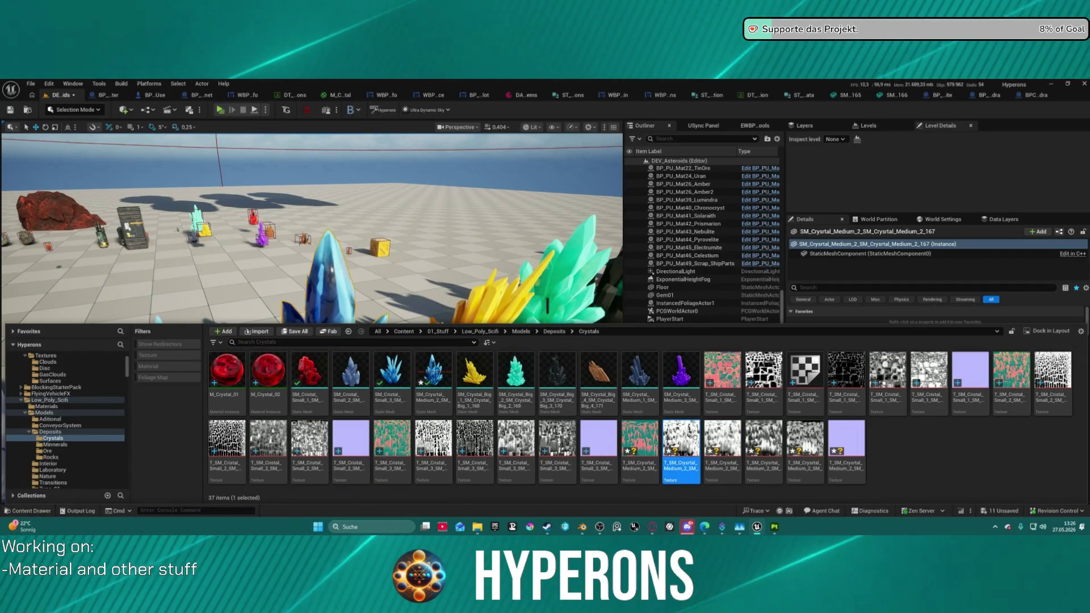
mouse_move(688, 440)
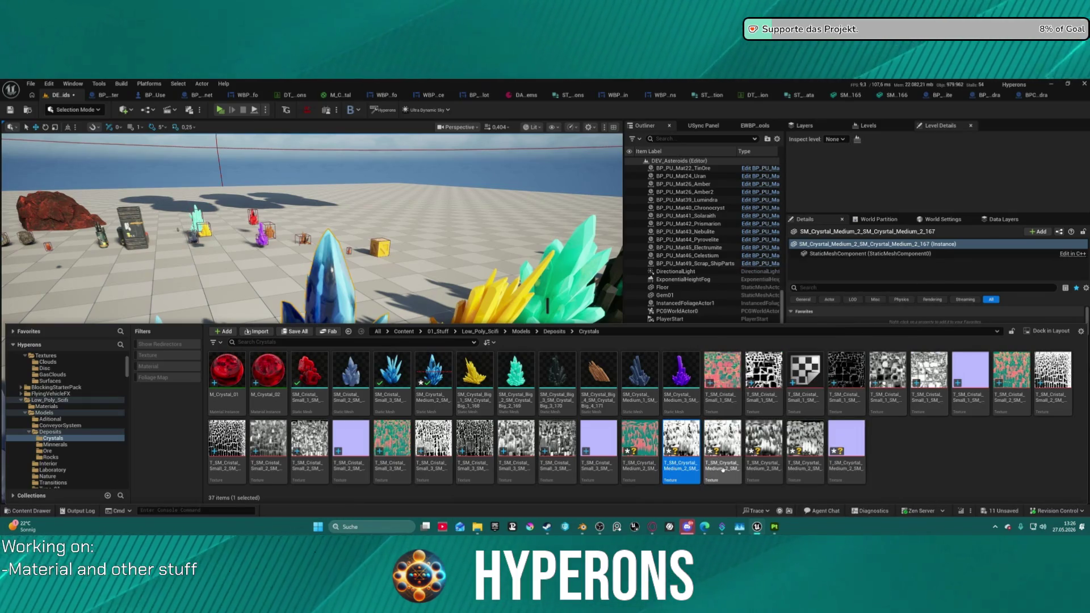
left_click(722, 470)
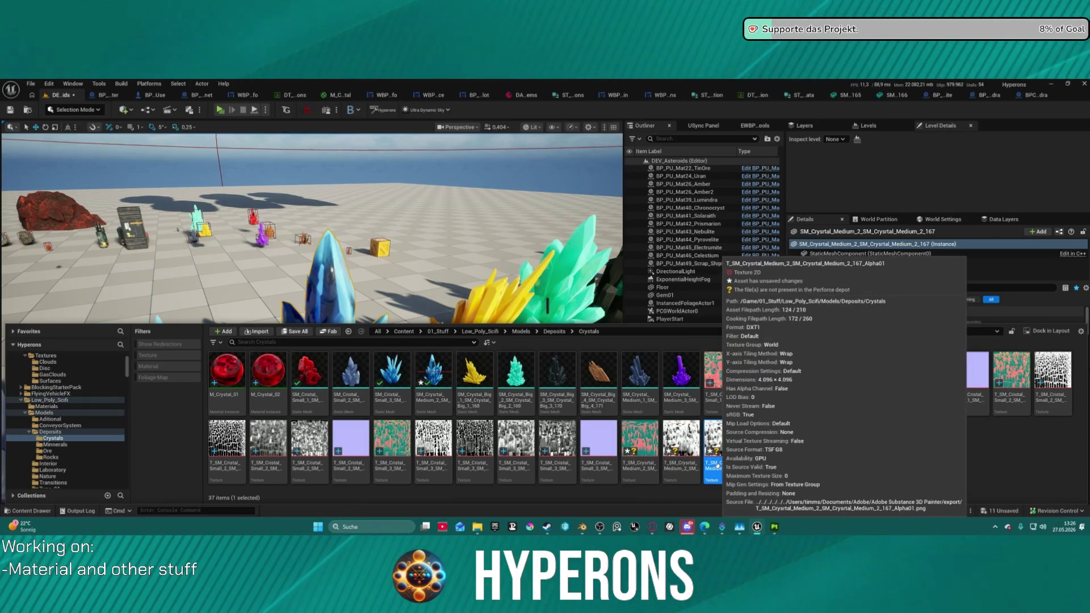
key("F2")
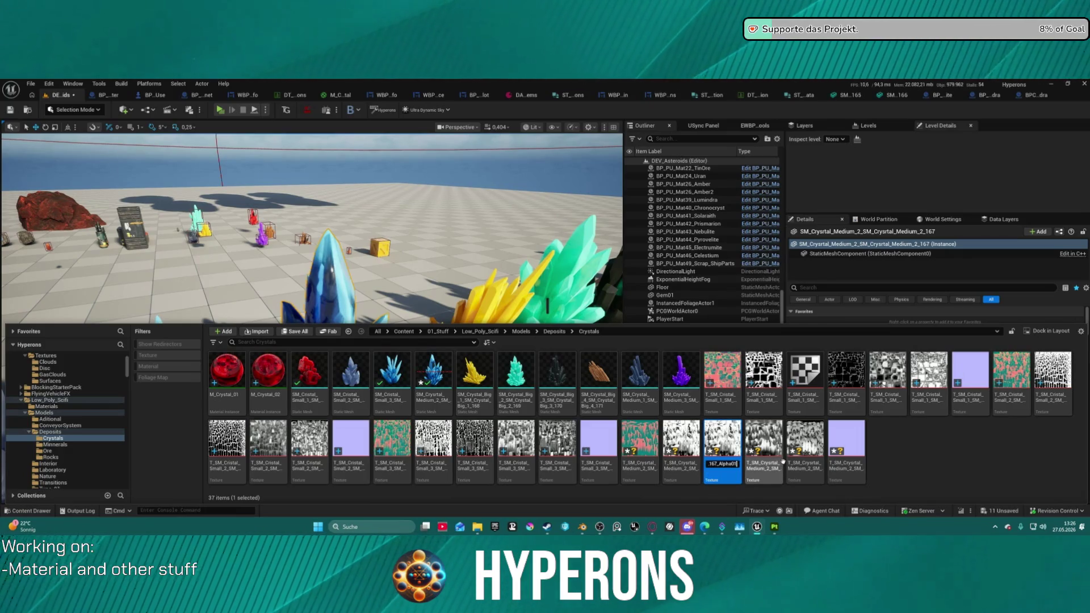
key("BackSpace")
type("2")
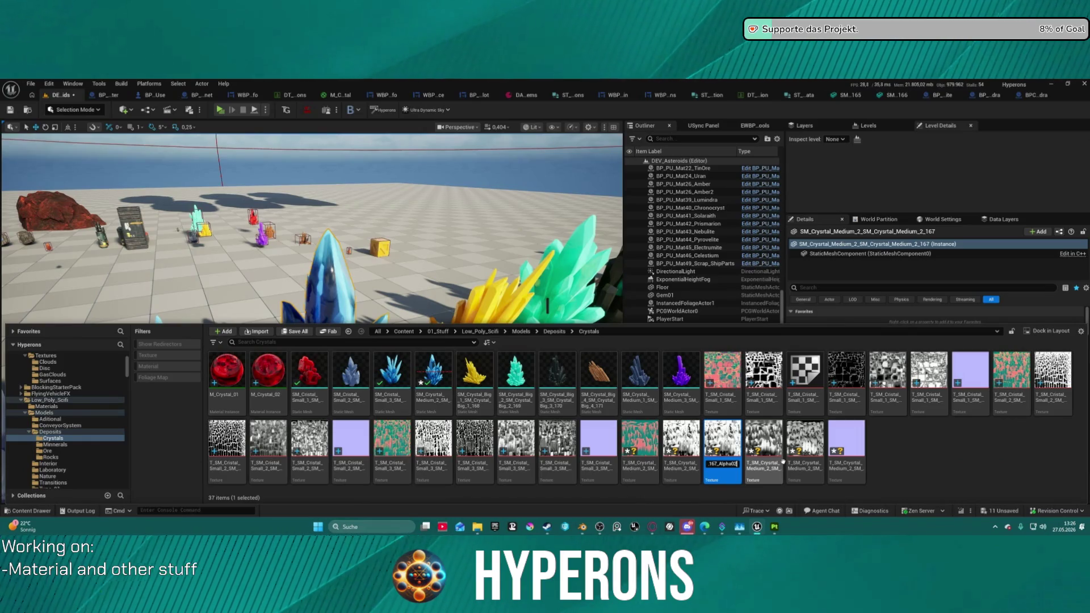
key("Return")
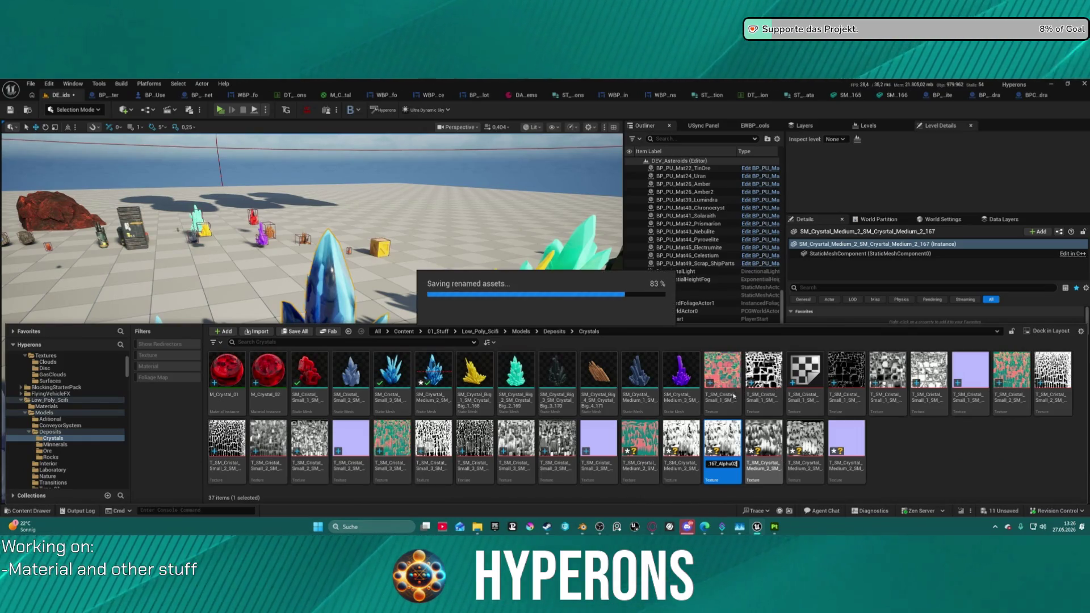
Step: Rename the other alpha texture to end in 167_Alpha01 and close the Content Drawer
key("F2")
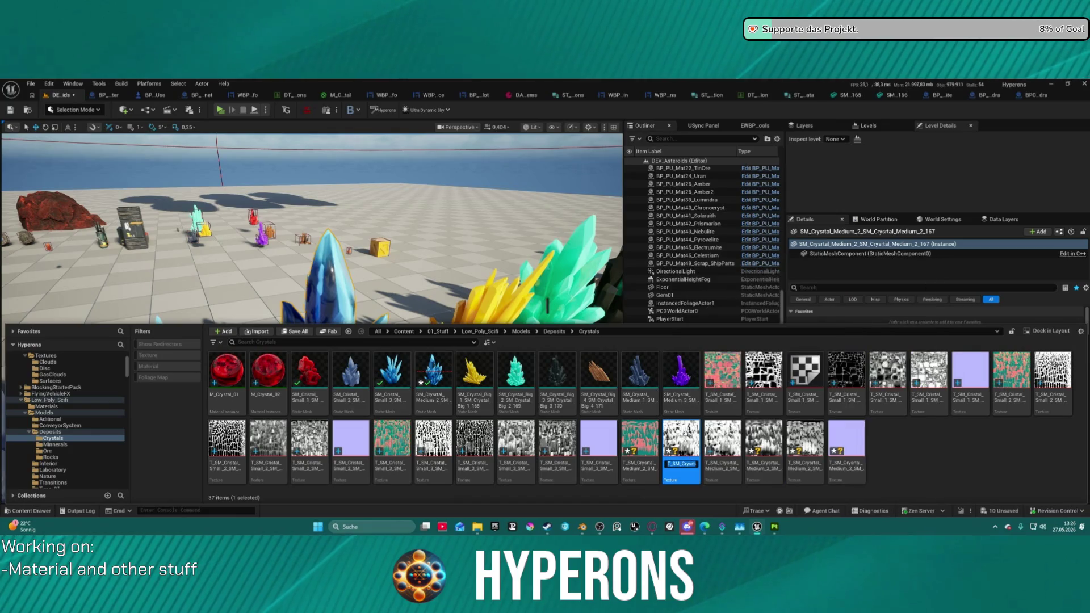
key("ctrl+v")
key("Return")
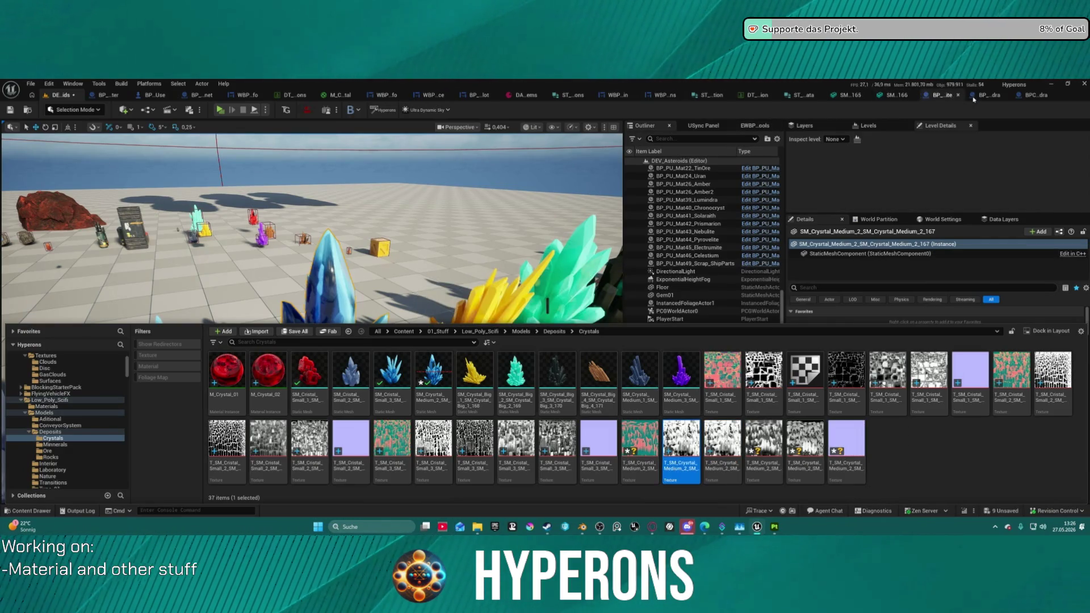
left_click(341, 279)
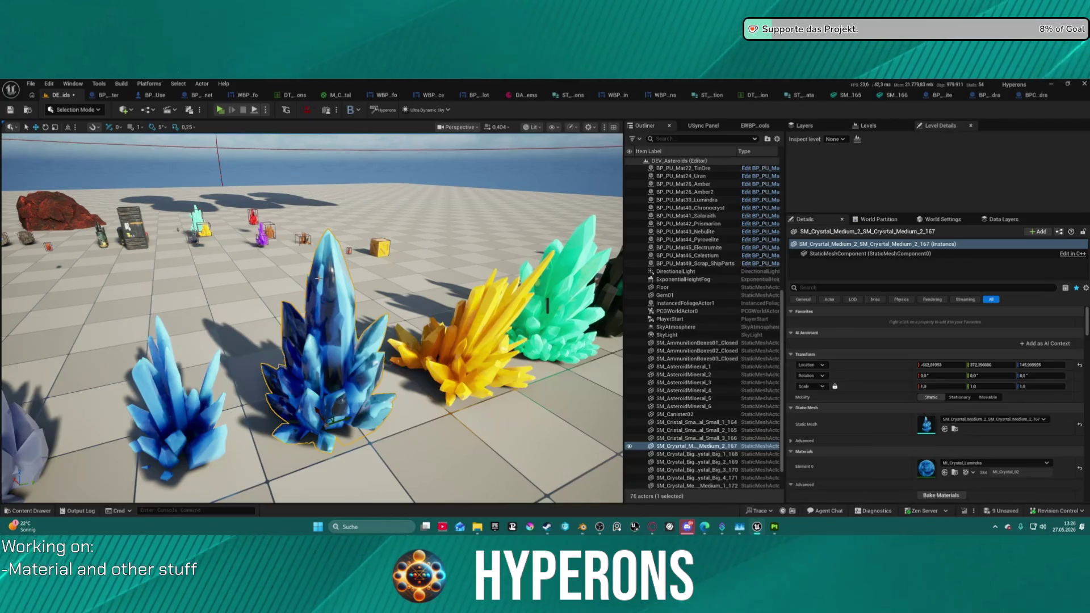
left_click(956, 429)
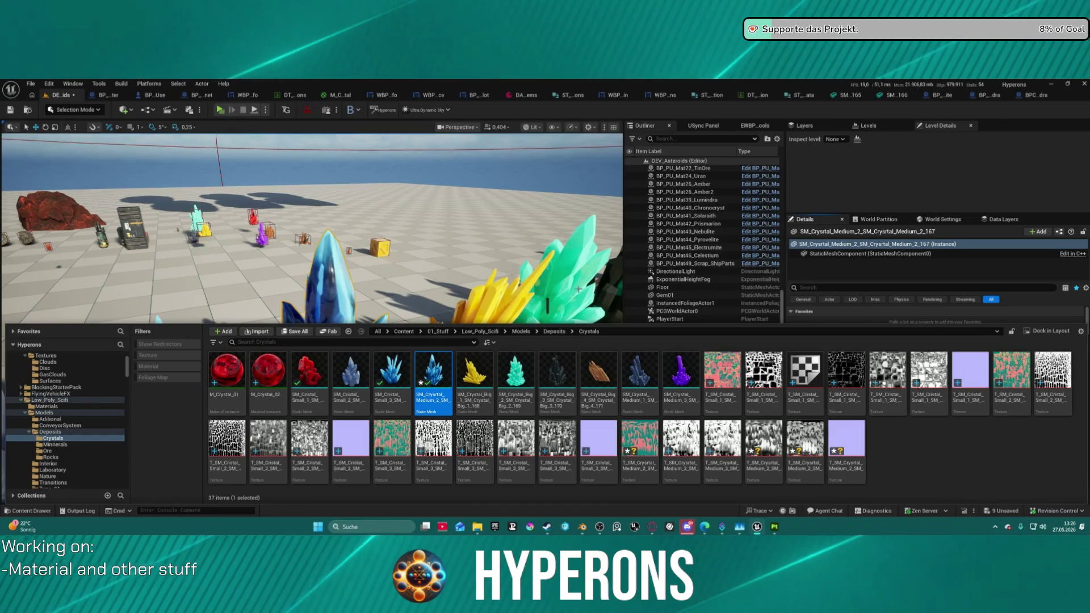
key("ctrl+space")
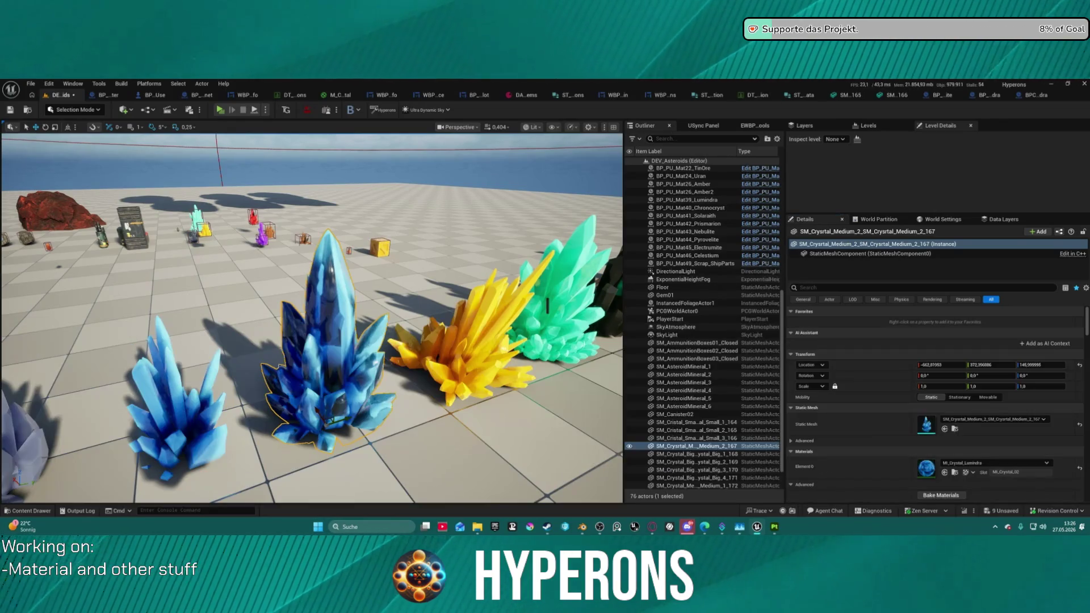
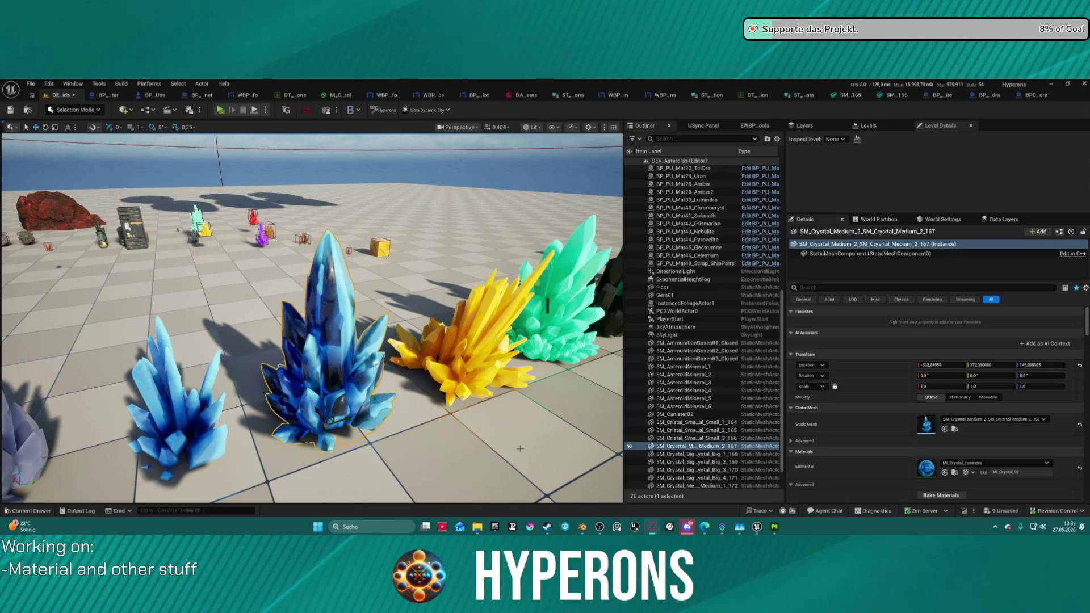
Step: Browse the project assets to find the medium crystal's mesh and one of its textures
left_click(29, 510)
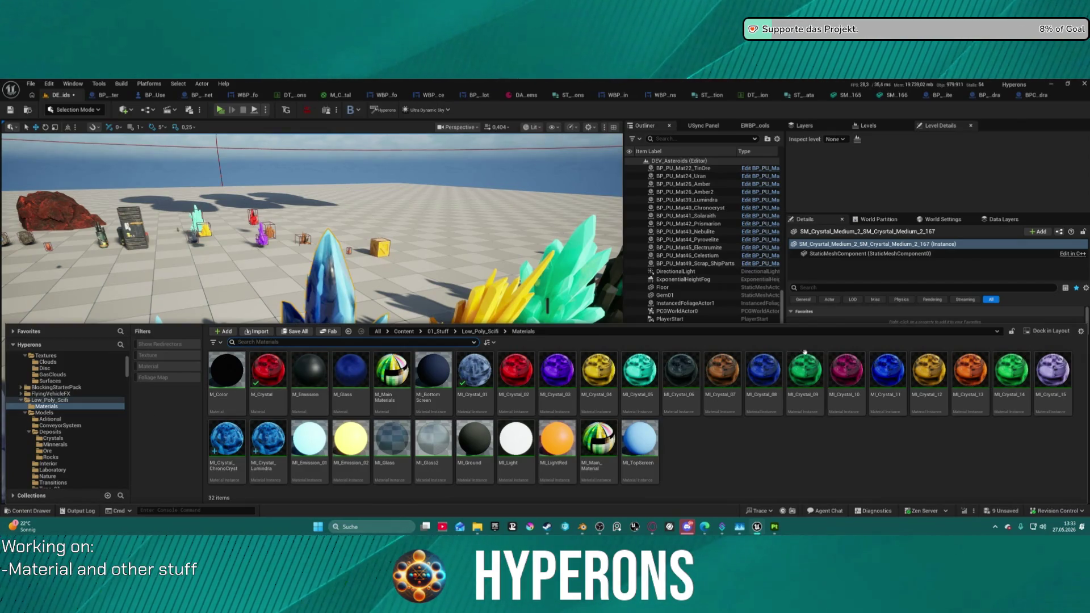
left_click(993, 300)
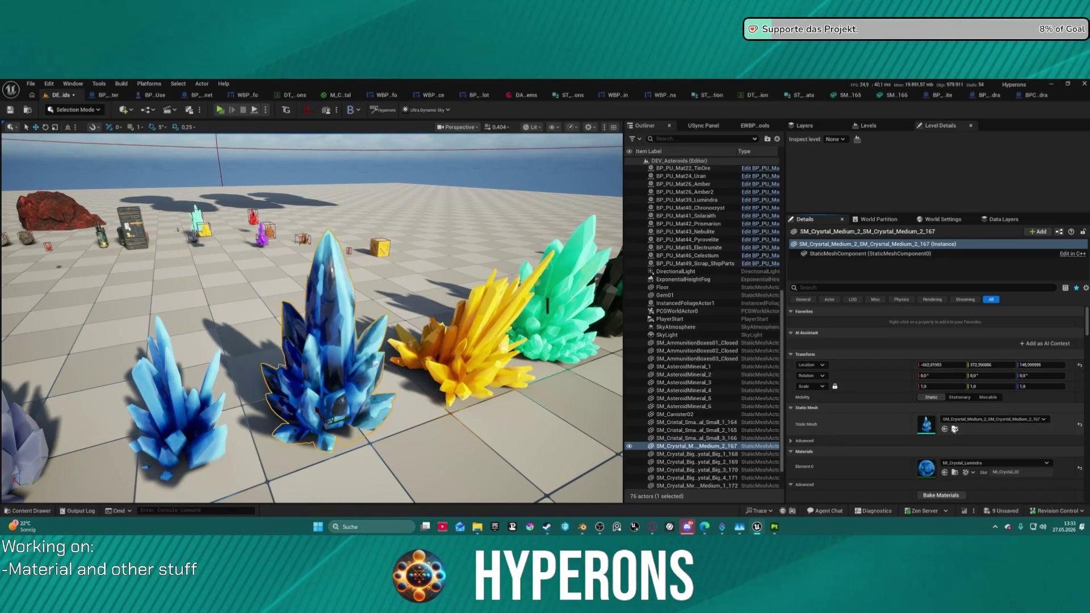
left_click(955, 430)
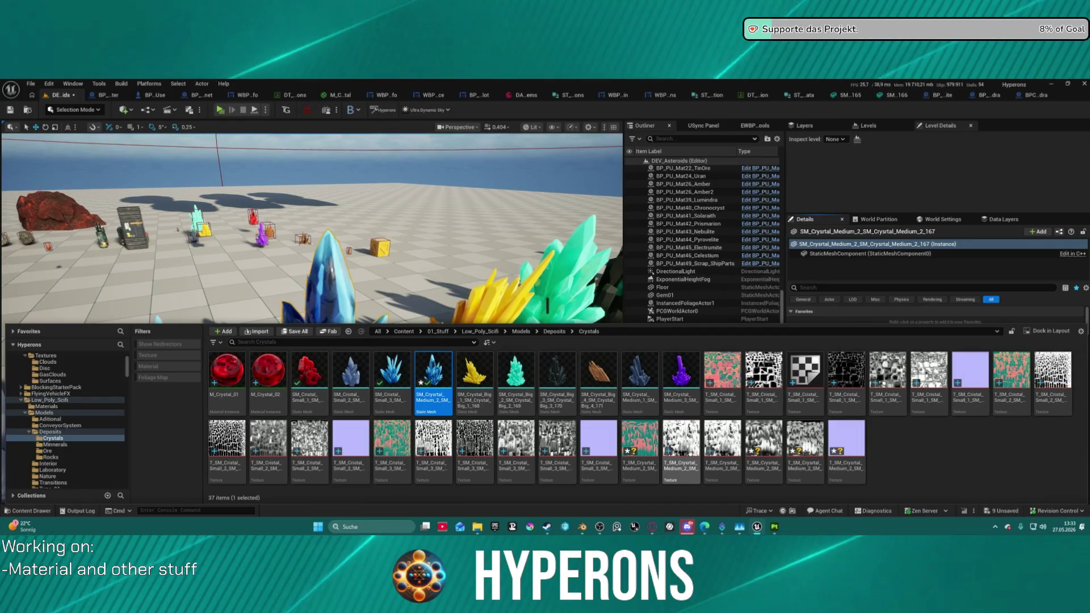
mouse_move(687, 453)
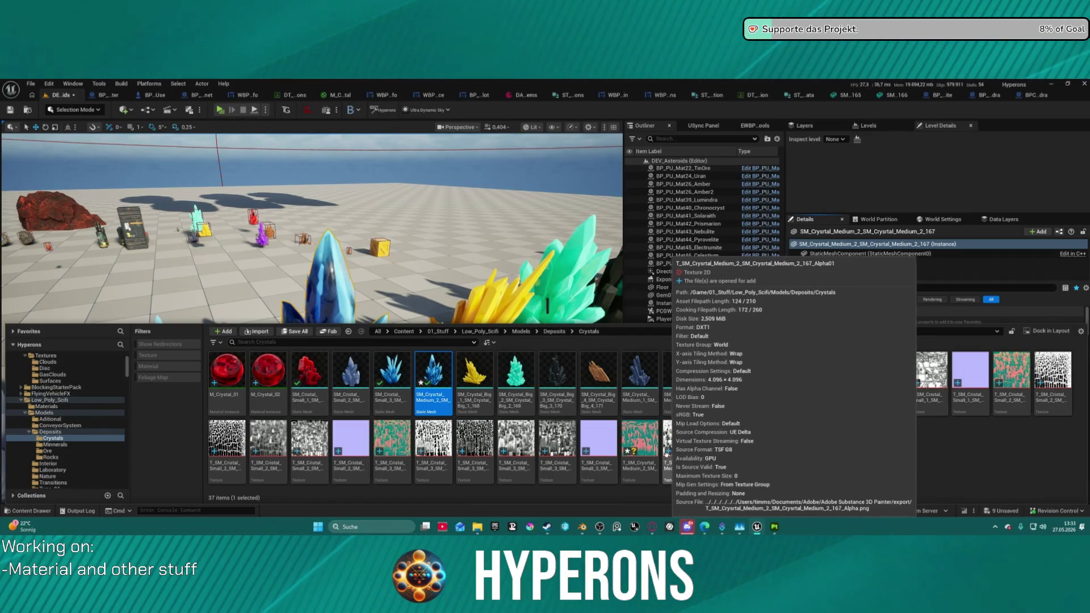
mouse_move(732, 388)
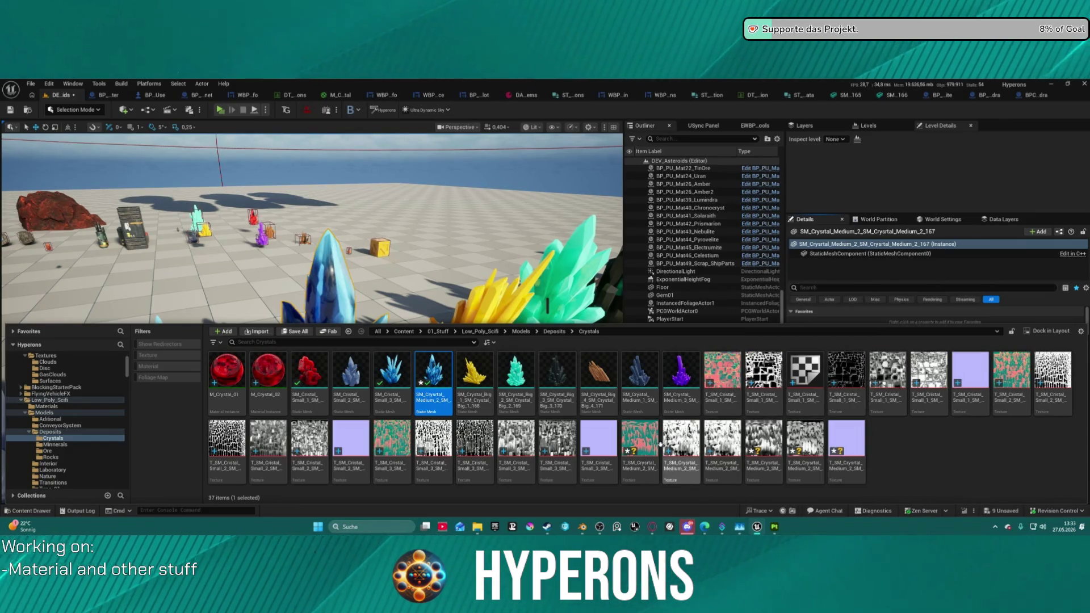
left_click(639, 443)
Step: Toggle the content drawer several times via the Crystals folder, leaving the level view clear
key("ctrl+space")
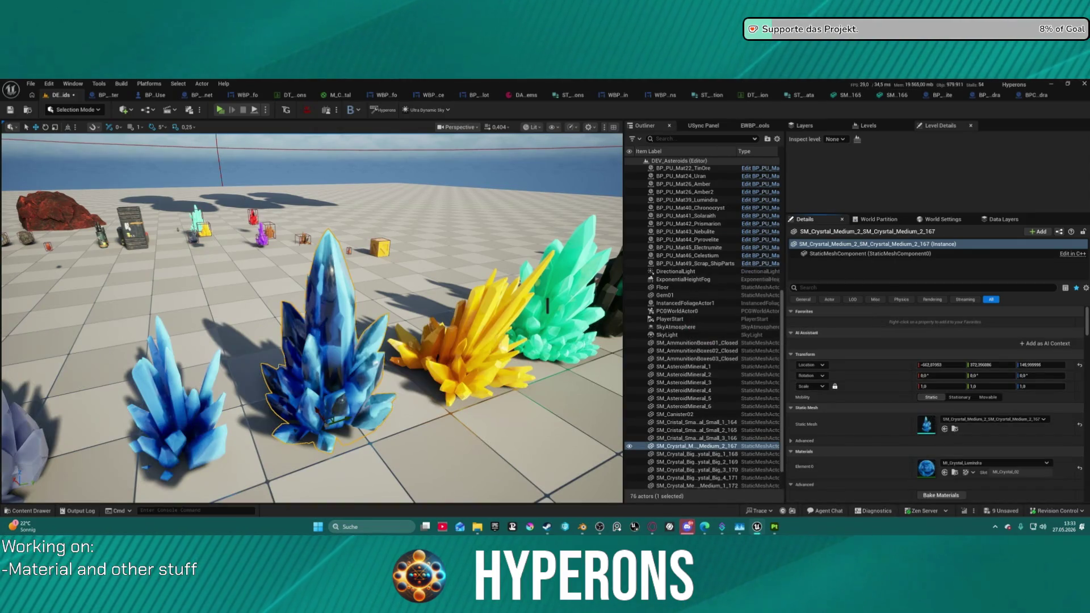
key("ctrl+space")
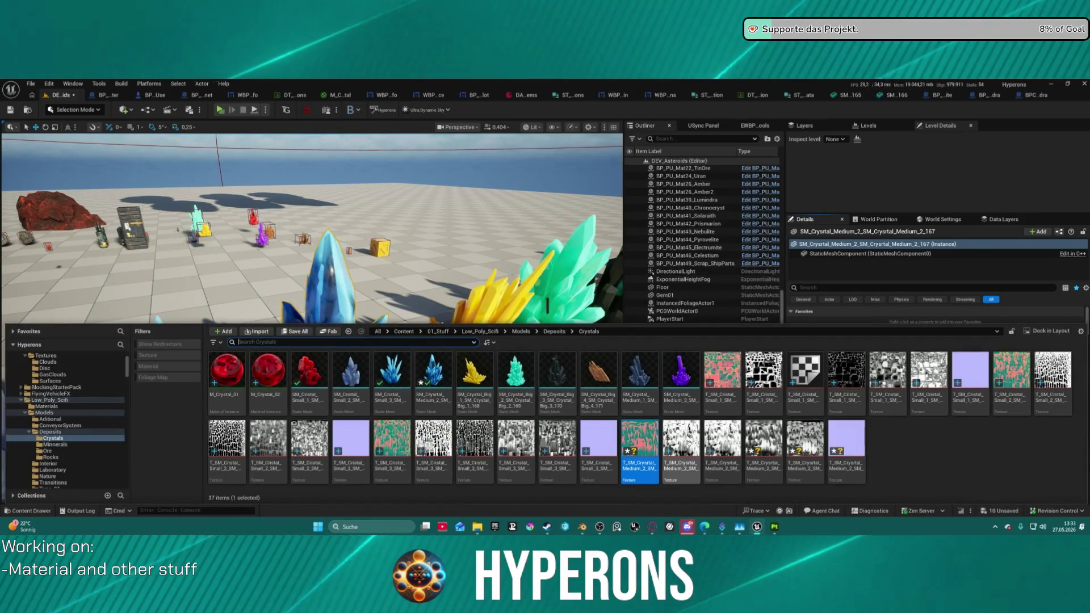
key("ctrl+space")
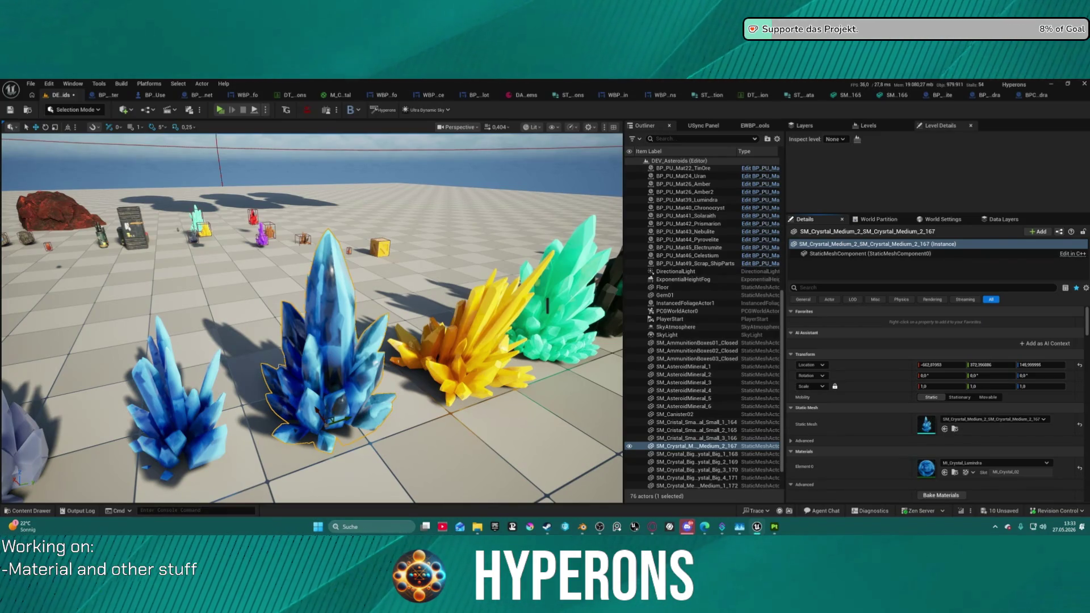
key("ctrl+space")
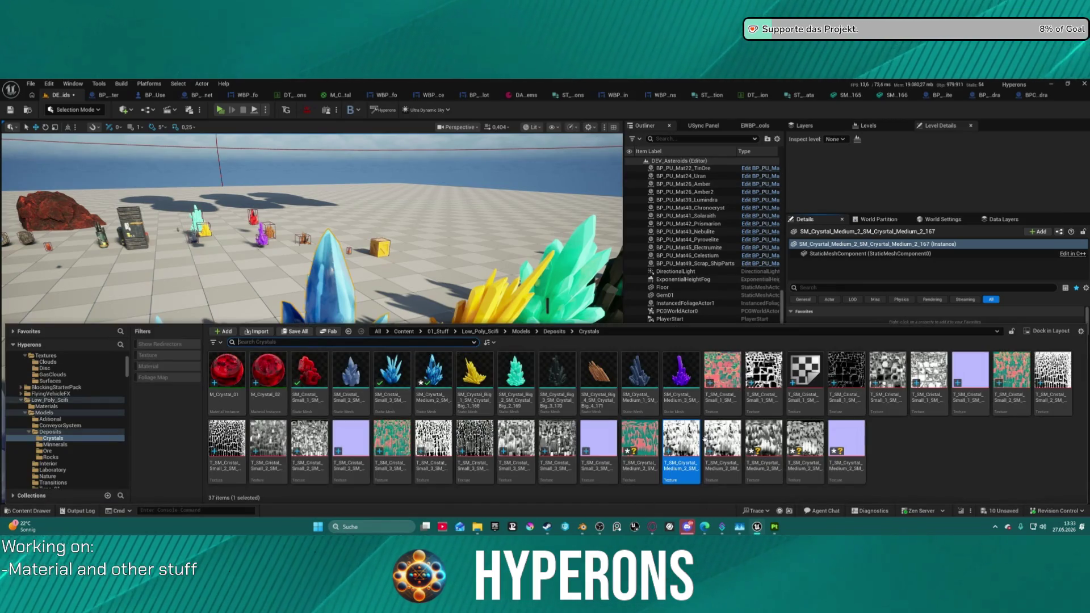
key("ctrl+space")
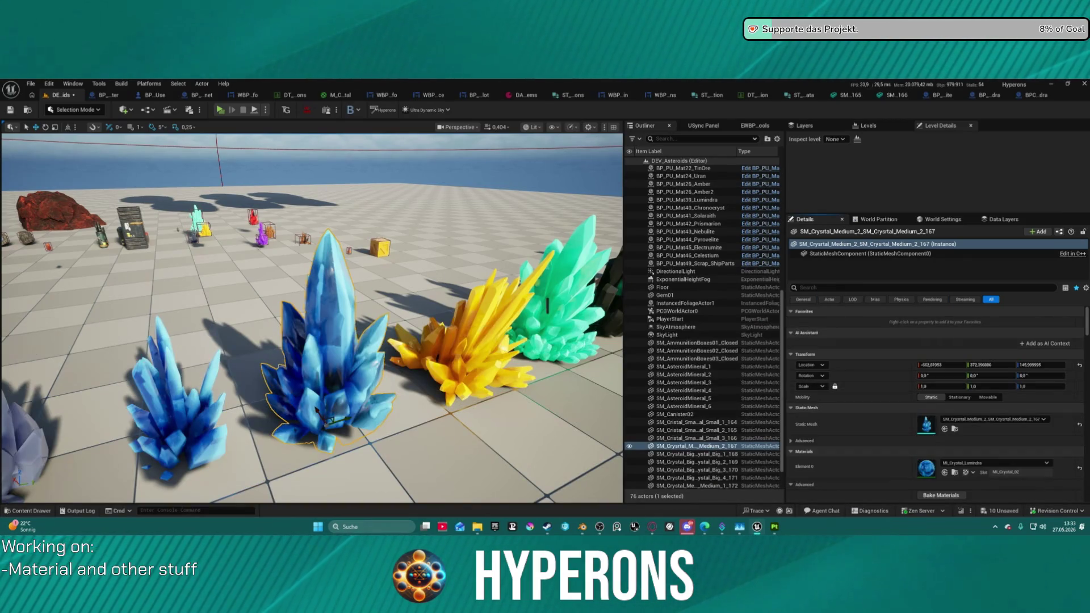
key("ctrl+space")
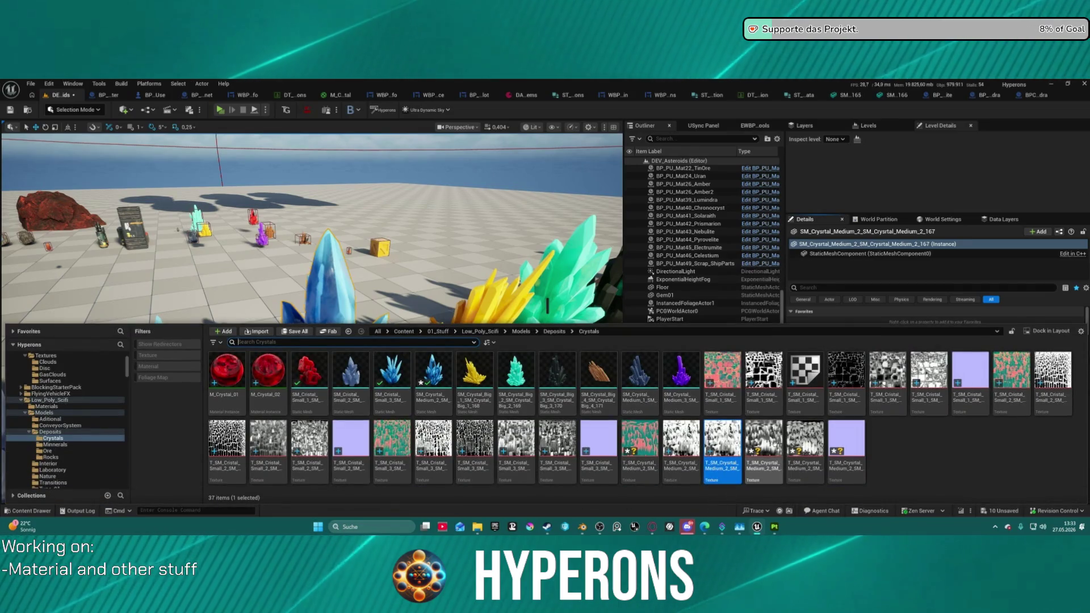
key("ctrl+space")
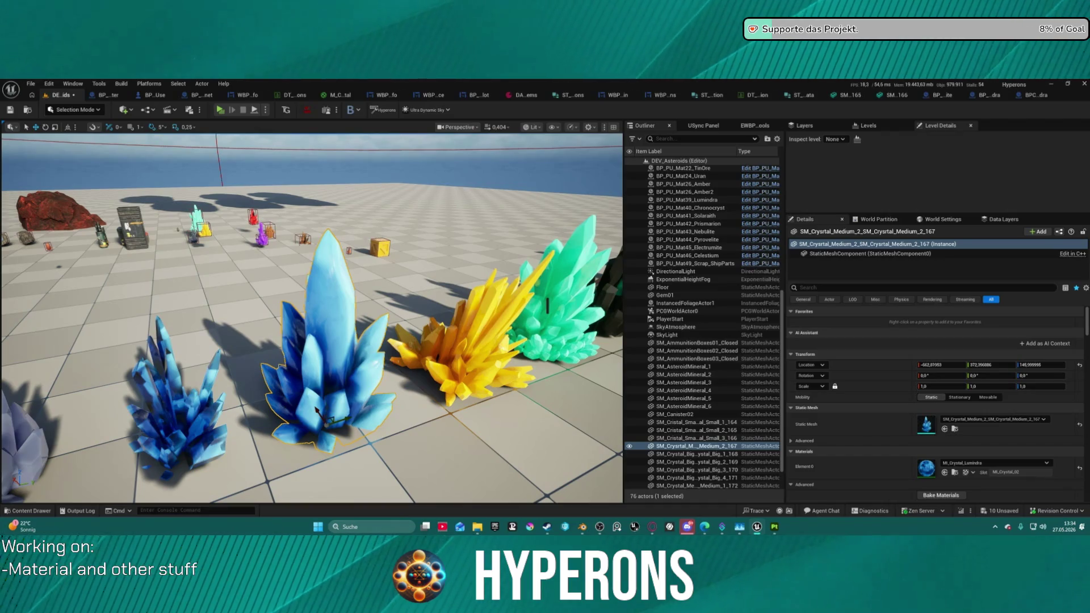
Step: Reframe the crystal row and undo the last BaseColor edit, restoring the darker blue
left_click_drag(547, 306, 491, 340)
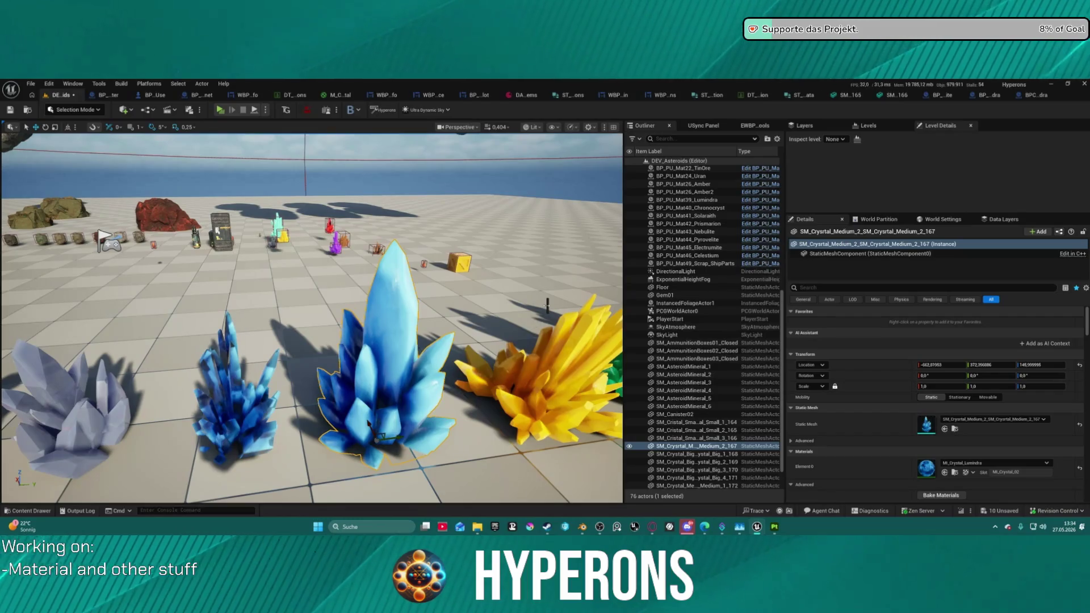
key("ctrl+e")
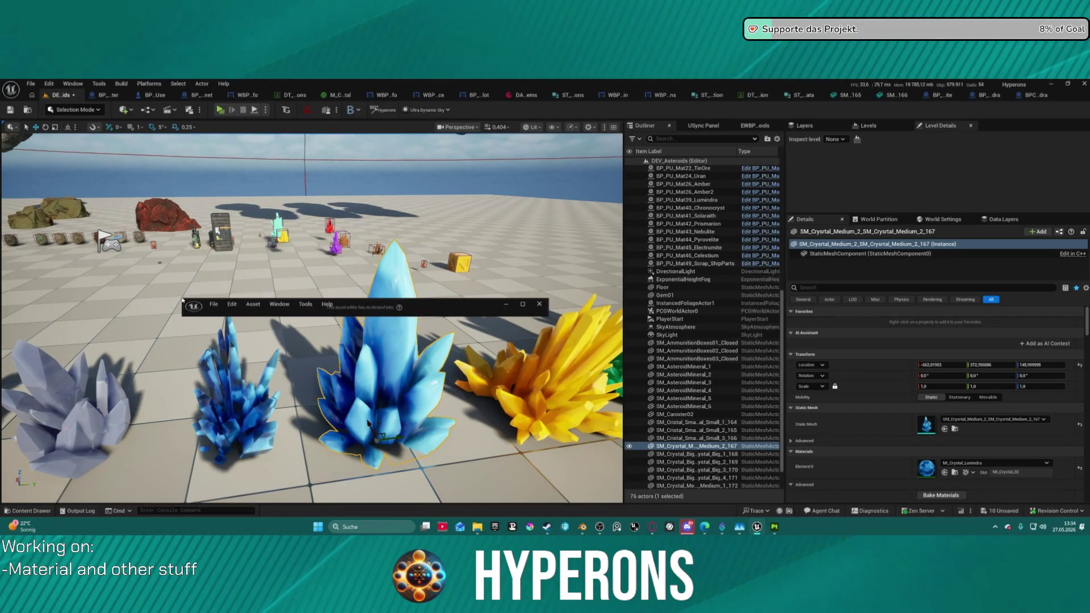
left_click(402, 295)
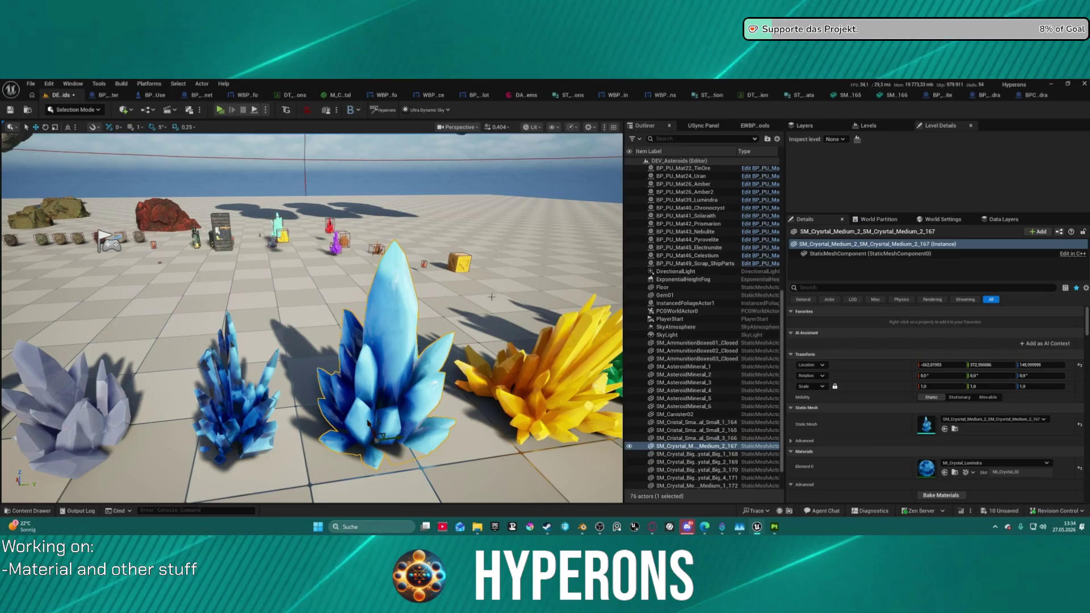
scroll(402, 295, "up", 8)
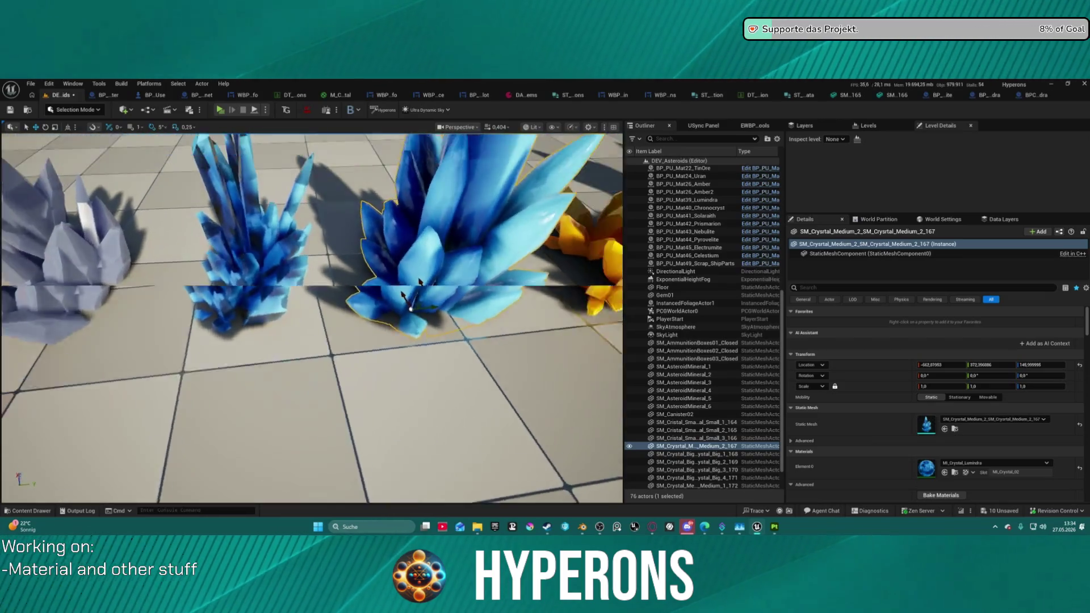
mouse_move(419, 279)
left_mouse_down()
mouse_move(415, 227)
mouse_move(259, 276)
mouse_move(238, 310)
left_mouse_up()
left_click_drag(538, 204, 506, 301)
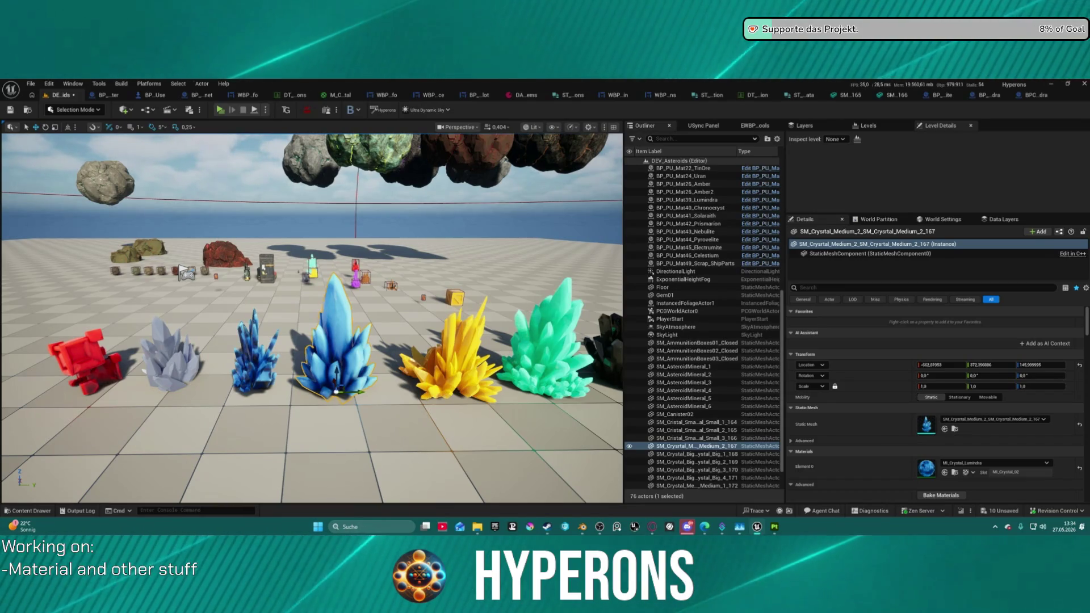
key("ctrl+z")
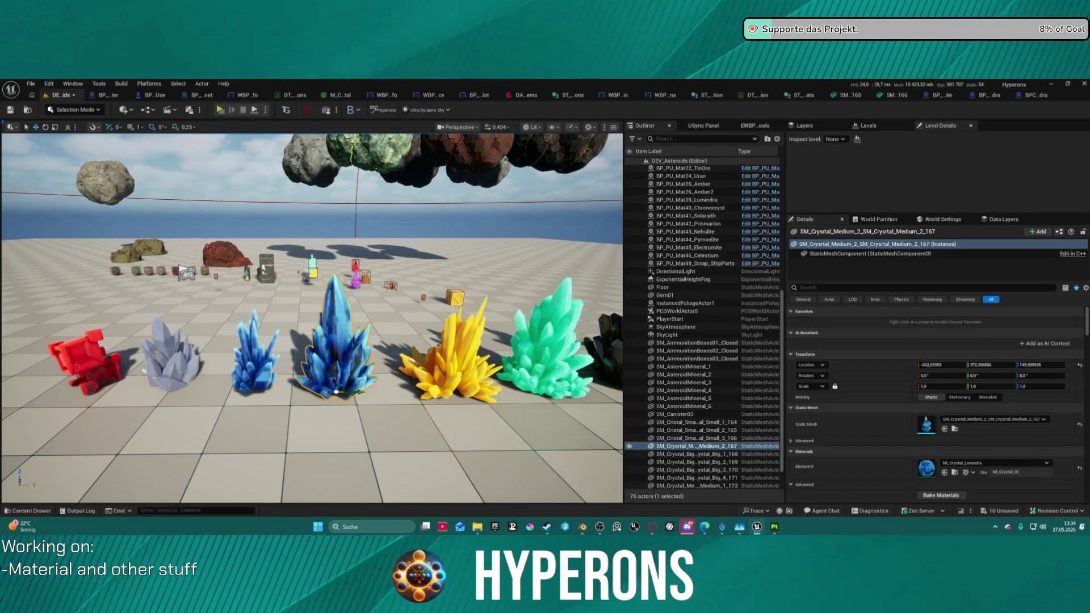
left_click(969, 463)
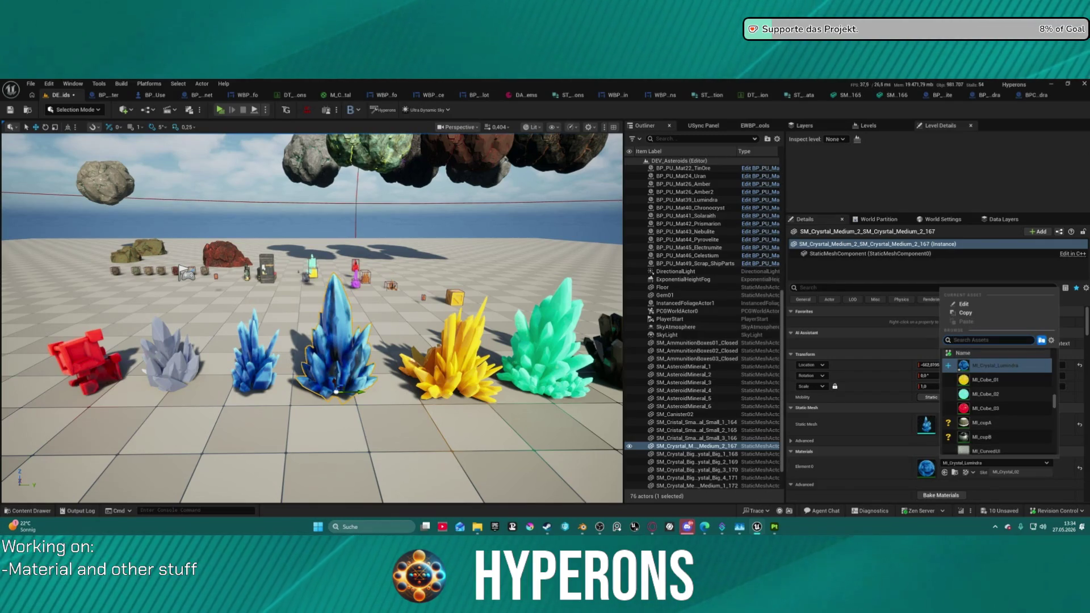
Step: Swap the medium crystal's Element 0 material to MI_Crystal_Chronocryst and frame the crystal
key("Escape")
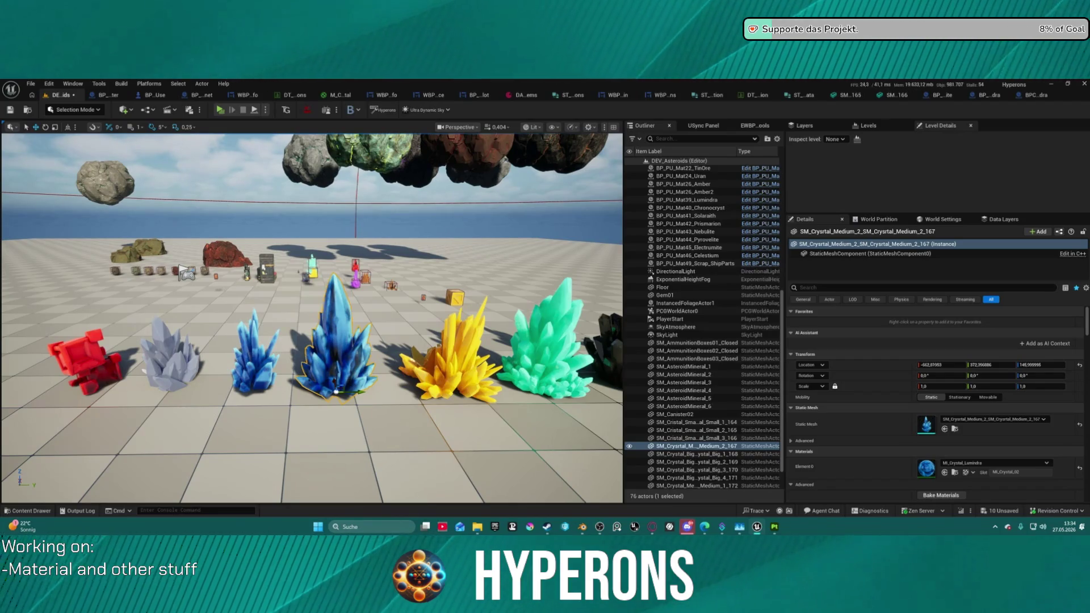
key("ctrl+z")
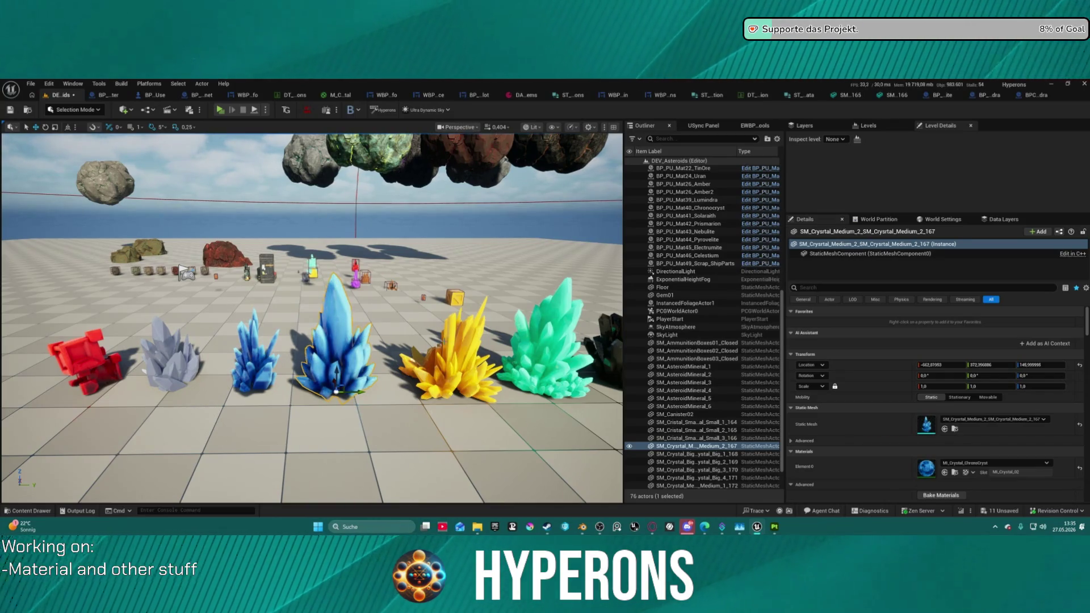
scroll(337, 341, "up", 5)
left_click_drag(159, 176, 210, 148)
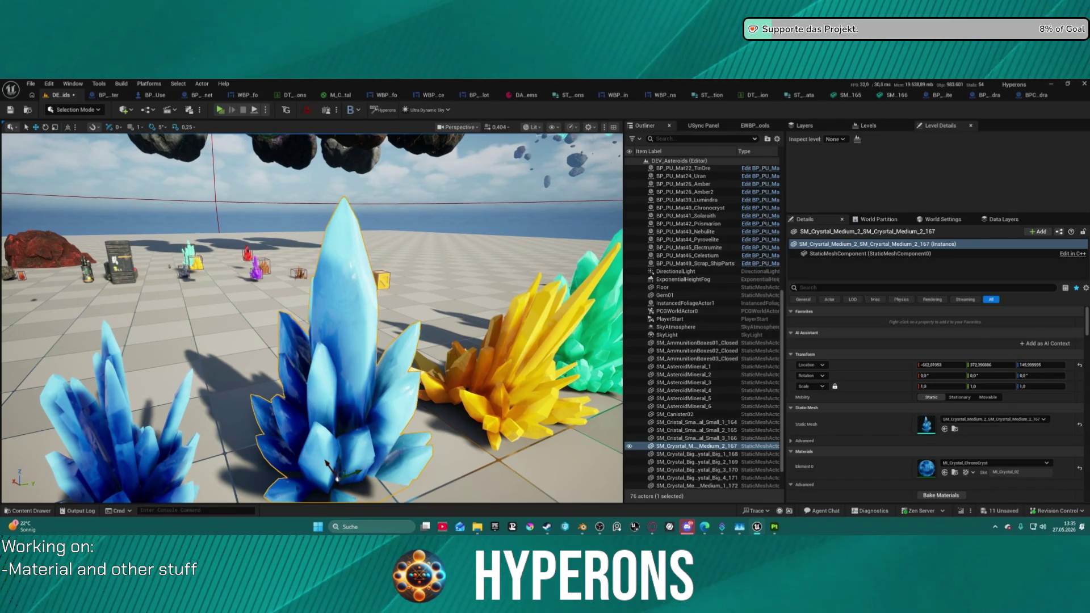
Step: Orbit and zoom around the red Chronocryst crystal to inspect it among the other crystals
scroll(96, 402, "down", 5)
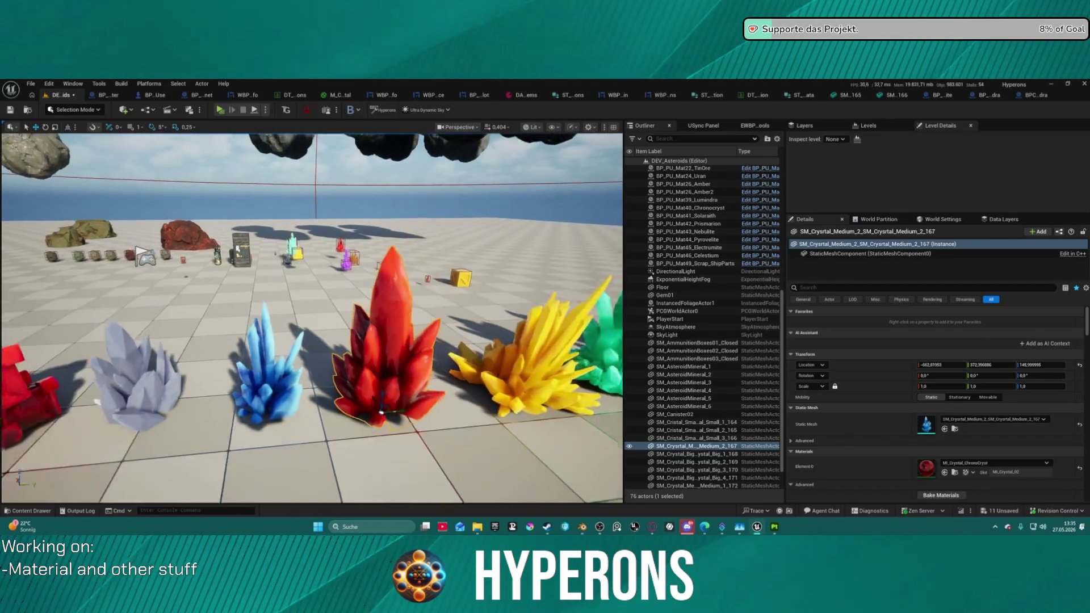
scroll(96, 402, "down", 3)
scroll(96, 402, "up", 6)
left_click_drag(312, 340, 352, 340)
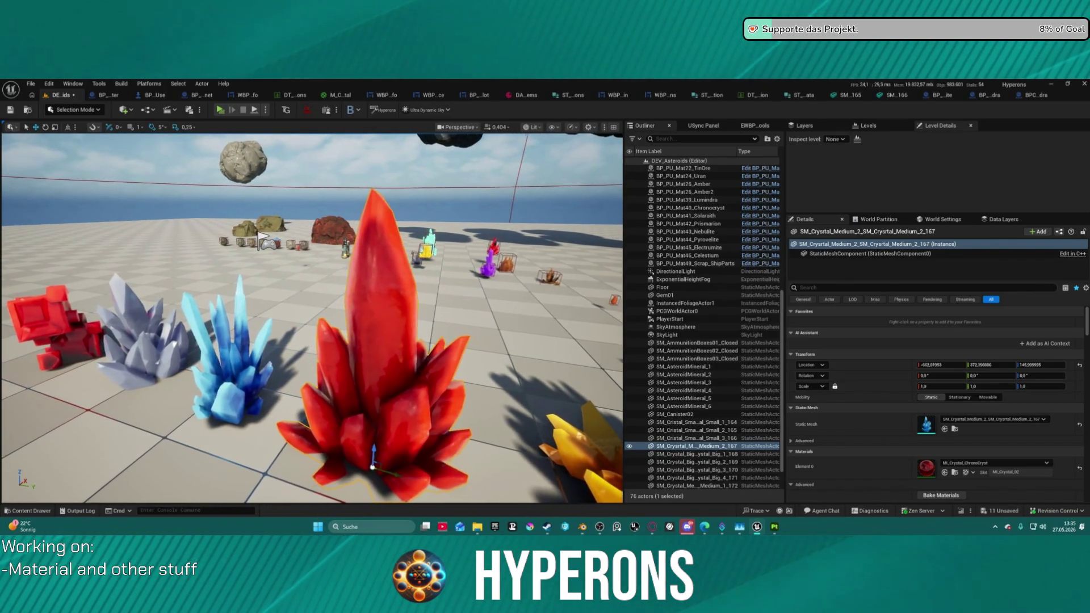
scroll(312, 318, "up", 3)
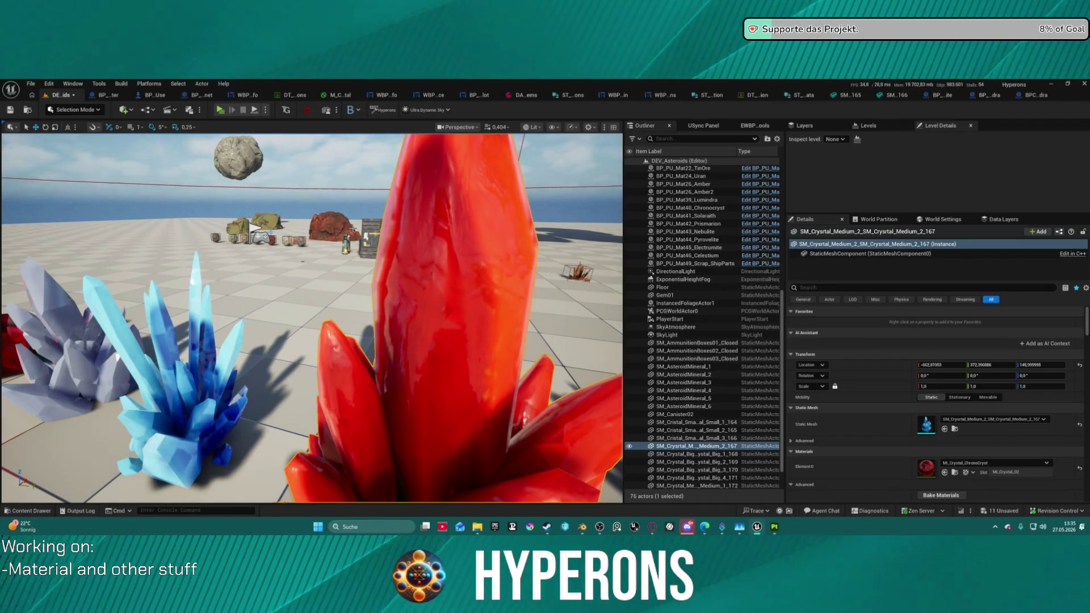
mouse_move(312, 318)
left_mouse_down()
mouse_move(324, 352)
mouse_move(357, 352)
left_mouse_up()
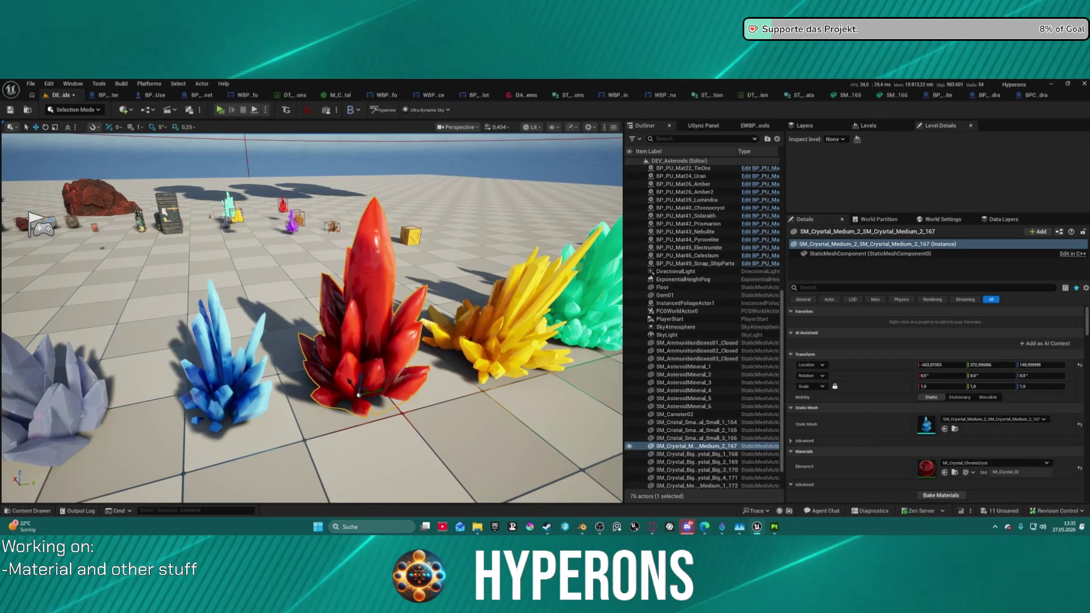
left_click_drag(539, 131, 523, 107)
left_click_drag(312, 318, 281, 324)
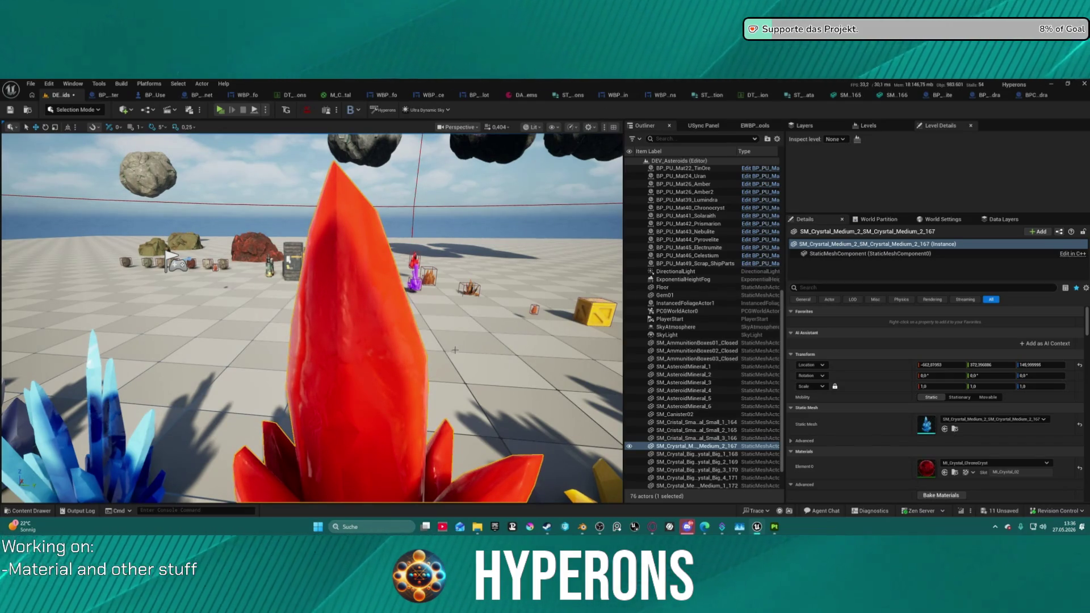
scroll(455, 350, "down", 5)
mouse_move(379, 322)
left_mouse_down()
mouse_move(397, 261)
mouse_move(390, 392)
mouse_move(377, 415)
mouse_move(352, 406)
mouse_move(341, 426)
left_mouse_up()
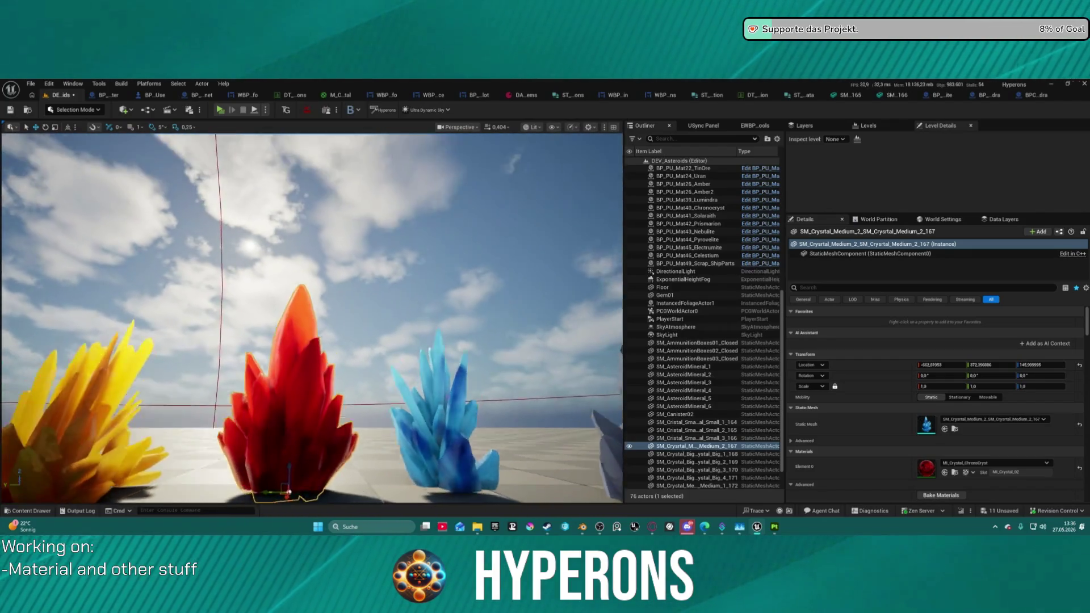
mouse_move(341, 426)
left_mouse_down()
mouse_move(317, 402)
mouse_move(374, 329)
left_mouse_up()
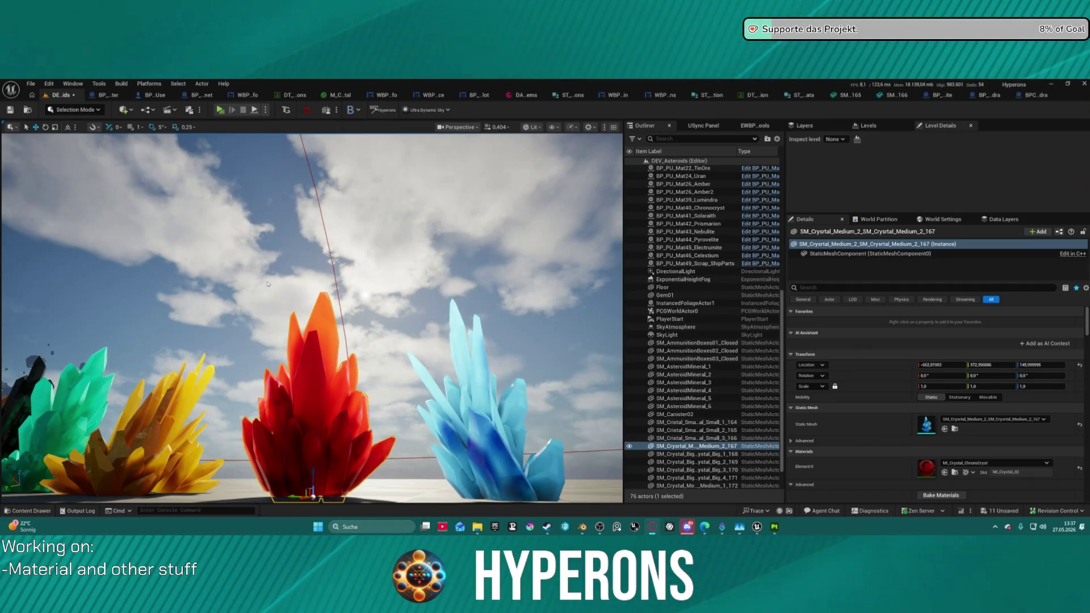
left_click_drag(486, 244, 448, 249)
key("d")
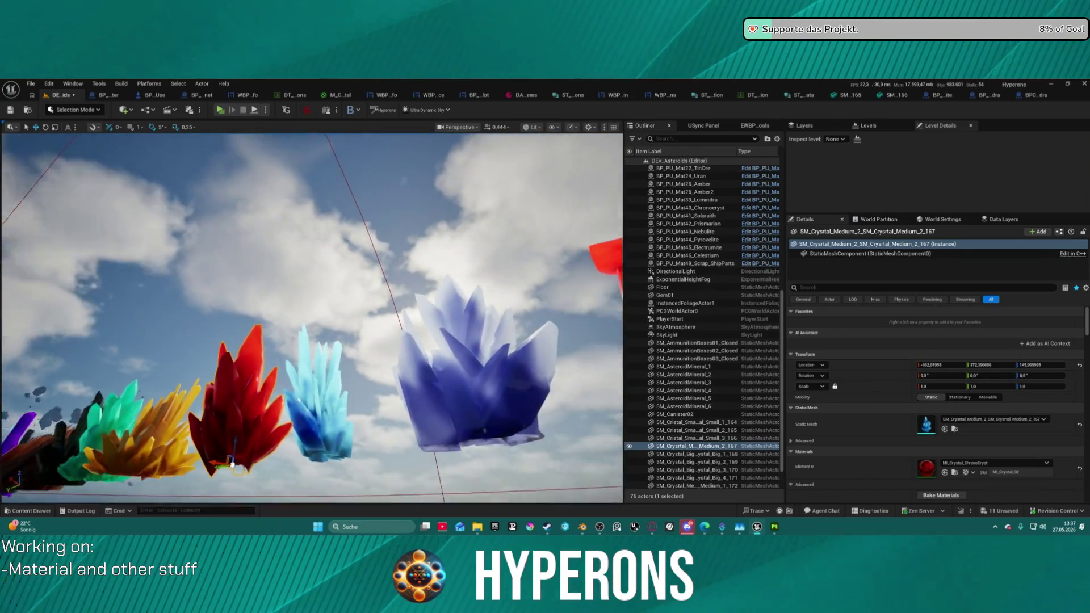
key("w")
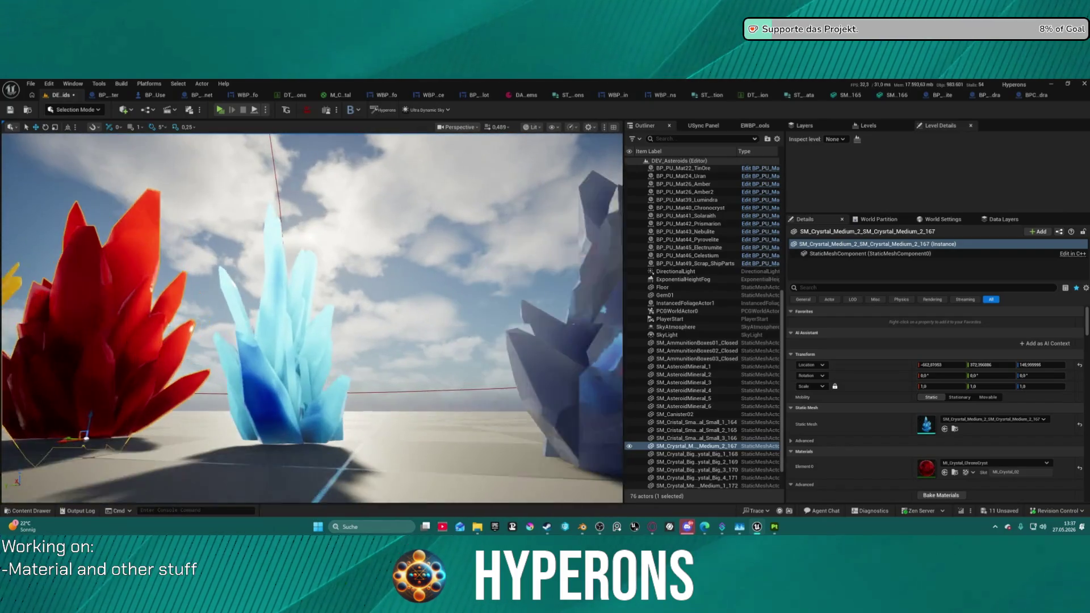
key("d")
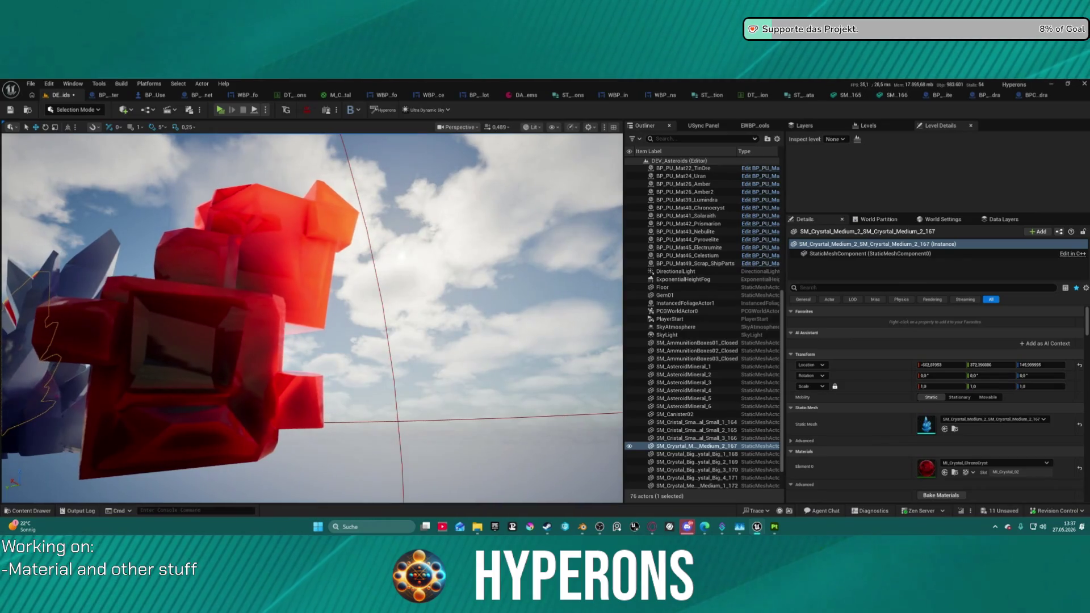
key("s")
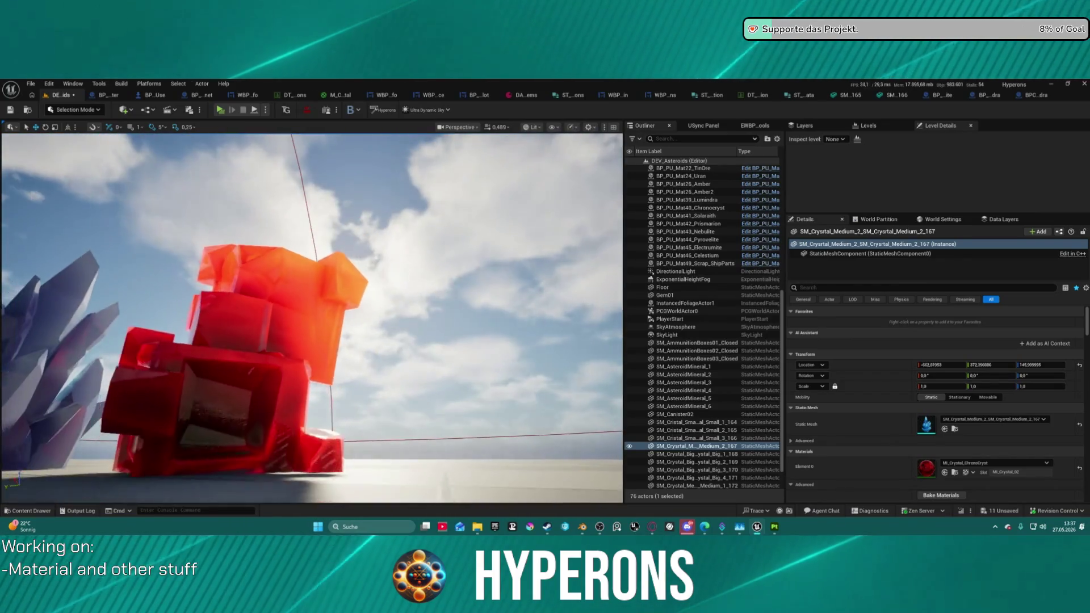
key("s")
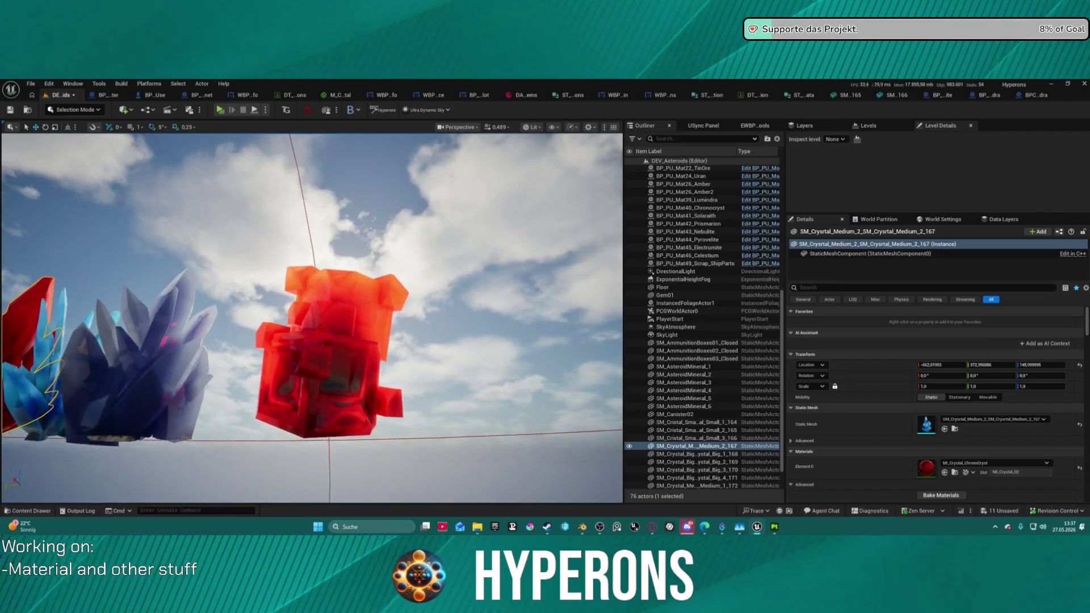
key("a")
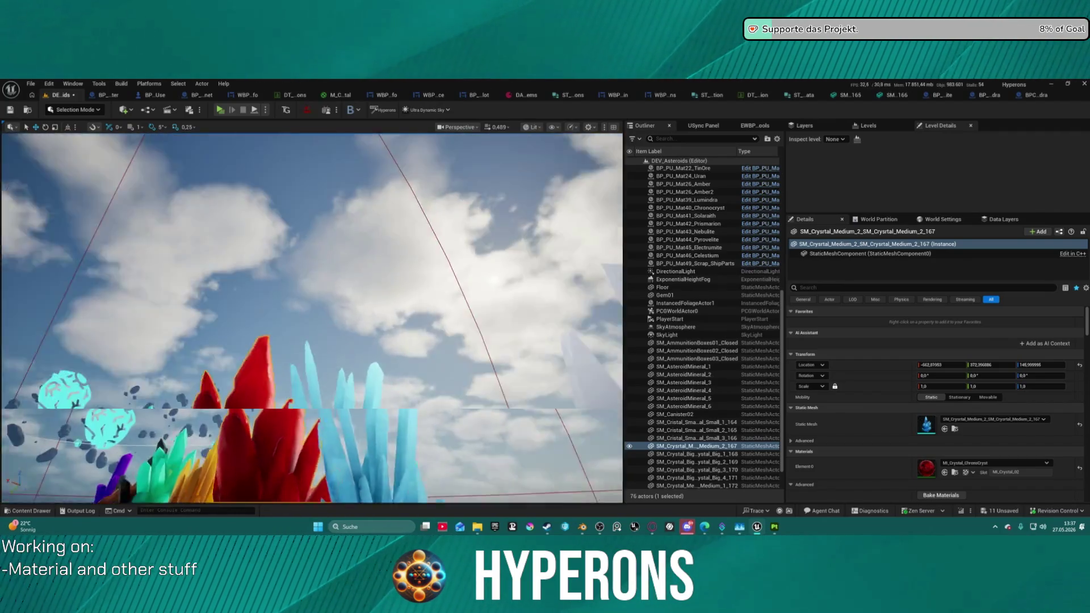
key("w")
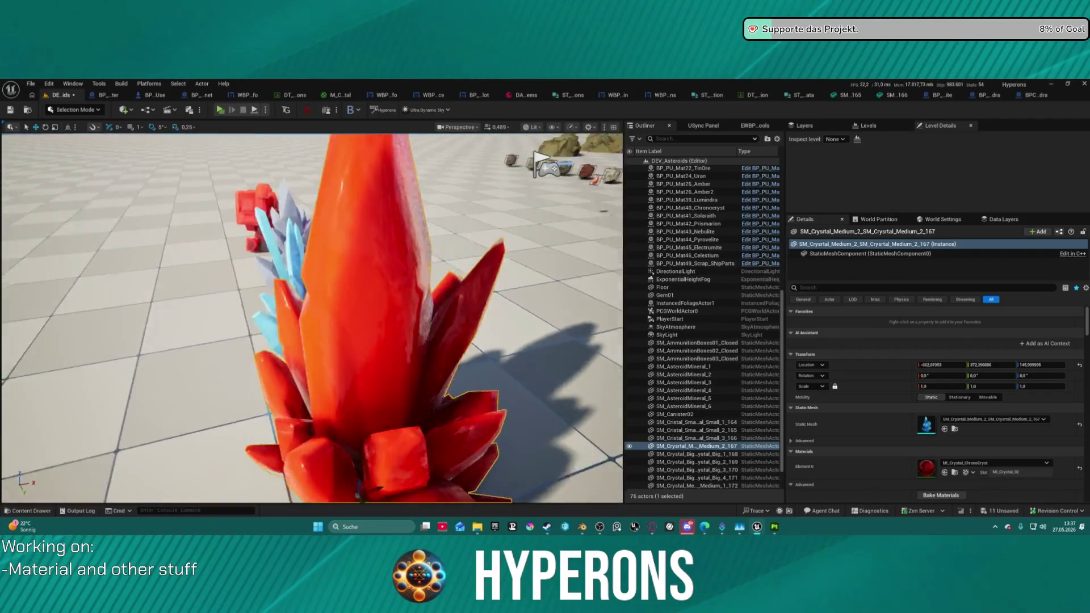
key("w")
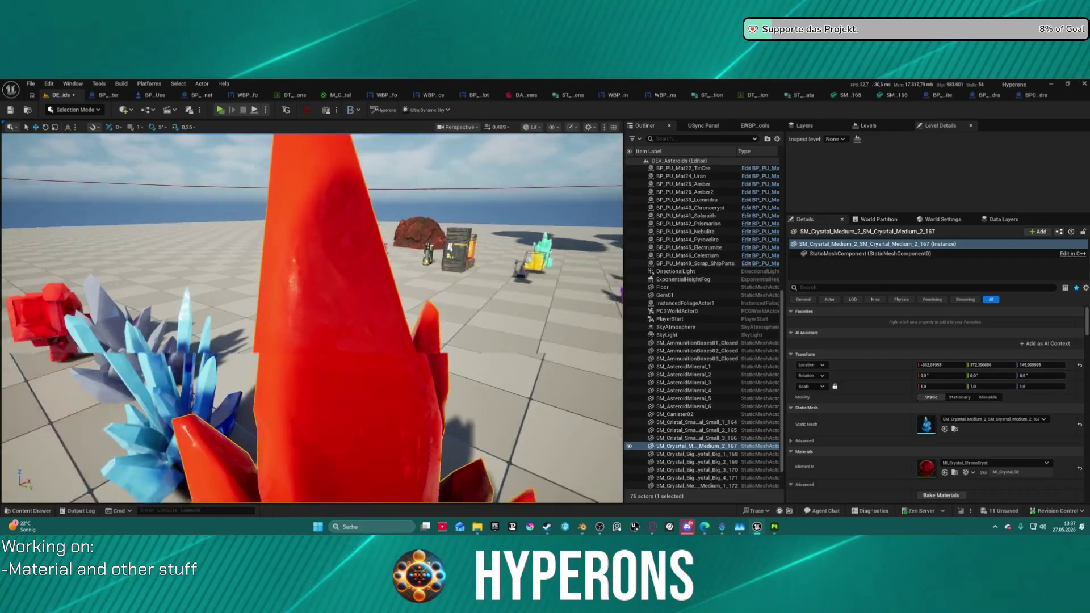
key("e")
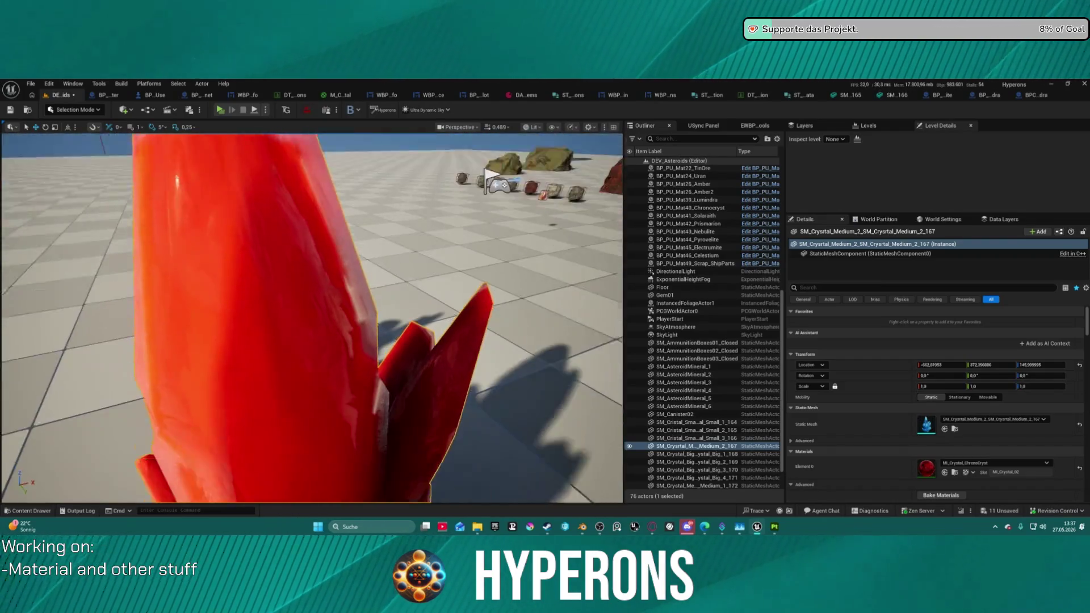
key("s")
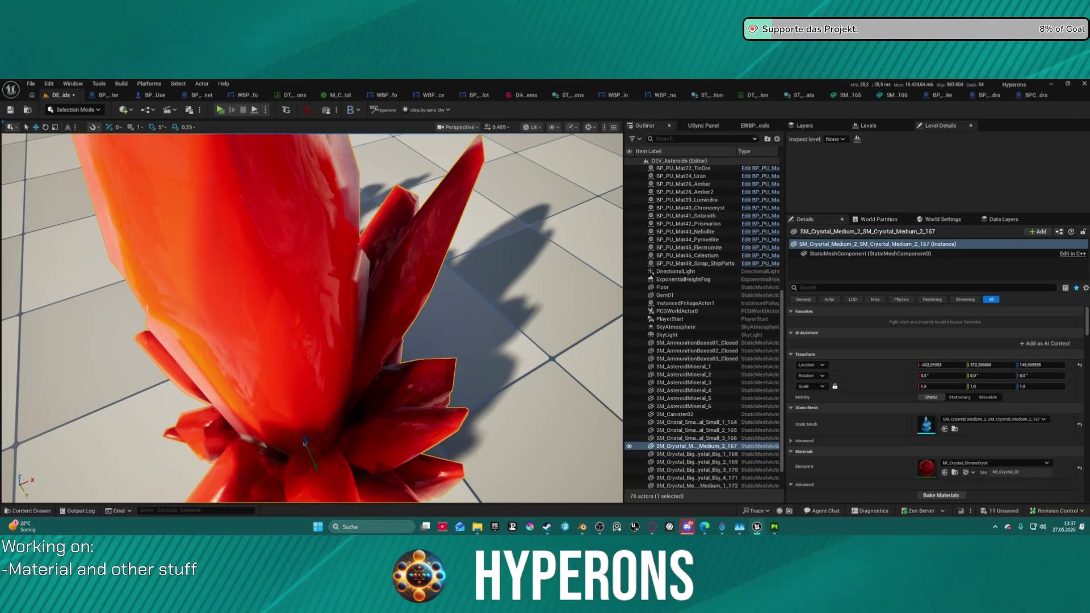
mouse_move(312, 284)
left_mouse_down()
mouse_move(295, 351)
mouse_move(313, 261)
left_mouse_up()
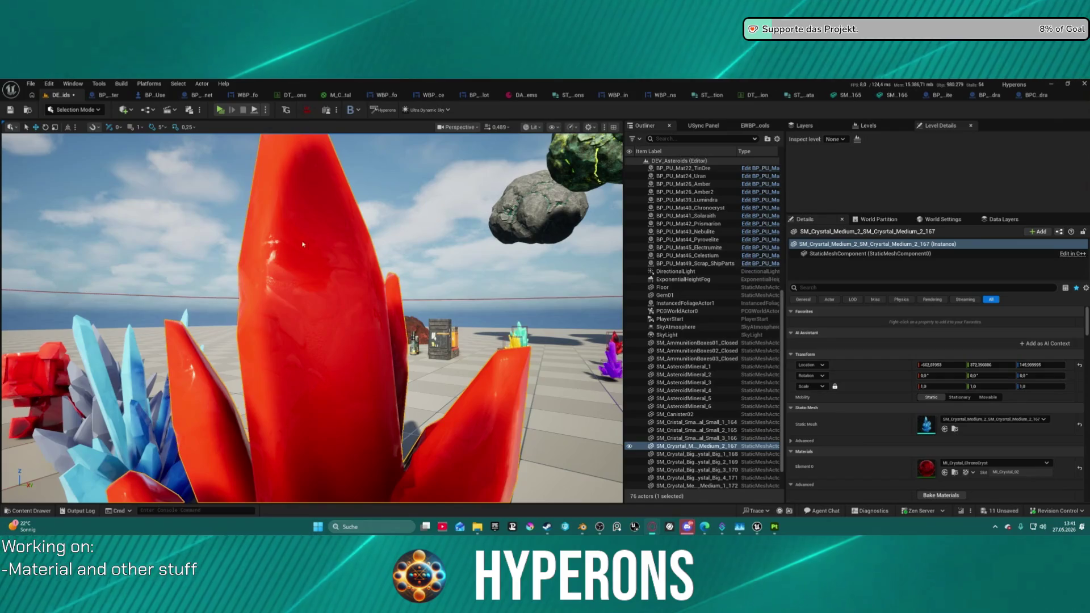
key("f")
mouse_move(312, 318)
left_mouse_down()
mouse_move(267, 238)
mouse_move(312, 283)
mouse_move(382, 228)
left_mouse_up()
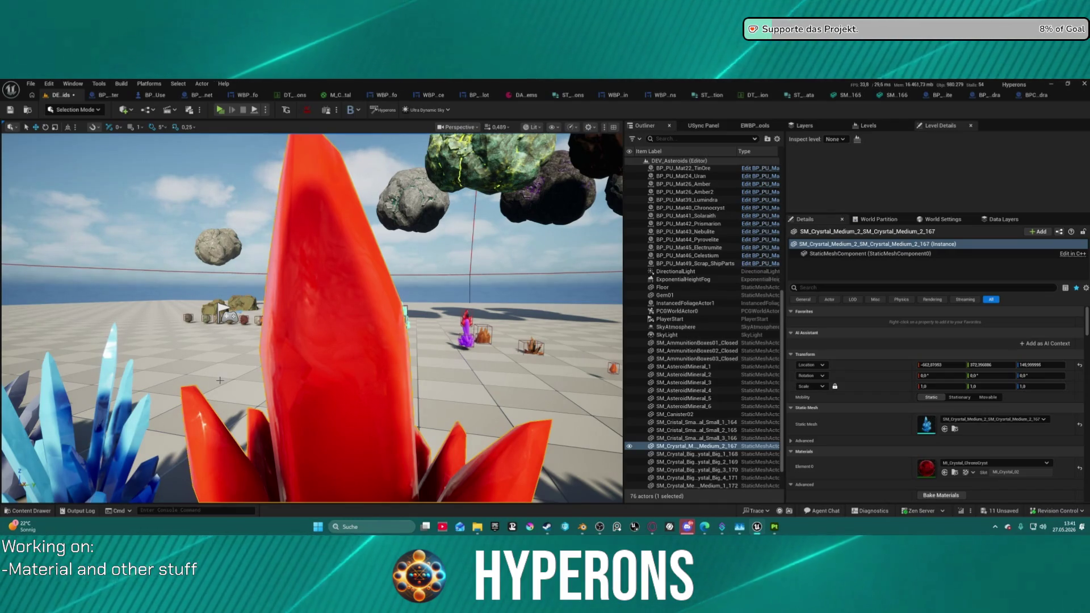
scroll(294, 397, "down", 10)
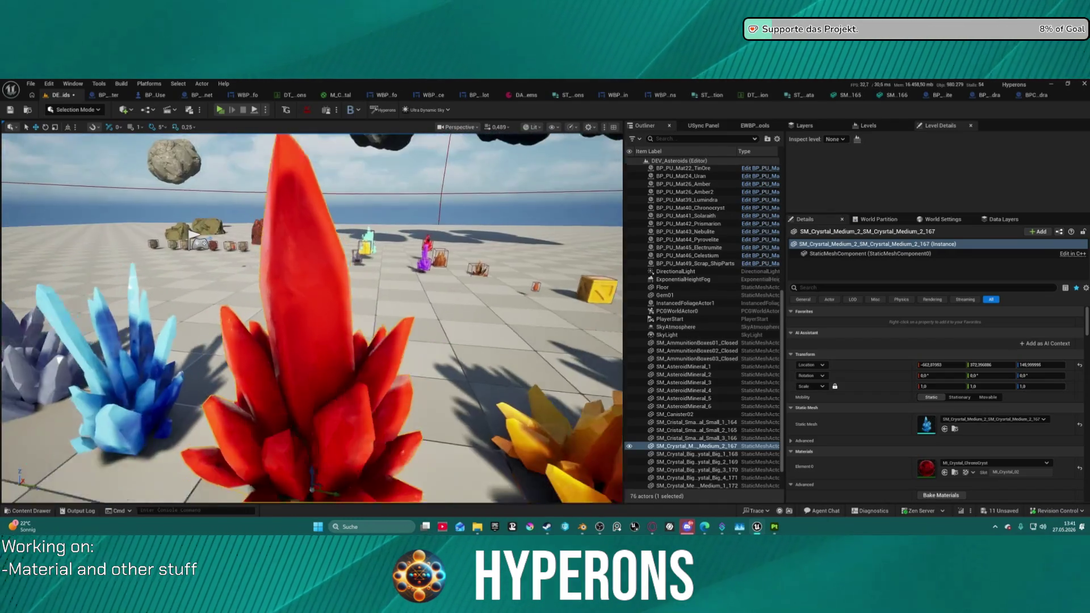
key("f")
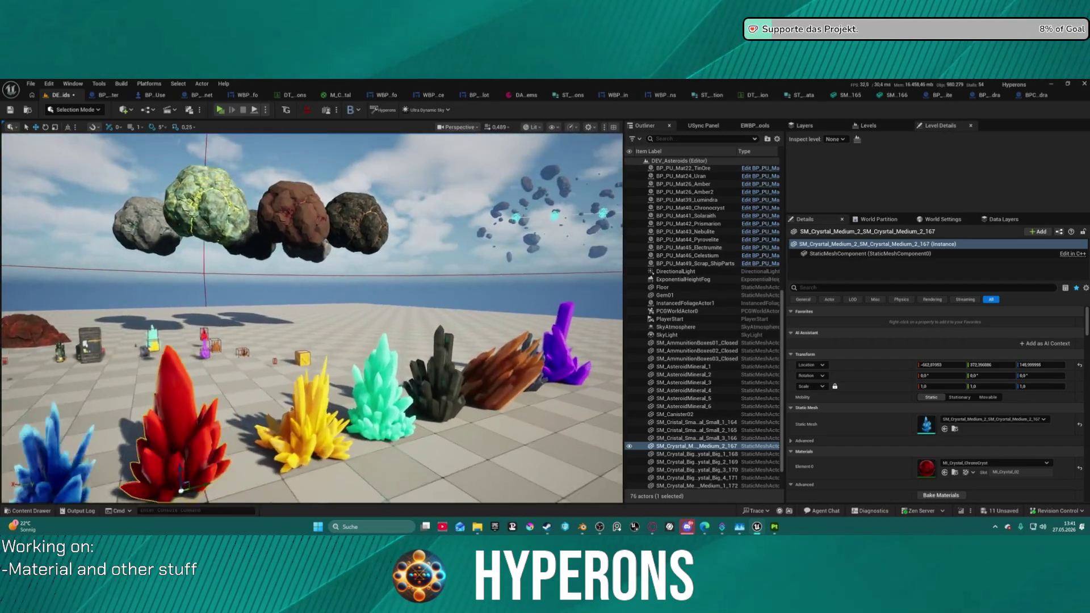
left_click_drag(294, 397, 362, 366)
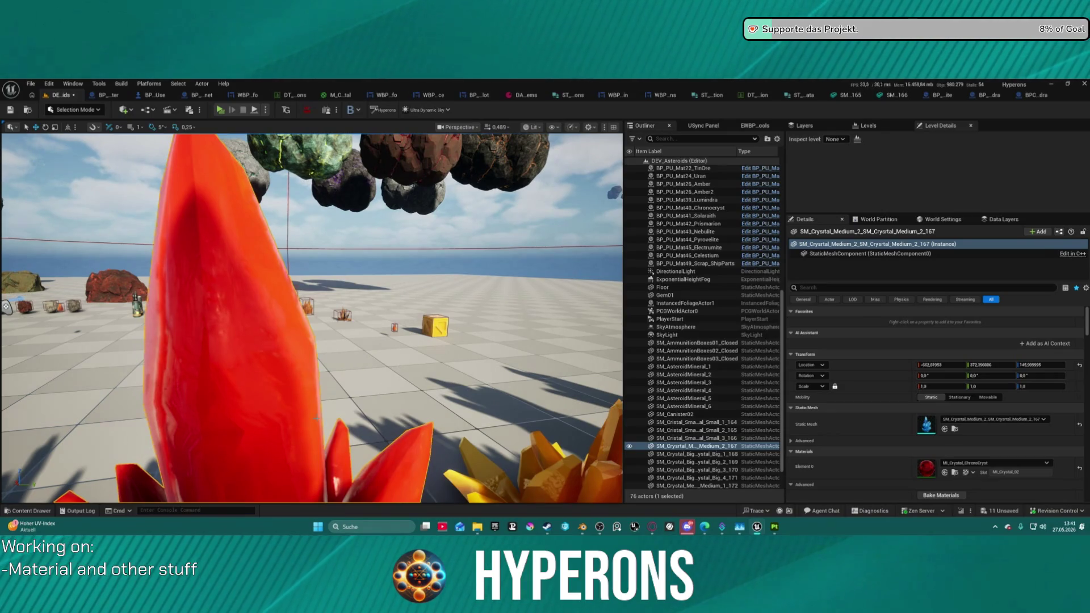
mouse_move(397, 470)
left_mouse_down()
mouse_move(380, 493)
mouse_move(363, 448)
mouse_move(139, 364)
mouse_move(208, 331)
left_mouse_up()
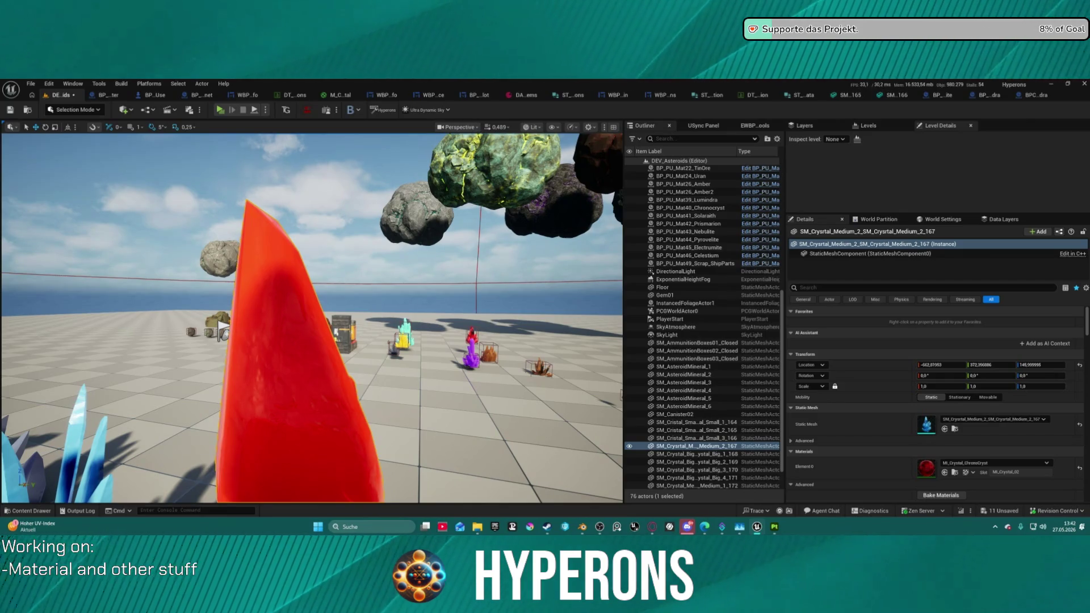
key("f")
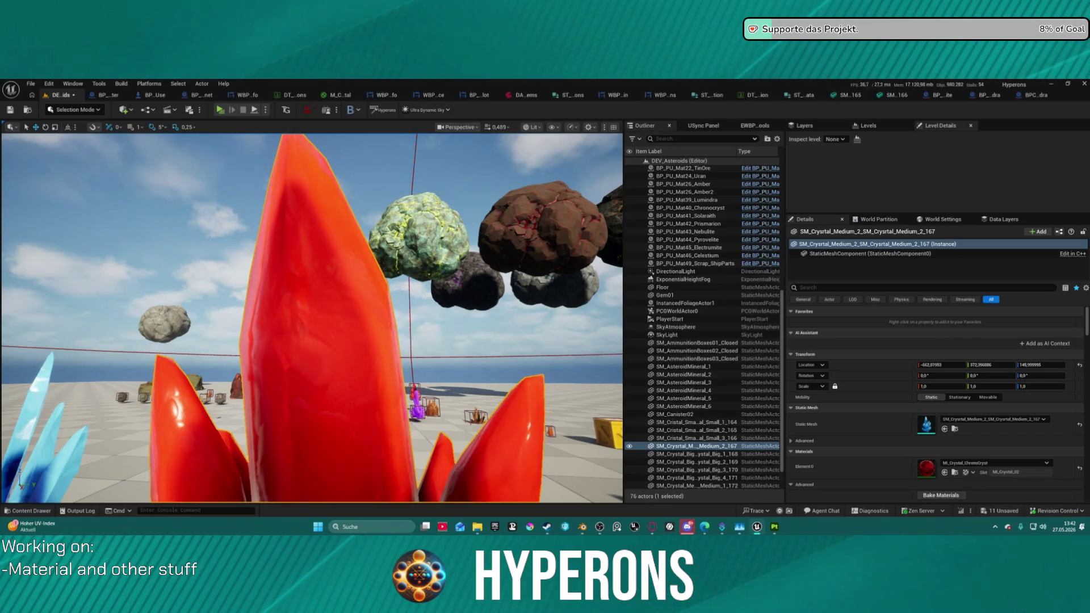
mouse_move(312, 318)
left_mouse_down()
mouse_move(244, 284)
mouse_move(256, 267)
mouse_move(267, 278)
mouse_move(228, 295)
mouse_move(198, 272)
mouse_move(170, 290)
mouse_move(161, 278)
left_mouse_up()
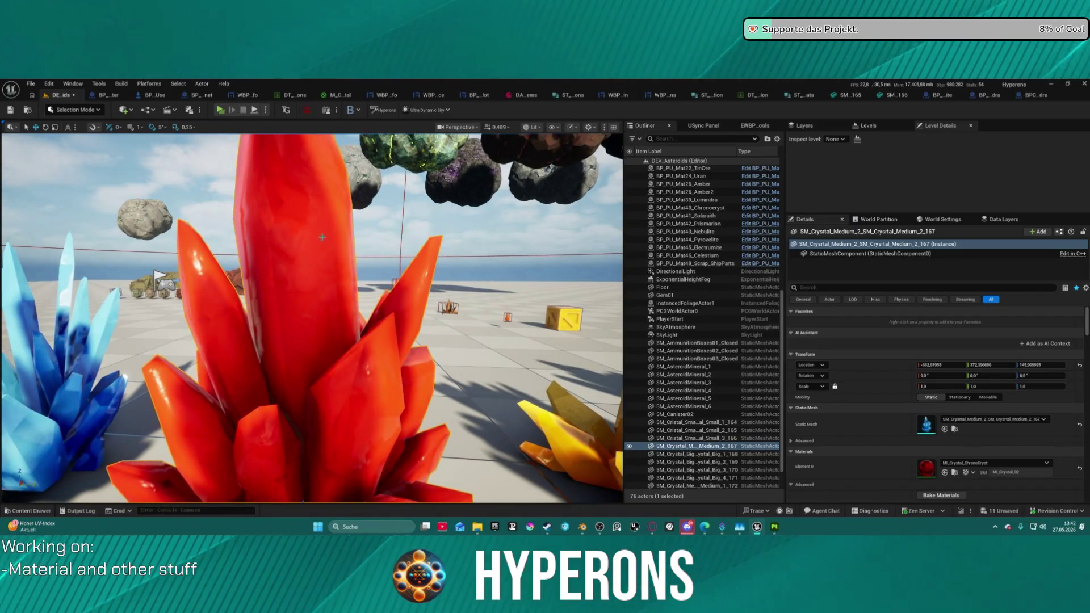
Step: Switch to Modeling Mode and browse the Attribs, Voxel, Mesh and Model tool categories
left_click(69, 107)
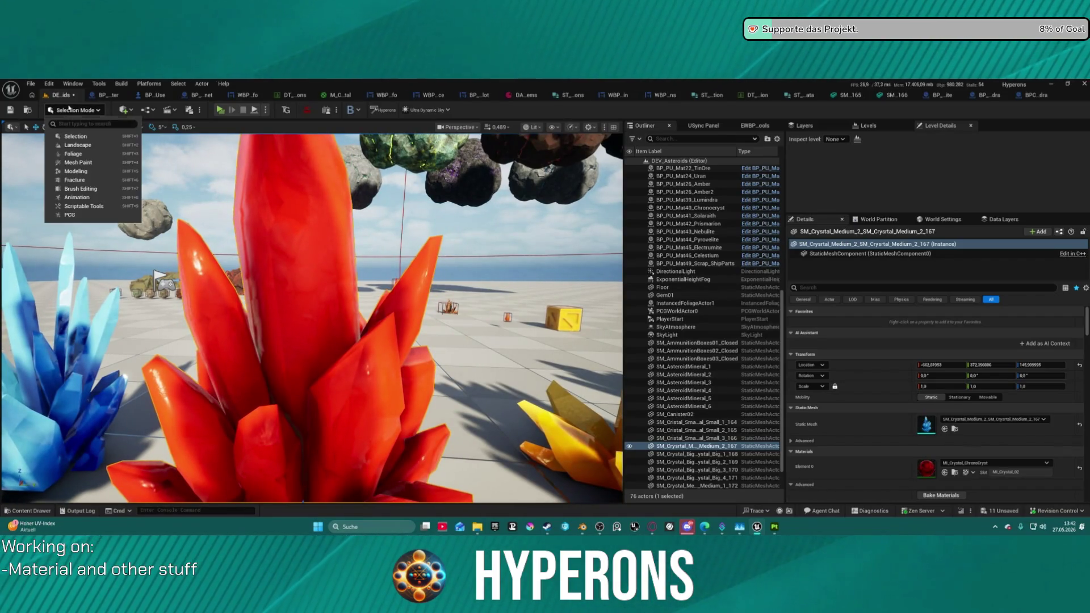
left_click(89, 172)
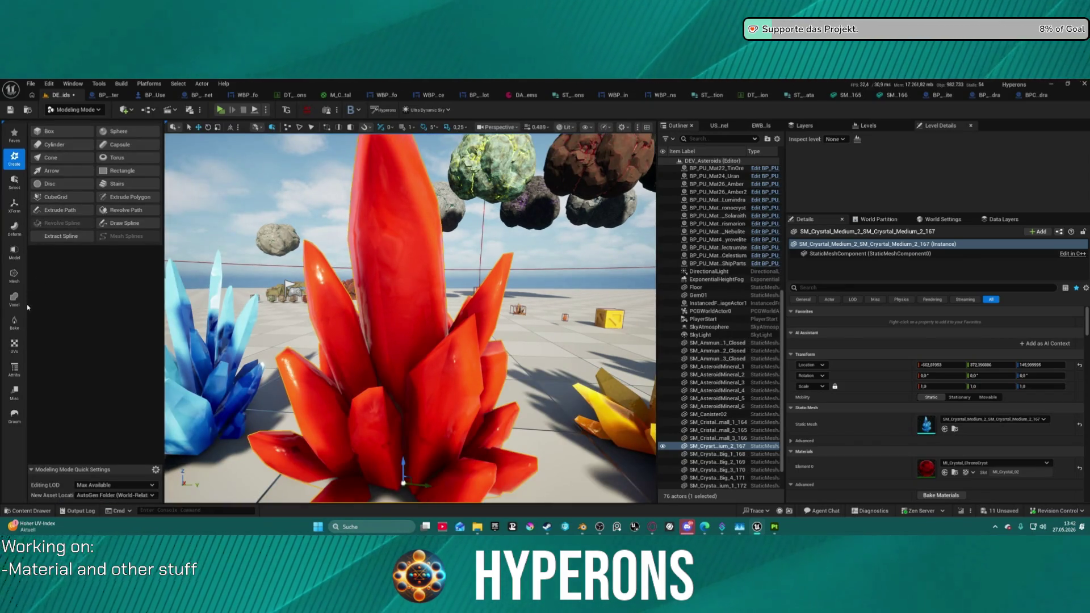
left_click(22, 369)
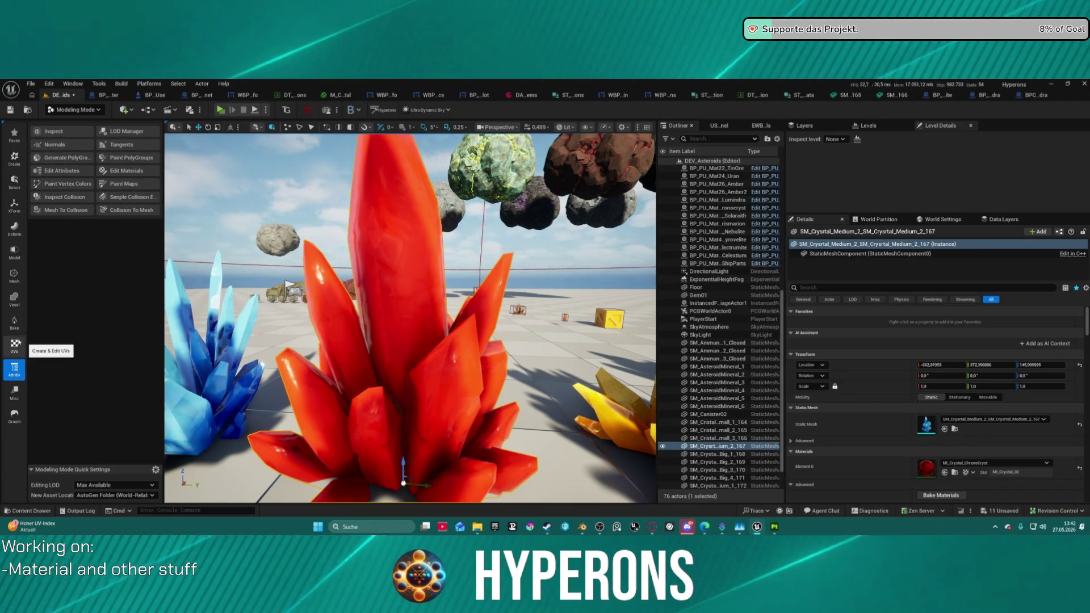
left_click(20, 304)
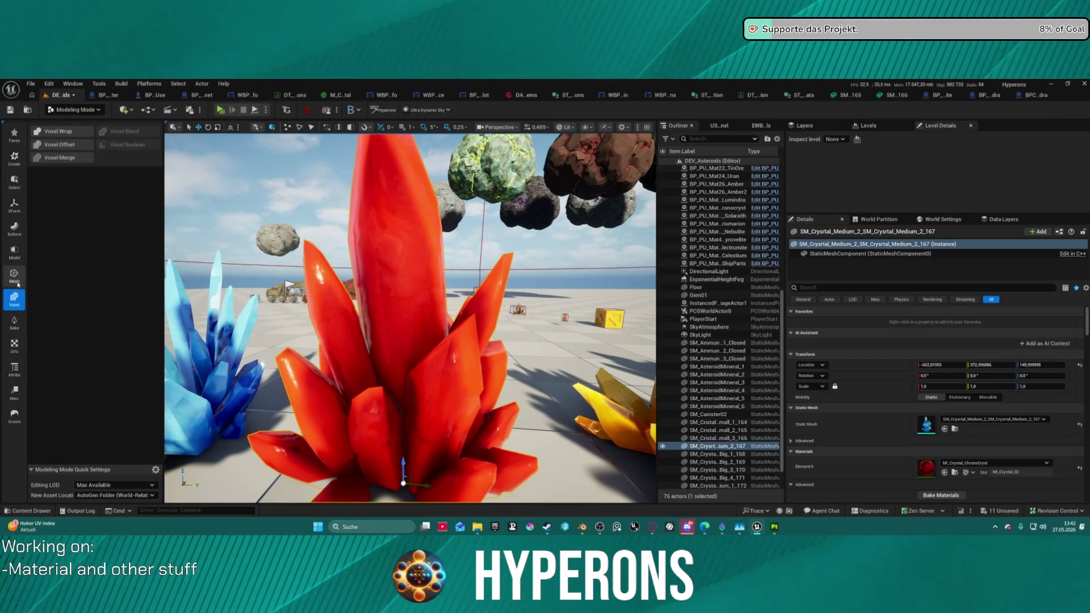
left_click(19, 277)
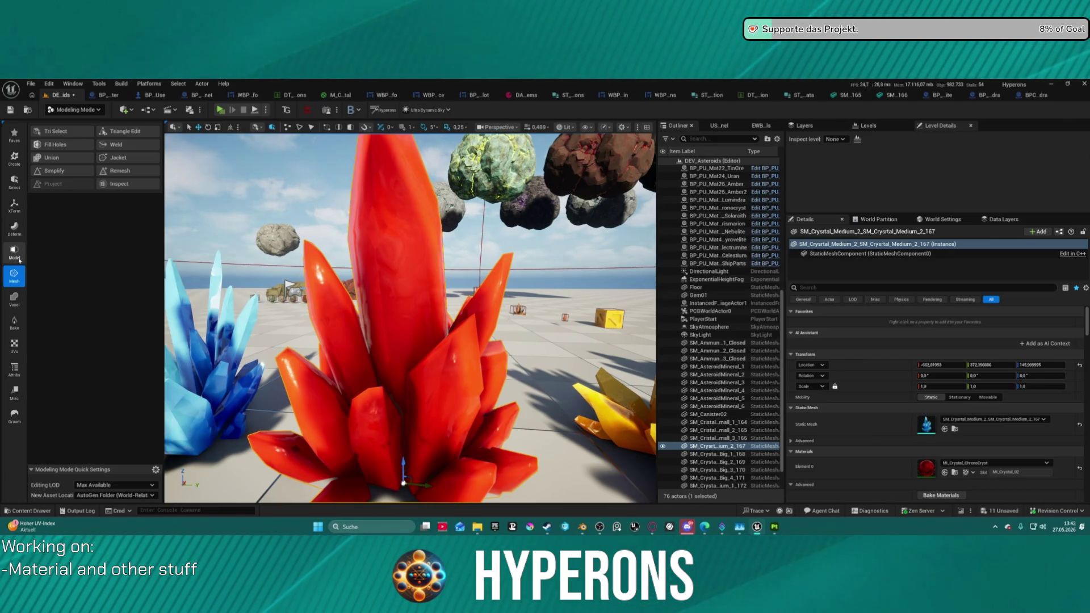
left_click(20, 259)
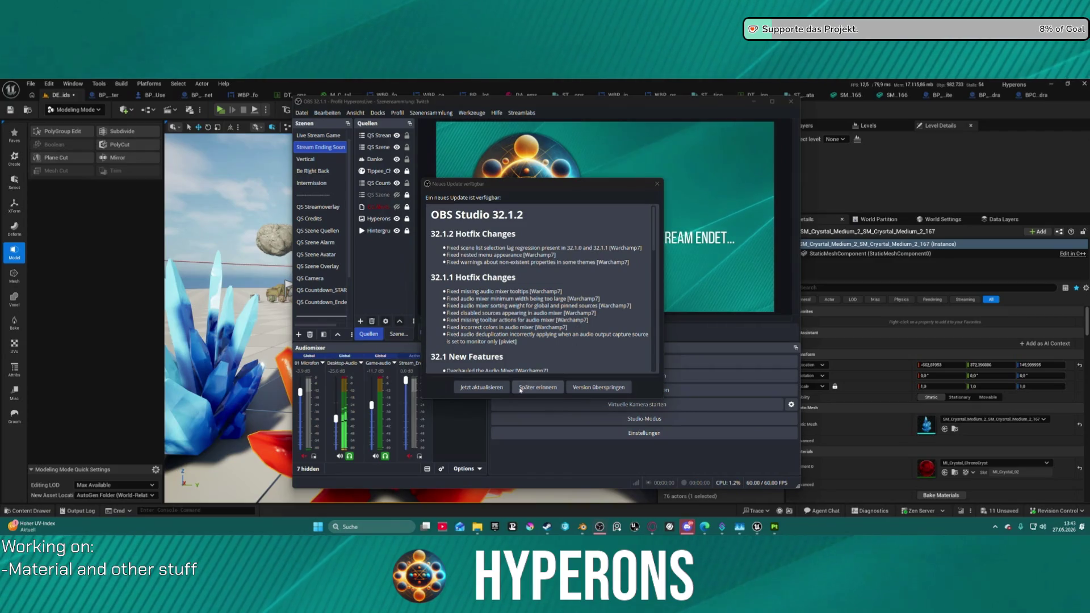
Step: Postpone the OBS update with 'Später erinnern' and close the OBS window
left_click(534, 387)
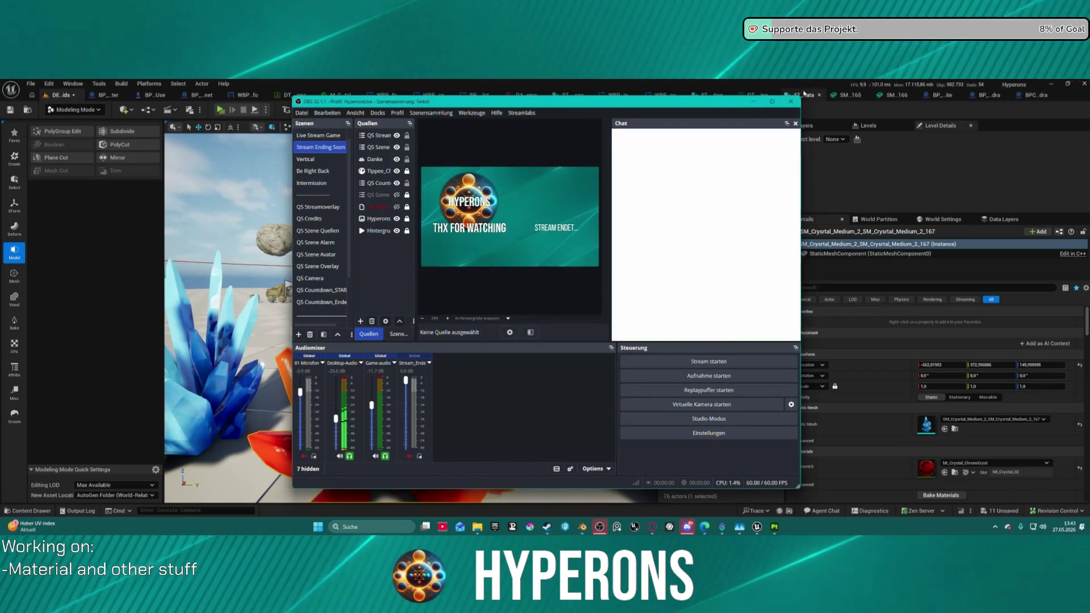
left_click(794, 102)
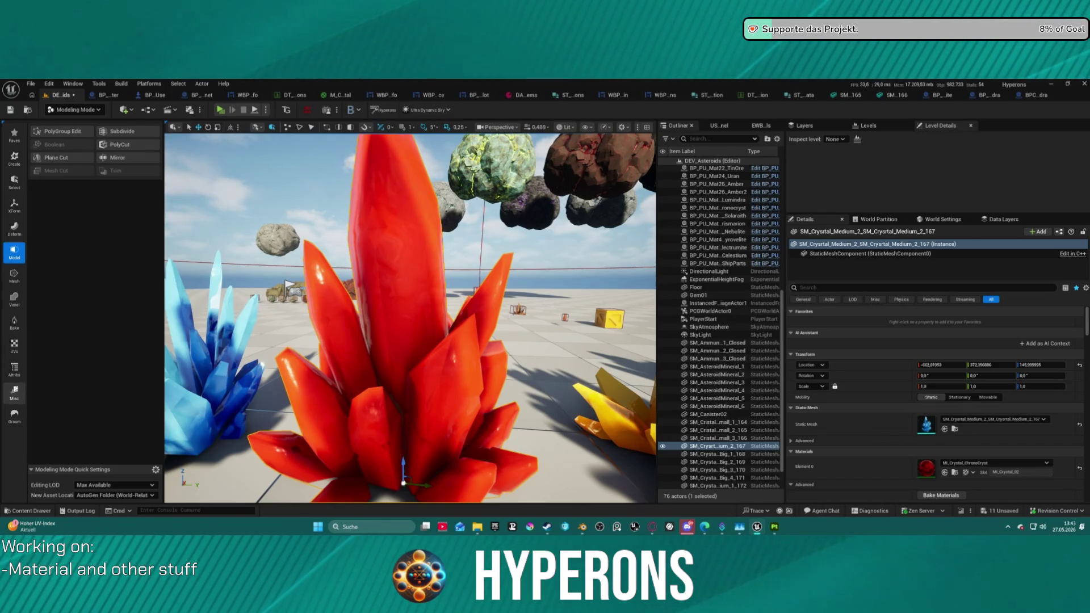
Step: Browse the Misc and Groom tool categories, ending on the Attribs tools
left_click(14, 391)
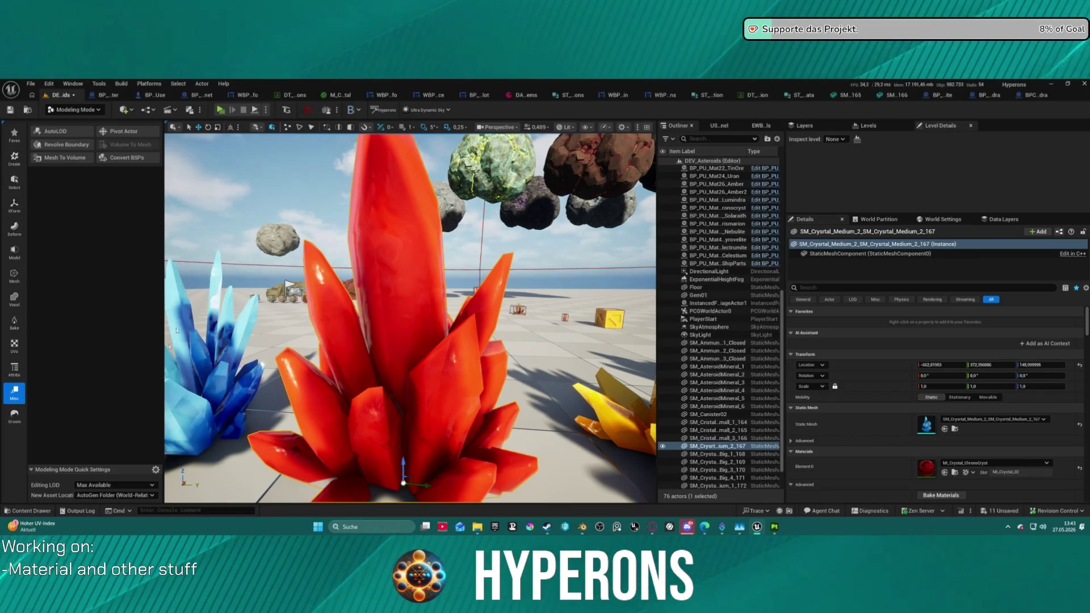
left_click(16, 416)
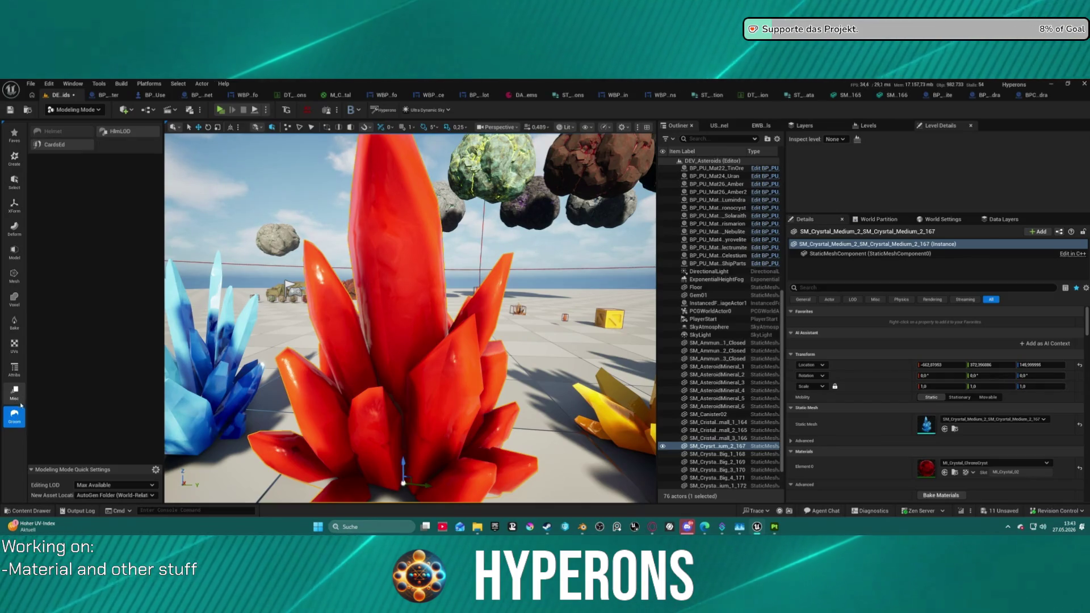
left_click(15, 370)
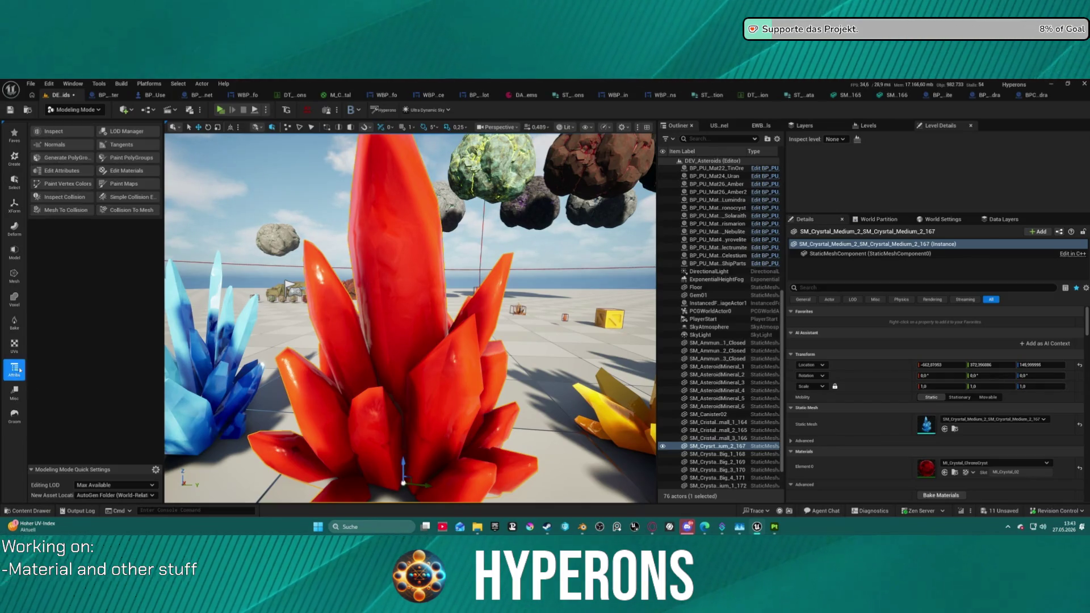
left_click(65, 171)
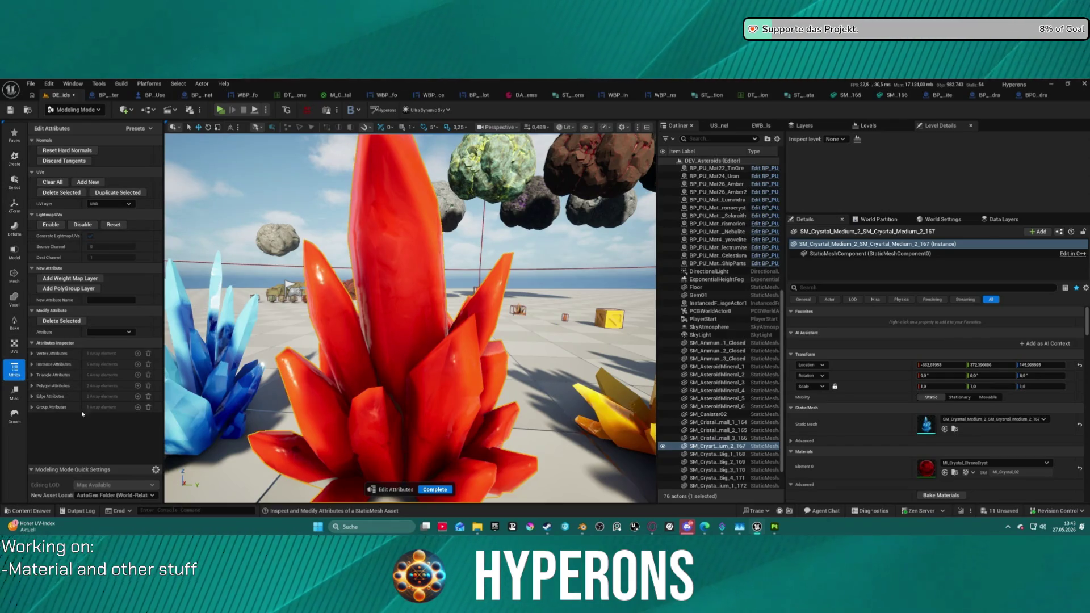
left_click(14, 369)
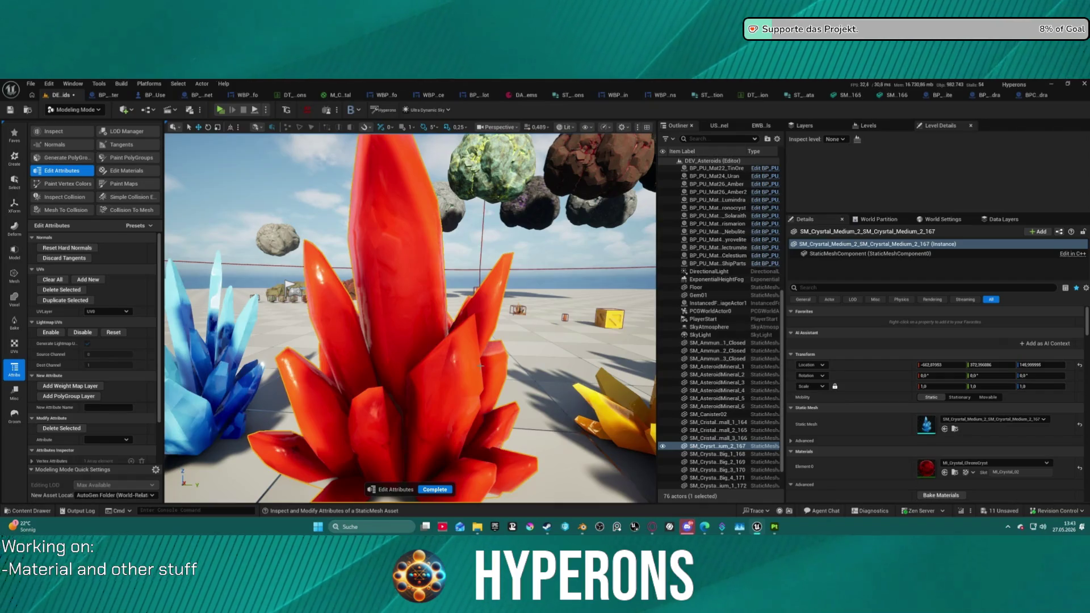
left_click(434, 490)
mouse_move(387, 287)
left_mouse_down()
mouse_move(388, 352)
mouse_move(388, 295)
left_mouse_up()
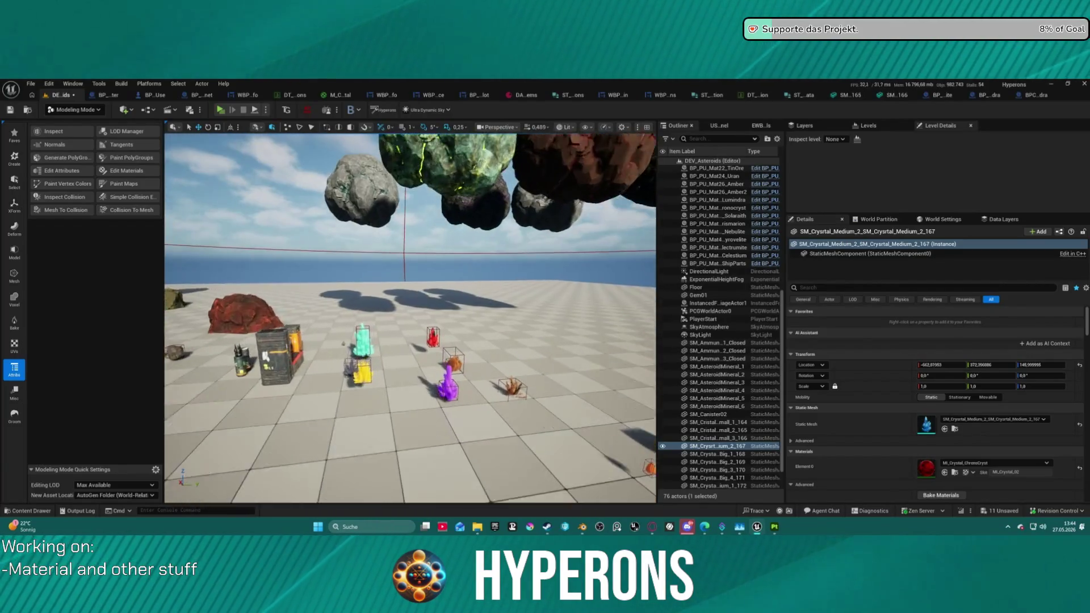
key("f")
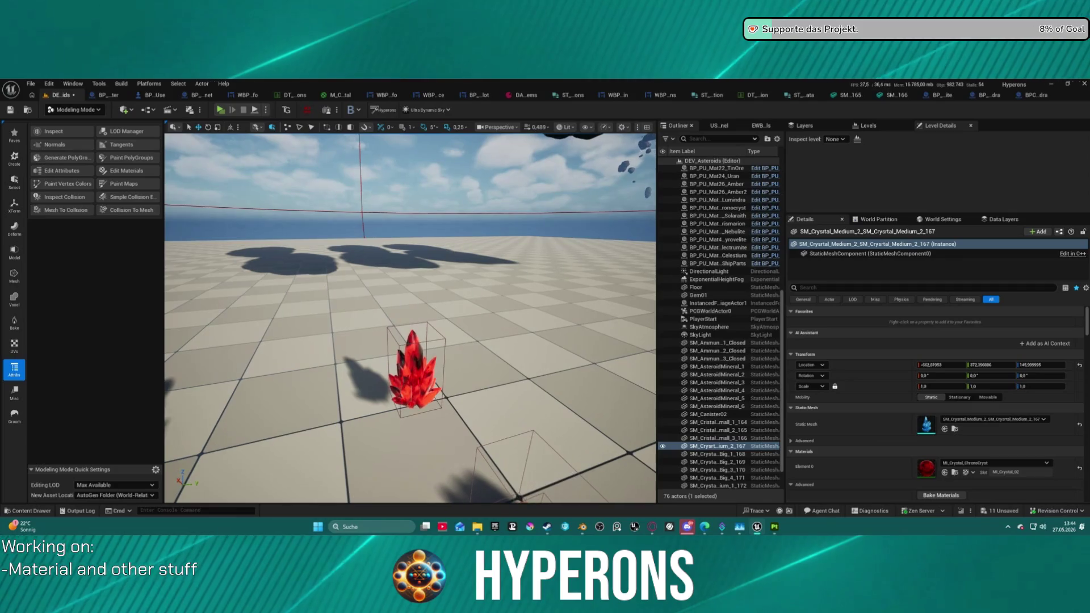
left_click(717, 208)
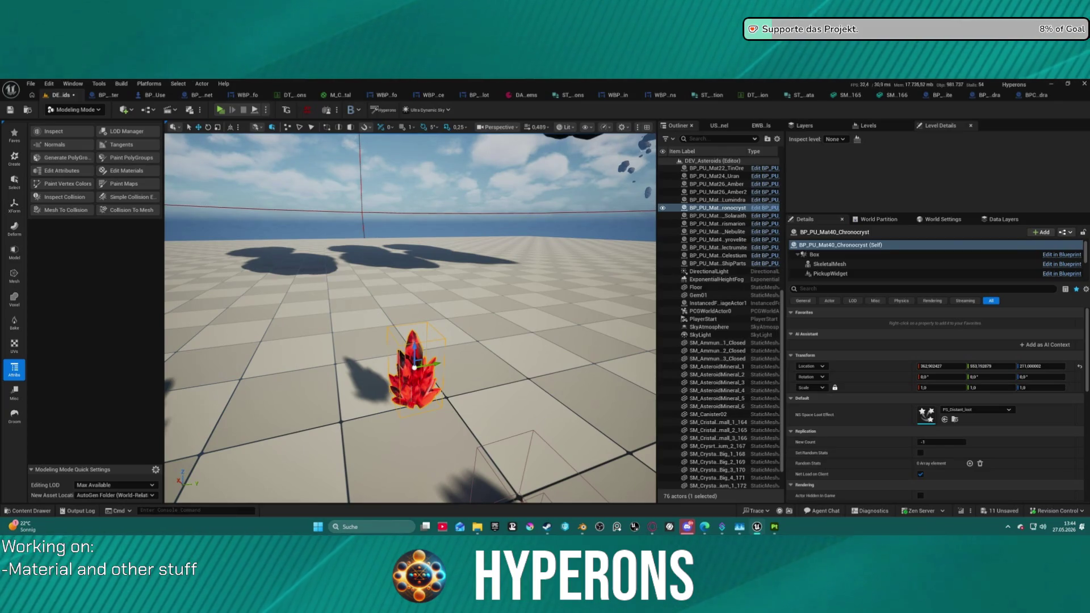
key("1")
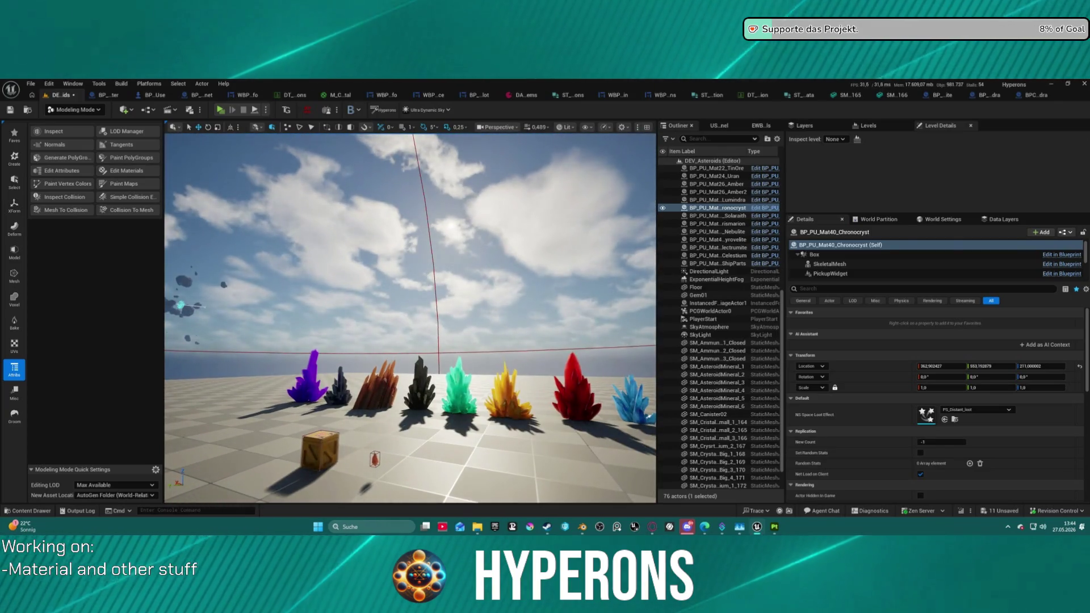
left_click(571, 392)
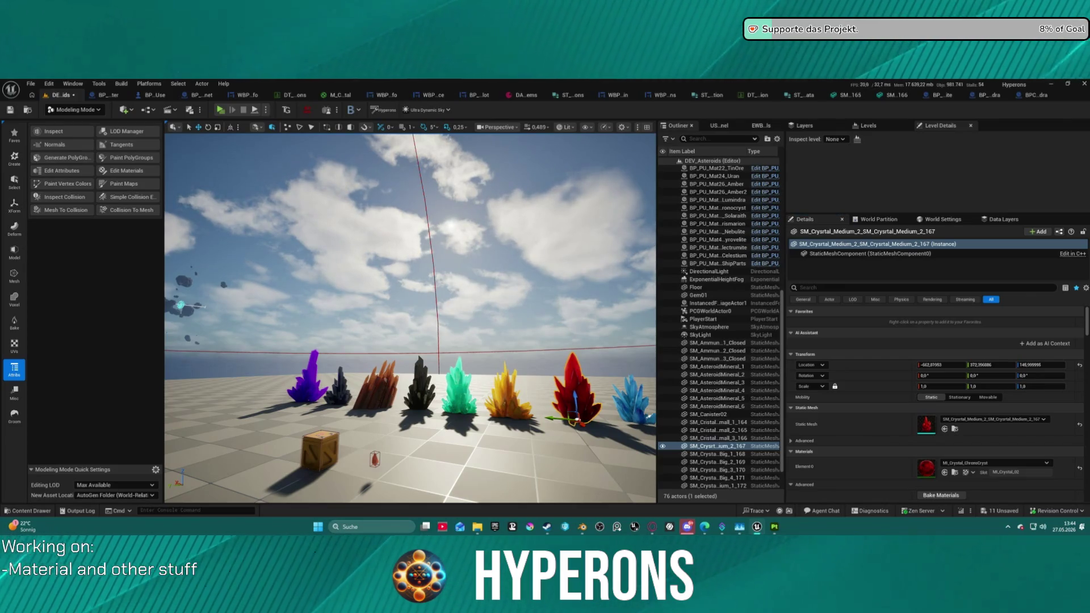
key("f")
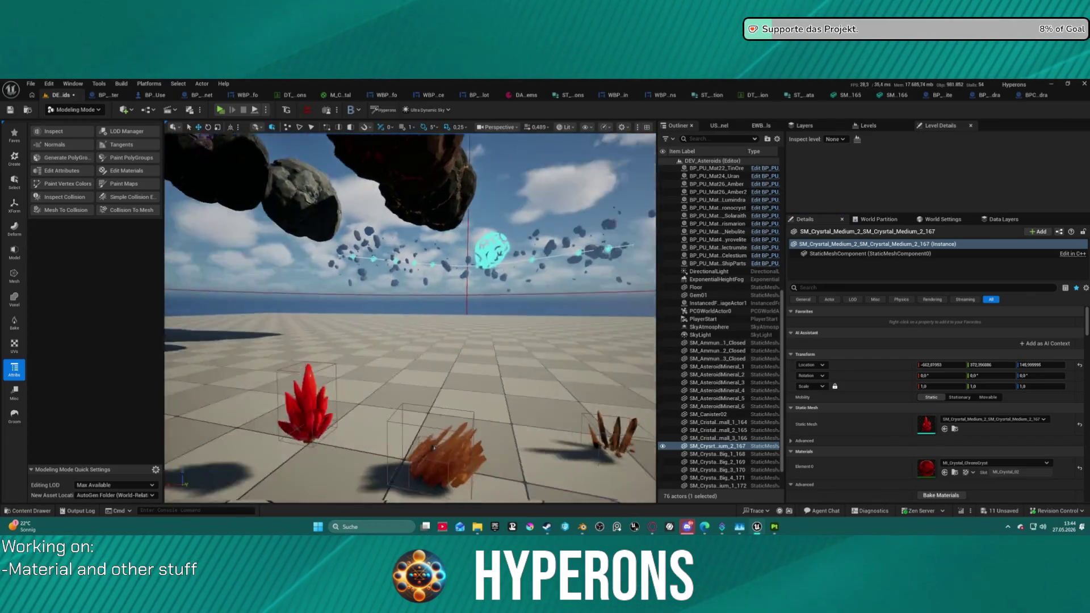
key("s")
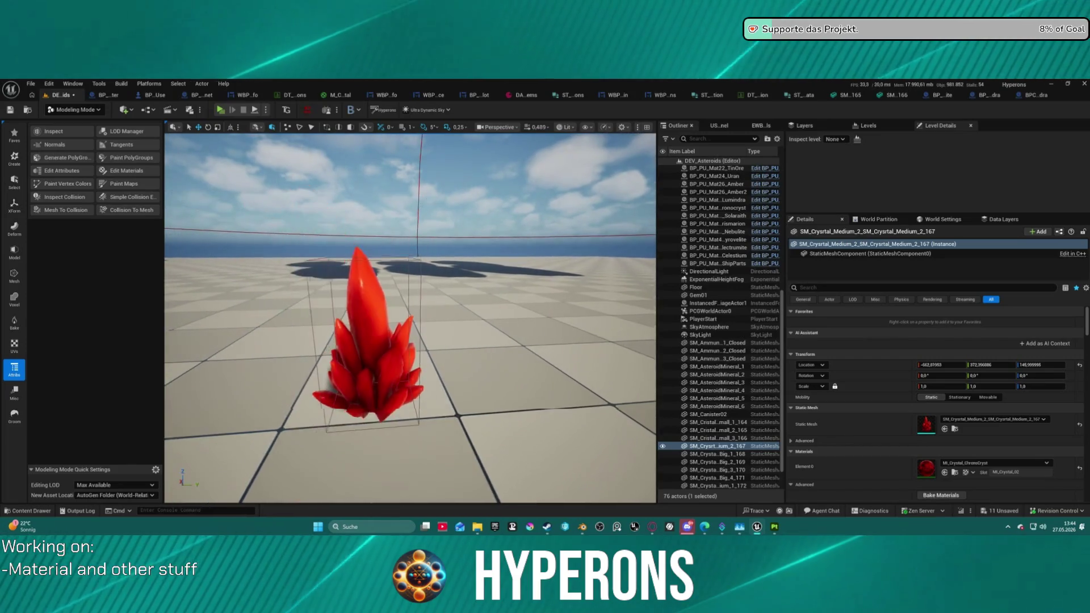
key("f")
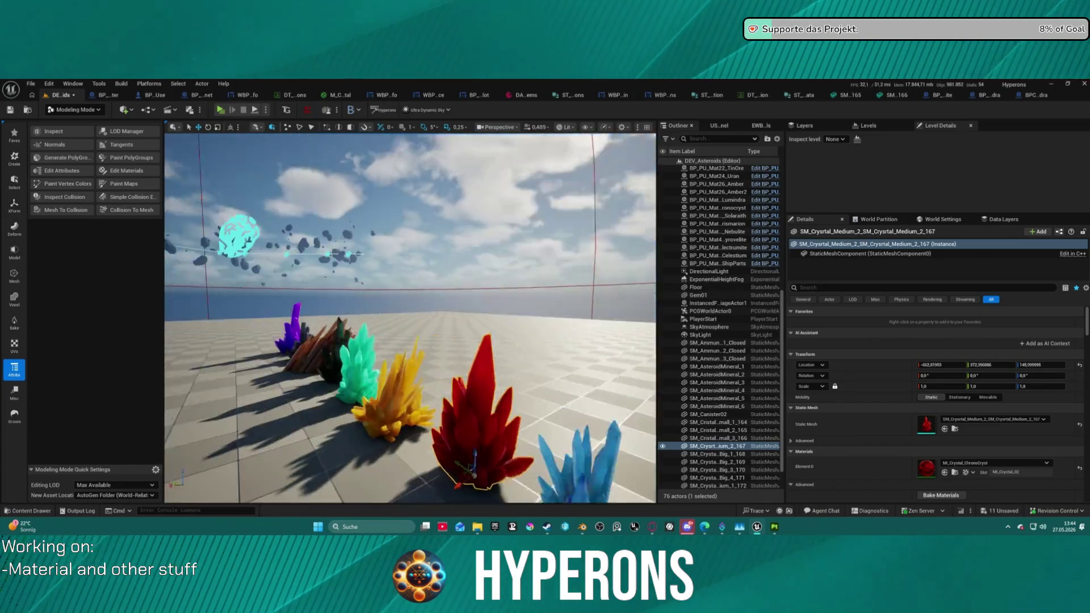
key("s")
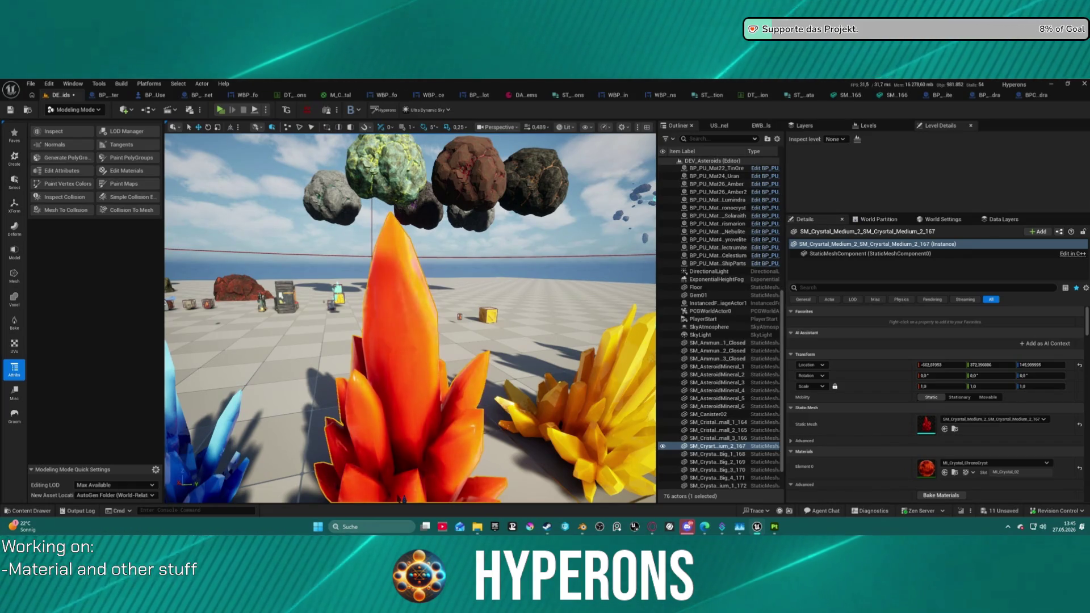
Step: Frame and orbit around the red crystal in the viewport, then switch to Blender
scroll(410, 318, "down", 5)
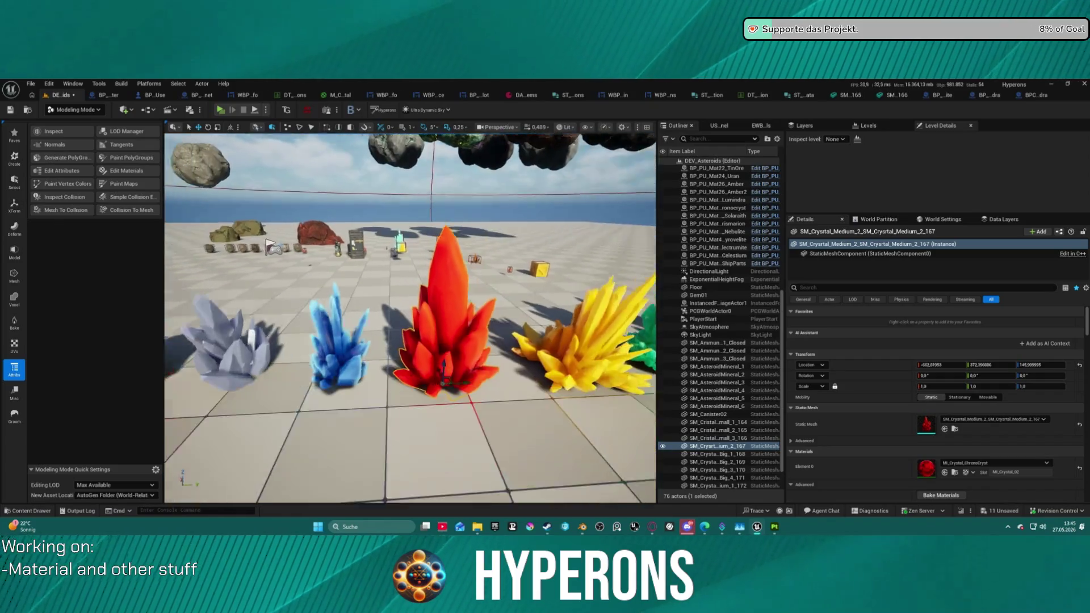
scroll(410, 318, "up", 5)
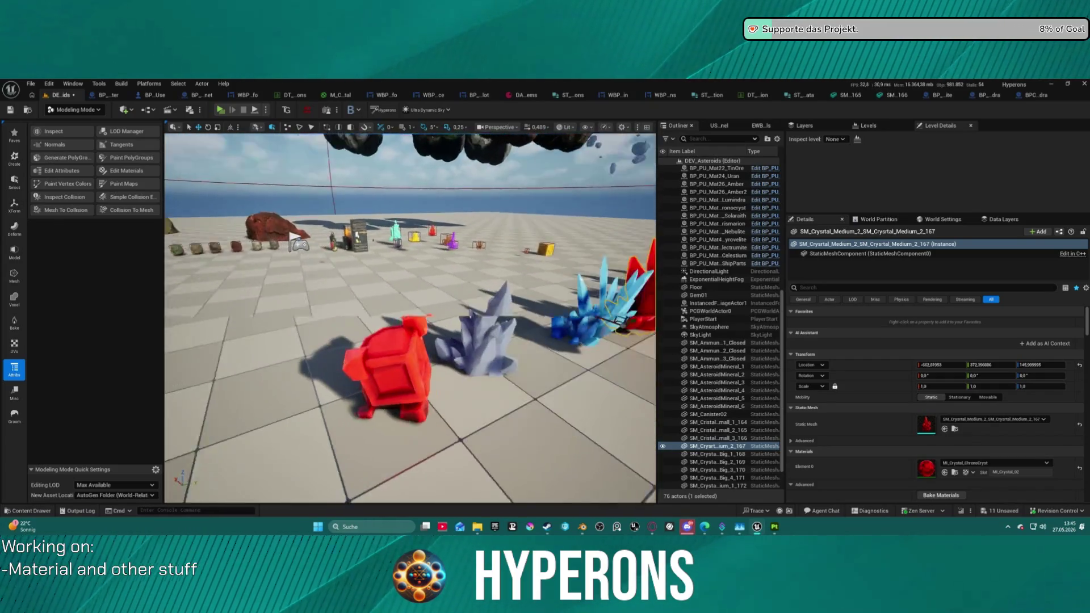
scroll(564, 261, "up", 4)
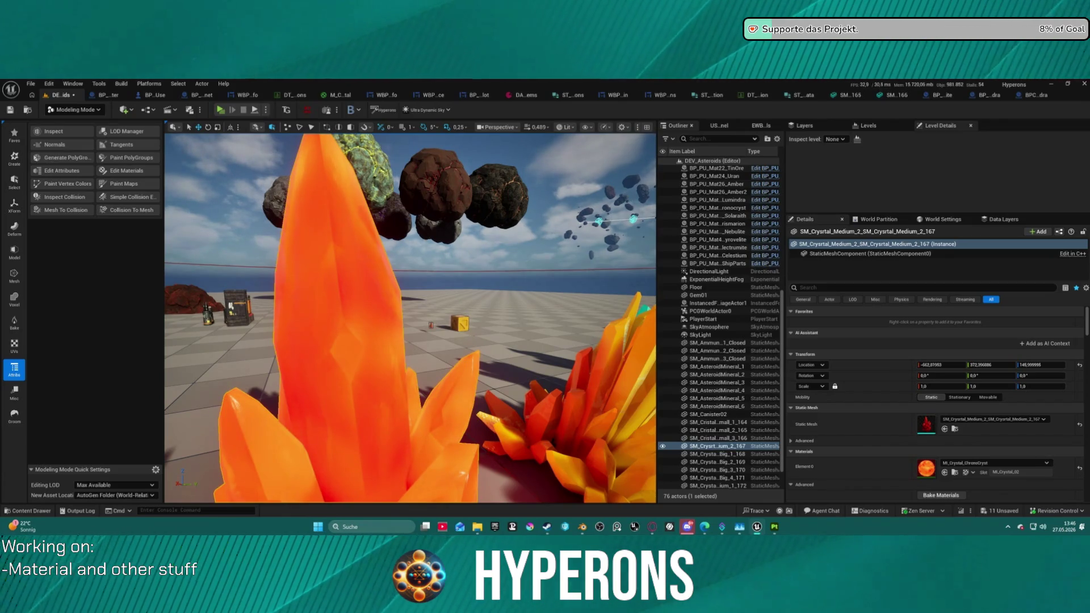
key("f")
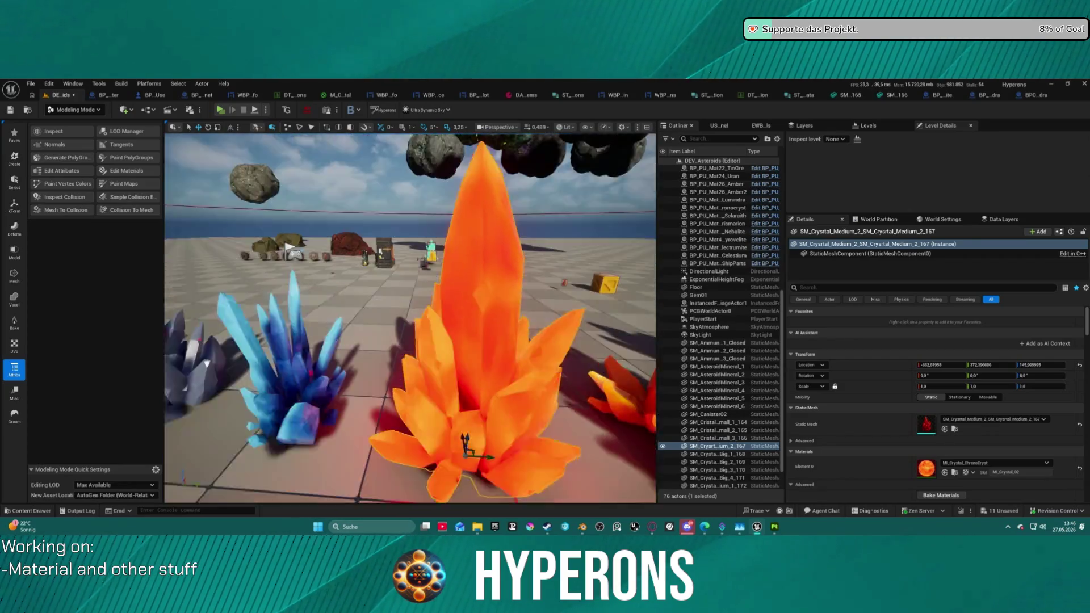
scroll(410, 319, "down", 5)
scroll(410, 318, "up", 5)
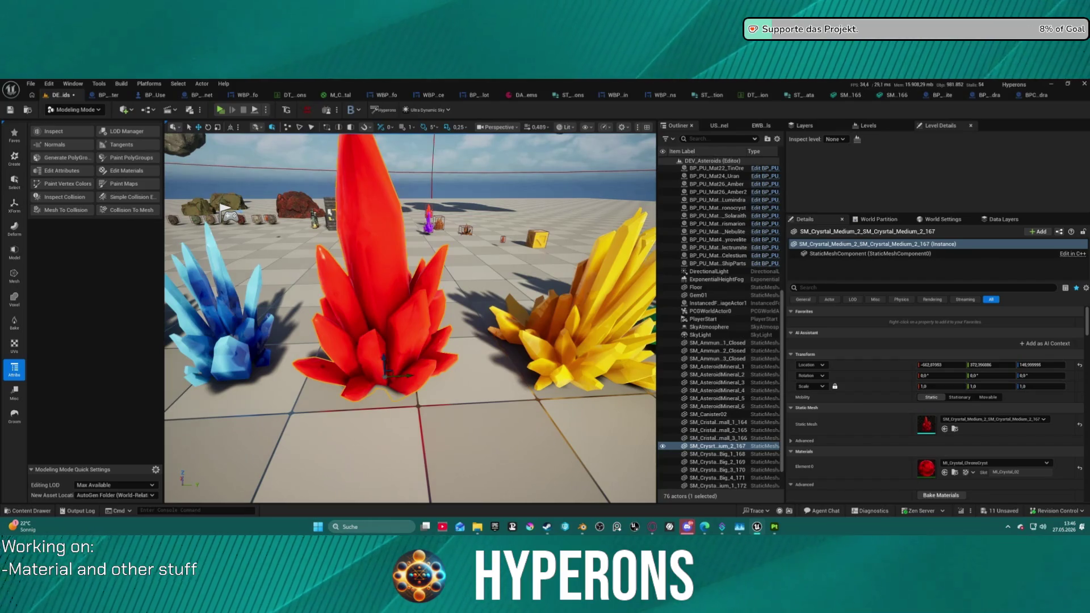
scroll(224, 211, "down", 5)
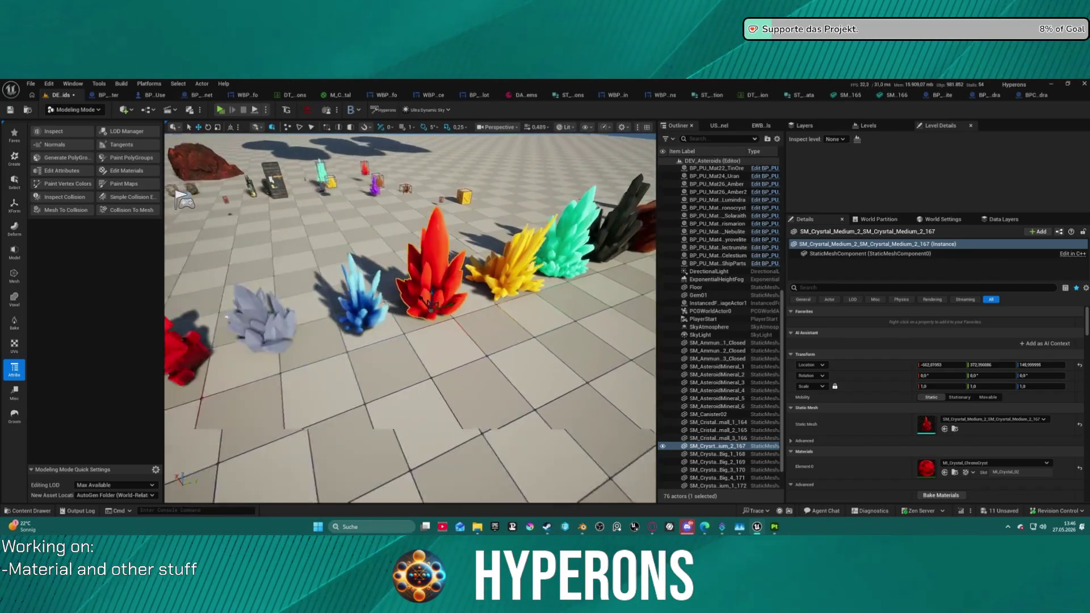
key("f")
left_click_drag(408, 318, 306, 342)
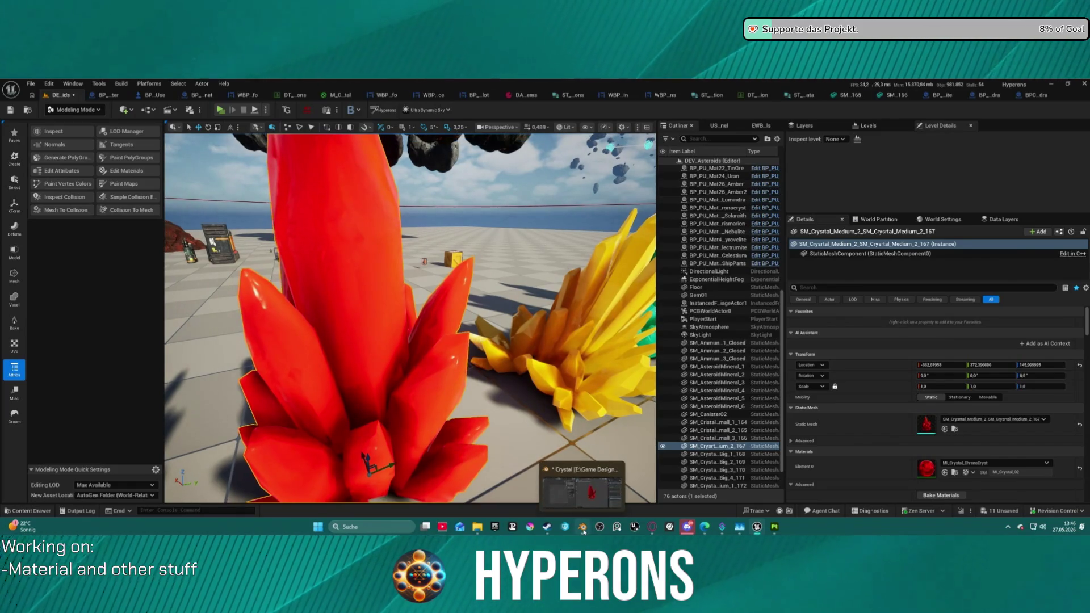
left_click(582, 527)
Step: Try duplicating the crystal, undo it, and leave UV Editing for the Layout workspace
key("shift+d")
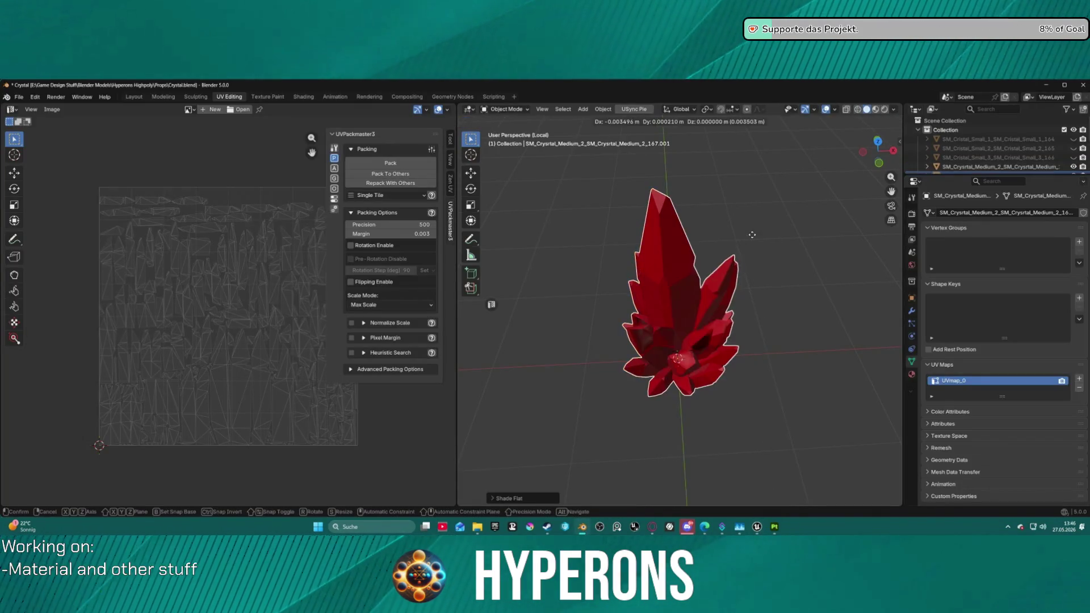
left_click(799, 238)
scroll(803, 227, "up", 5)
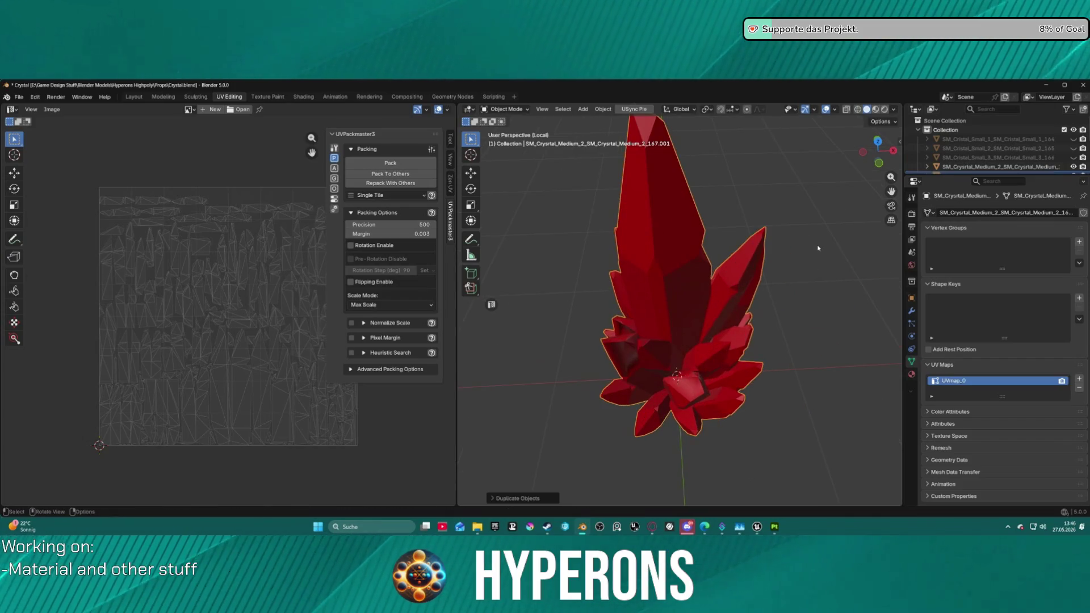
mouse_move(809, 210)
left_mouse_down()
mouse_move(669, 179)
mouse_move(630, 198)
left_mouse_up()
scroll(596, 223, "up", 3)
key("ctrl+z")
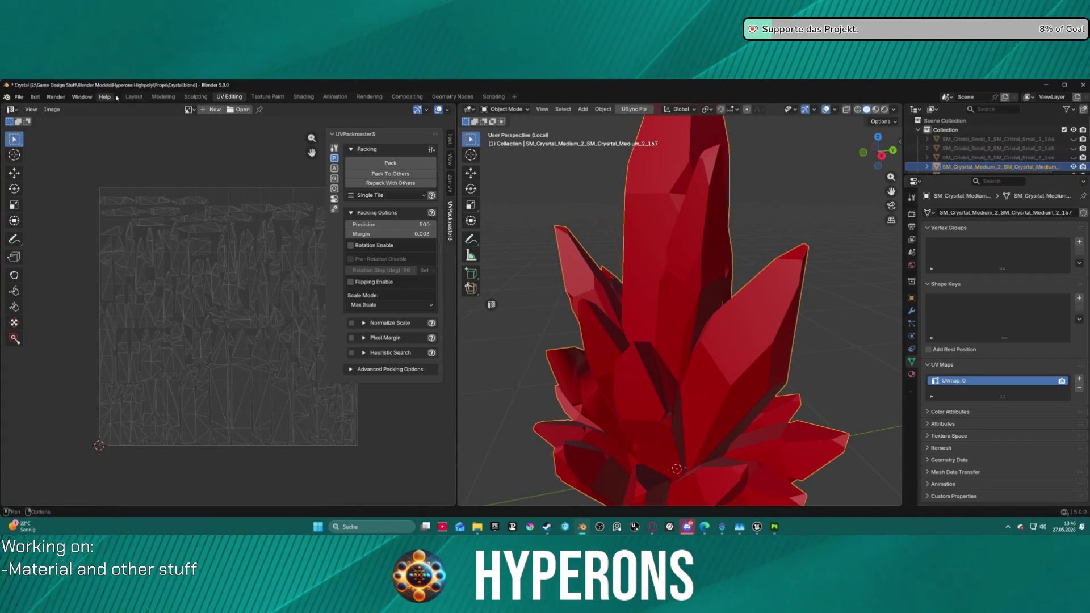
left_click(133, 96)
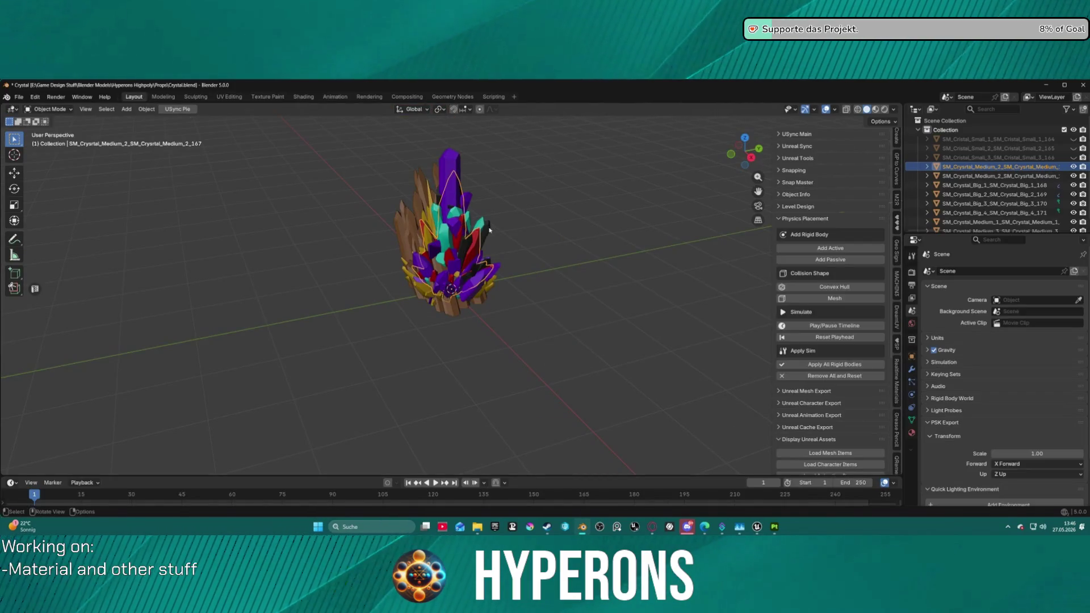
Step: Isolate the red crystal in local view and orbit to a side-on angle
key("KP_Divide")
scroll(535, 294, "up", 3)
mouse_move(535, 294)
left_mouse_down()
mouse_move(518, 257)
mouse_move(640, 231)
mouse_move(711, 269)
mouse_move(666, 256)
mouse_move(640, 219)
mouse_move(761, 281)
mouse_move(485, 342)
left_mouse_up()
scroll(523, 211, "up", 3)
mouse_move(523, 211)
left_mouse_down()
mouse_move(615, 221)
mouse_move(534, 272)
left_mouse_up()
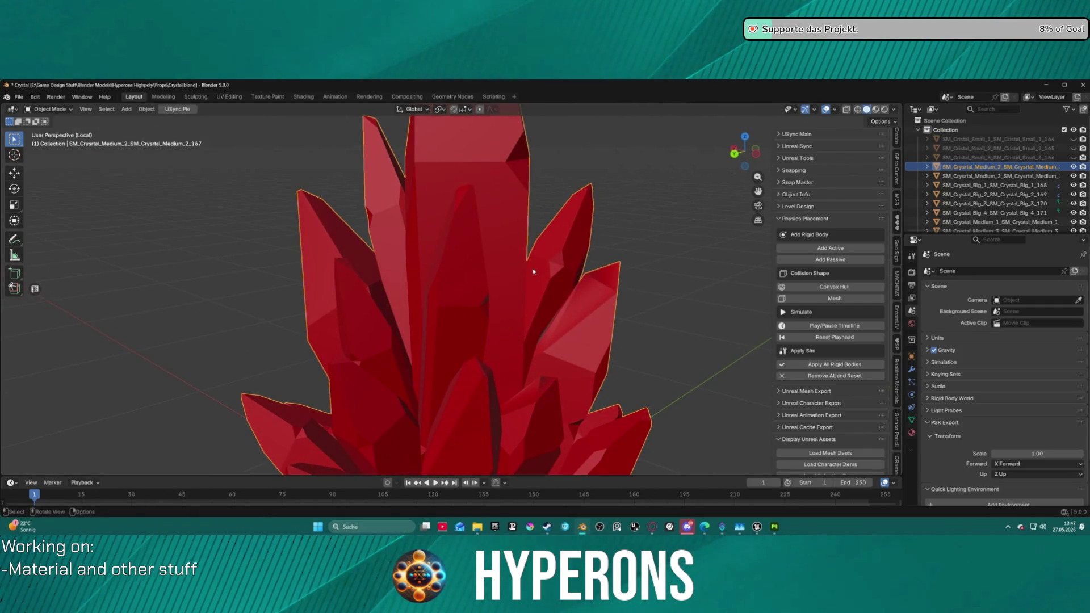
Step: Shade the crystal flat and enter Edit Mode on its mesh
right_click(484, 248)
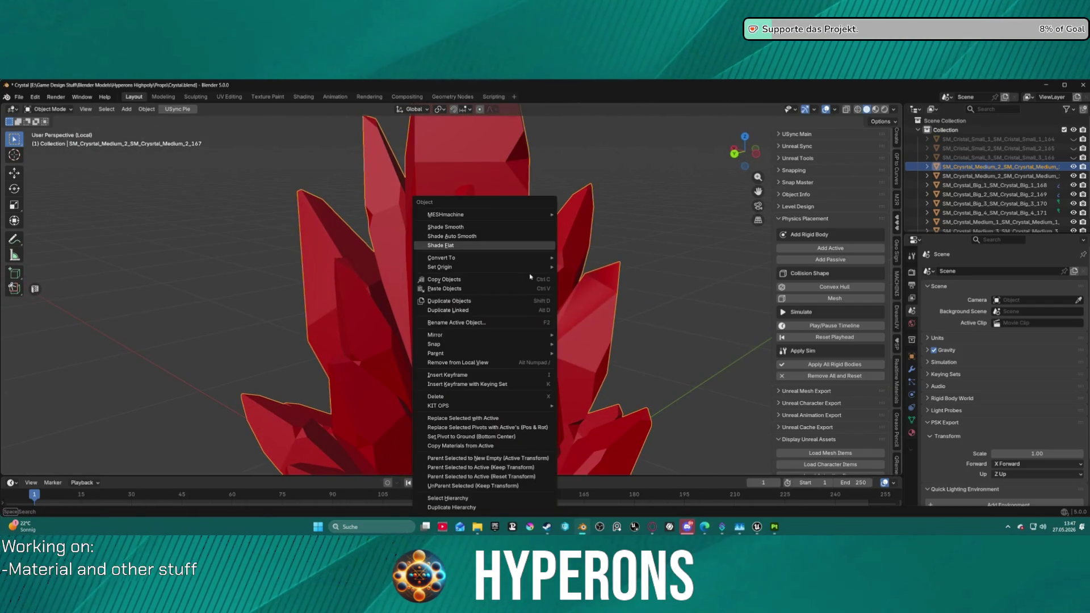
left_click(483, 247)
key("ctrl+Tab")
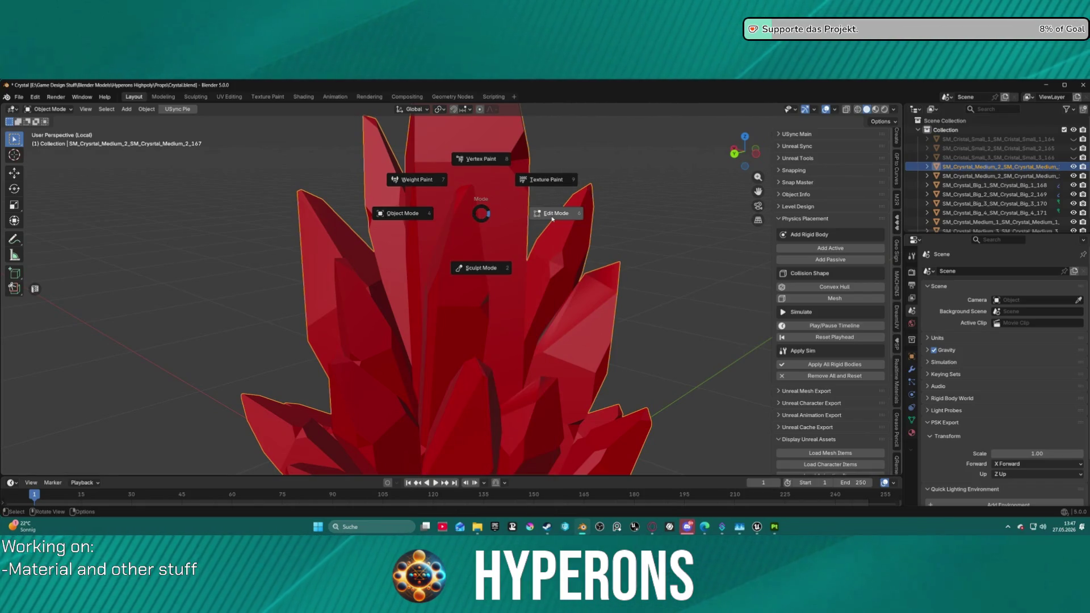
left_click(552, 218)
mouse_move(551, 219)
left_mouse_down()
mouse_move(507, 218)
mouse_move(550, 231)
mouse_move(538, 192)
mouse_move(495, 193)
mouse_move(478, 259)
left_mouse_up()
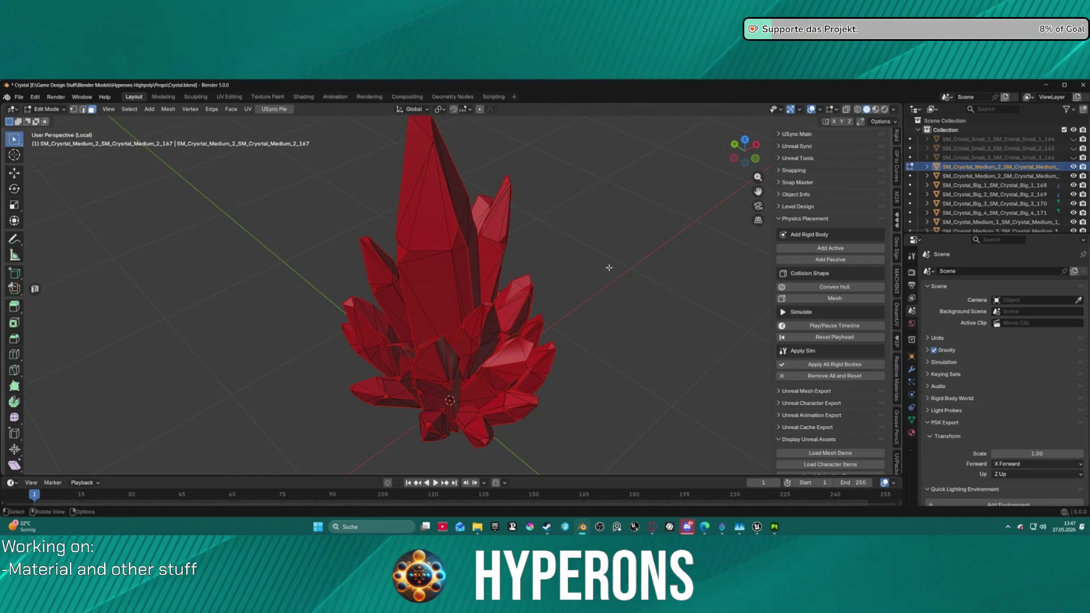
Step: Browse the Select menu options and switch the mesh to Edge select mode
left_click(130, 109)
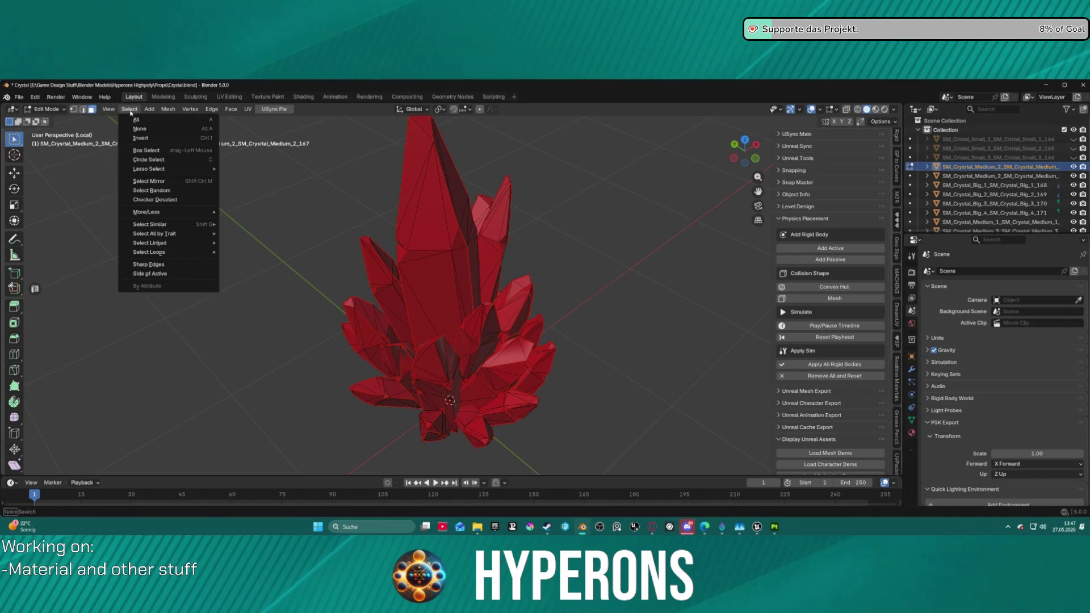
mouse_move(198, 252)
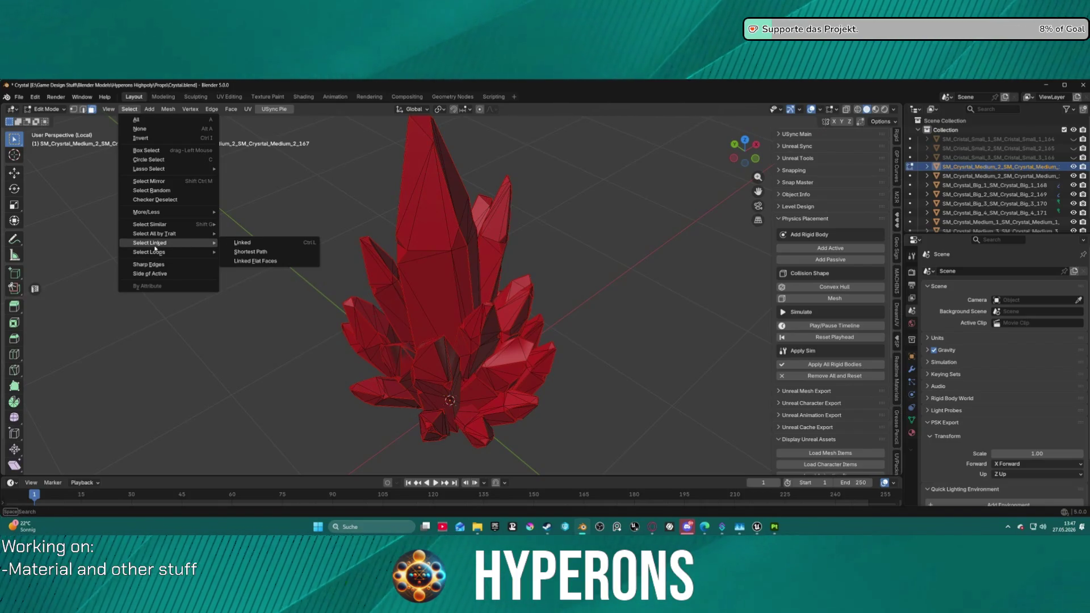
mouse_move(175, 235)
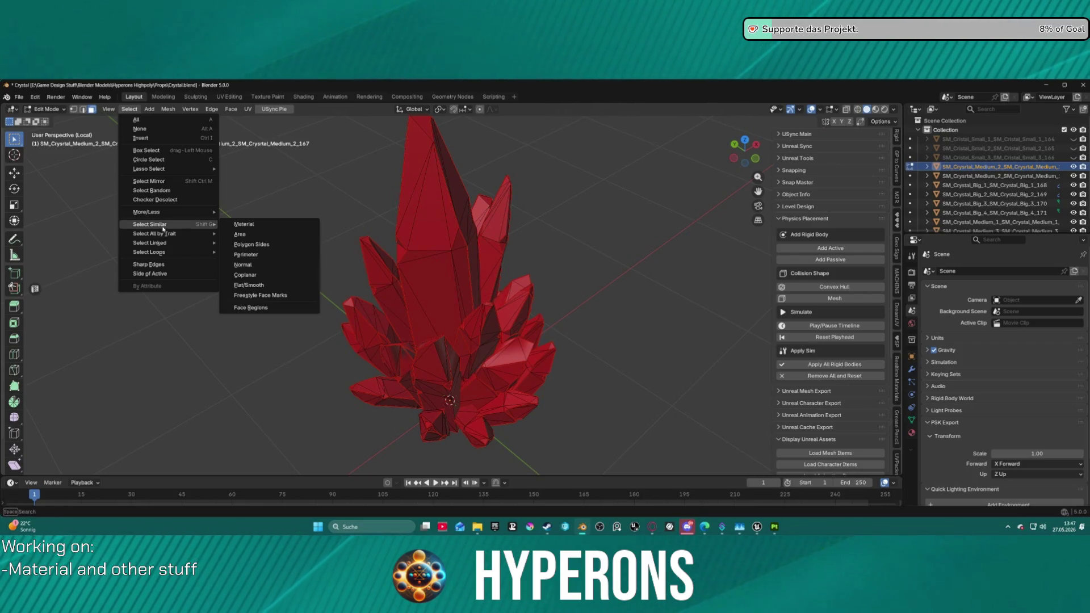
mouse_move(181, 212)
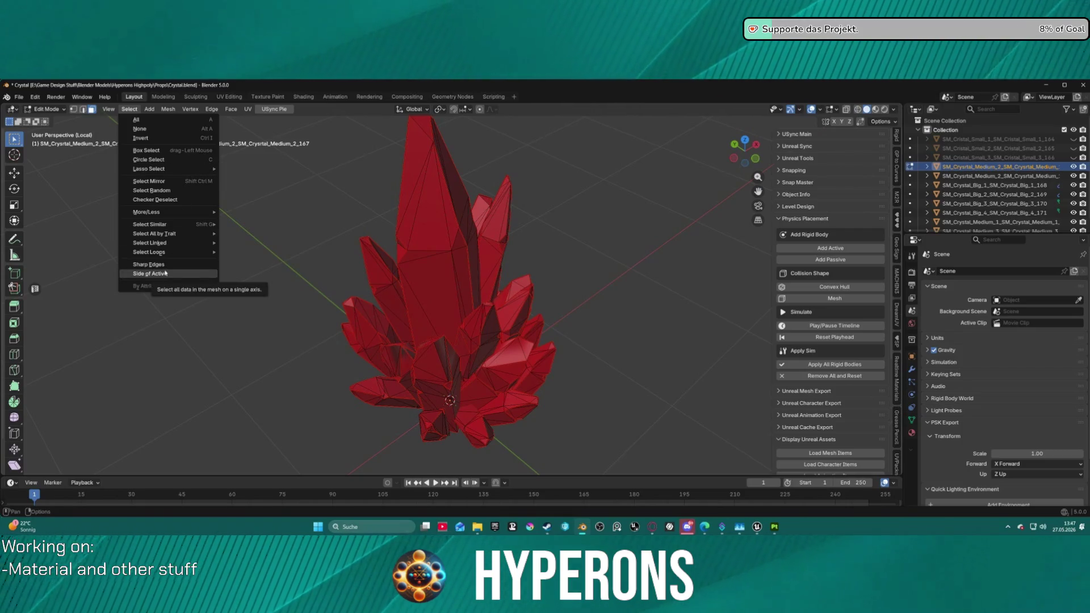
left_click(320, 214)
key("2")
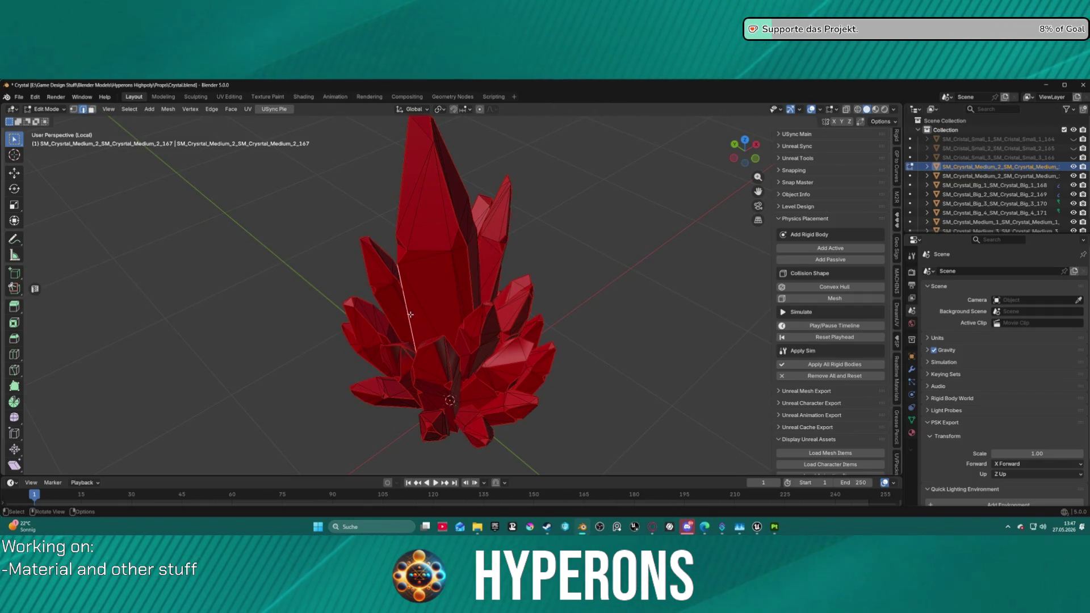
left_click(129, 109)
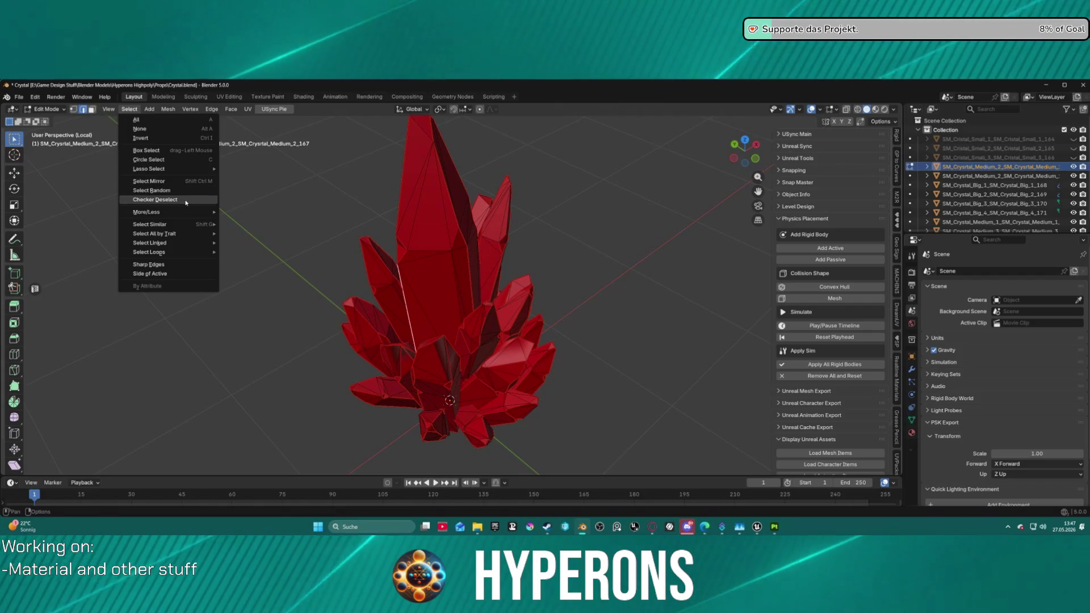
mouse_move(191, 173)
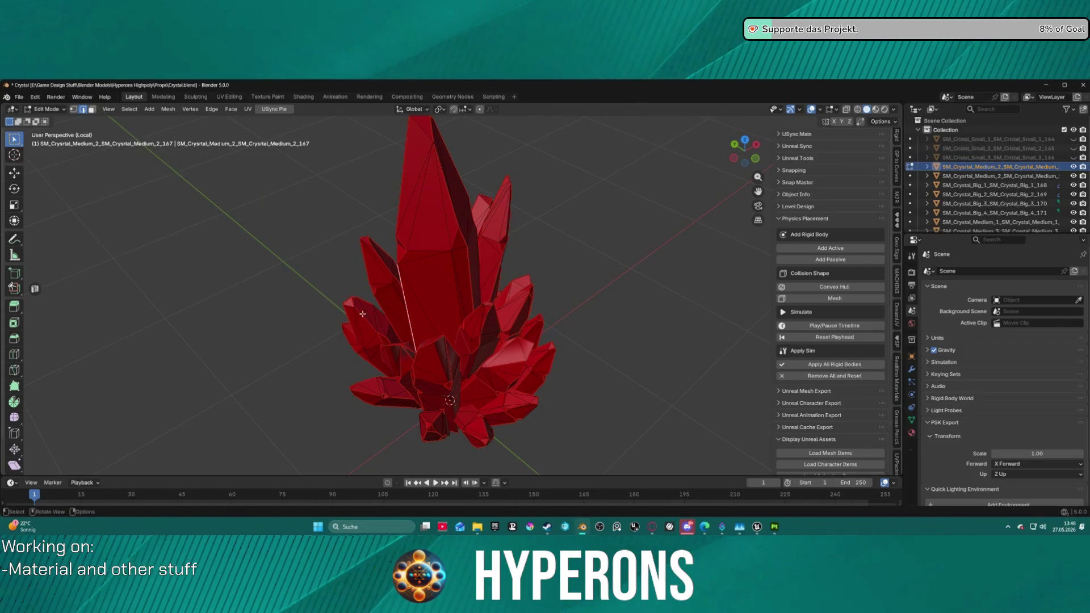
Step: Look through the Edge operations menu, then close it without choosing anything
scroll(314, 217, "up", 5)
key("ctrl+e")
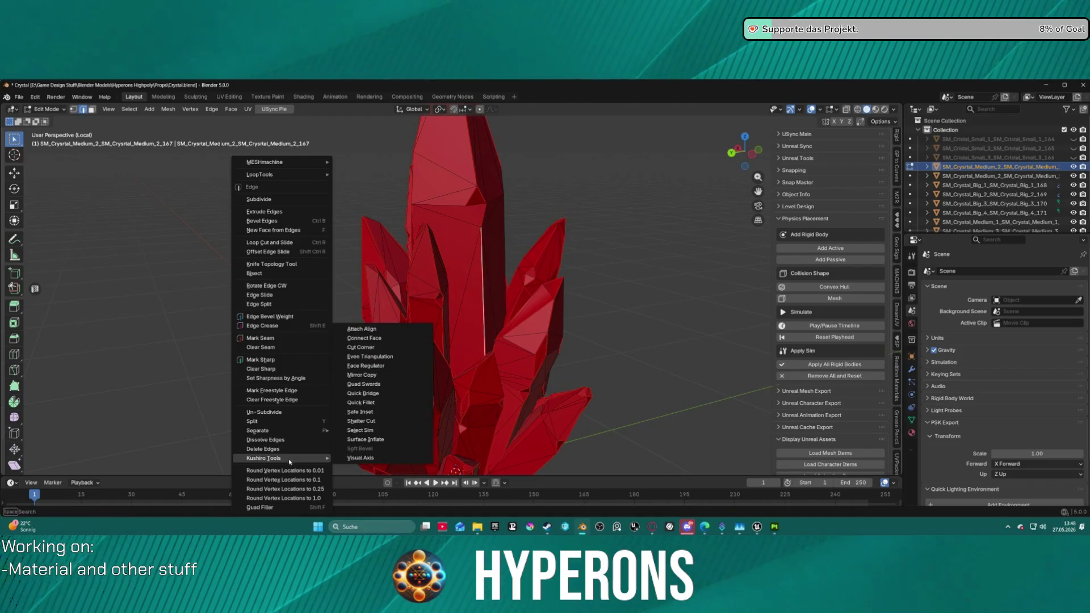
mouse_move(293, 458)
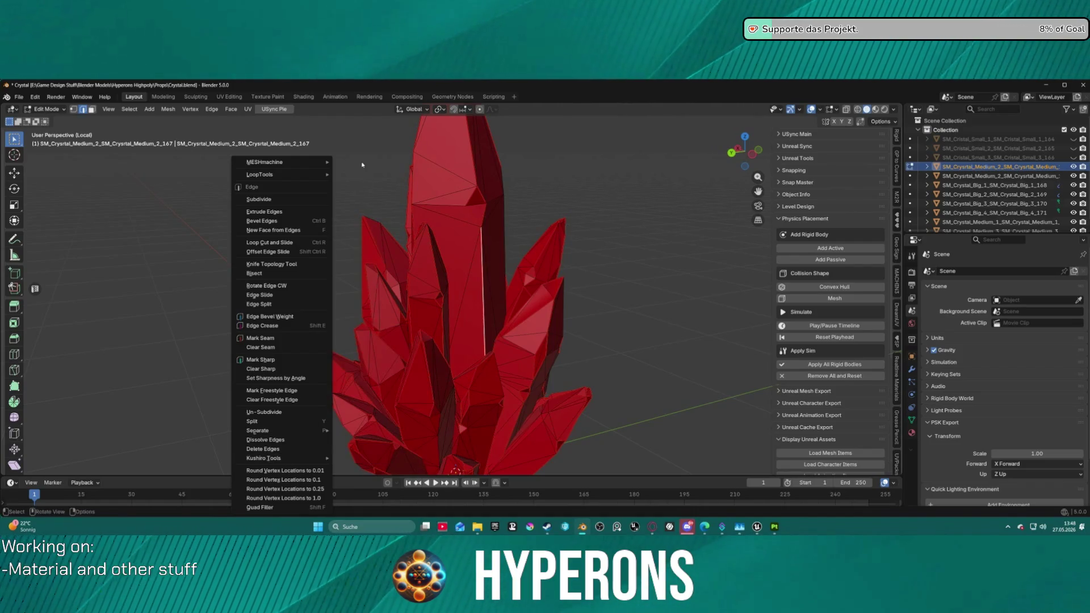
key("Escape")
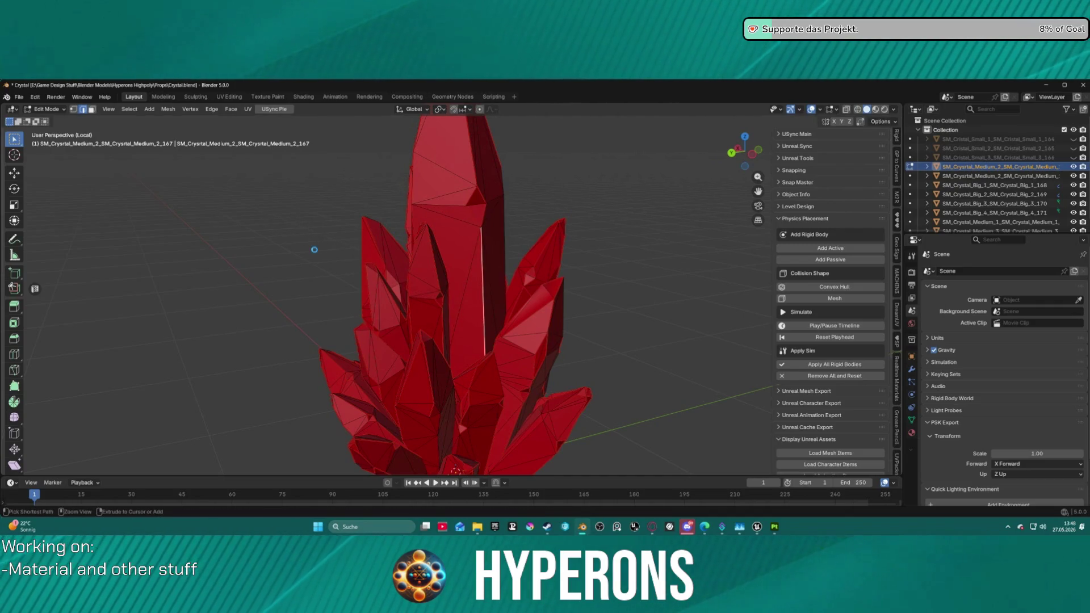
Step: Save Crystal.blend and reframe the crystal before opening Select All by Trait
key("ctrl+s")
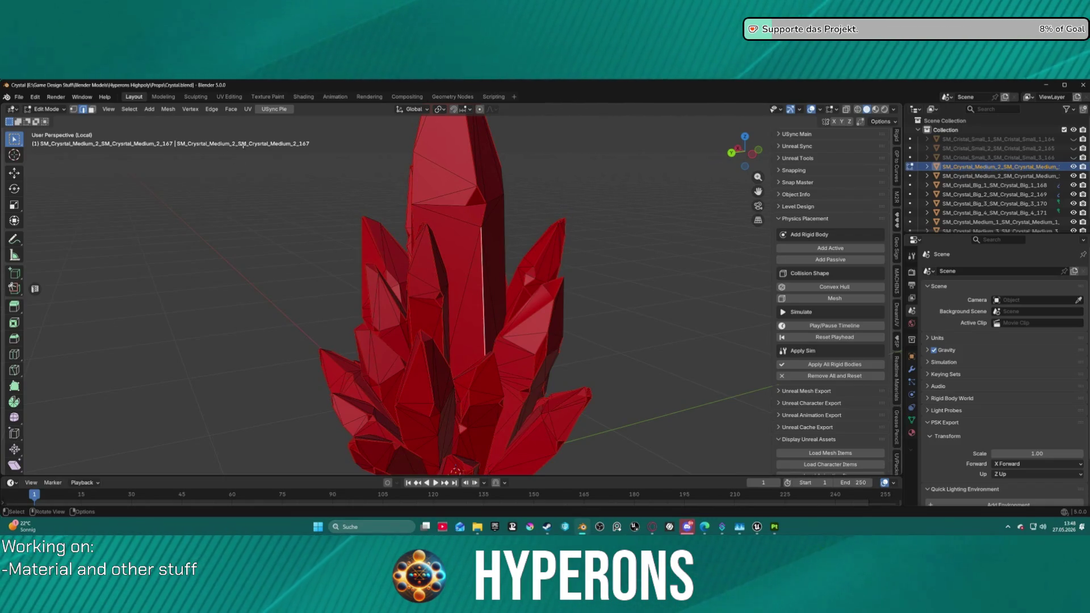
mouse_move(647, 296)
left_mouse_down()
mouse_move(618, 297)
mouse_move(577, 324)
mouse_move(653, 301)
mouse_move(635, 306)
left_mouse_up()
scroll(316, 227, "up", 3)
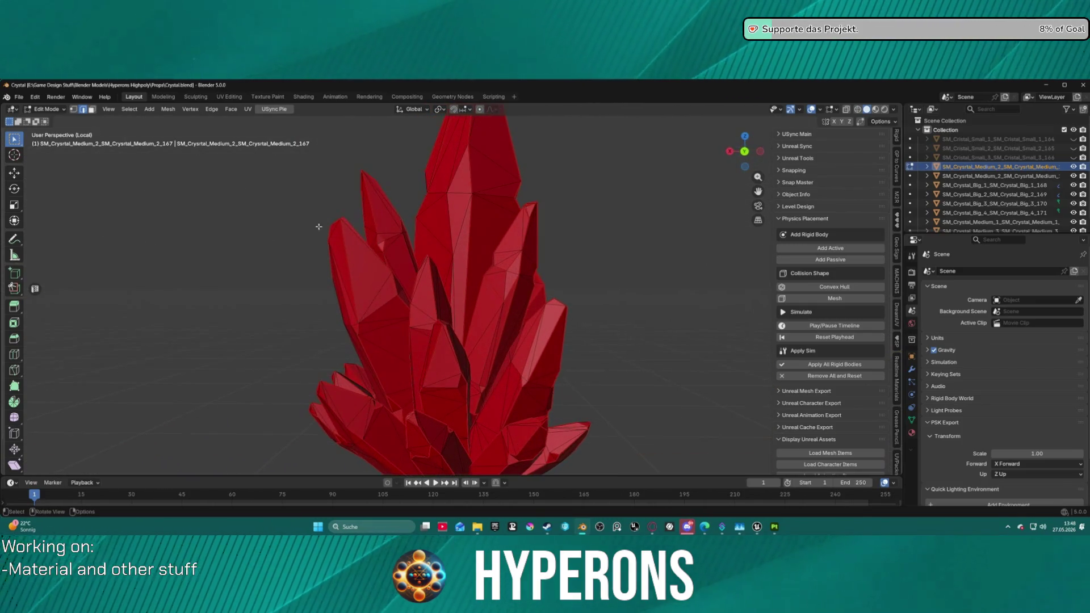
left_click(129, 110)
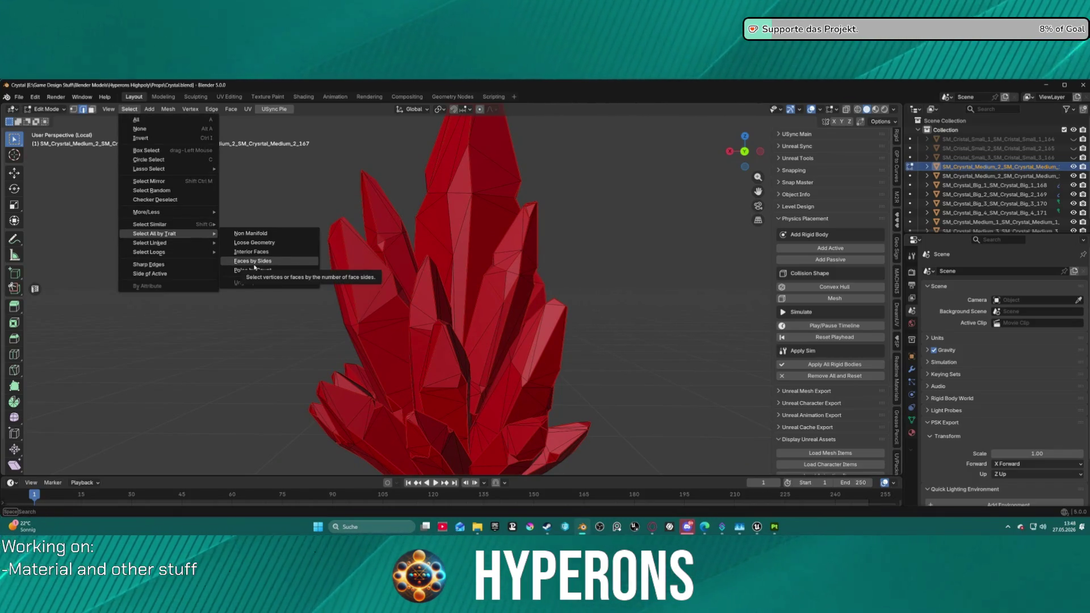
Step: Select the crystal's faces by number of sides, then clear the selection
left_click(253, 262)
left_click_drag(695, 201, 559, 235)
key("ctrl+space")
key("ctrl+space")
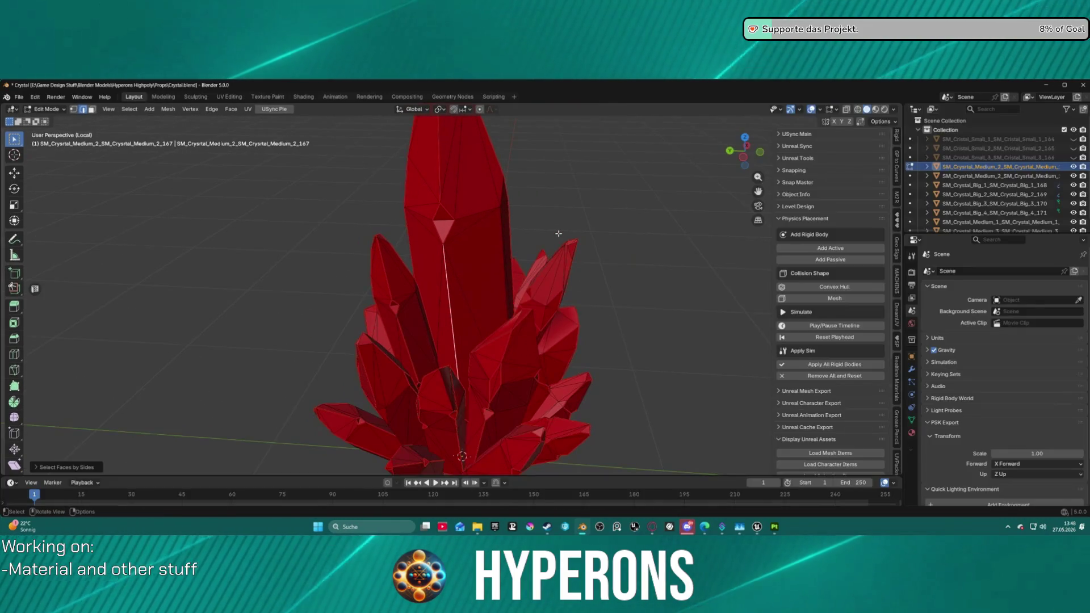
key("ctrl+Tab")
key("Escape")
key("a")
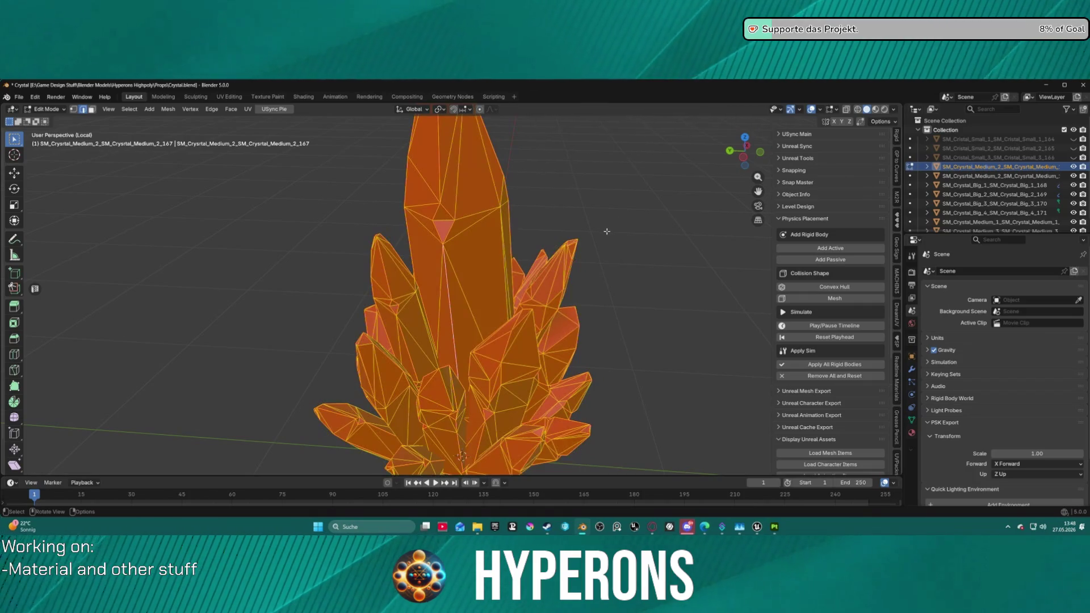
left_click(210, 110)
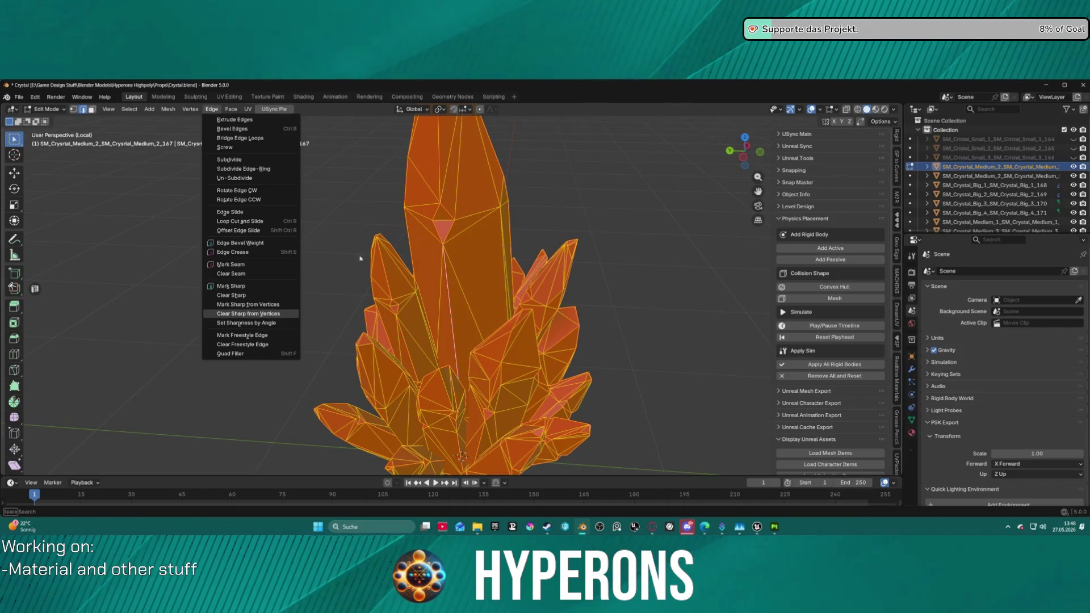
key("Escape")
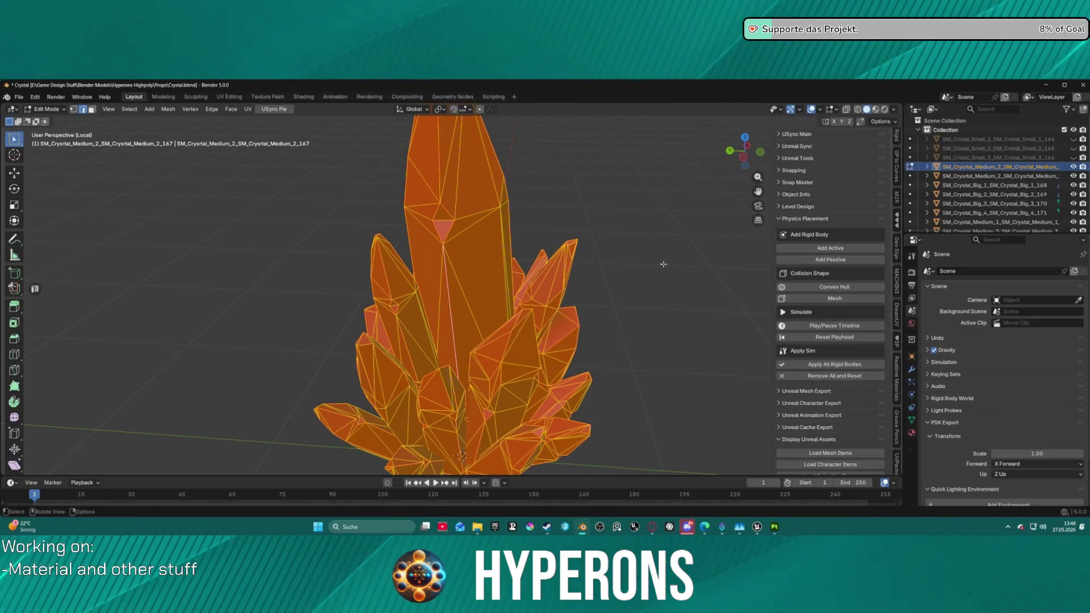
left_click(663, 264)
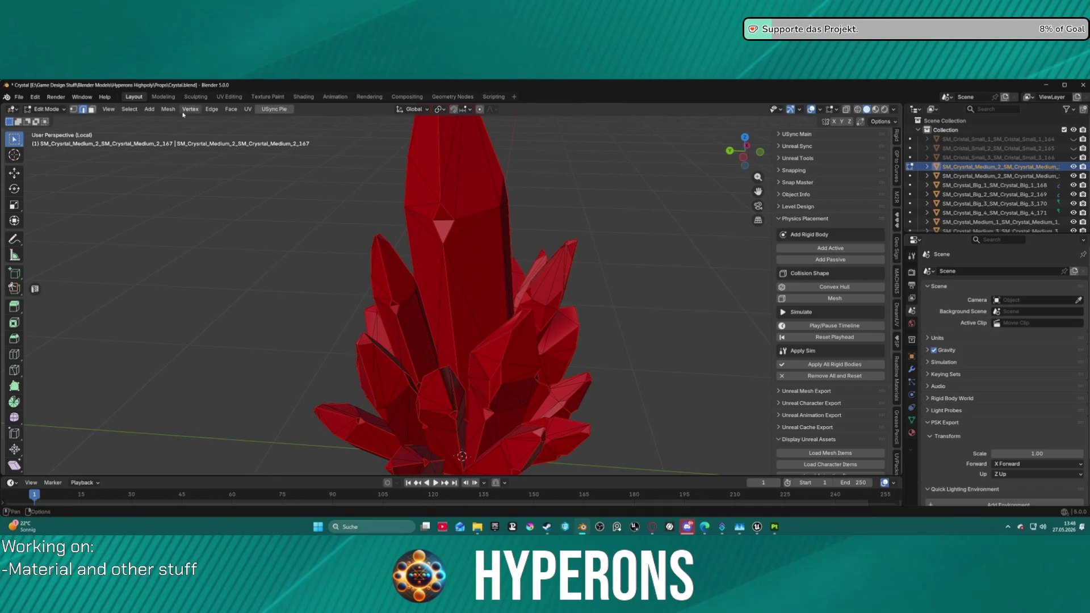
Step: Apply Set Sharpness by Angle at 30° to the crystal and select the whole mesh
left_click(211, 109)
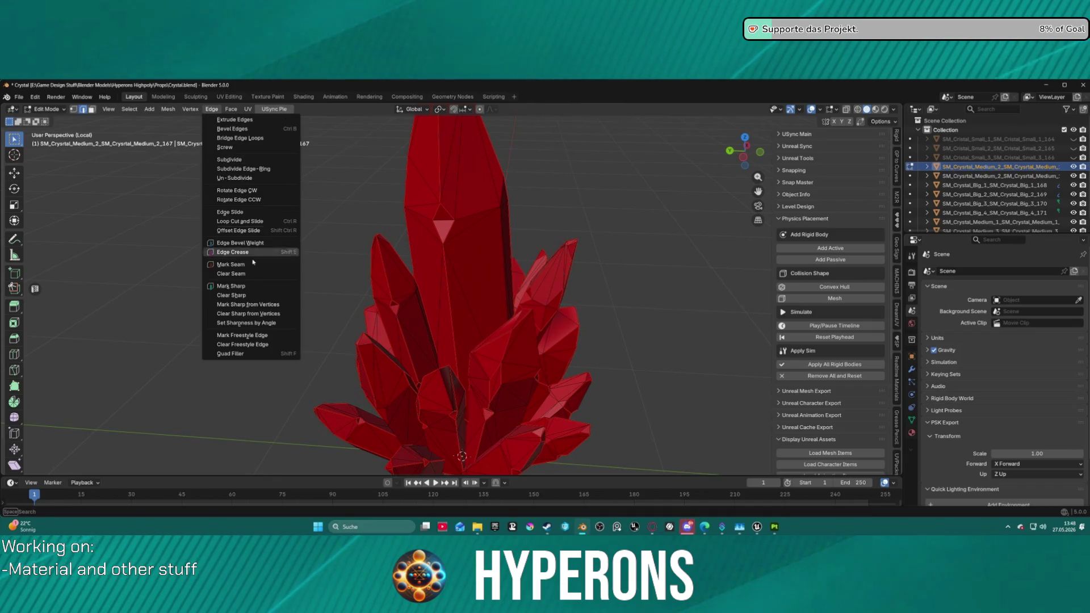
left_click(273, 327)
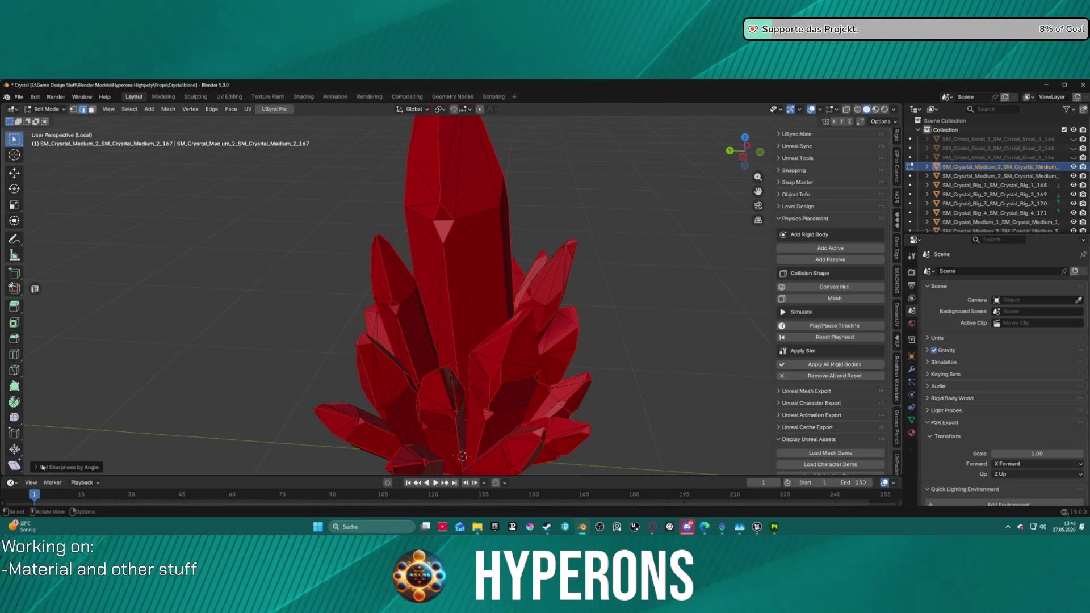
left_click(67, 467)
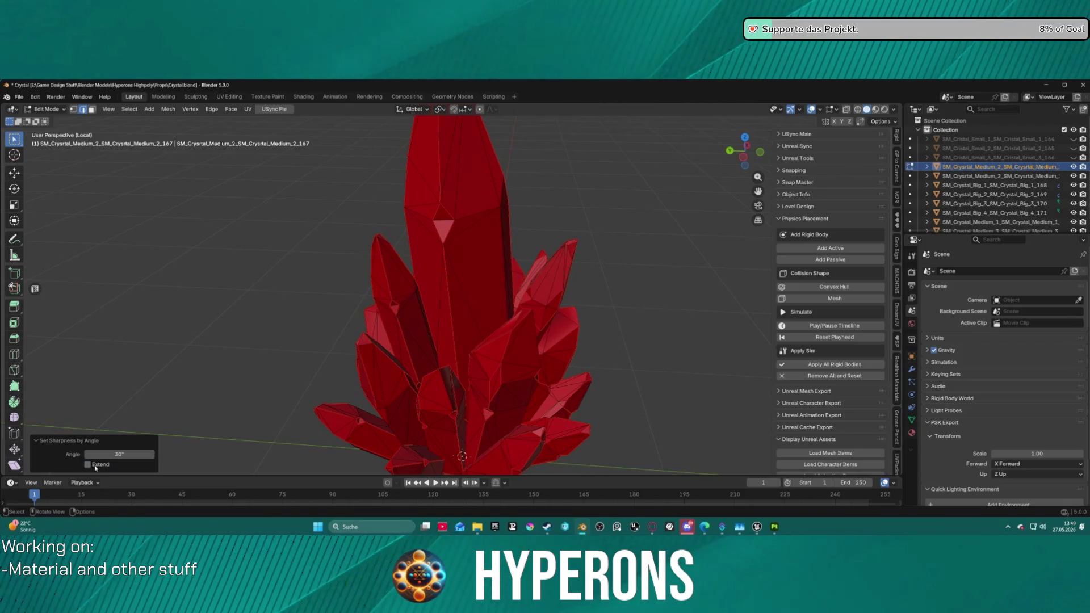
key("a")
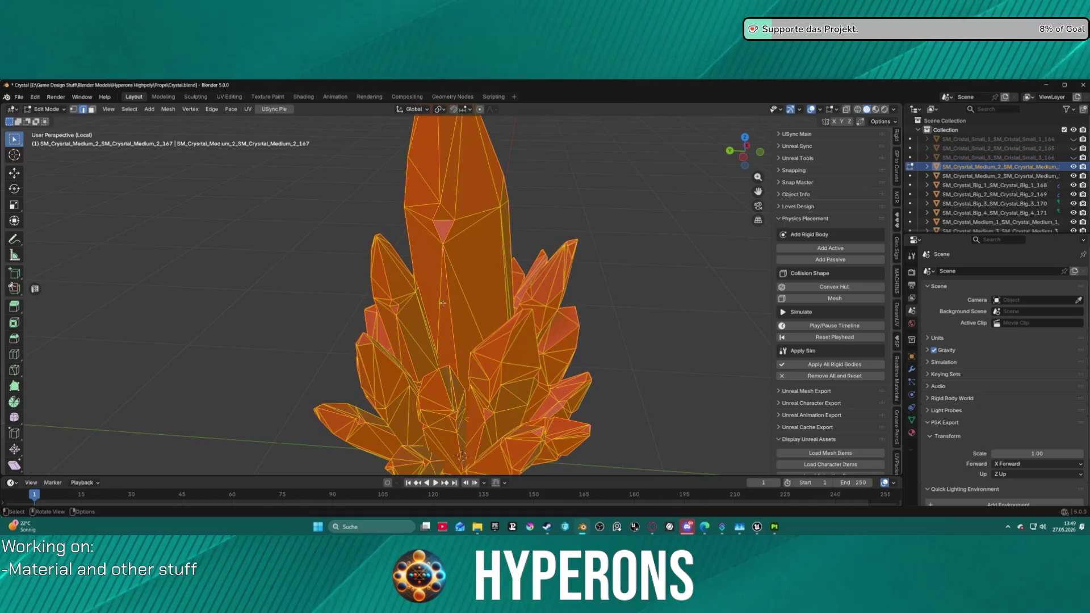
left_click(190, 109)
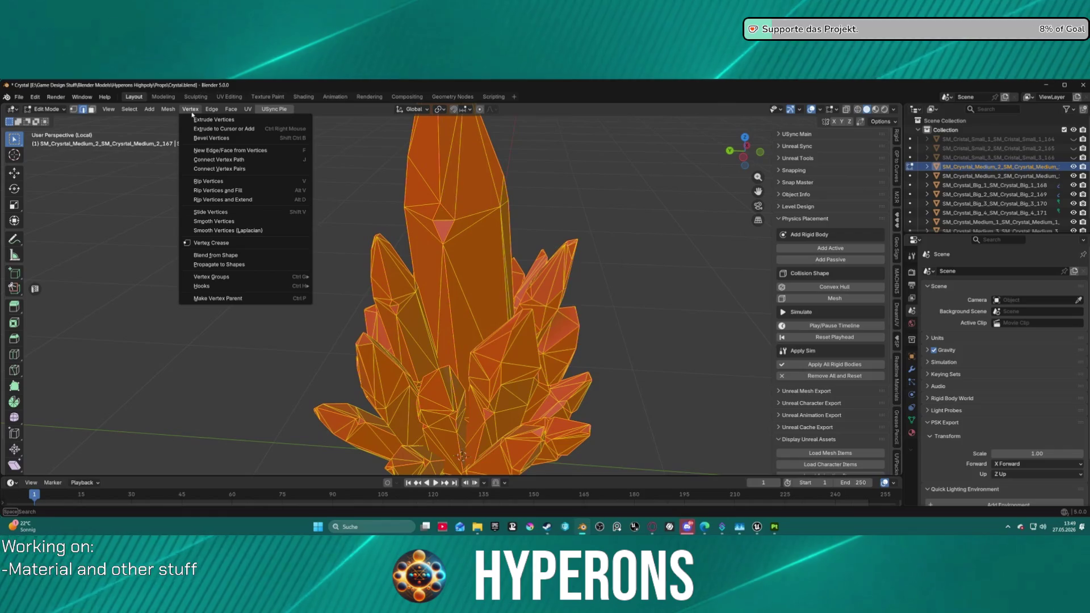